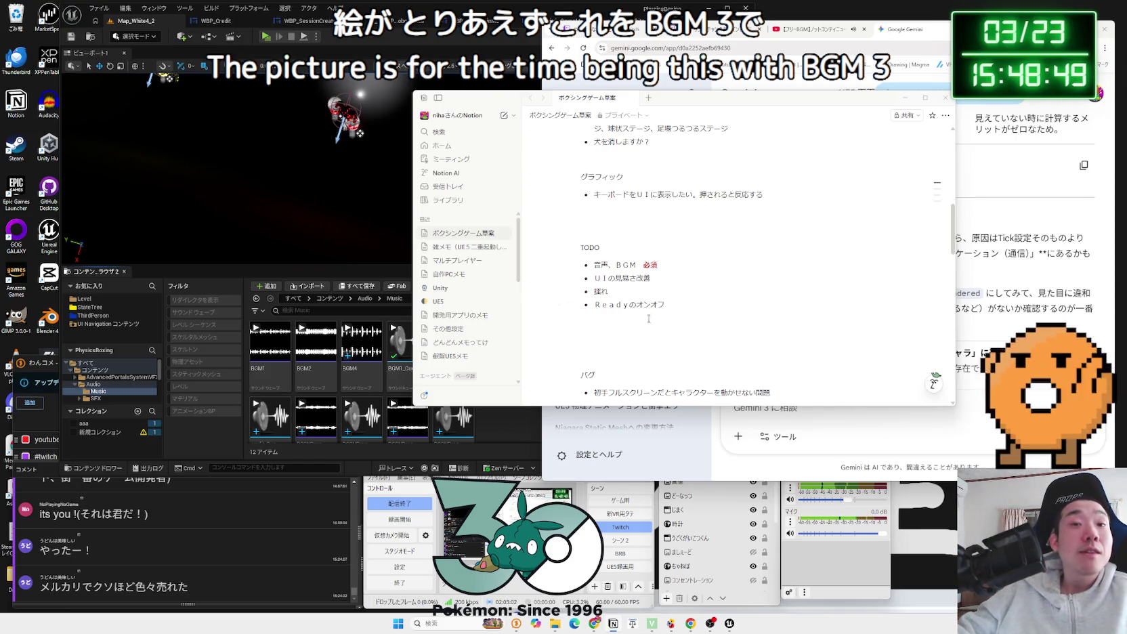
Step: Locate BGM3.wav in the Documents folder, dismissing Unreal's revert-failure messages along the way
scroll(746, 552, down, 3)
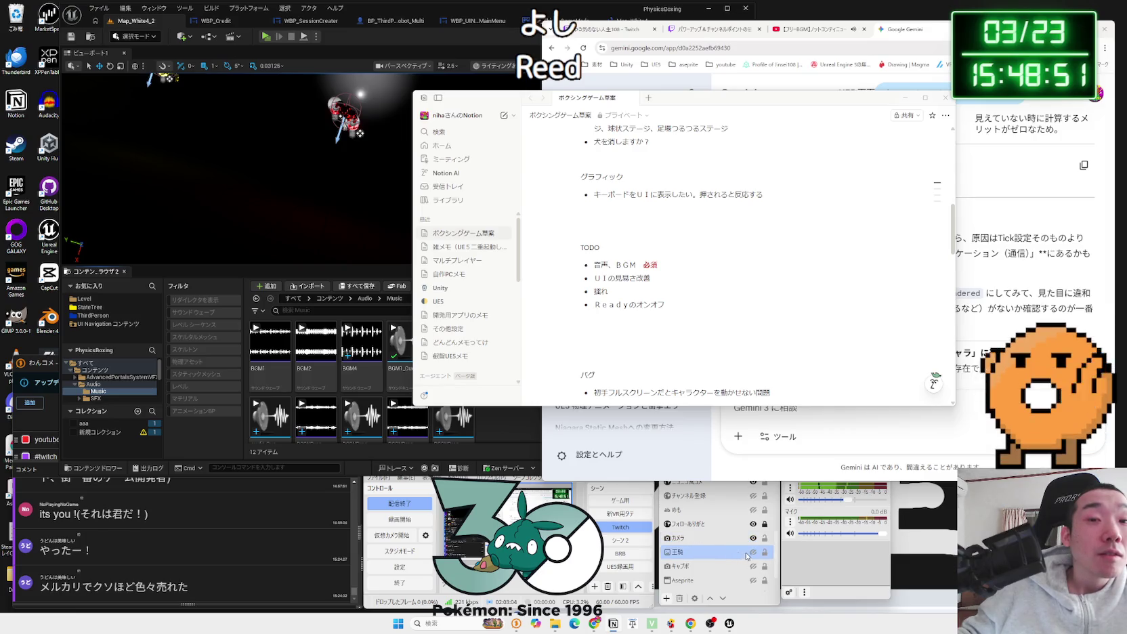
click(752, 552)
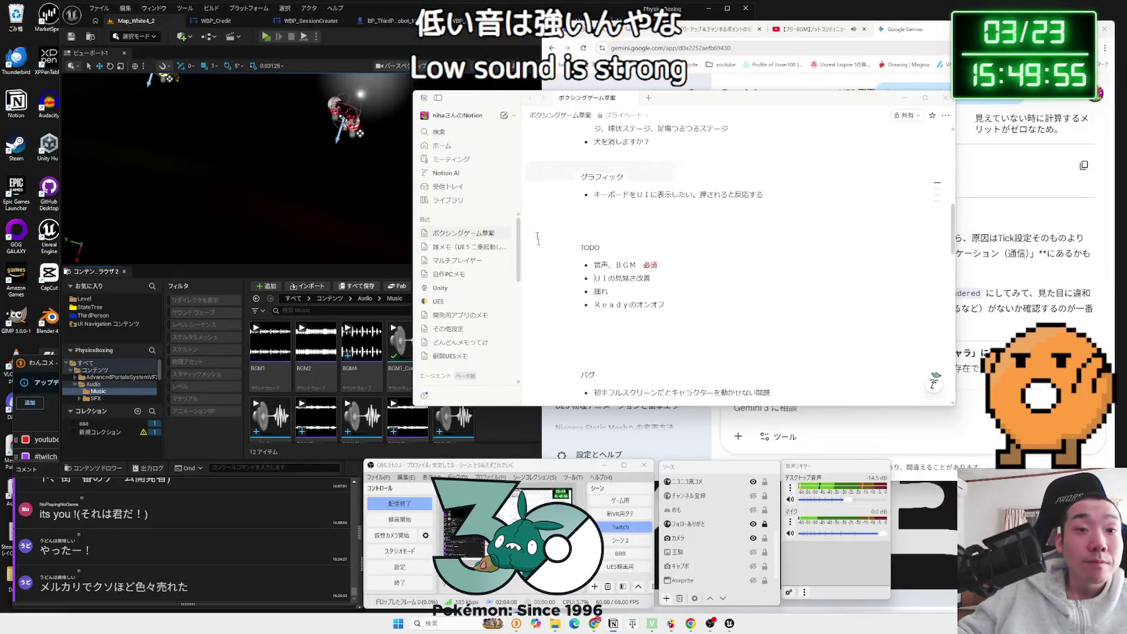
click(556, 625)
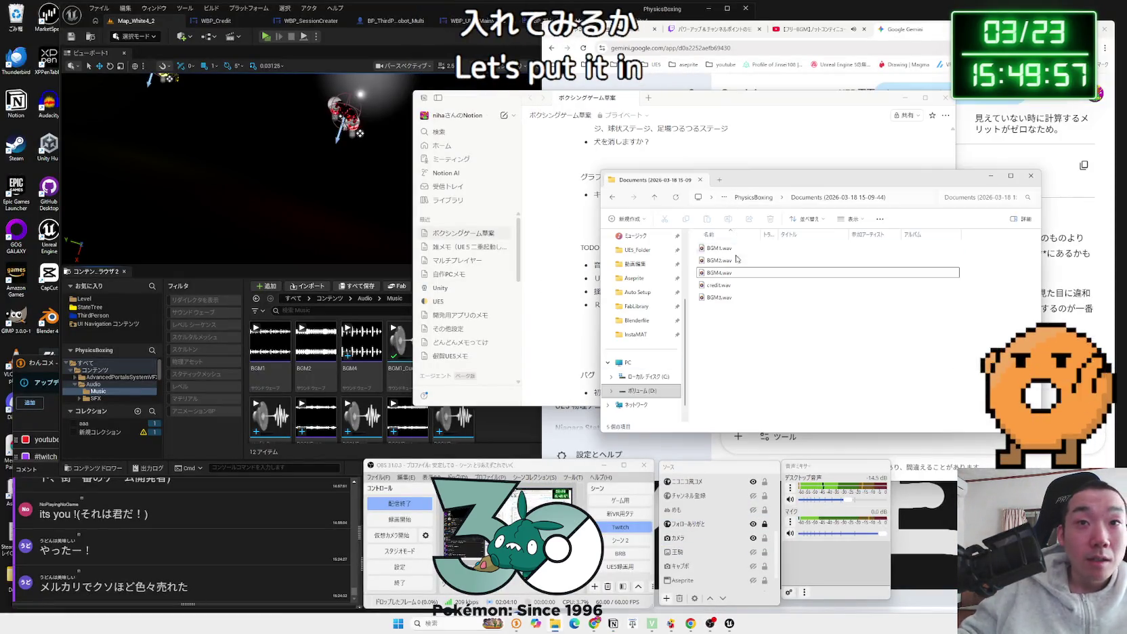
click(717, 299)
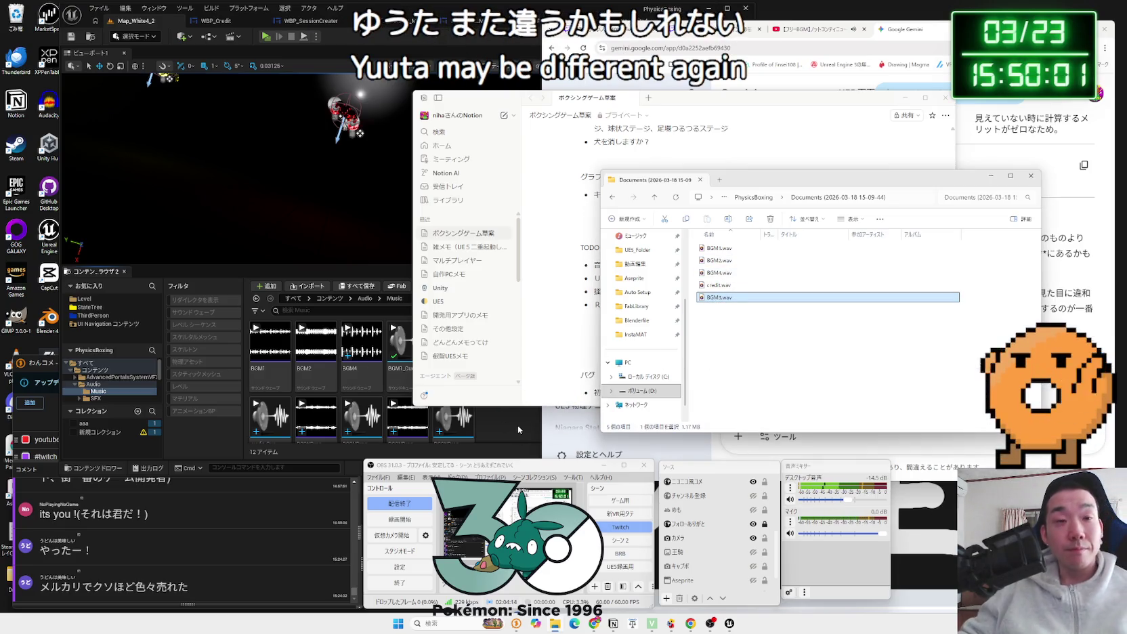
click(517, 427)
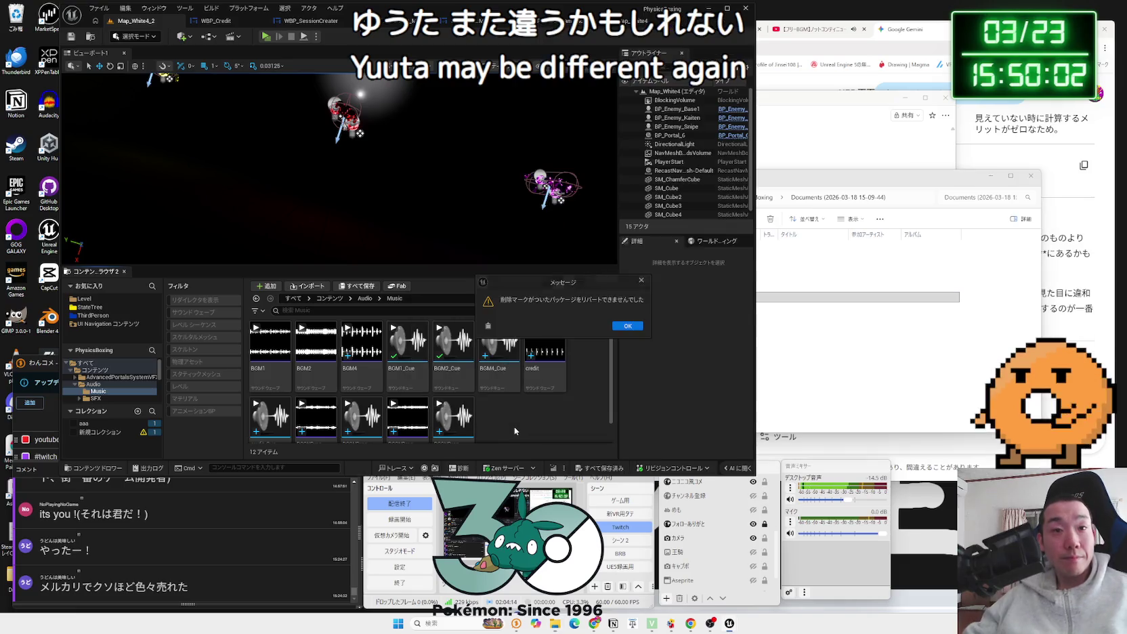
click(626, 326)
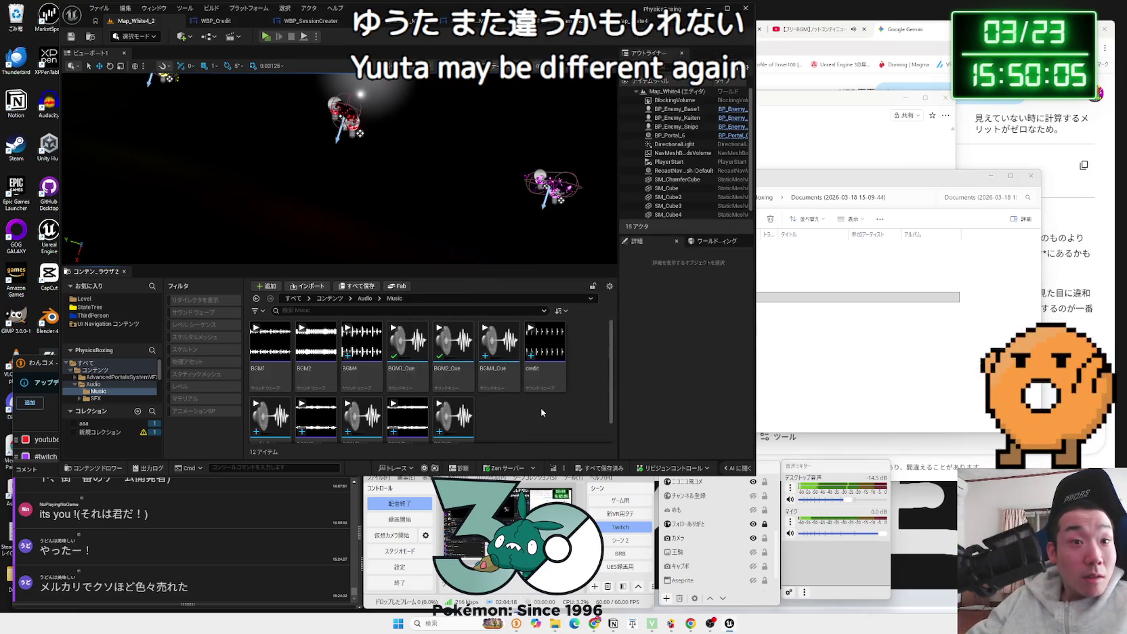
scroll(550, 426, down, 1)
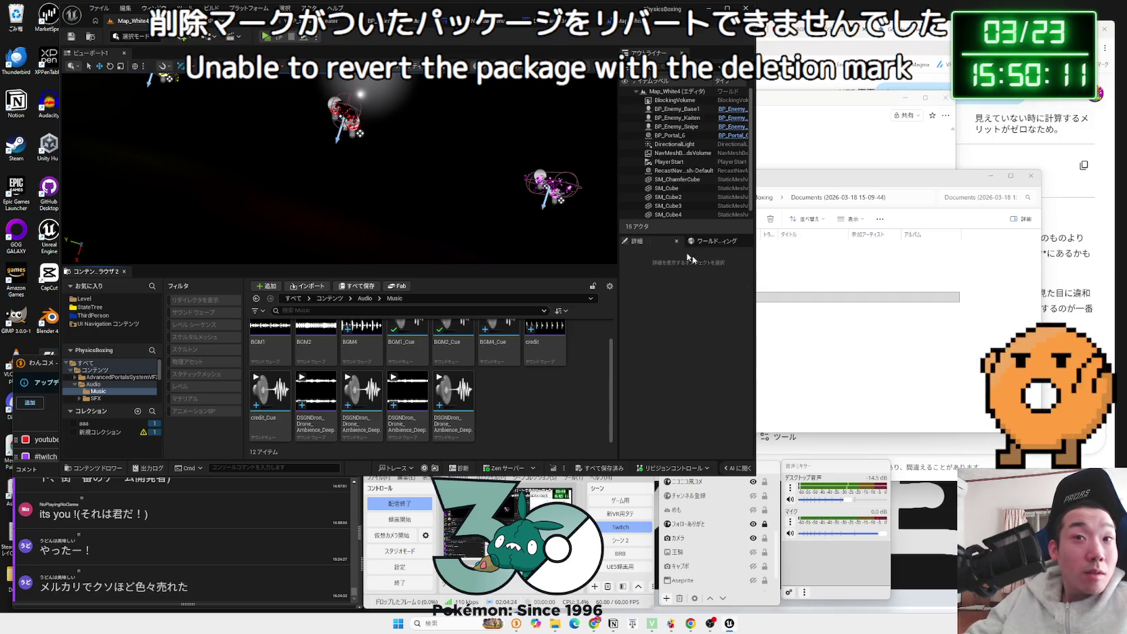
click(760, 196)
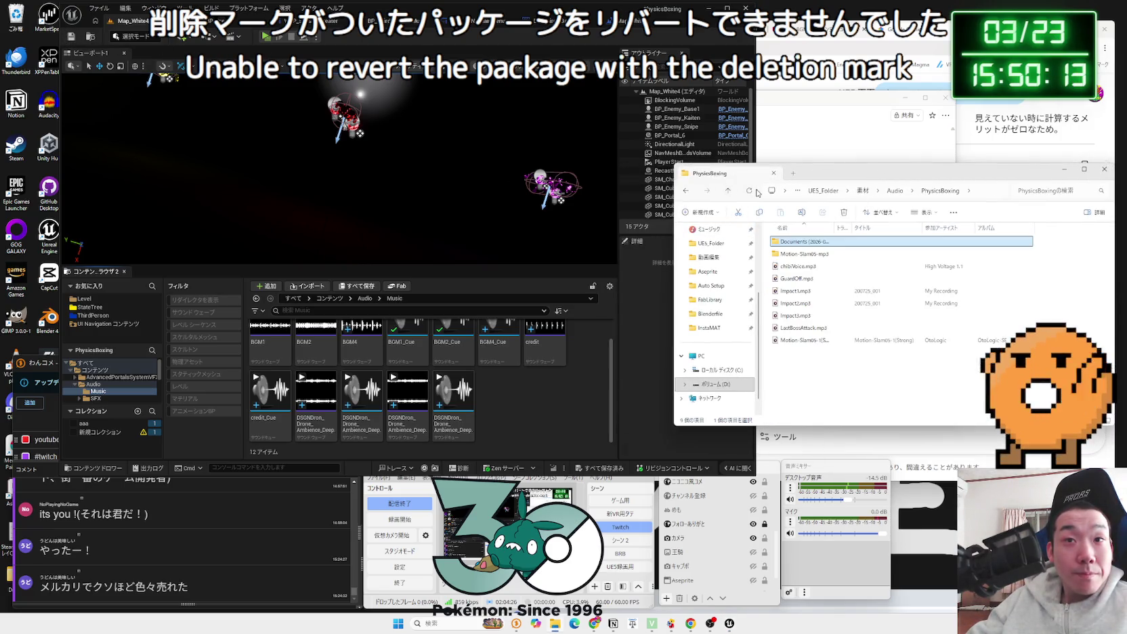
double_click(796, 242)
mouse_move(793, 266)
mouse_down()
mouse_move(671, 353)
mouse_move(497, 409)
mouse_up()
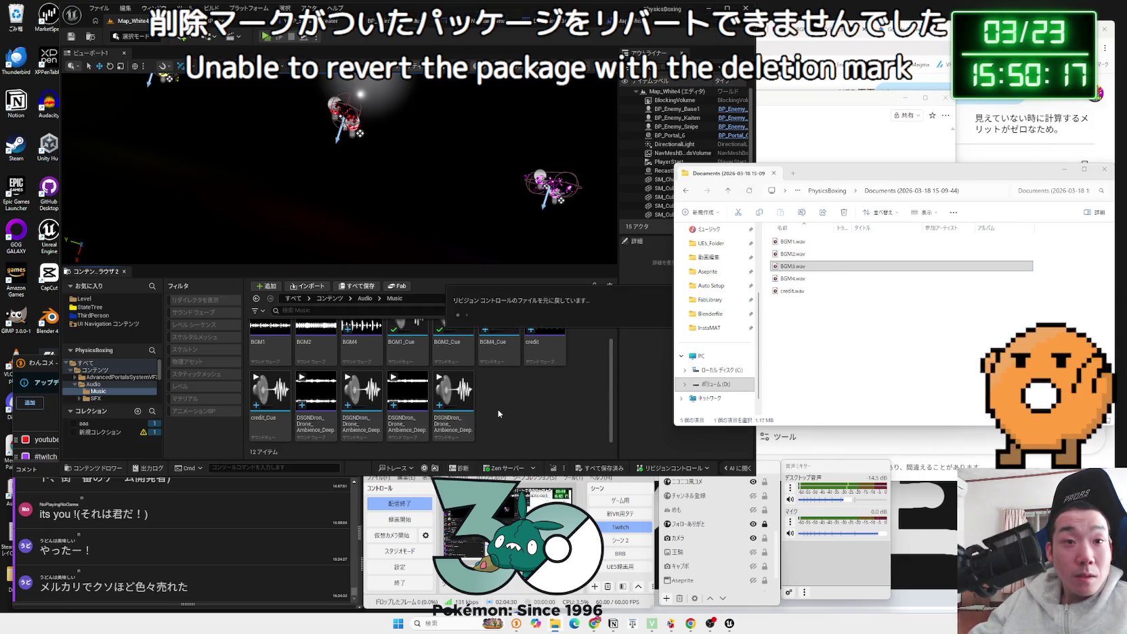
click(628, 325)
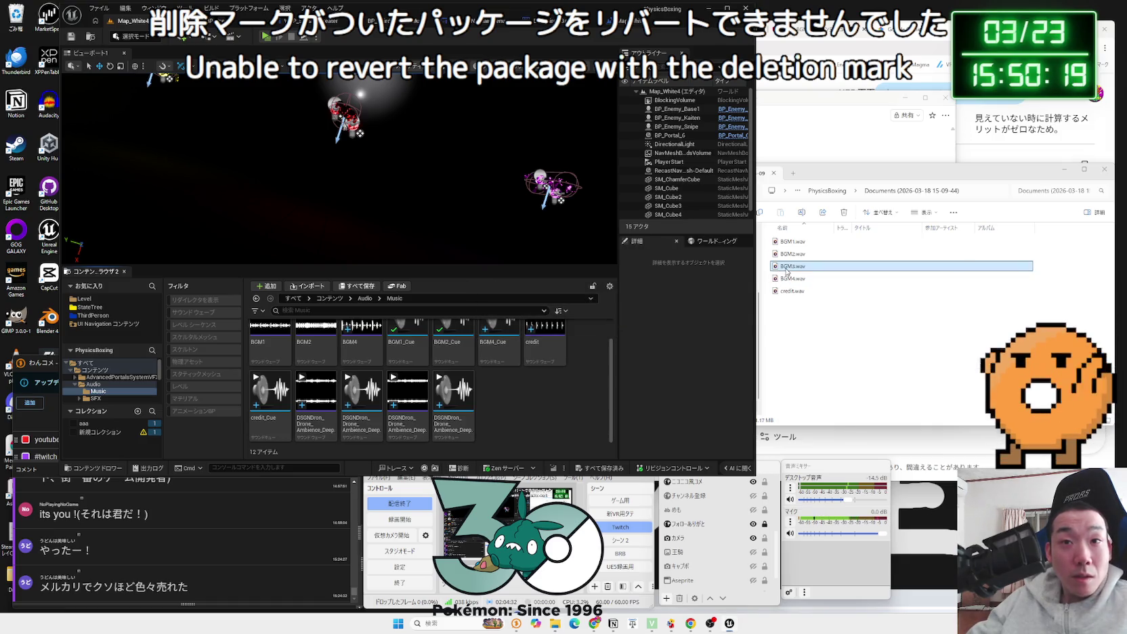
Step: Rename BGM3.wav to BGM5.wav and import it into Unreal's Music folder
click(827, 267)
key(F2)
text(BGM5)
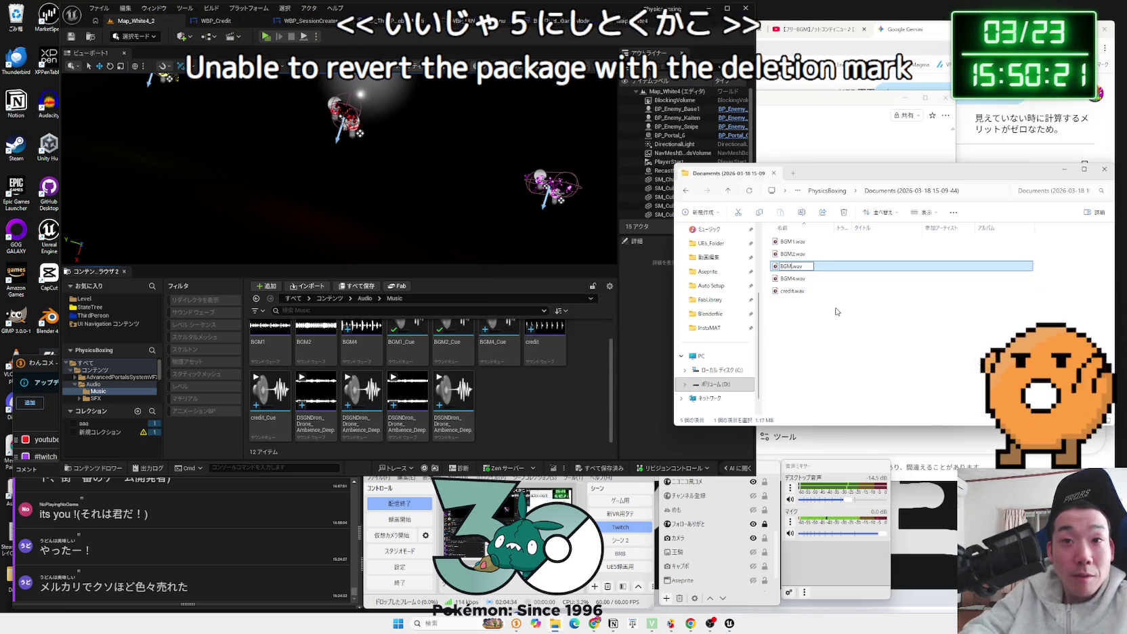
key(Return)
mouse_move(793, 266)
mouse_down()
mouse_move(731, 319)
mouse_move(503, 418)
mouse_up()
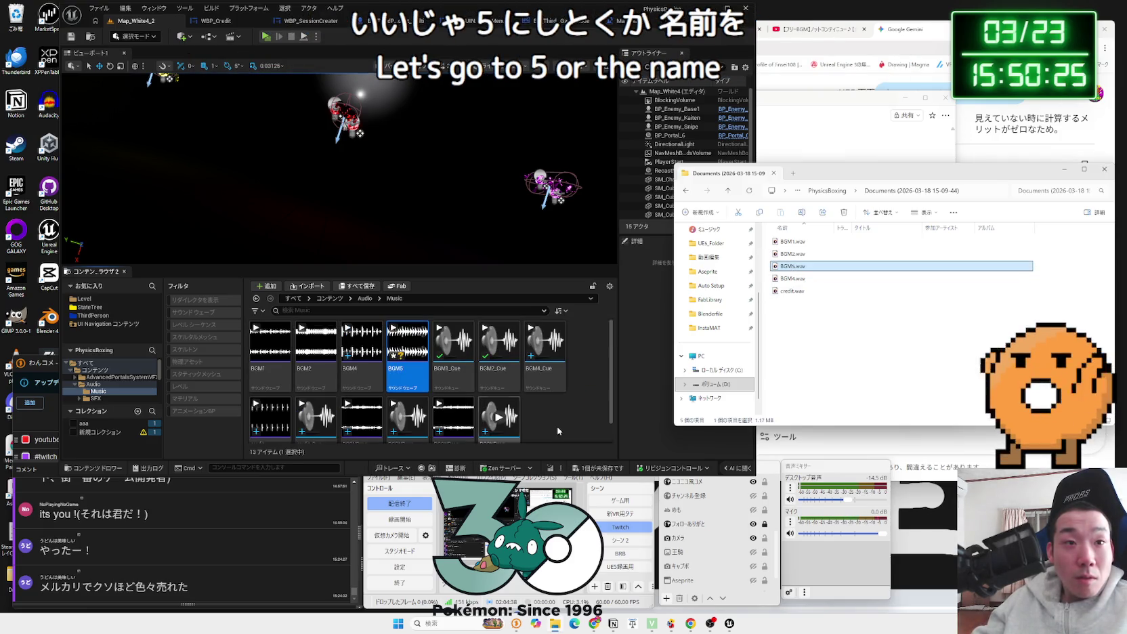
click(408, 346)
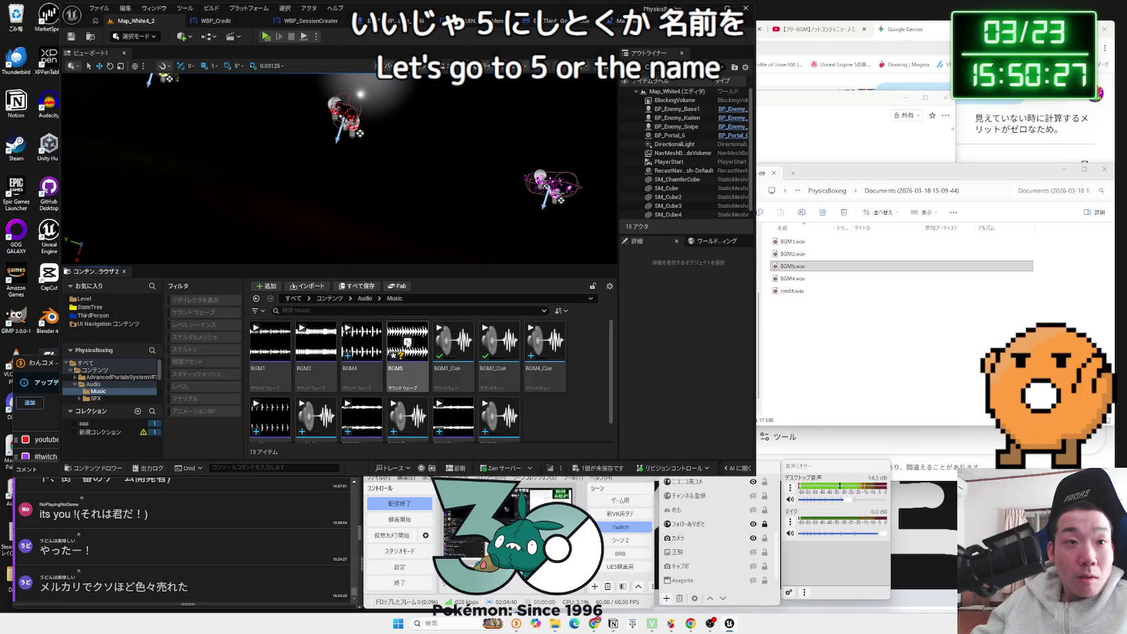
Step: Create a sound cue named BGM5_Cue from the BGM5 sound wave
mouse_move(363, 344)
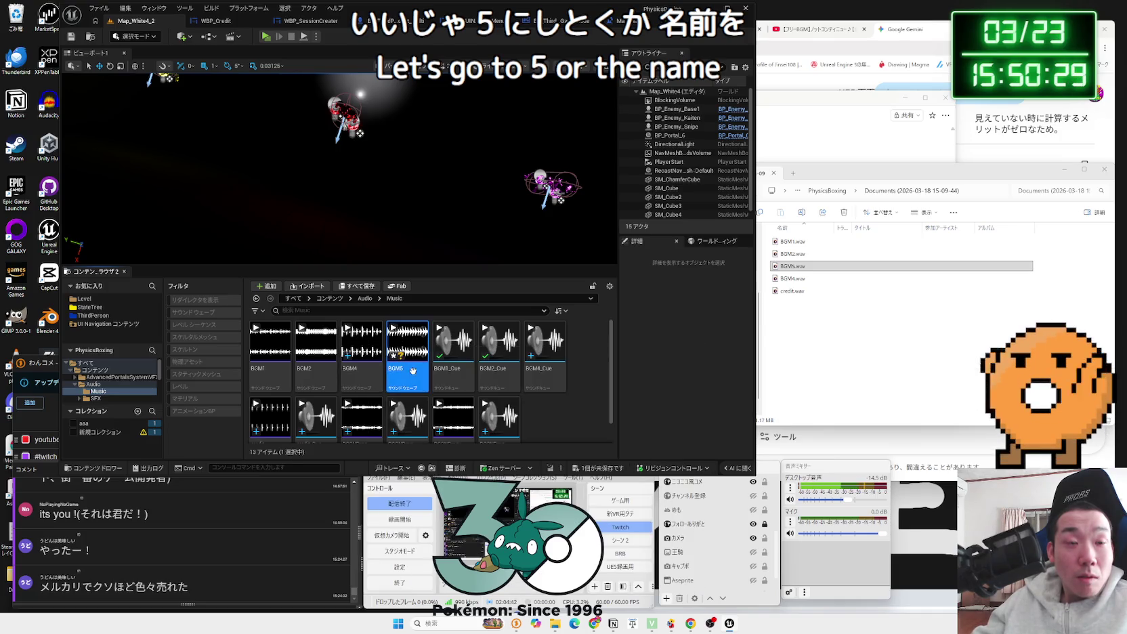
right_click(410, 349)
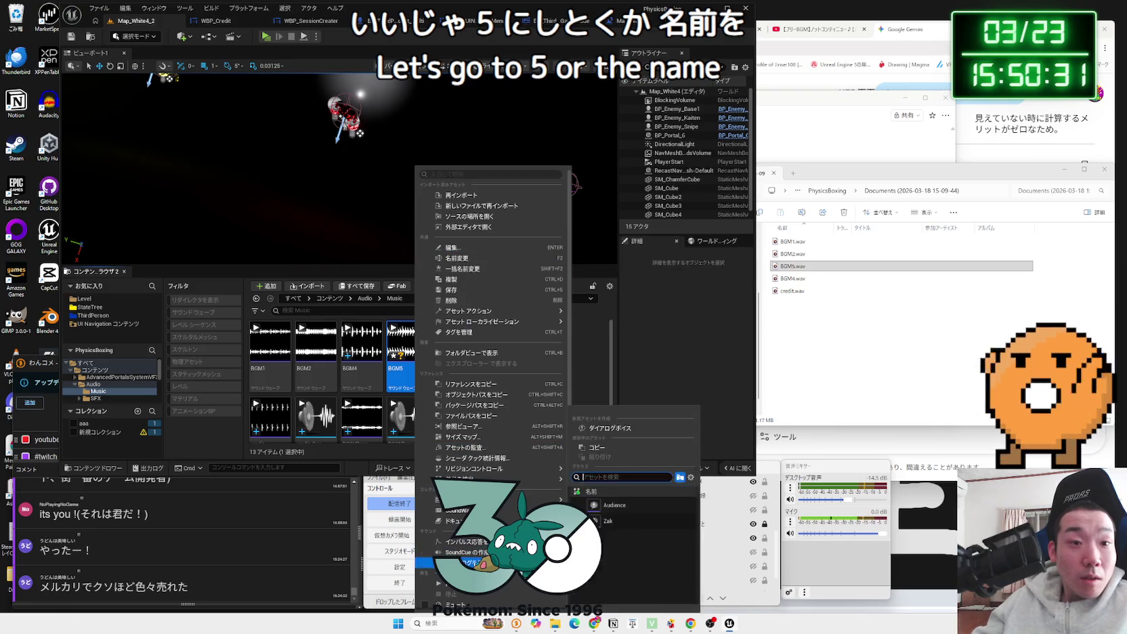
click(474, 552)
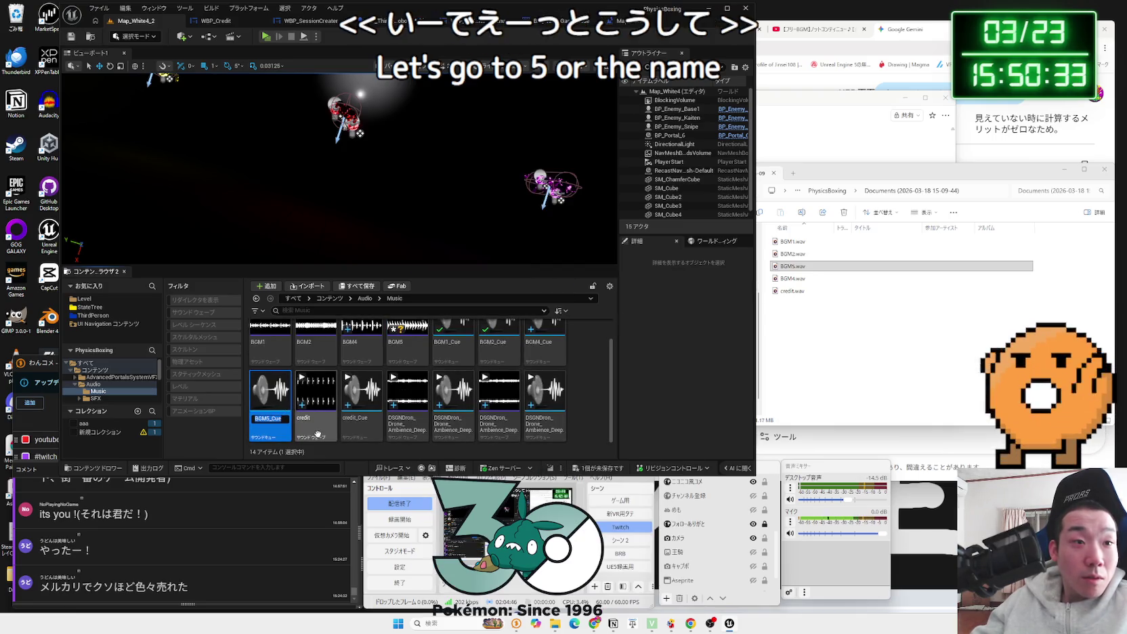
key(Return)
Step: In BGM5_Cue, enable Looping on the BGM5 wave player node
double_click(264, 418)
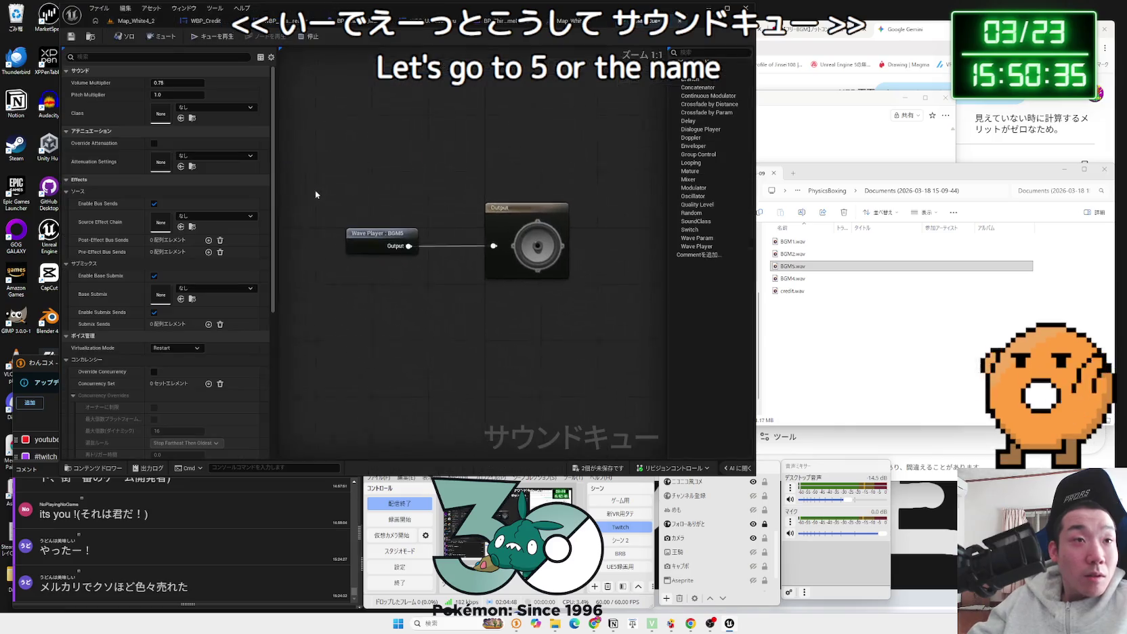
mouse_move(357, 253)
mouse_down()
mouse_move(360, 239)
mouse_move(396, 249)
mouse_up()
click(157, 107)
click(305, 186)
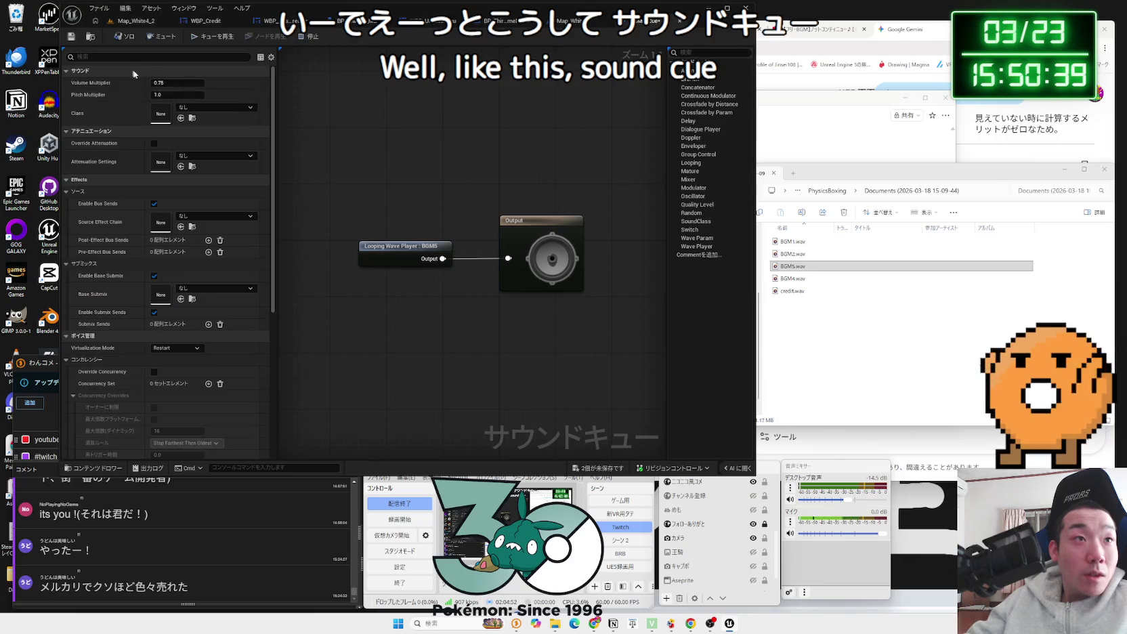
click(406, 256)
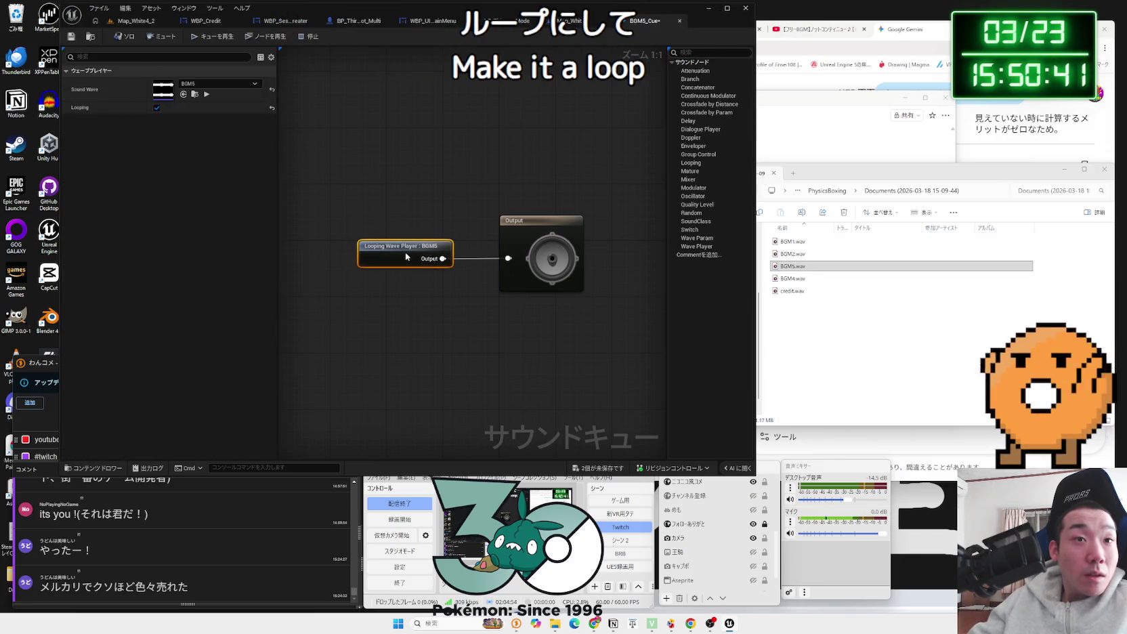
click(365, 223)
click(132, 21)
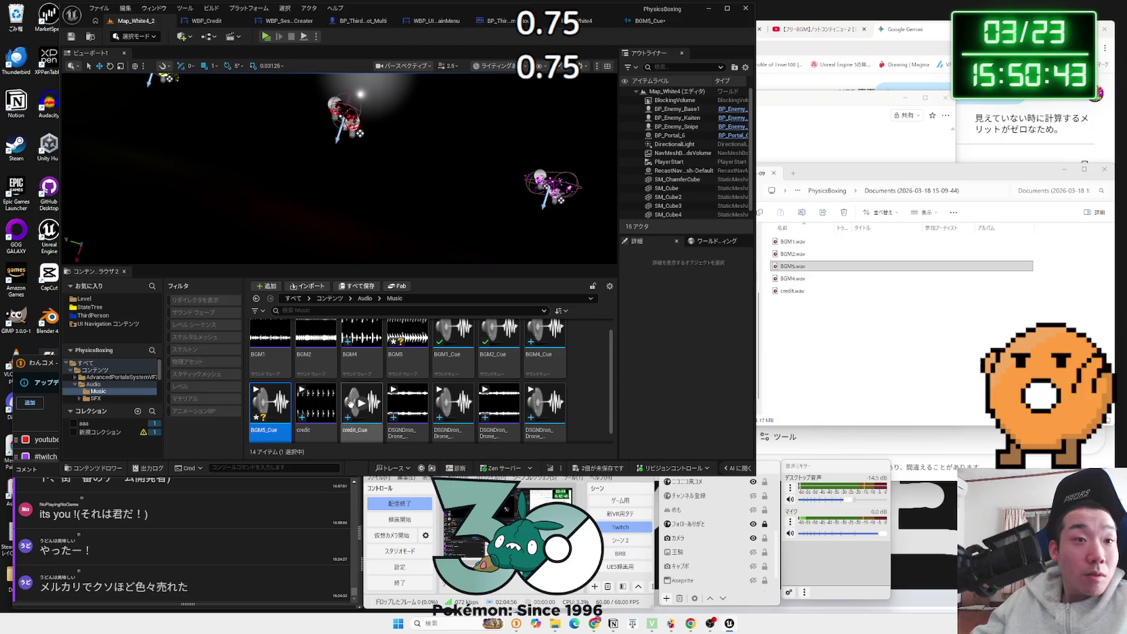
Step: Open BGM5_Cue and BGM1_Cue briefly to inspect them
click(359, 425)
double_click(361, 429)
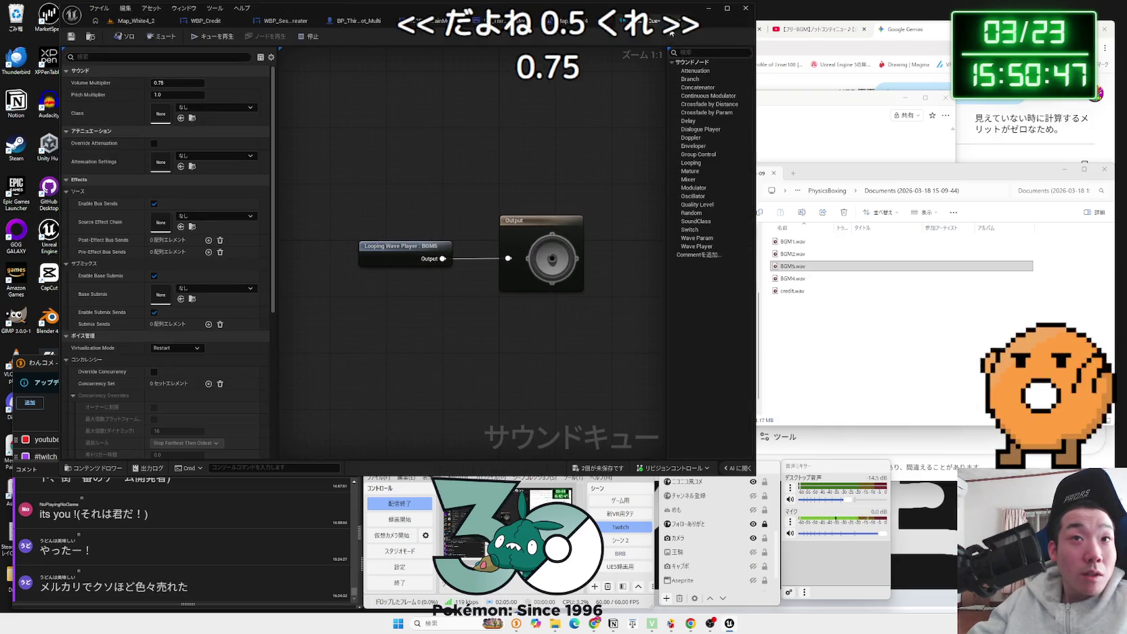
click(107, 20)
double_click(453, 348)
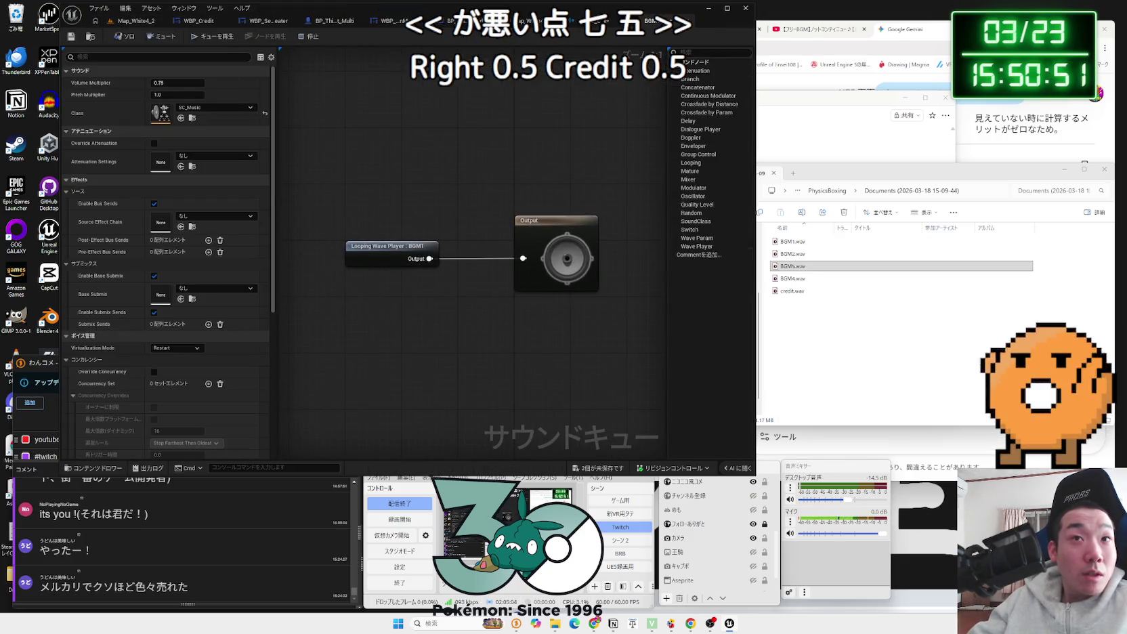
click(145, 20)
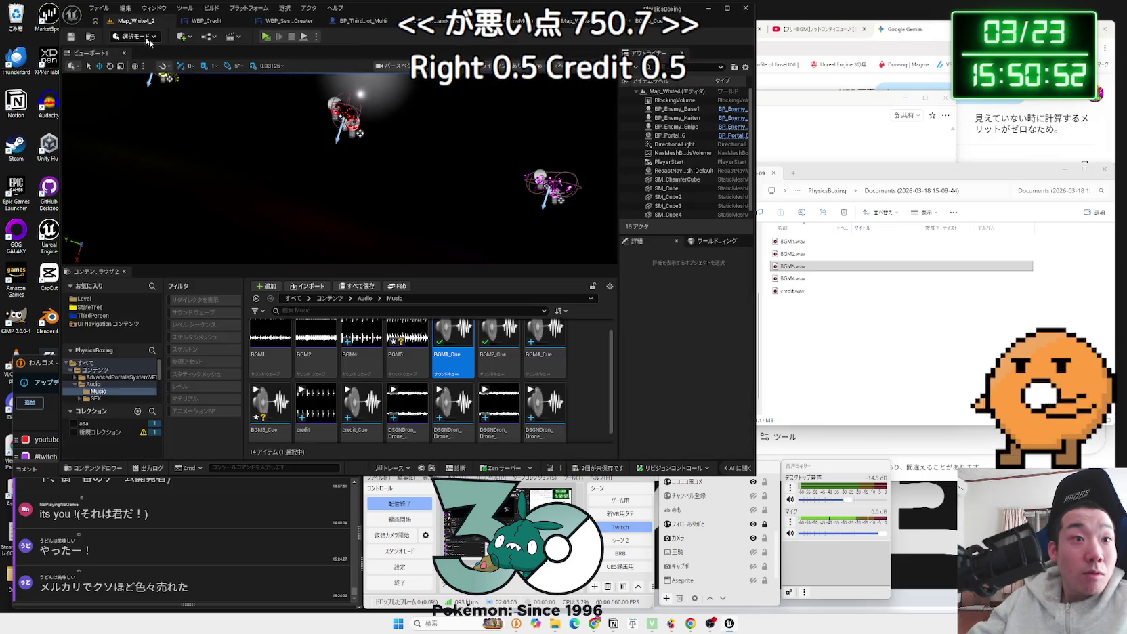
Step: Set credit_Cue's volume multiplier to 0.75 and save it
double_click(364, 406)
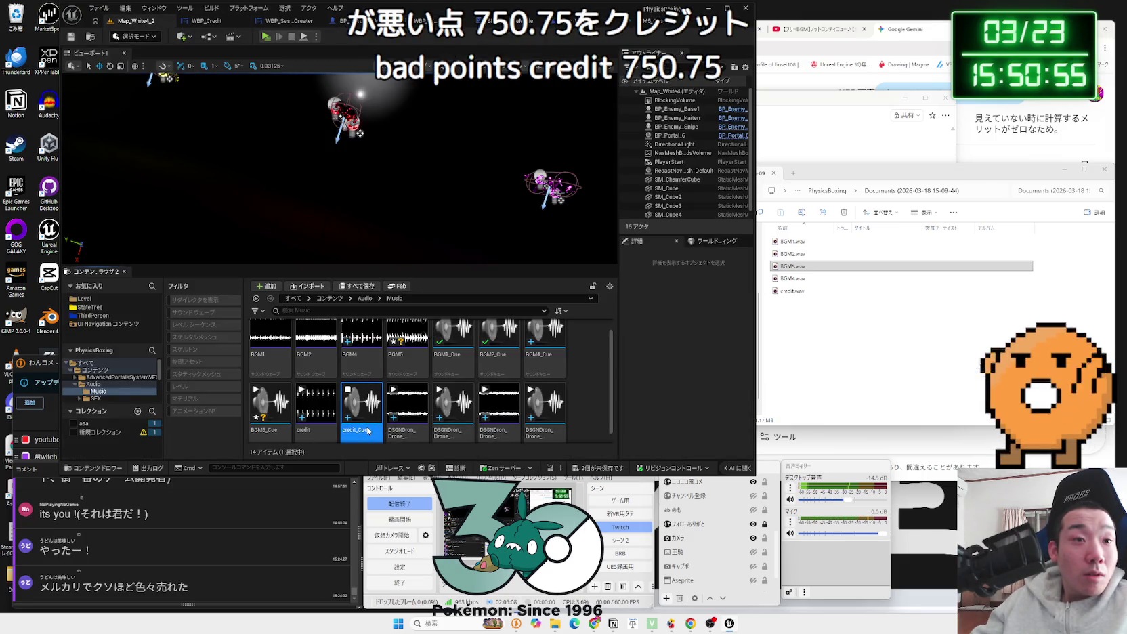
click(185, 84)
text(0.7)
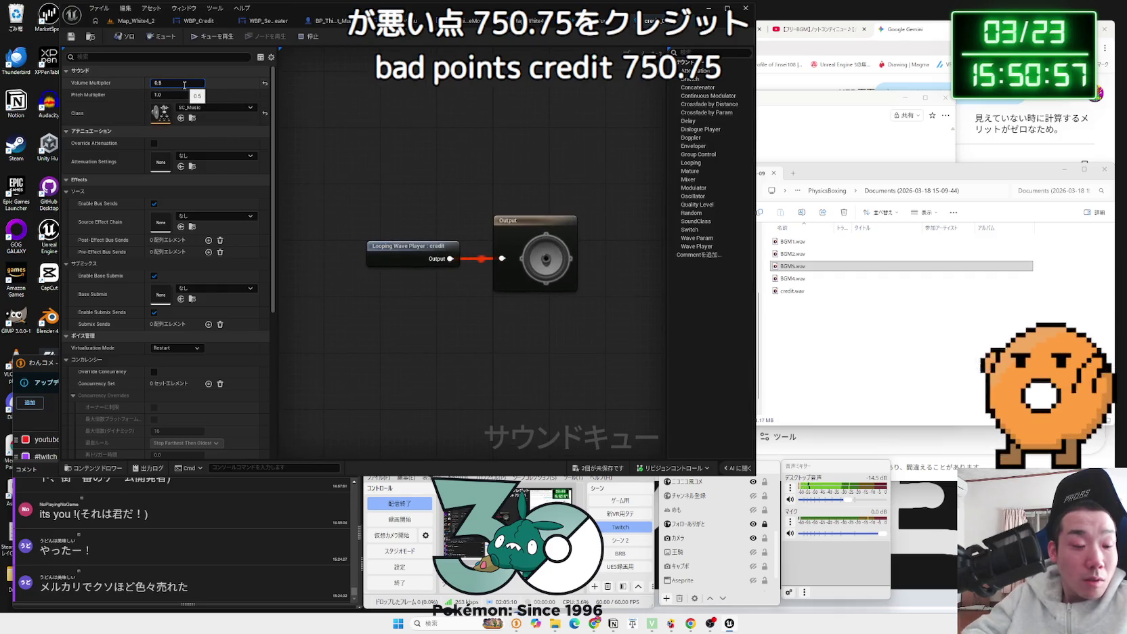
text(5)
key(Return)
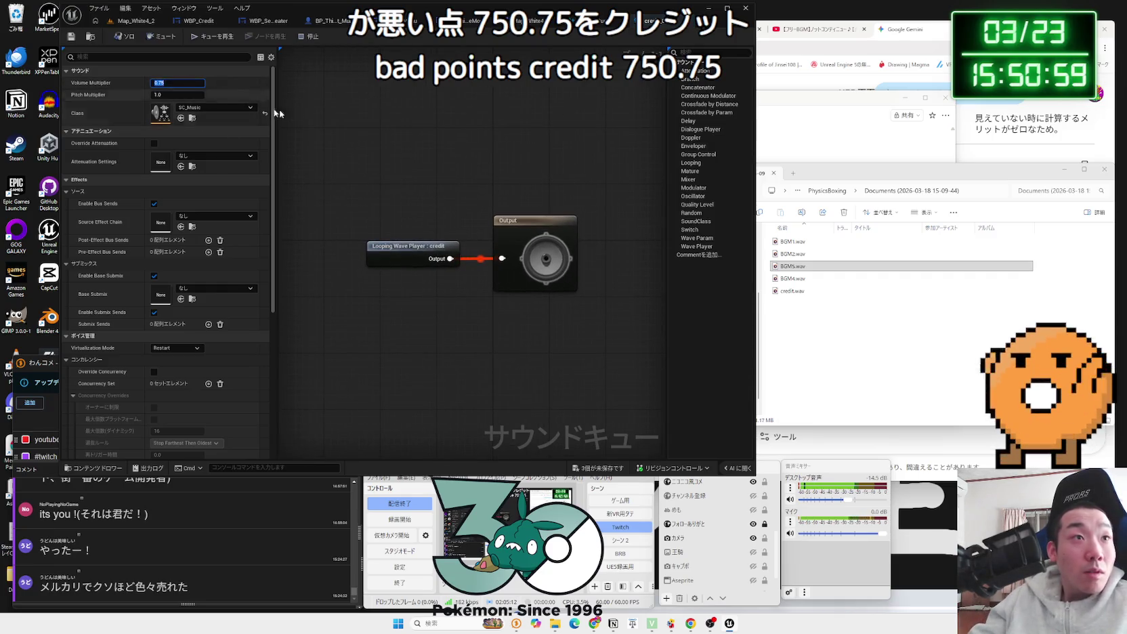
click(70, 37)
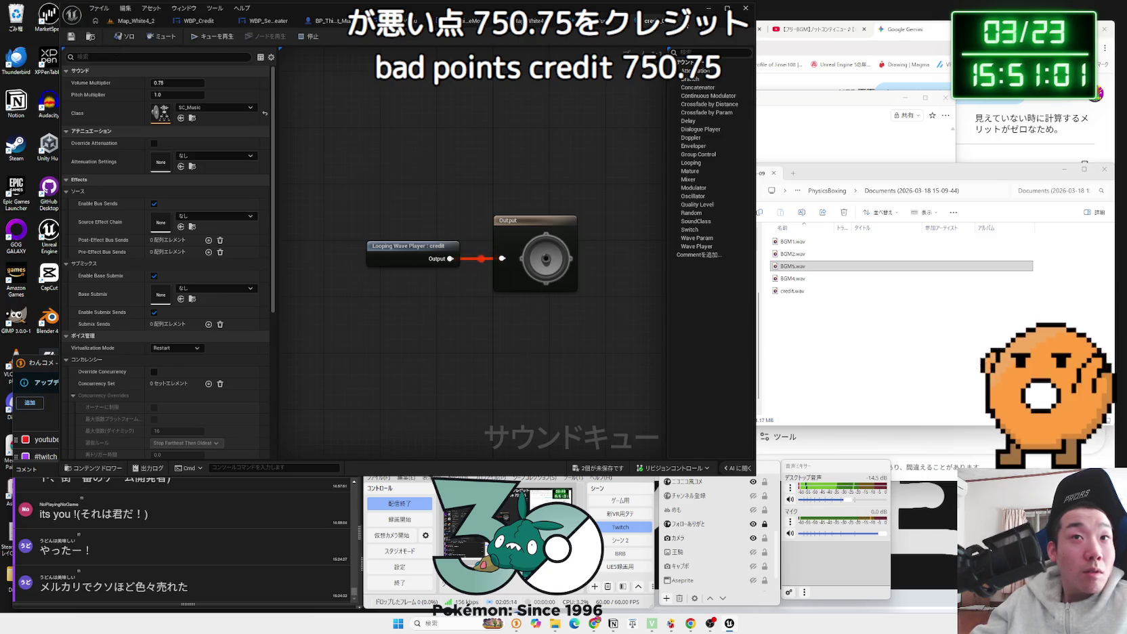
click(136, 20)
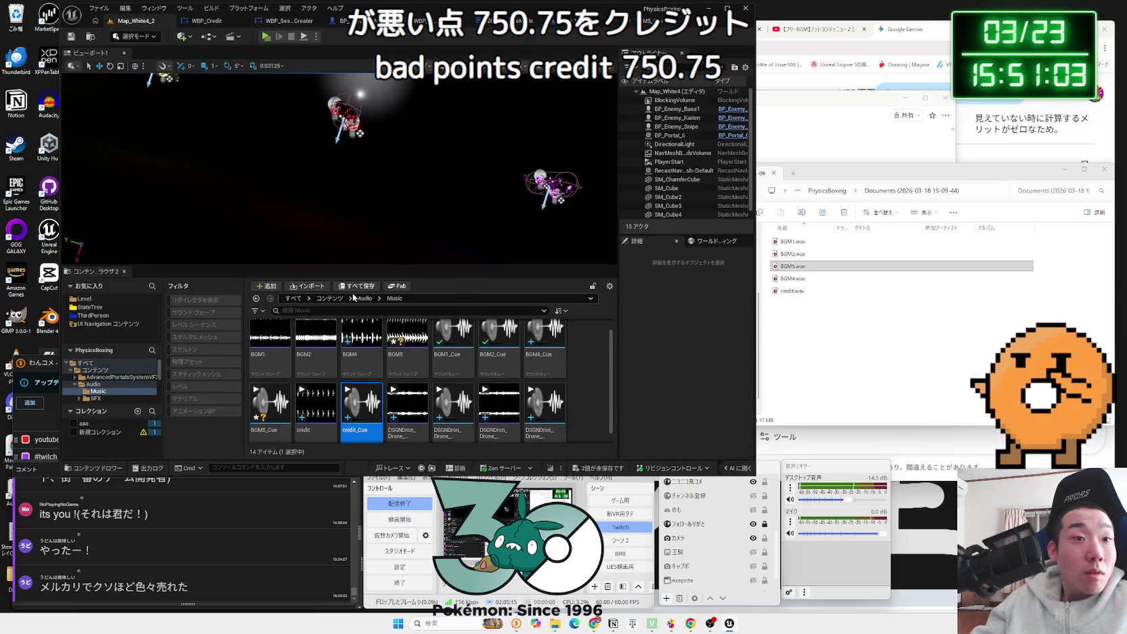
Step: Assign SC_Music as BGM5_Cue's sound class and save the cue
double_click(270, 414)
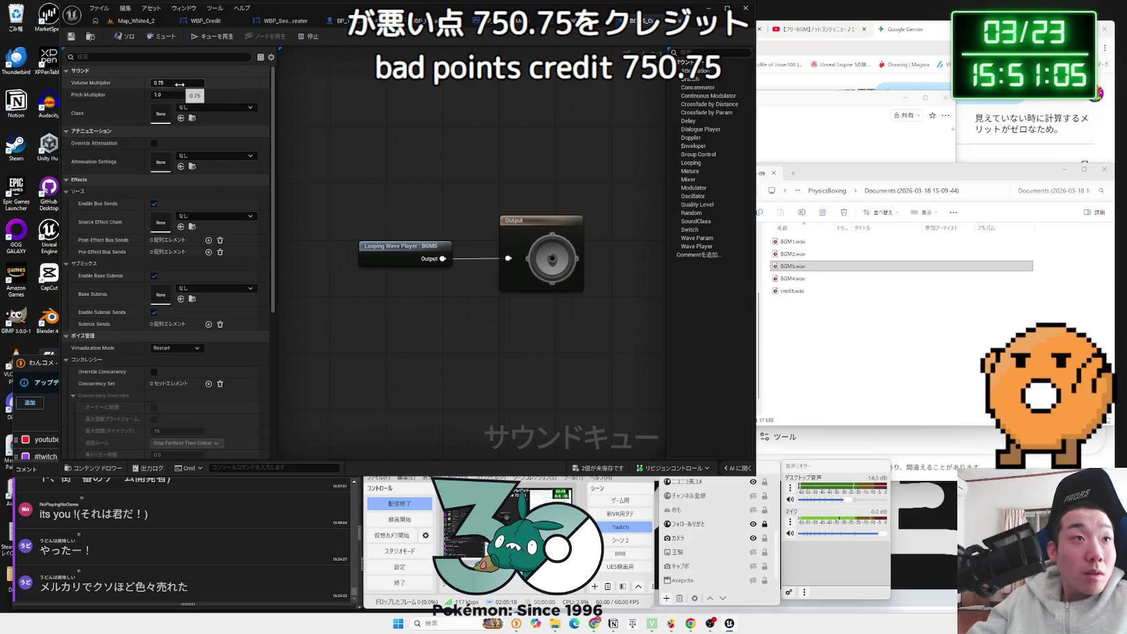
click(216, 107)
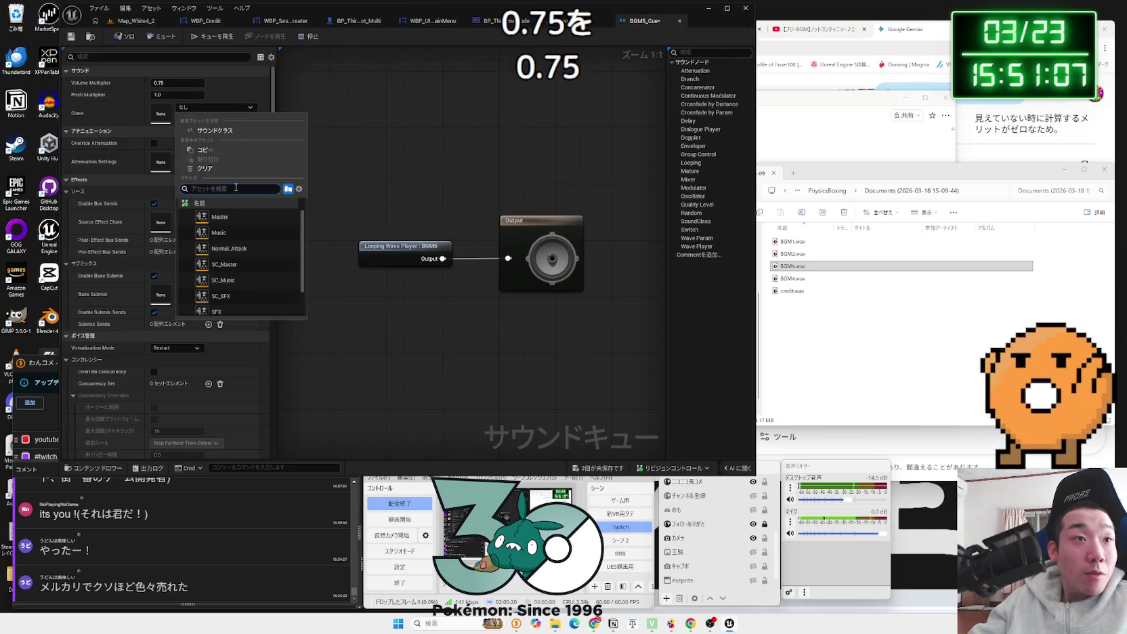
click(245, 279)
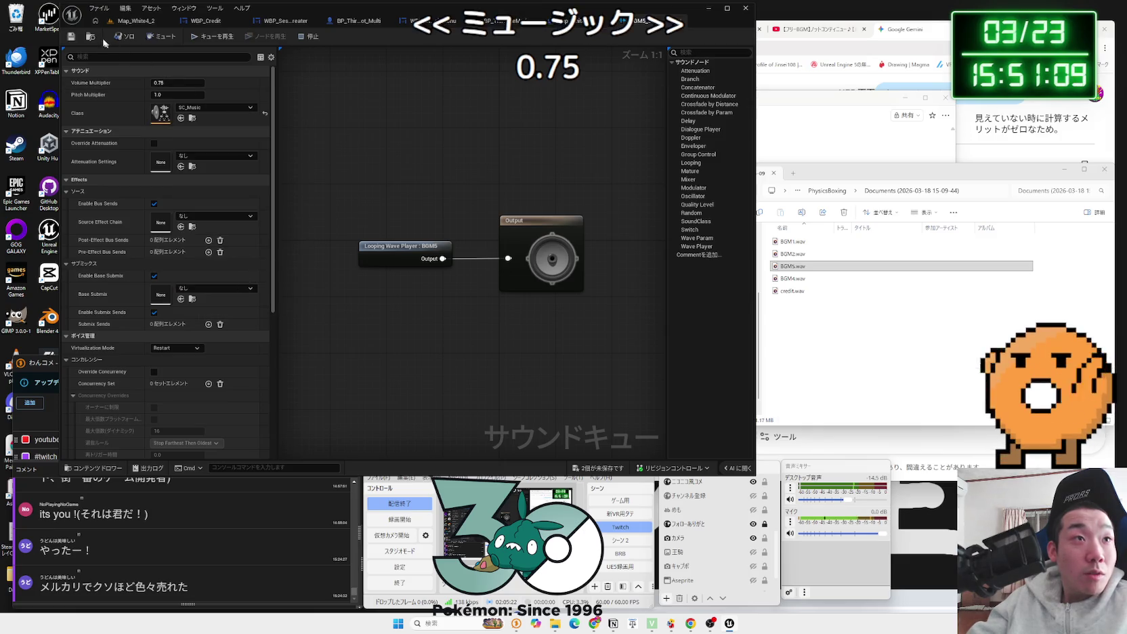
click(70, 36)
click(136, 20)
Step: Check the settings of credit_Cue and the two drone ambience cues
click(361, 430)
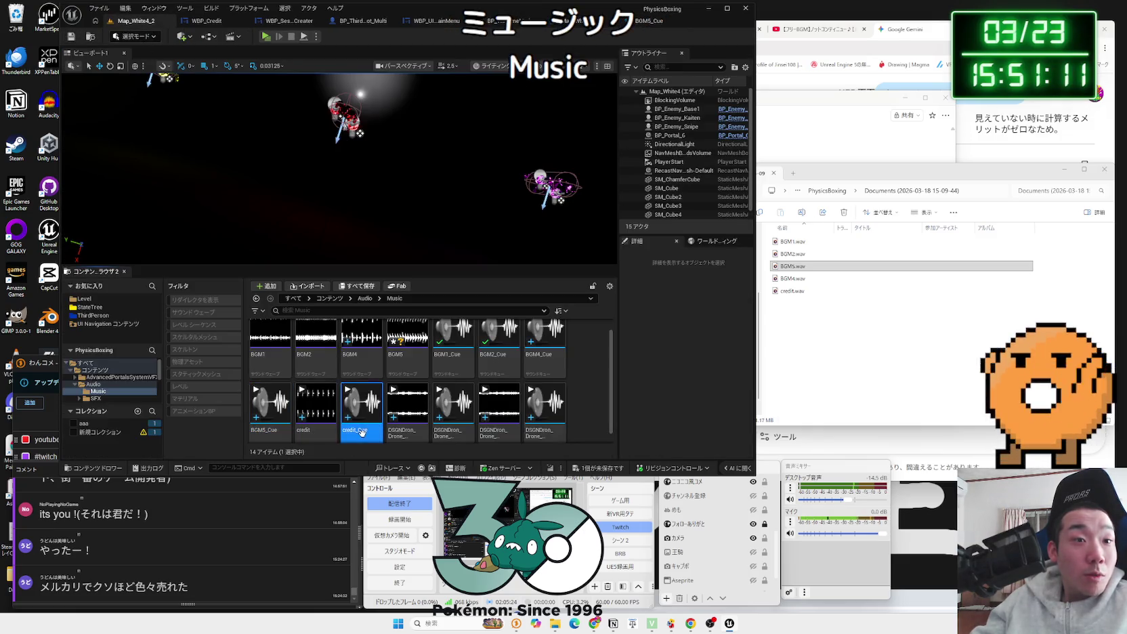
double_click(361, 430)
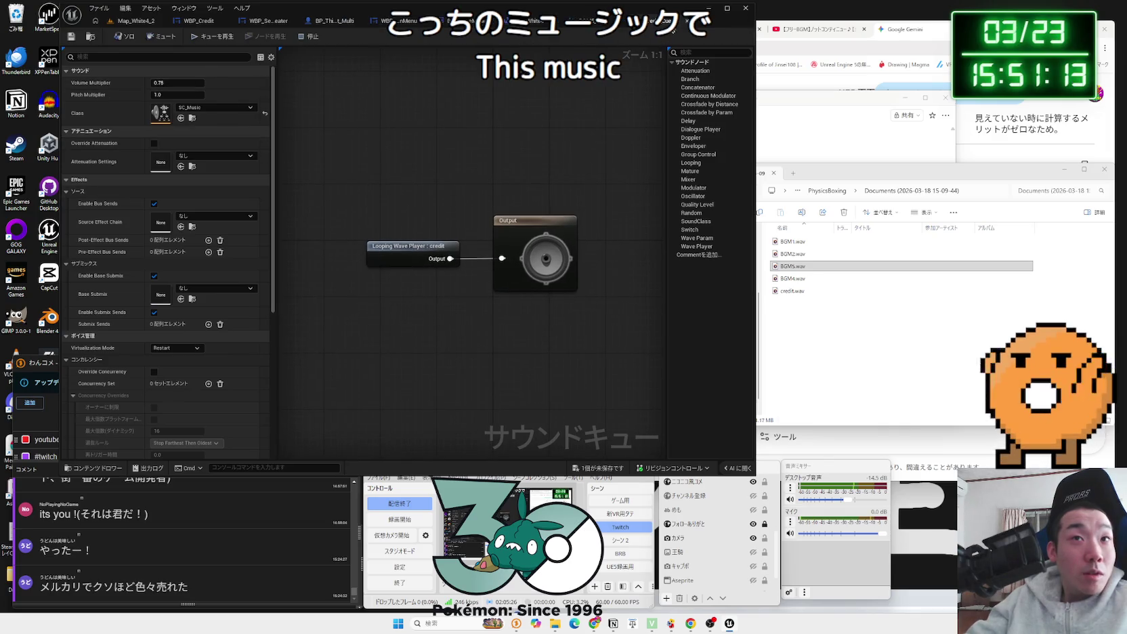
click(135, 20)
click(558, 437)
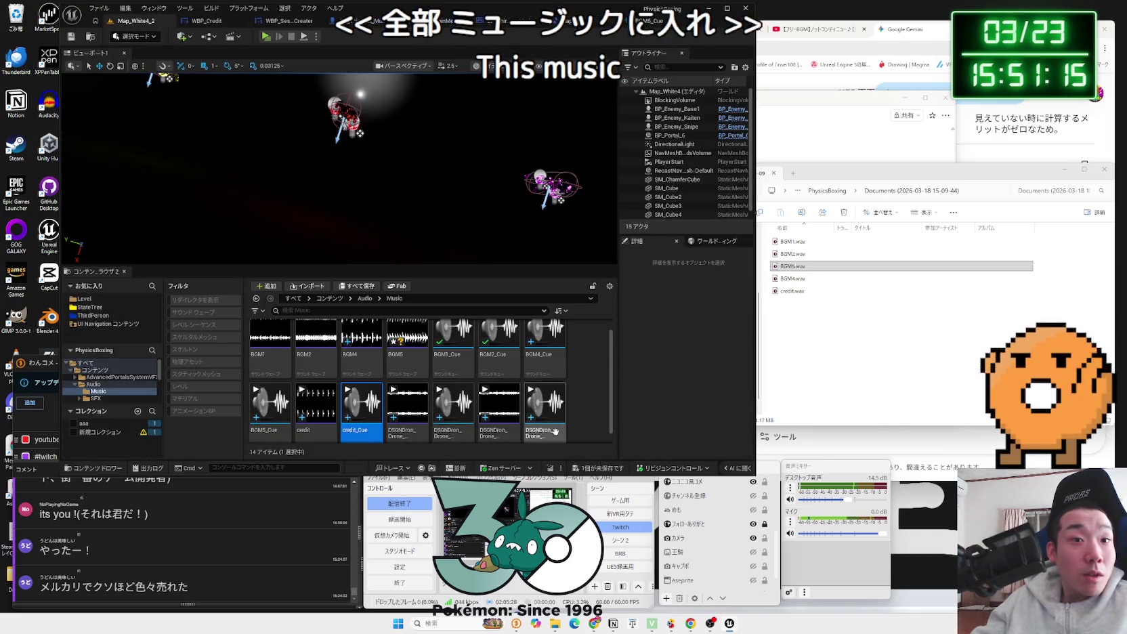
double_click(558, 436)
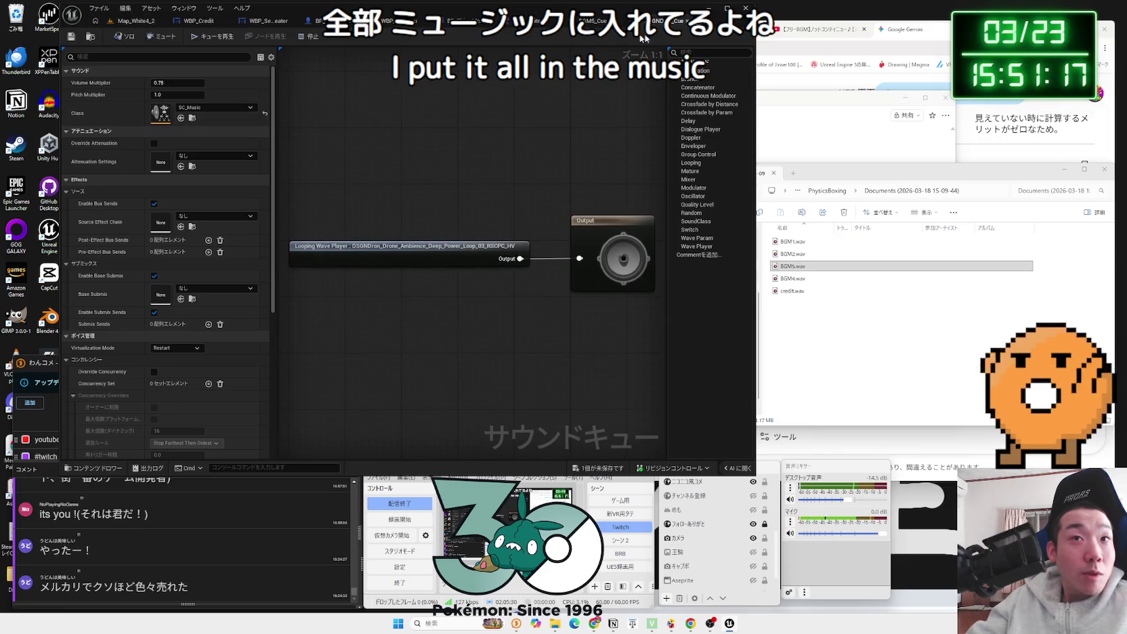
click(686, 21)
click(135, 20)
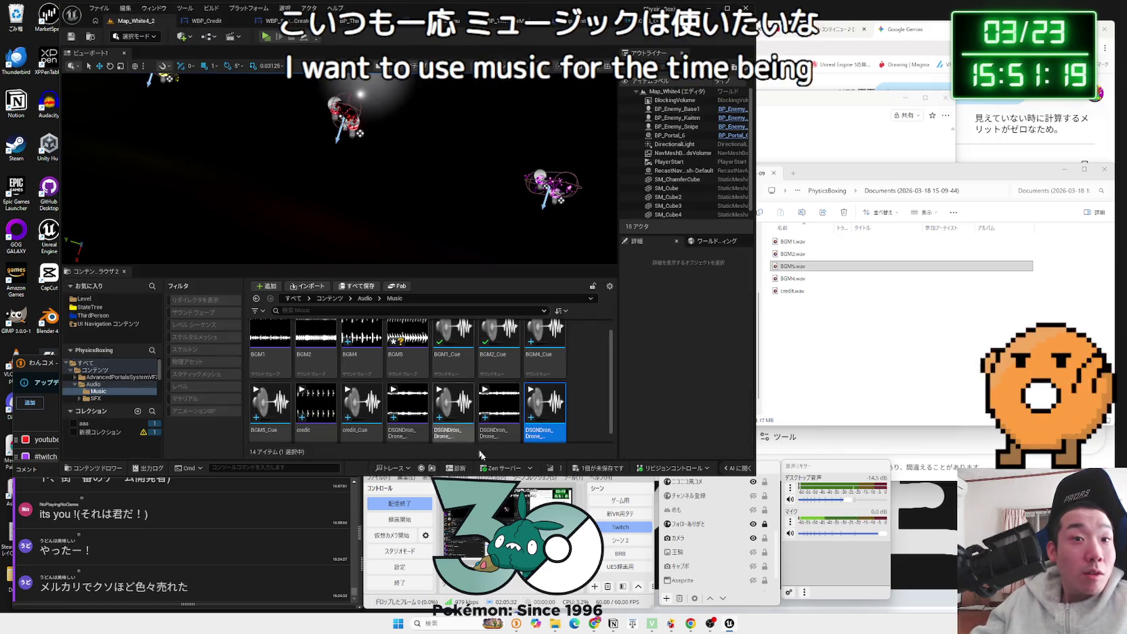
click(449, 434)
double_click(457, 431)
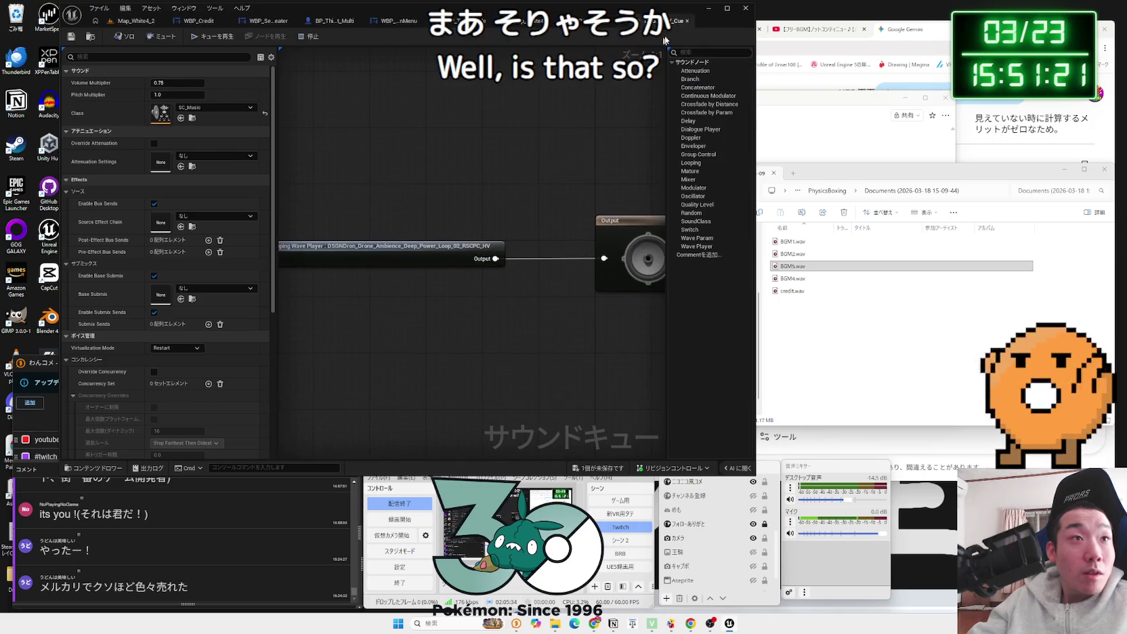
click(688, 22)
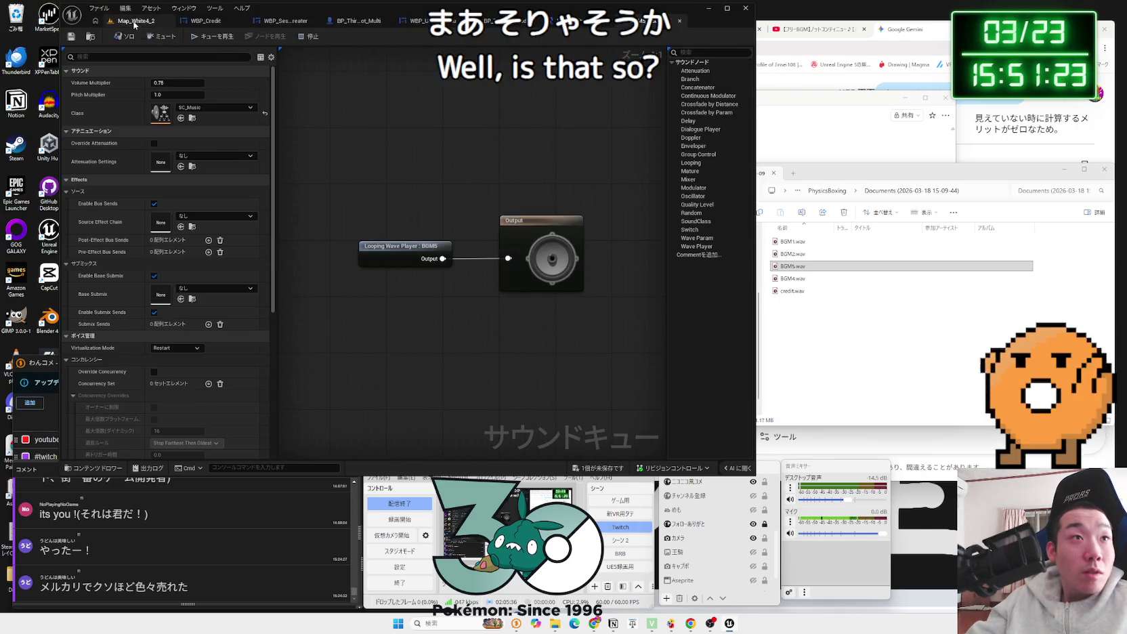
click(136, 21)
Step: Preview BGM5_Cue, then save all unsaved assets
click(270, 405)
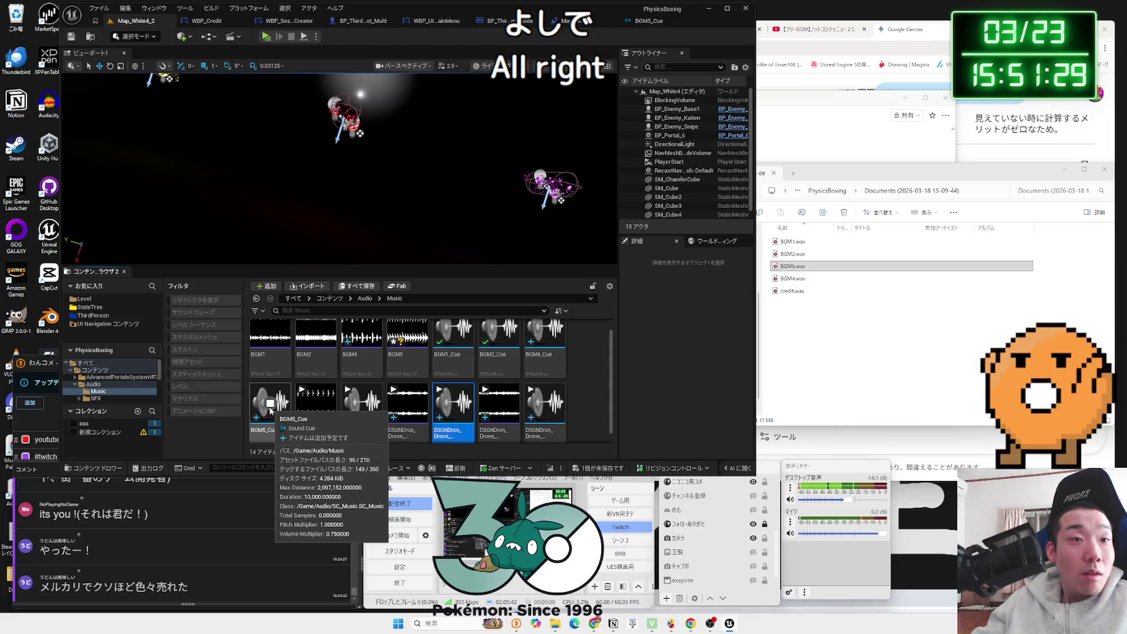
scroll(607, 384, down, 2)
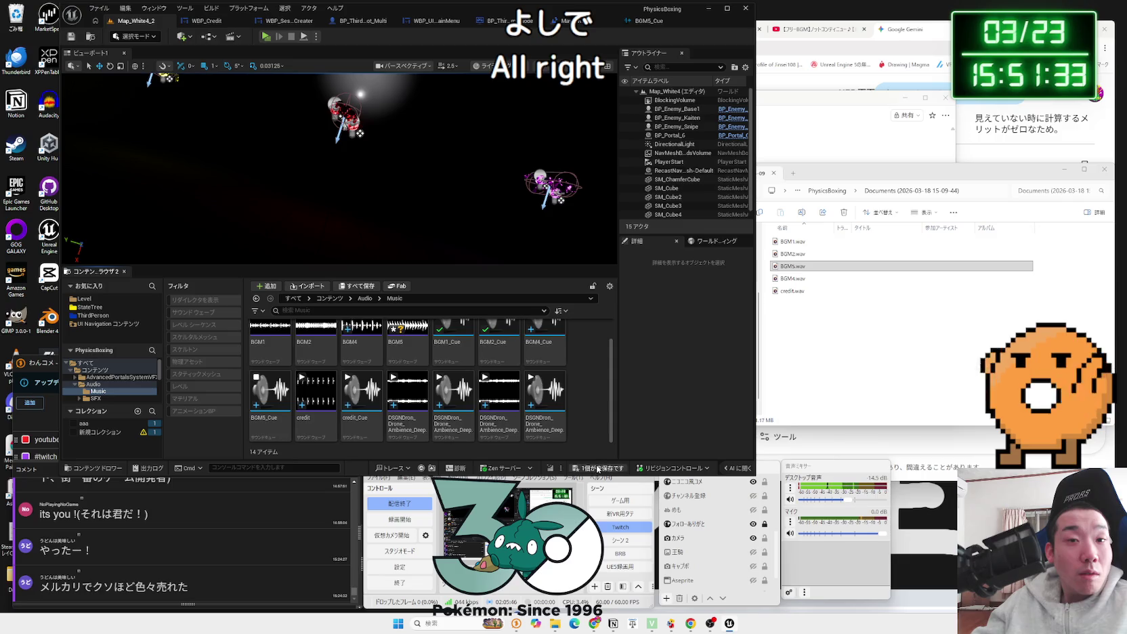
click(598, 469)
click(620, 410)
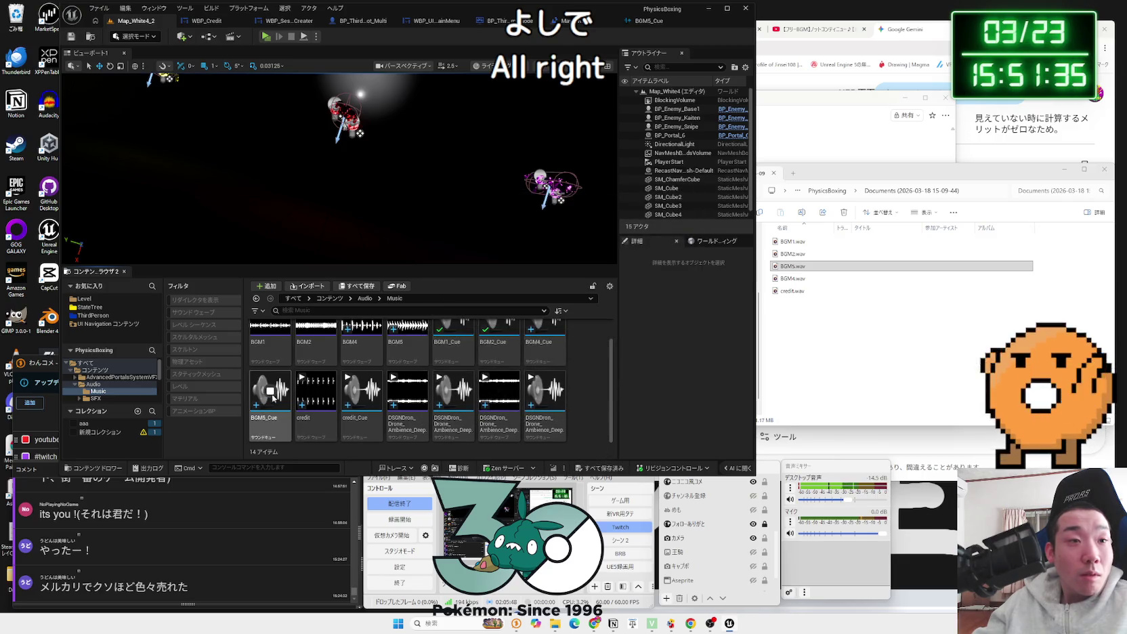
mouse_move(278, 406)
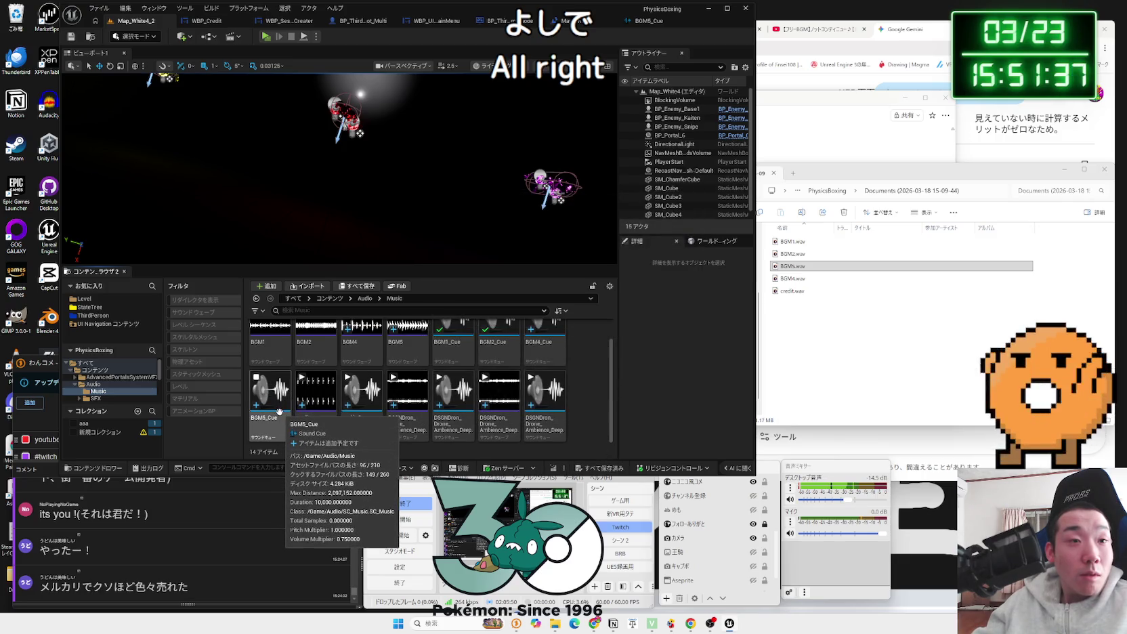
scroll(407, 413, up, 3)
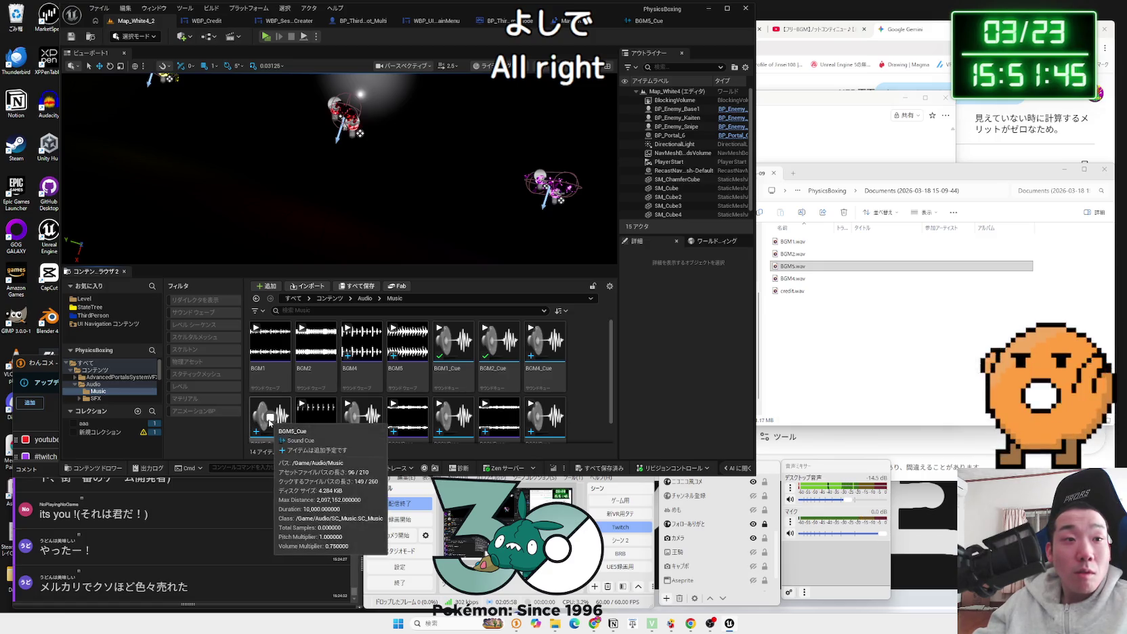
click(207, 41)
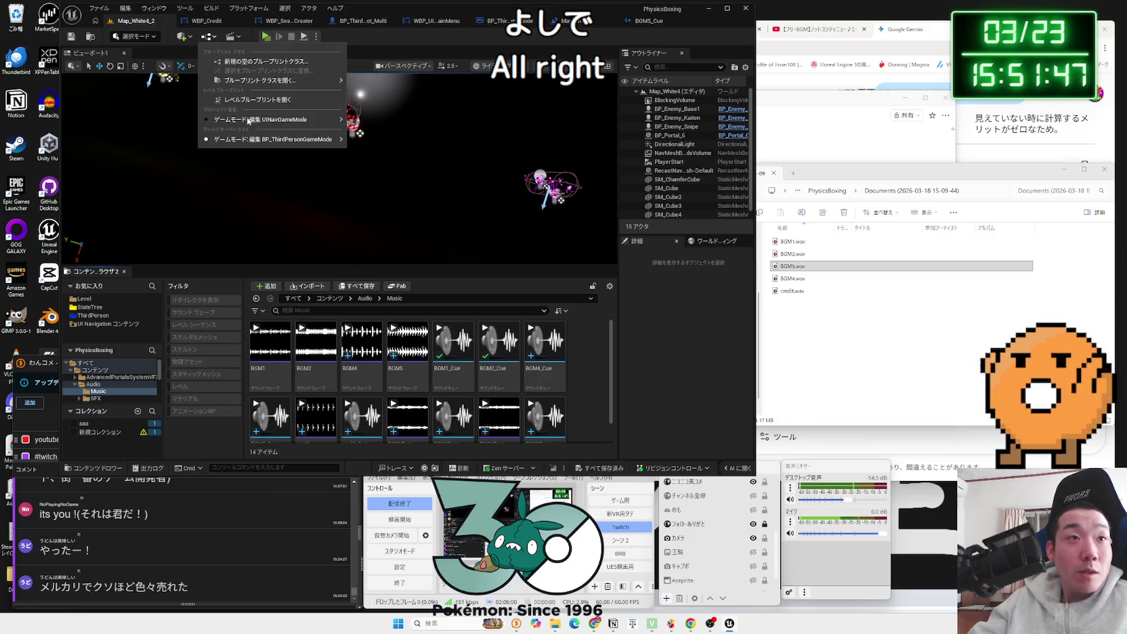
Step: Set the level blueprint's Play Sound 2D Sound to BGM5_Cue, then test-play the level
click(257, 103)
click(391, 229)
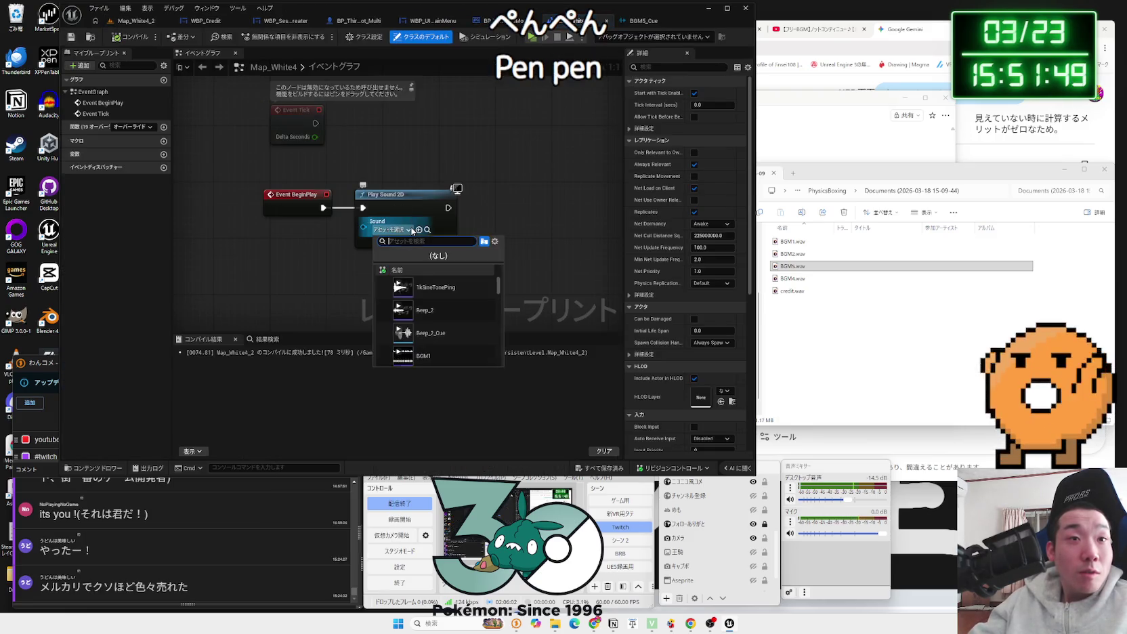
text(bgm)
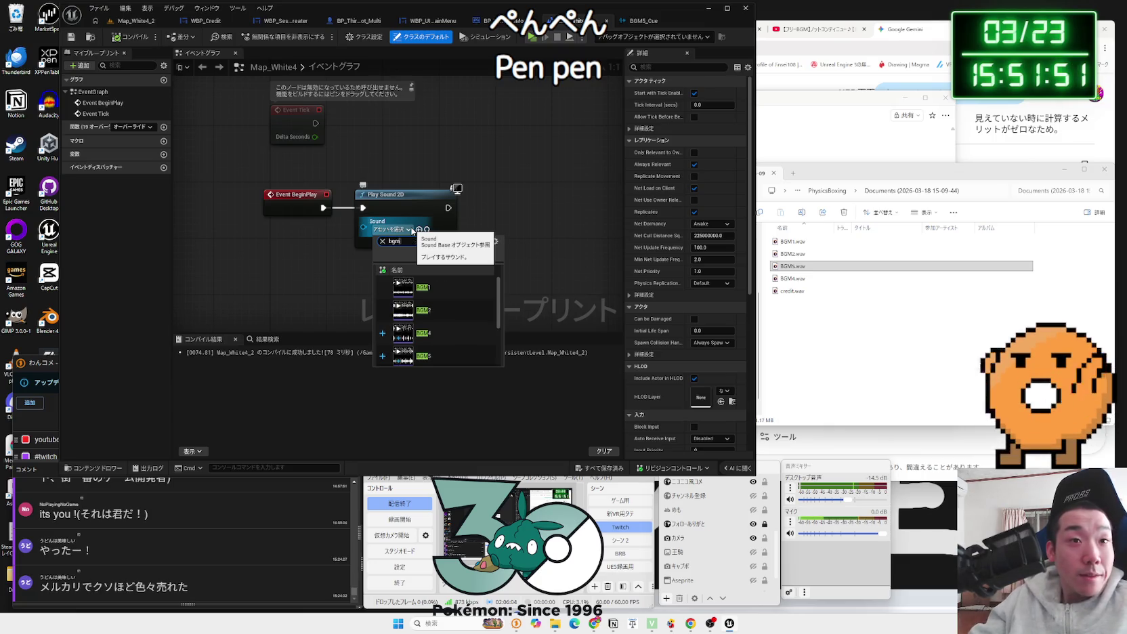
scroll(454, 325, down, 2)
scroll(468, 352, down, 2)
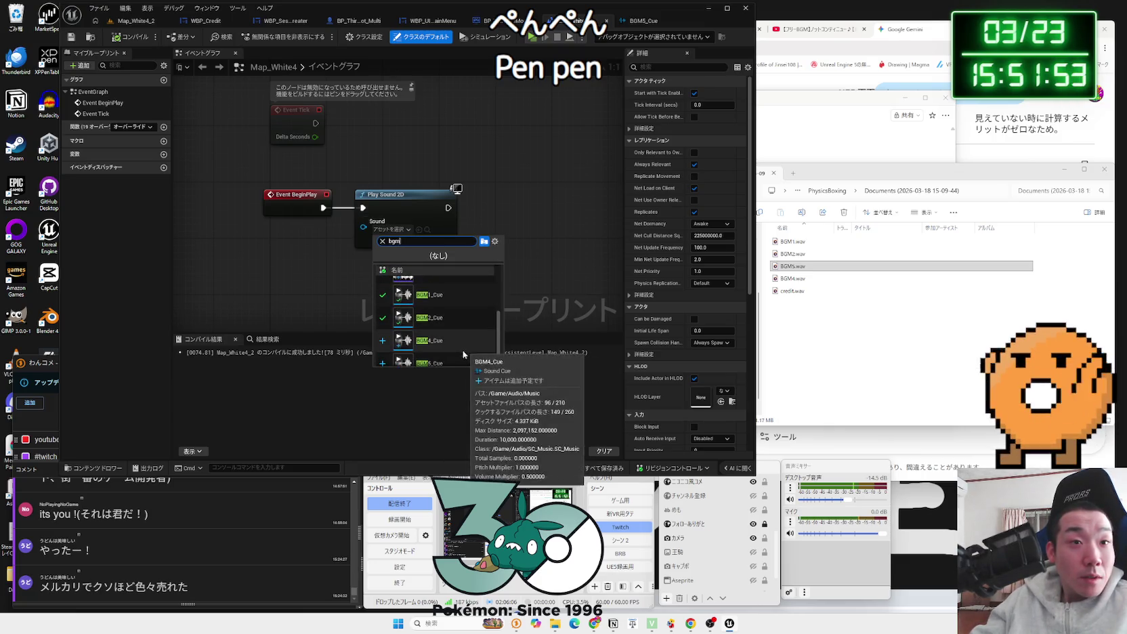
click(462, 352)
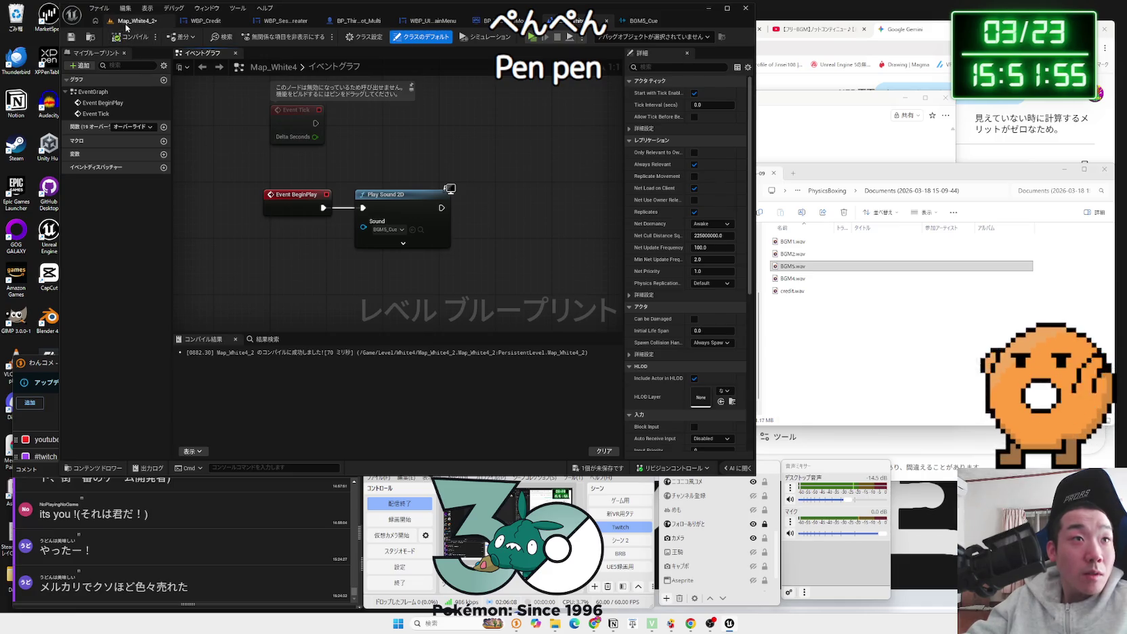
click(135, 21)
click(266, 37)
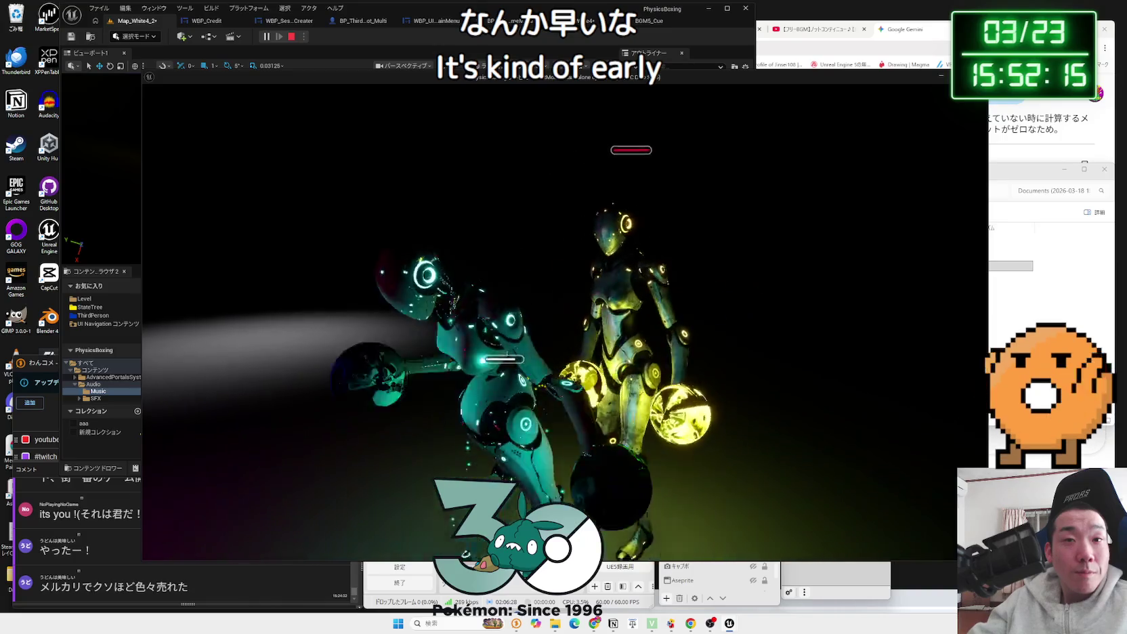
Step: Stop the test play, preview BGM1_Cue, and start another test play
key(Escape)
click(455, 342)
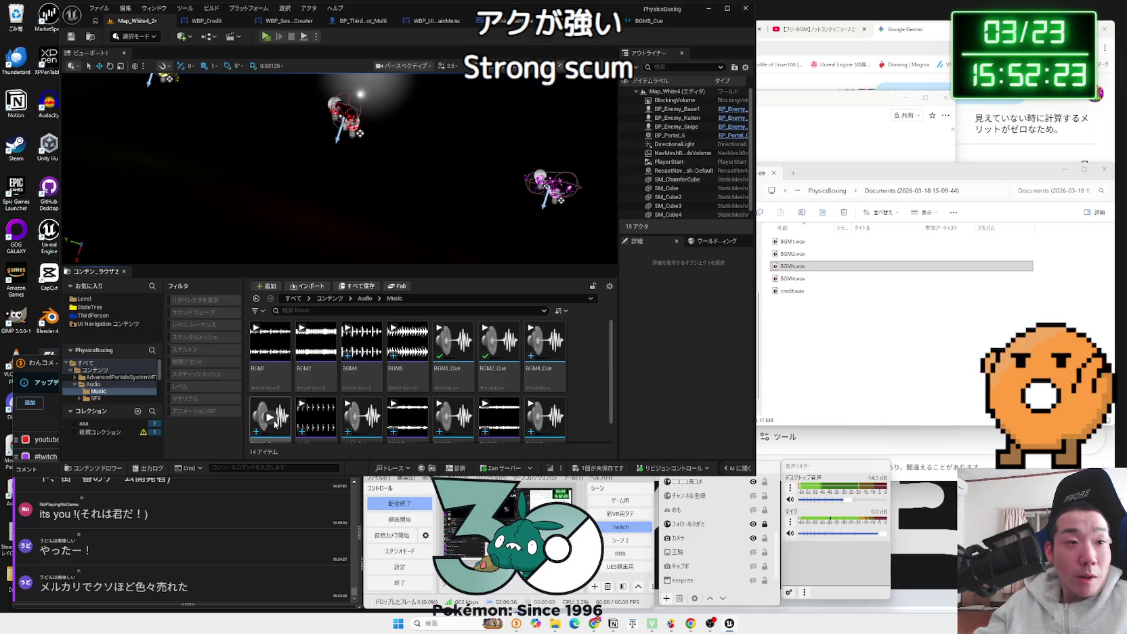
click(267, 36)
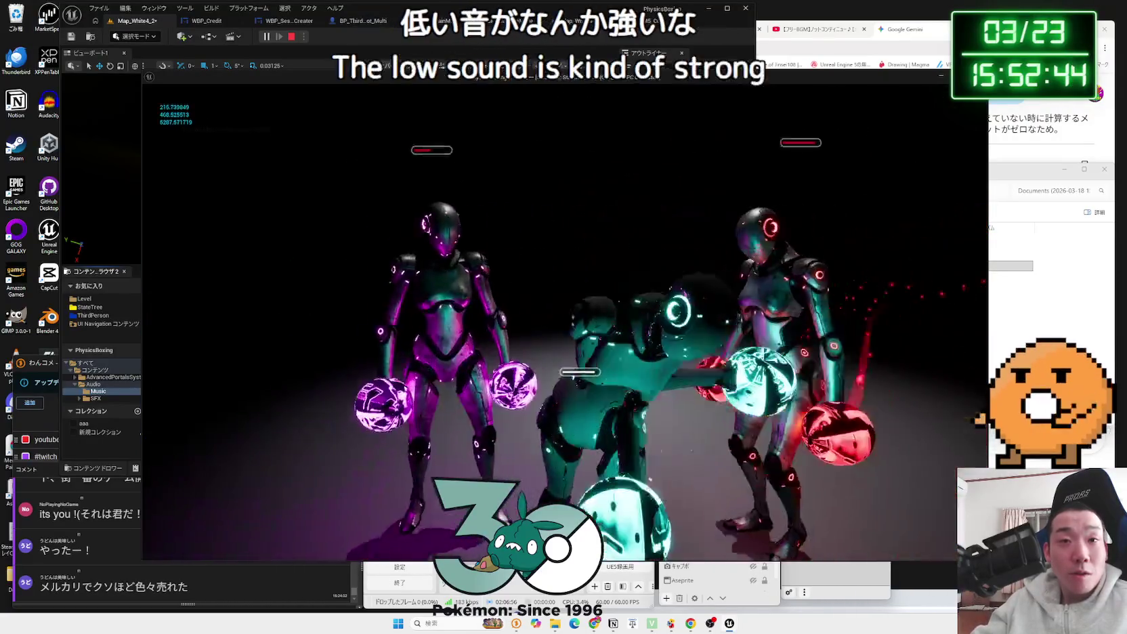
Step: Pause the game, go to the main menu, continue, then stop the session
key(p)
click(295, 346)
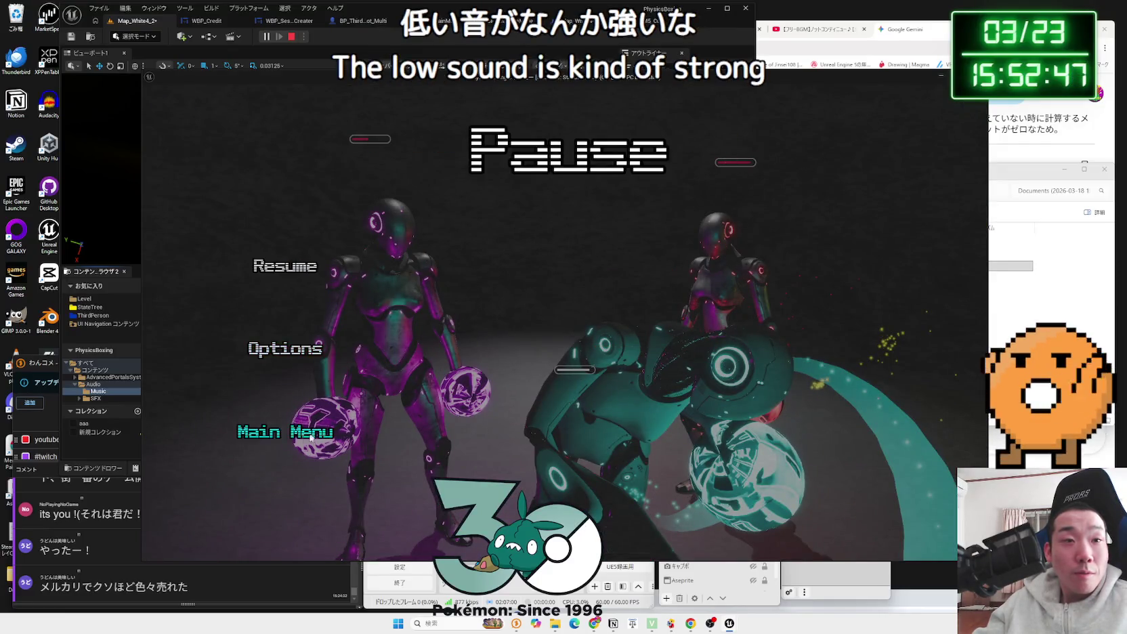
click(311, 435)
click(614, 365)
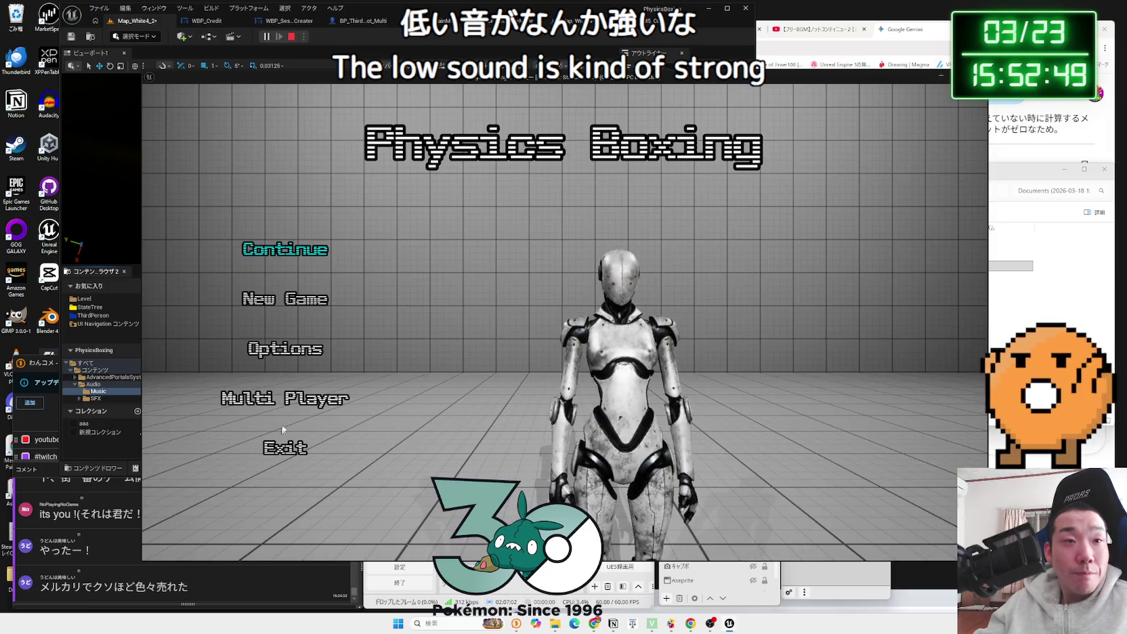
click(298, 251)
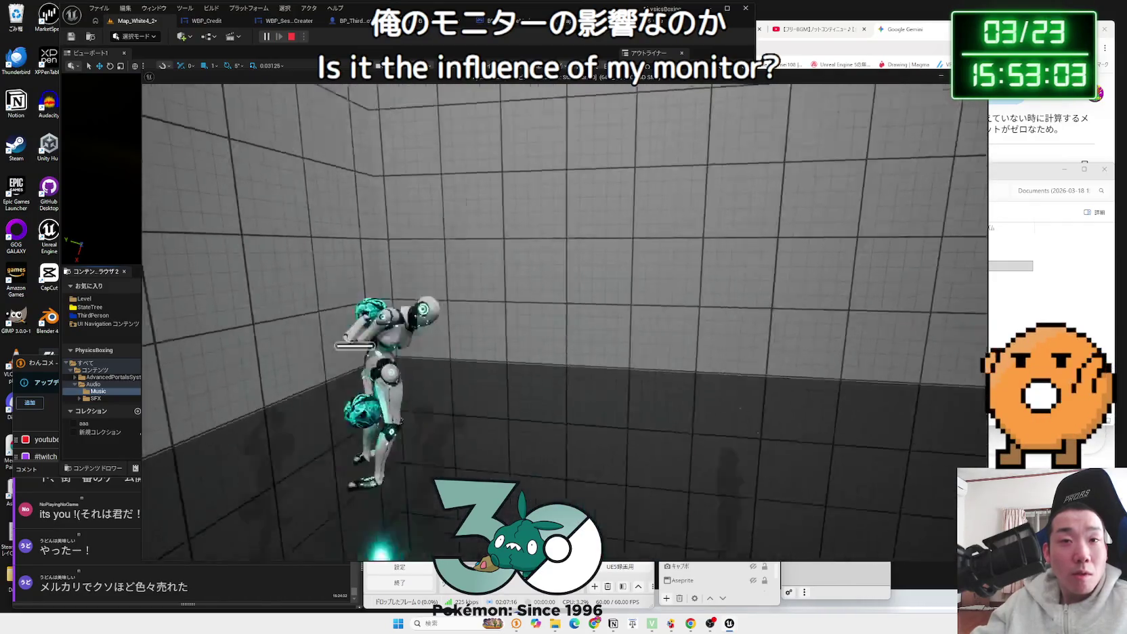
key(Escape)
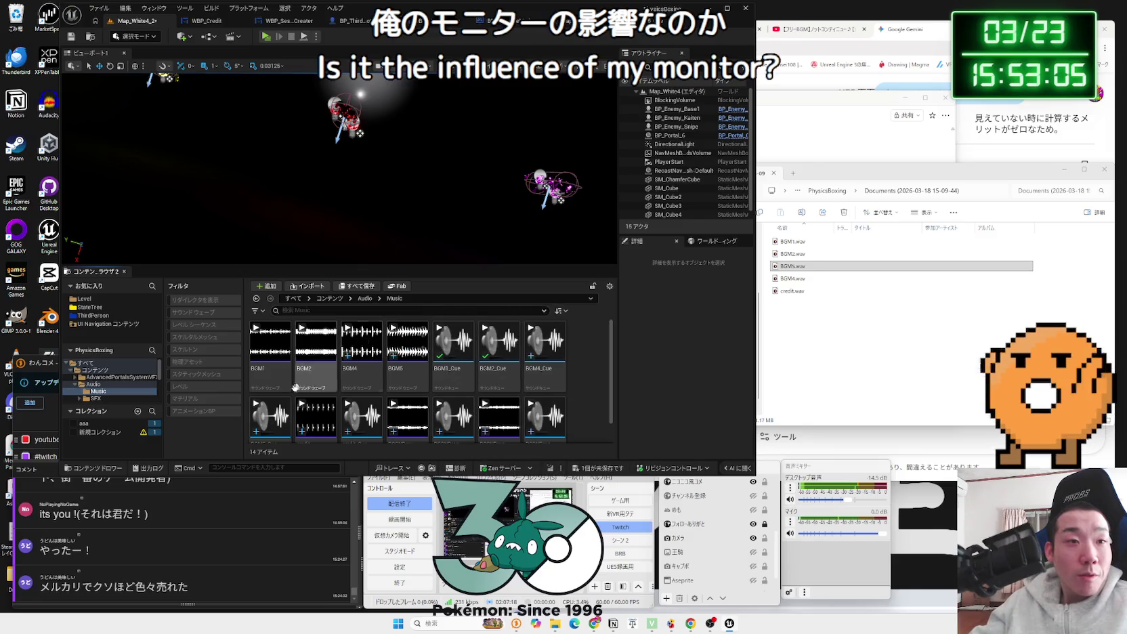
Step: Inspect BGM5_Cue, then preview BGM4_Cue, BGM1_Cue and BGM5_Cue
double_click(271, 421)
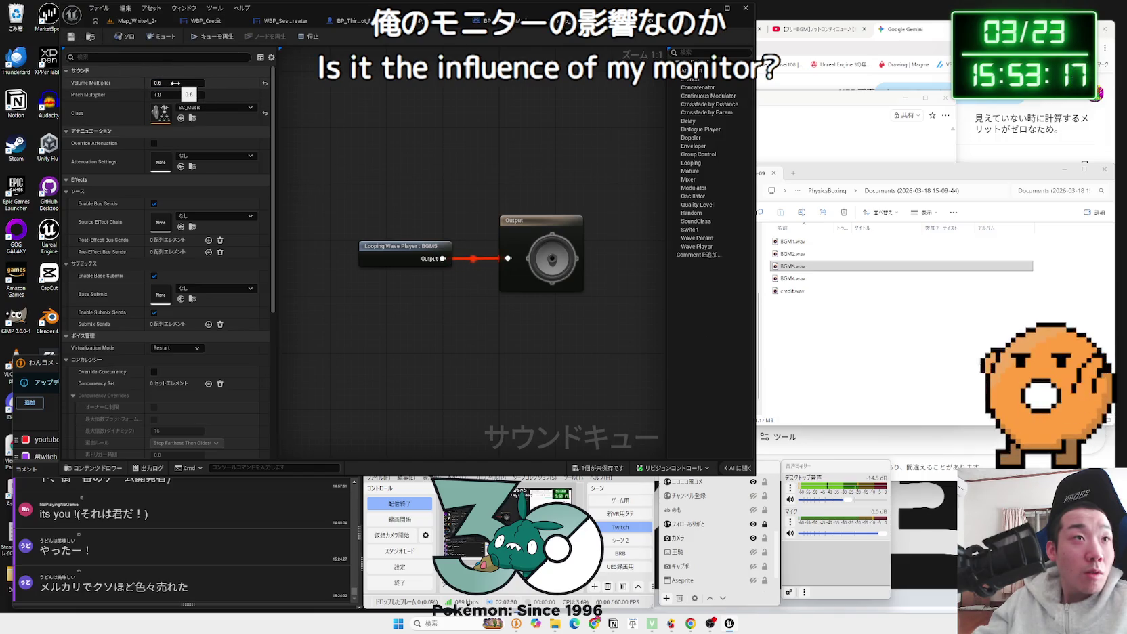
click(138, 24)
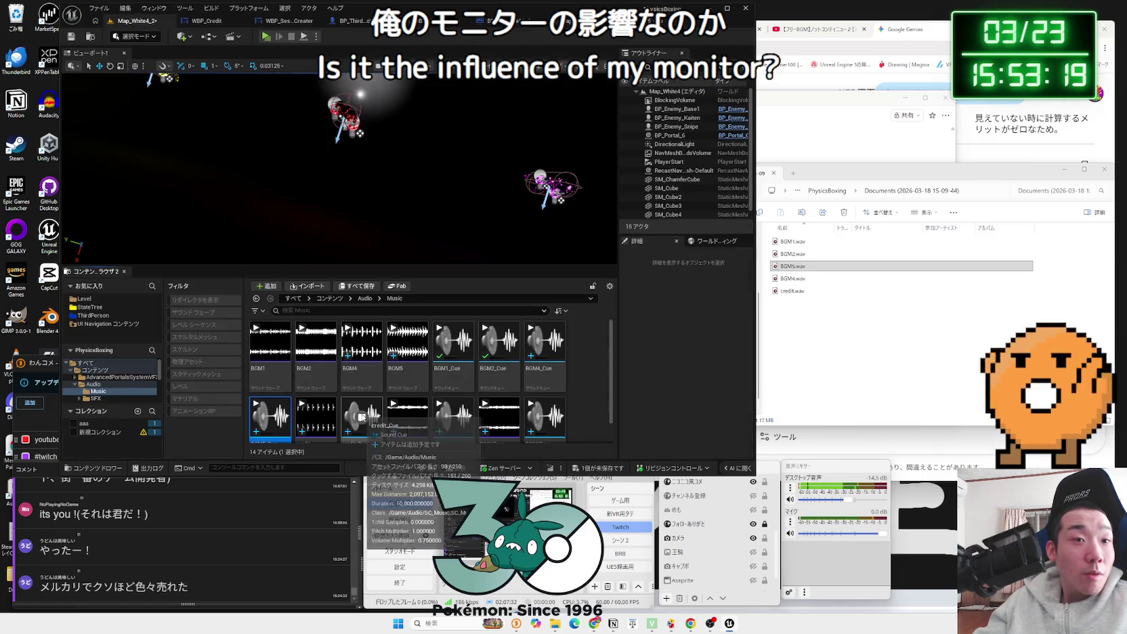
click(545, 341)
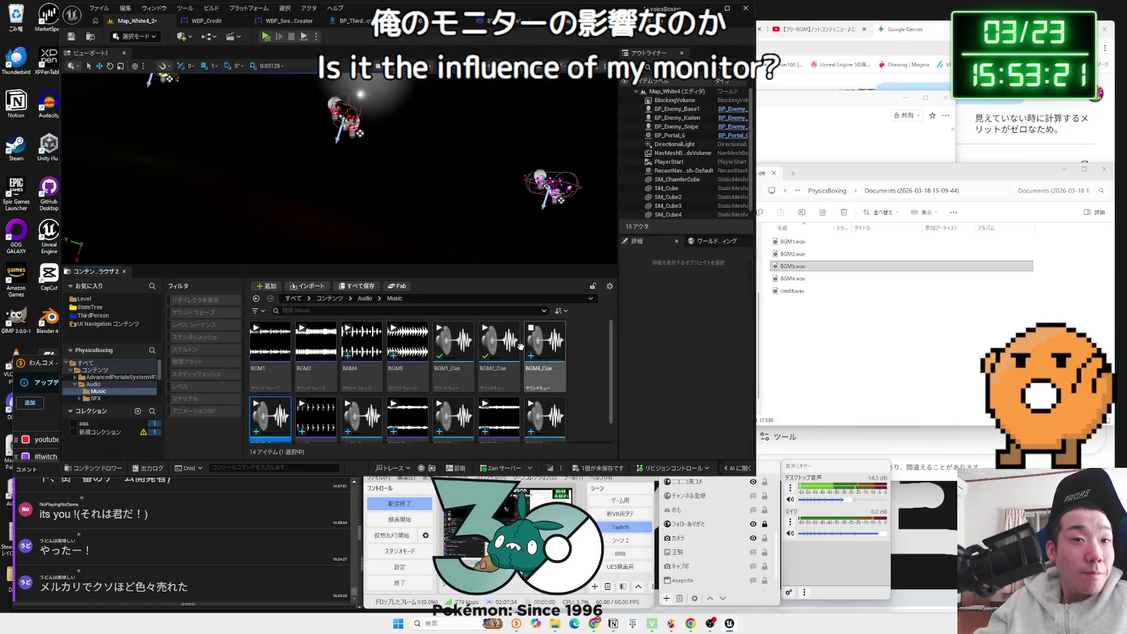
click(453, 341)
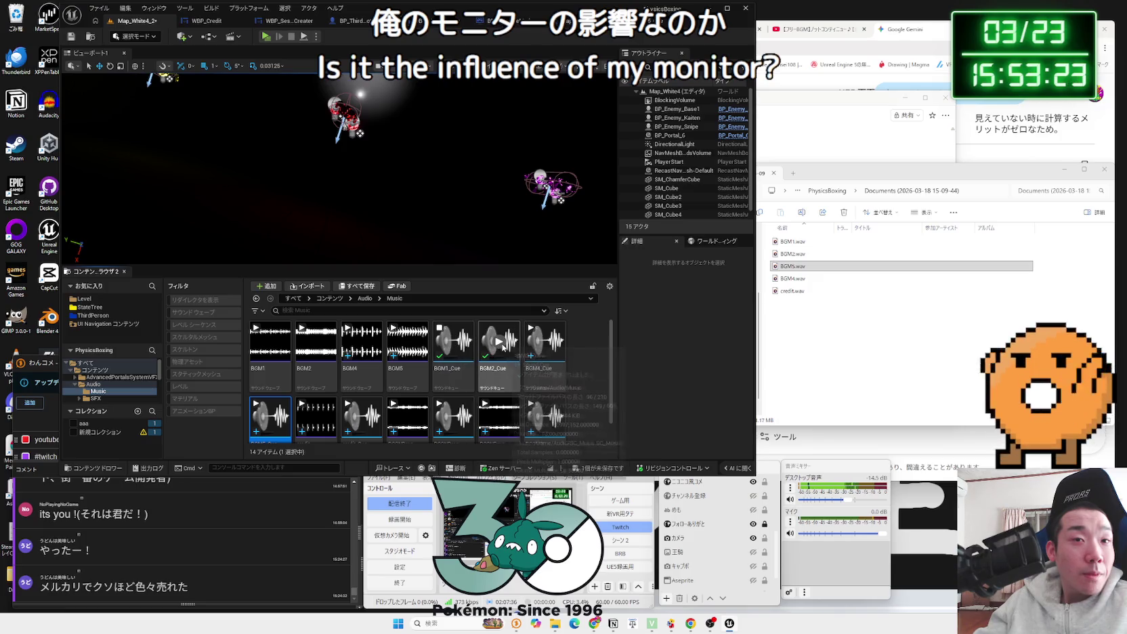
click(270, 425)
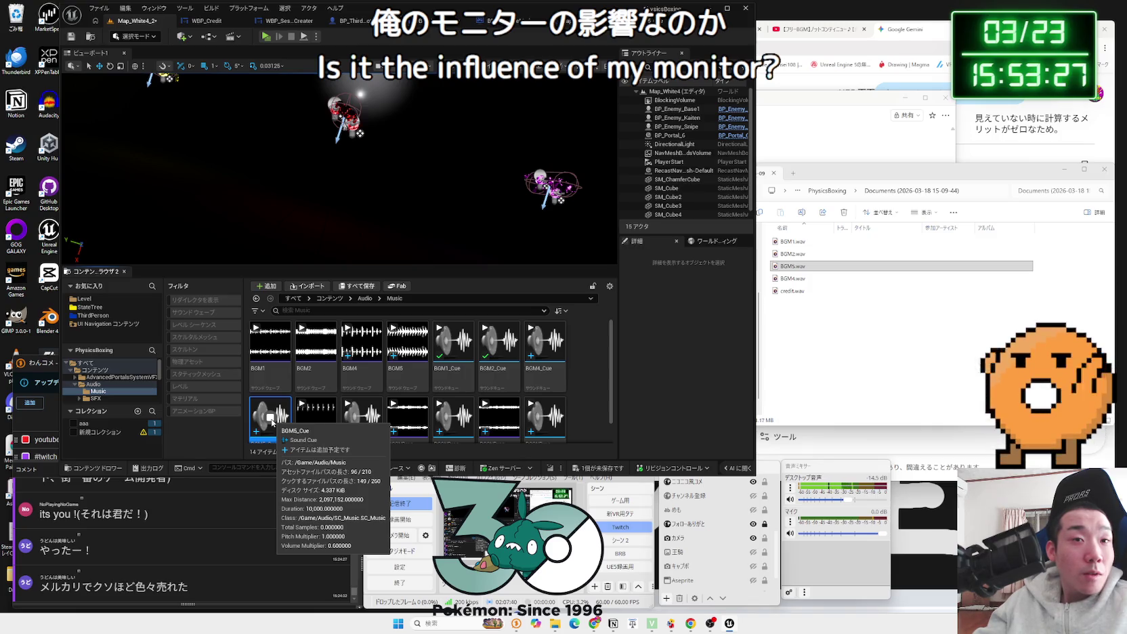
Step: Preview BGM2_Cue, stop its playback, and go back to the Map_White4_2 level editor
click(272, 424)
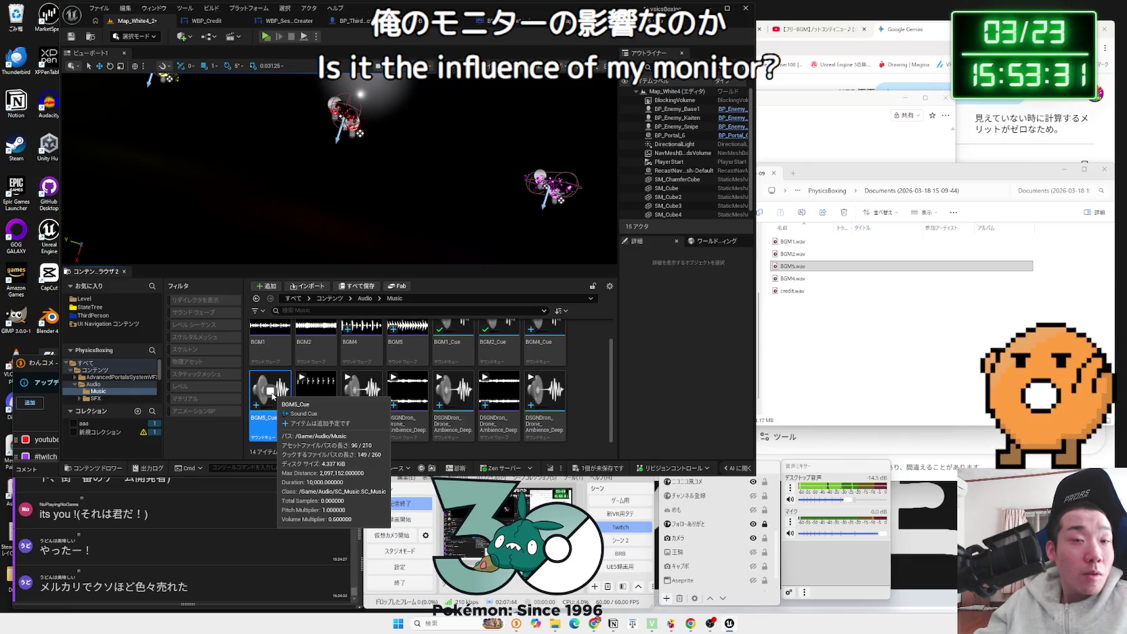
scroll(271, 391, up, 1)
click(499, 344)
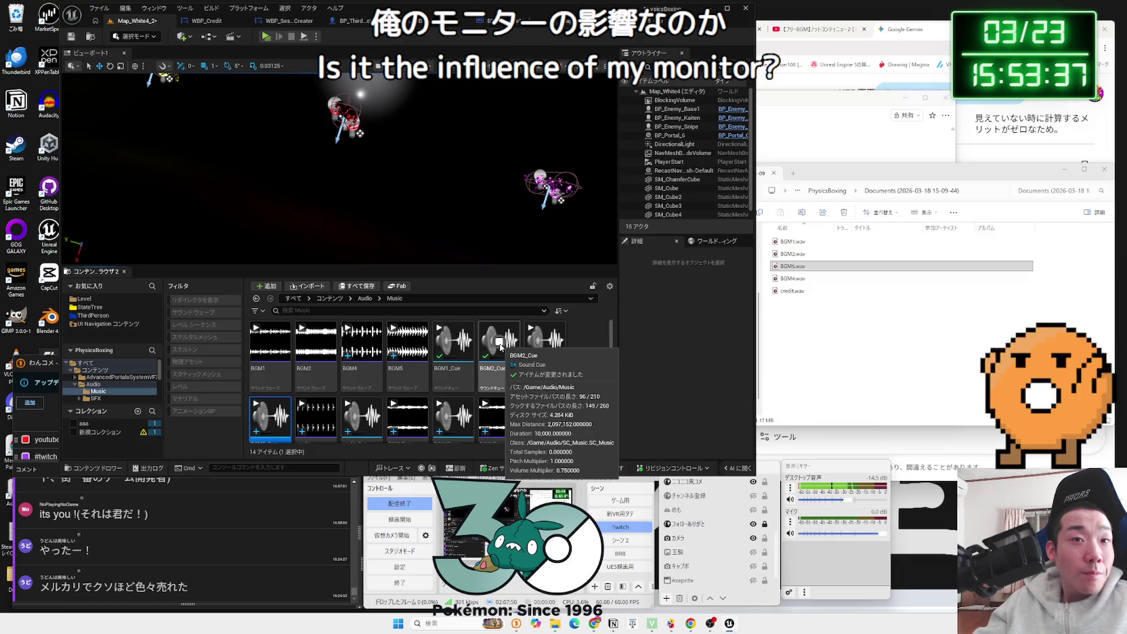
click(500, 344)
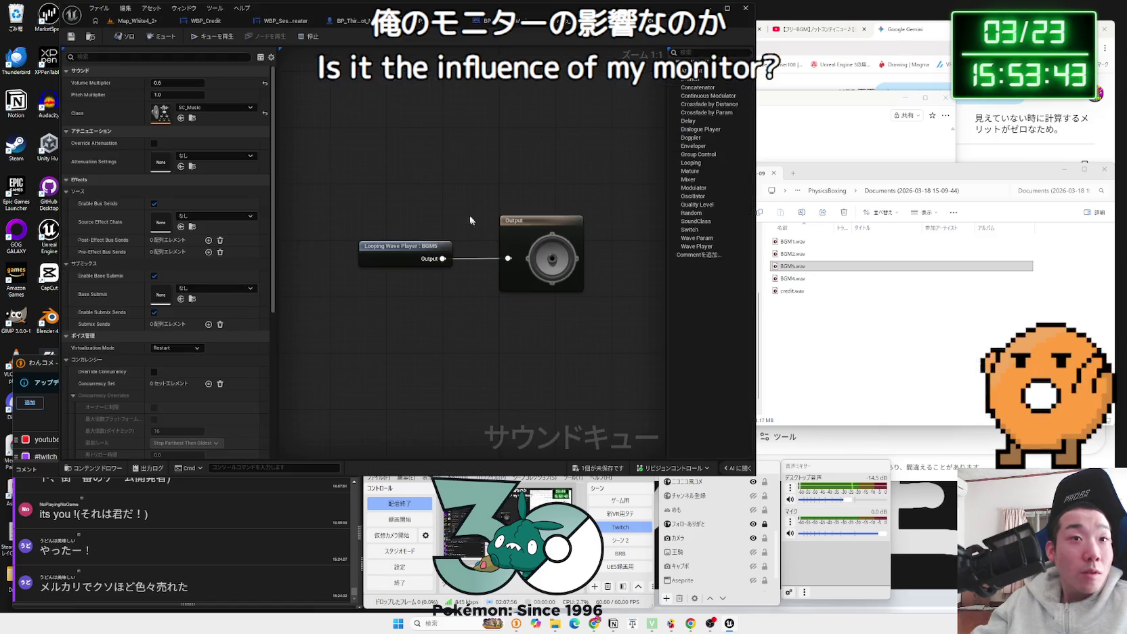
click(126, 24)
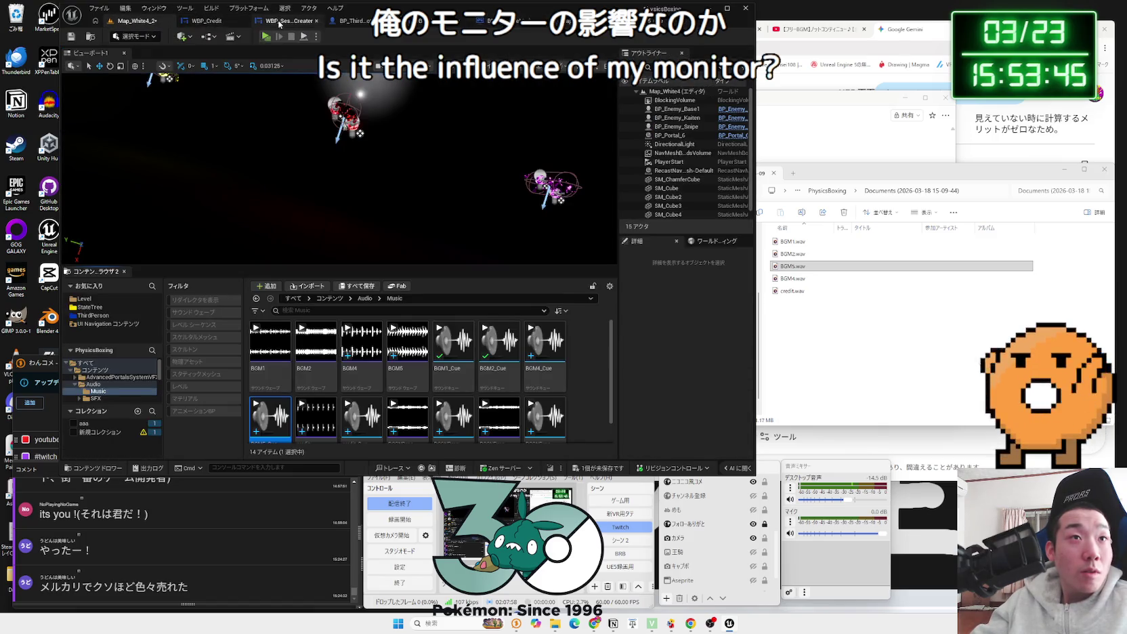
Step: In the Map_White4 level blueprint, add a Play Sound 2D node after Event BeginPlay
click(279, 22)
click(341, 24)
click(400, 21)
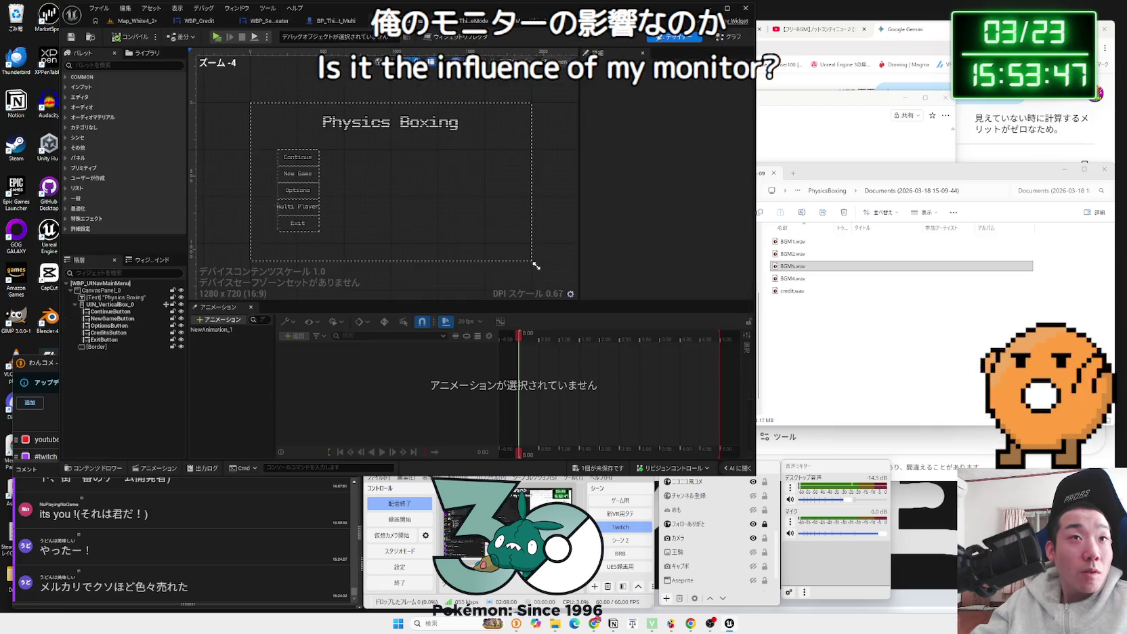
click(469, 25)
click(533, 26)
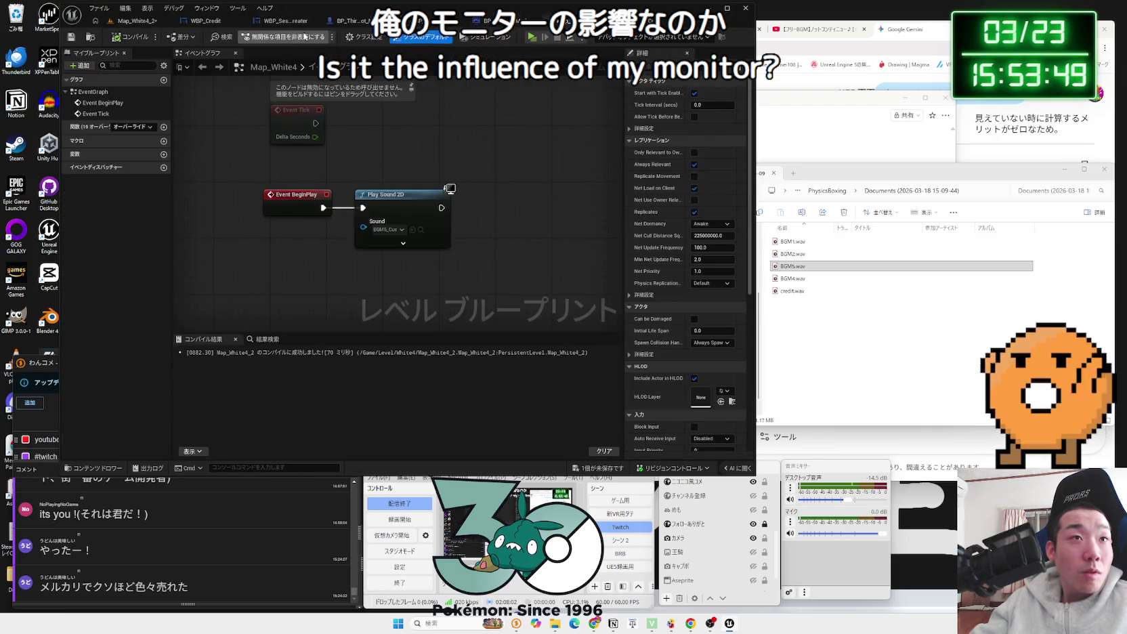
drag(374, 196, 479, 196)
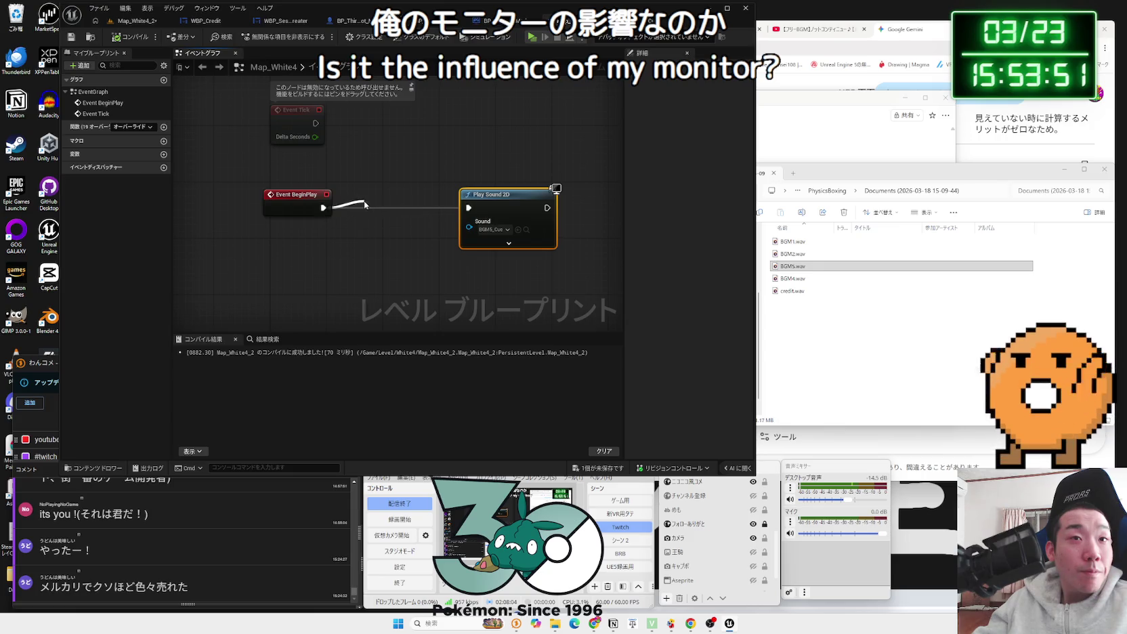
drag(365, 204, 364, 205)
text(play sound)
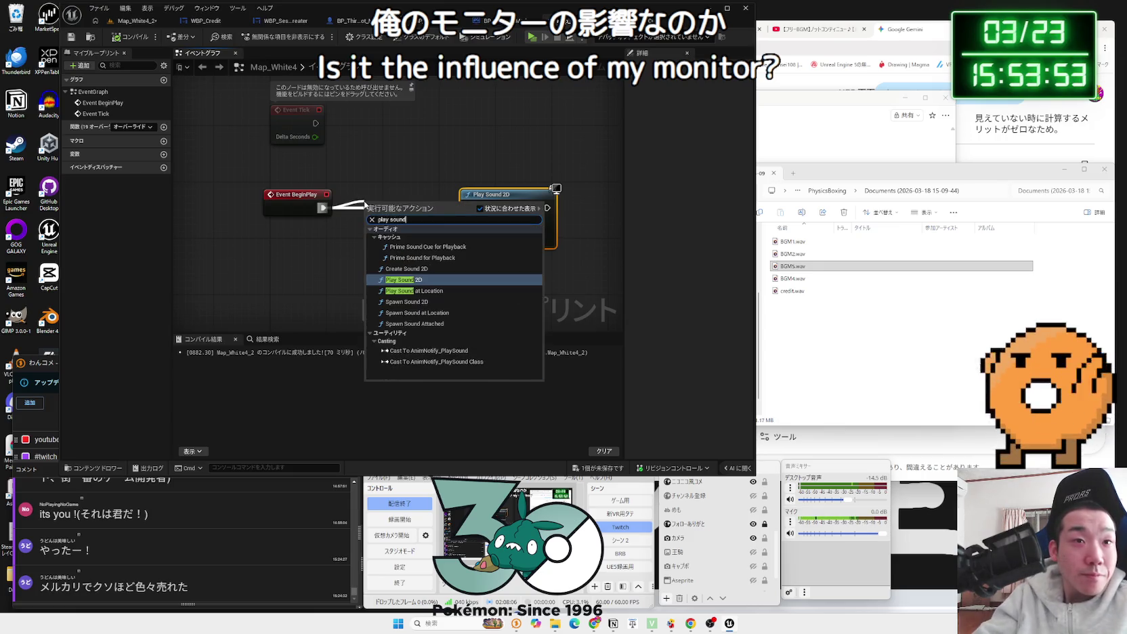
click(403, 280)
Step: Position the new Play Sound 2D node and set its Sound to BGM2
drag(407, 201, 389, 201)
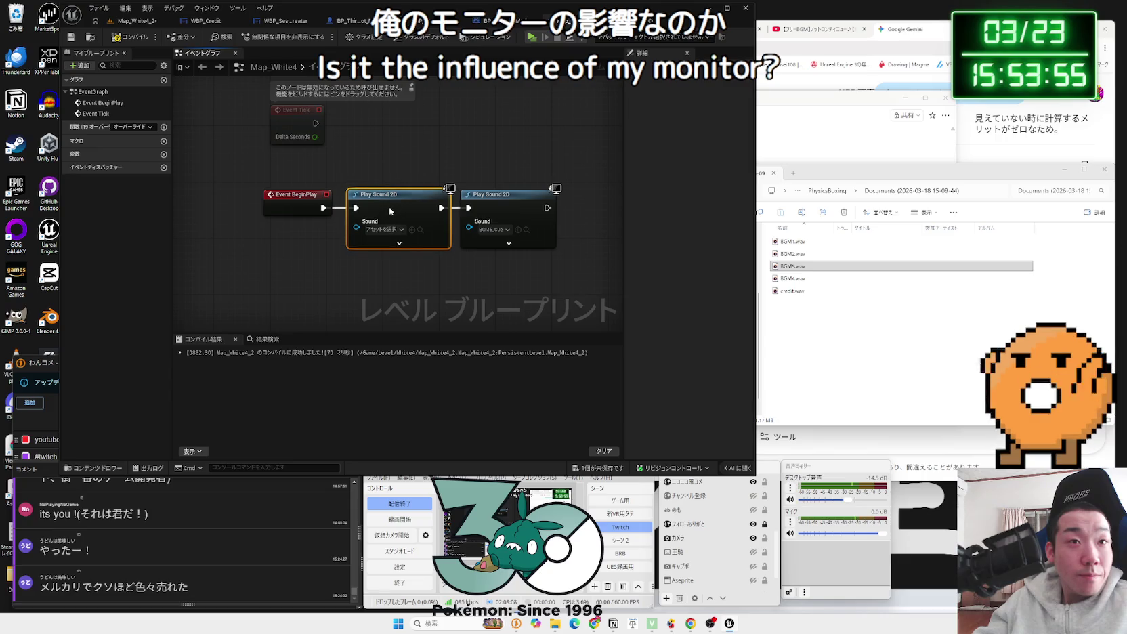
click(384, 229)
text(bgm2)
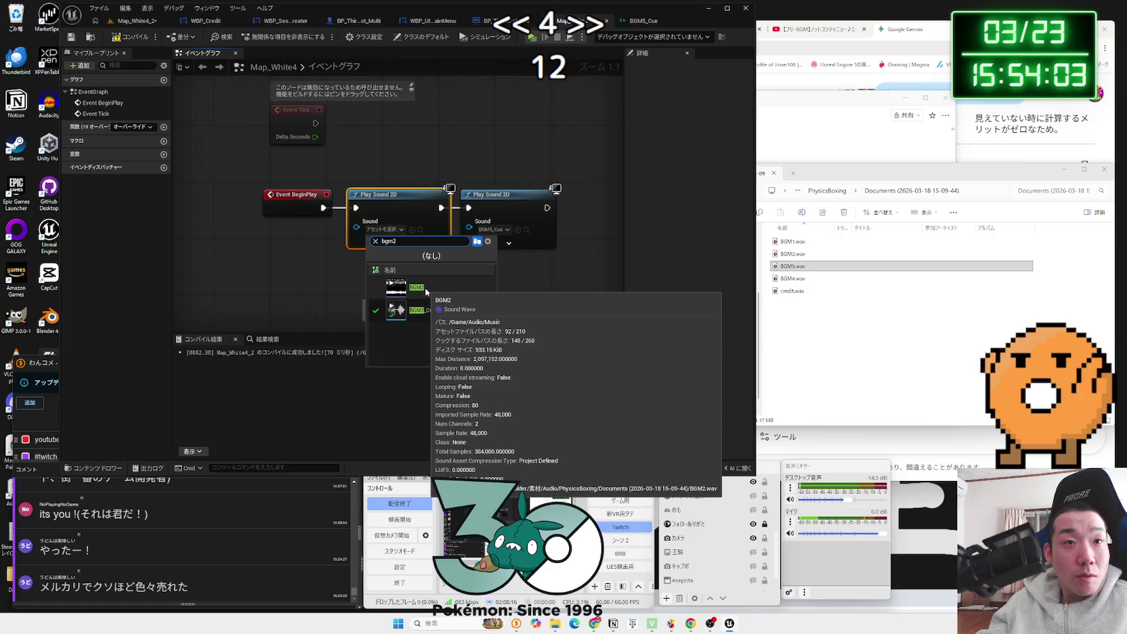
click(416, 287)
click(150, 22)
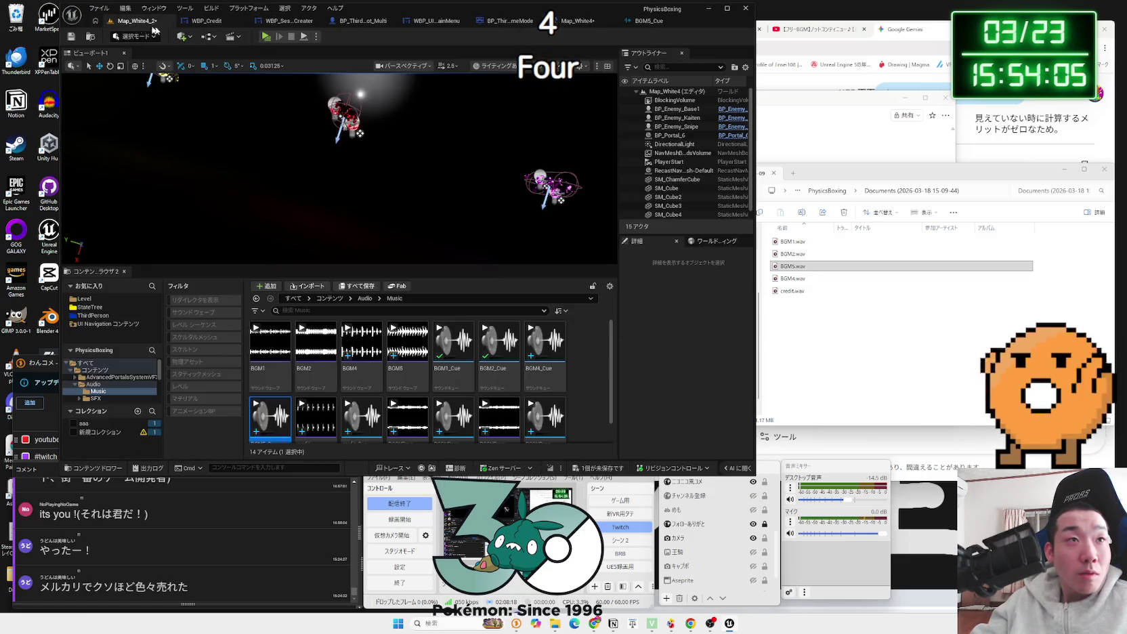
Step: Test-play the level to hear the music, then stop and return to Map_White4_2
click(265, 37)
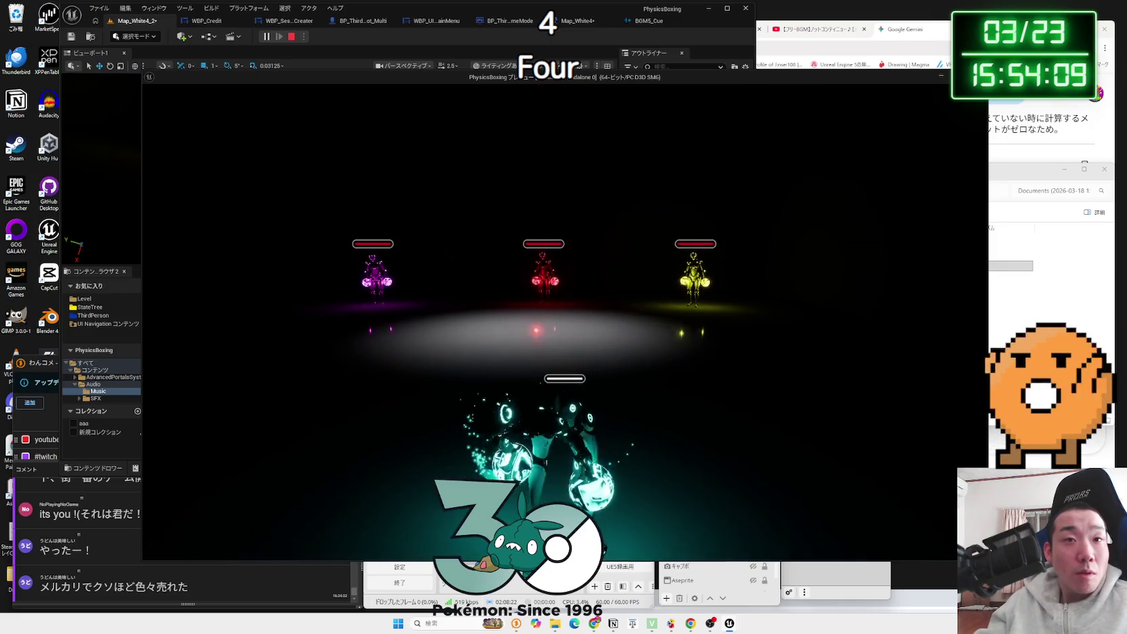
key(Escape)
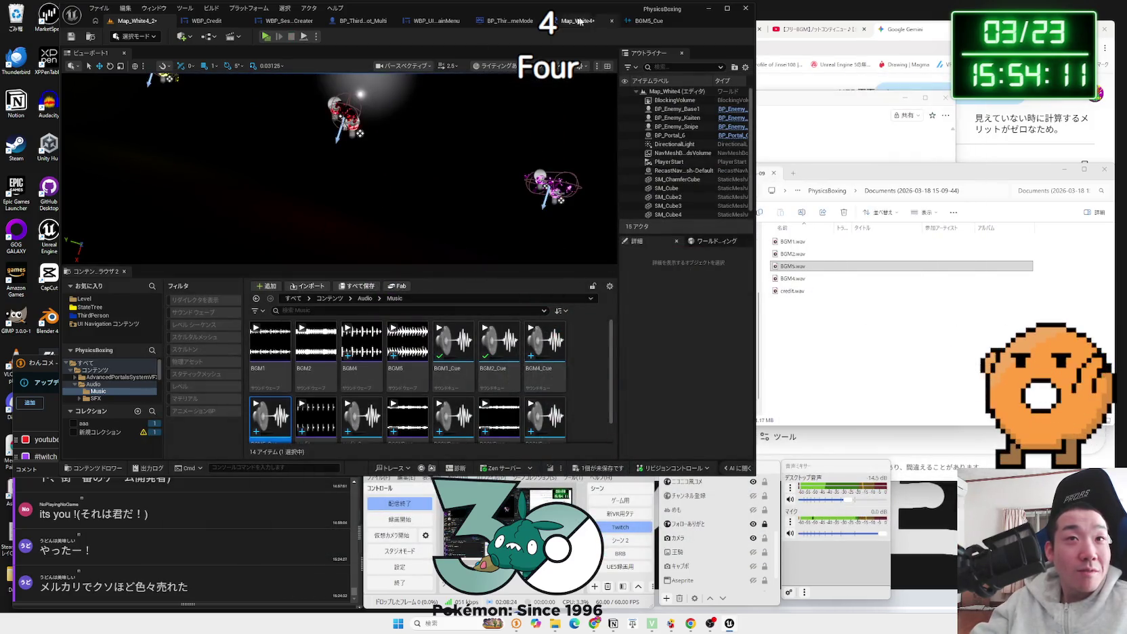
click(628, 22)
click(203, 21)
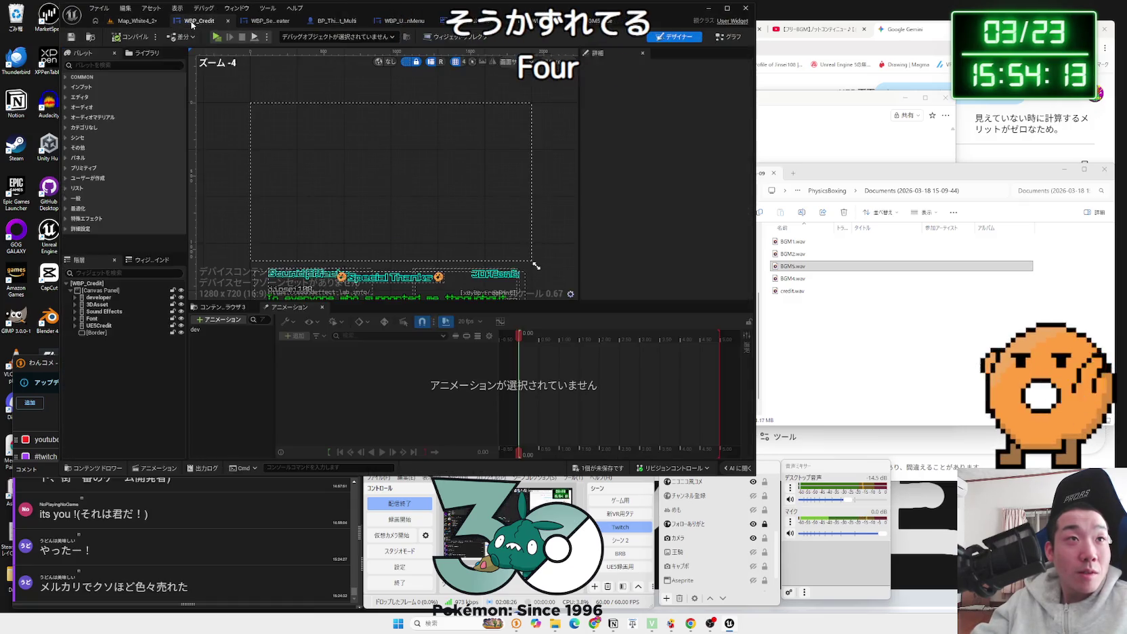
click(129, 21)
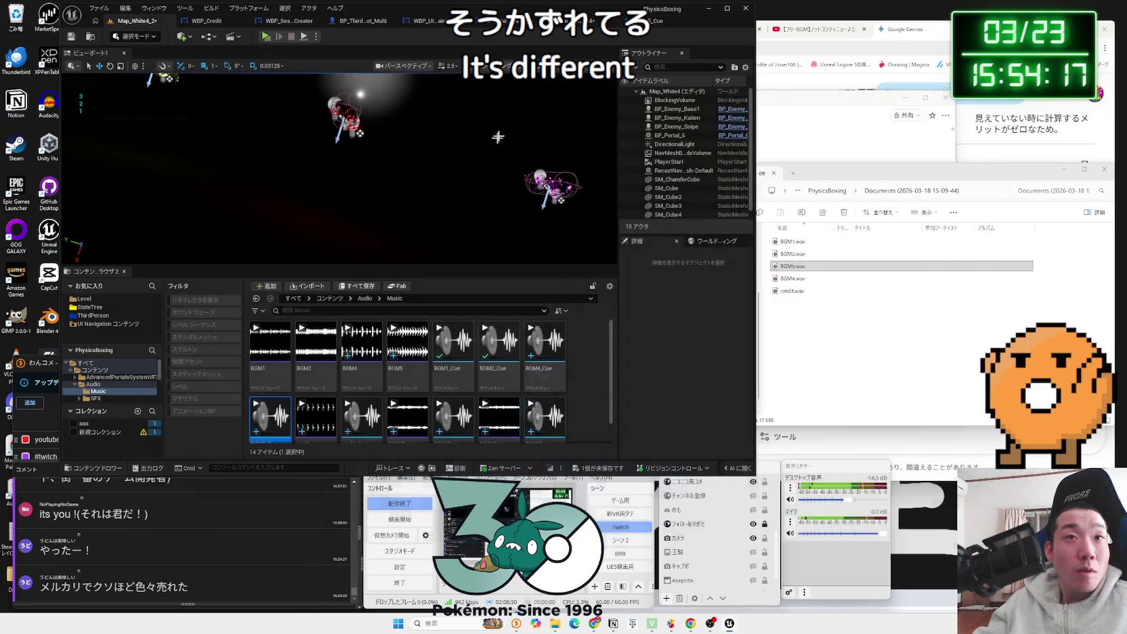
Step: Delete the BGM2 Play Sound 2D node and wire BeginPlay to the BGM5_Cue node
click(209, 36)
click(261, 101)
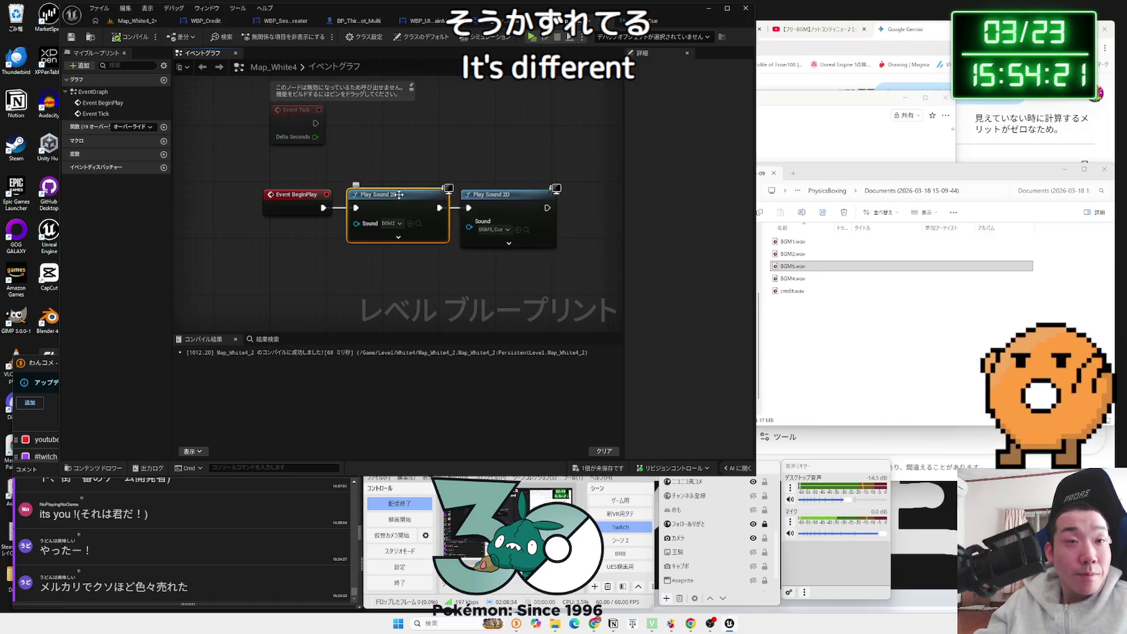
key(Delete)
mouse_move(443, 212)
mouse_down()
mouse_move(468, 208)
mouse_move(418, 194)
mouse_up()
click(134, 25)
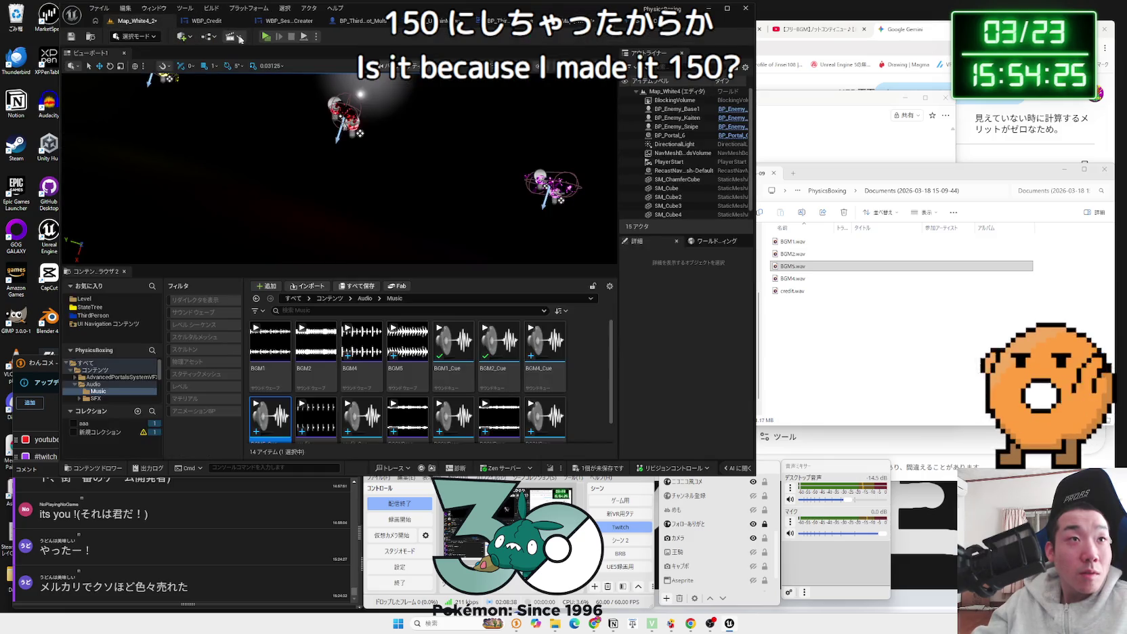
click(265, 37)
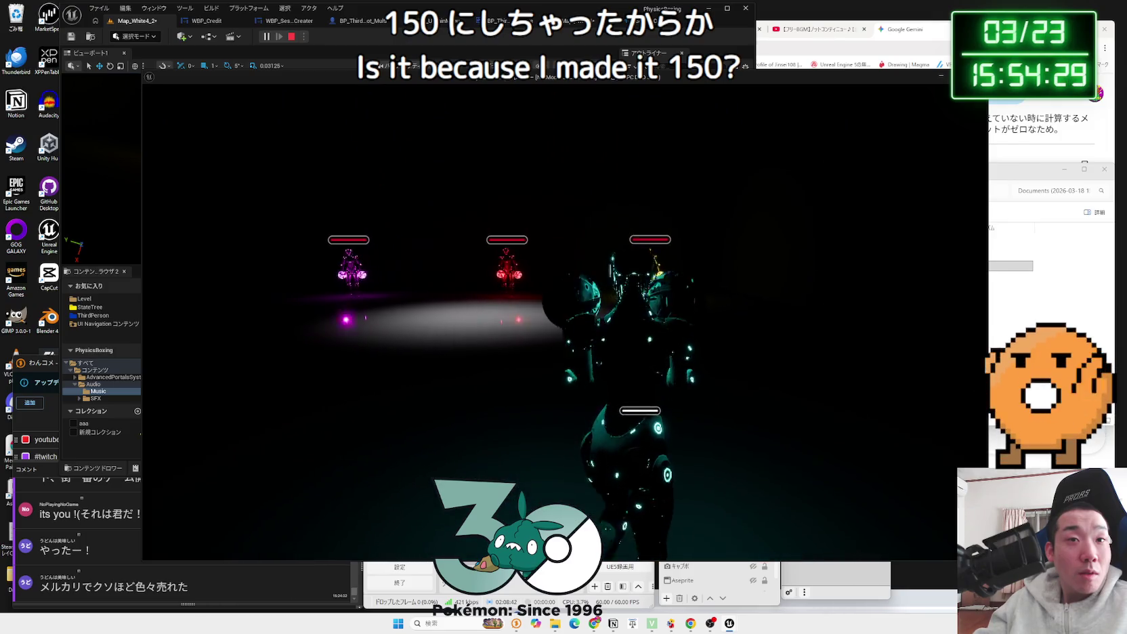
key(Escape)
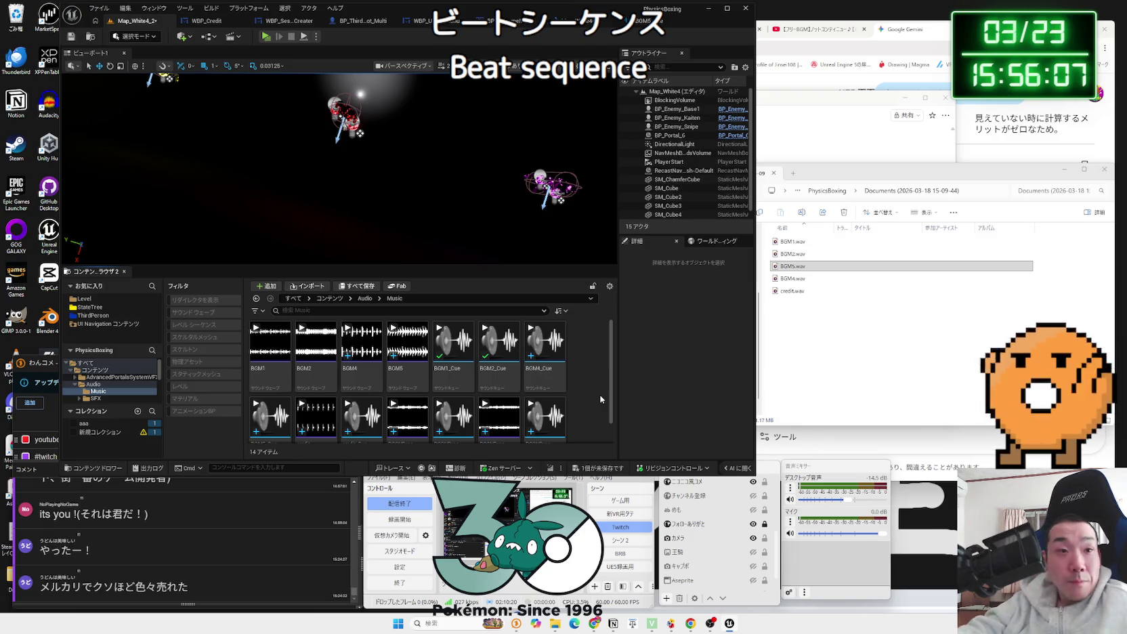
Step: Preview BGM5_Cue, then browse to the Level/White4 folder
click(271, 420)
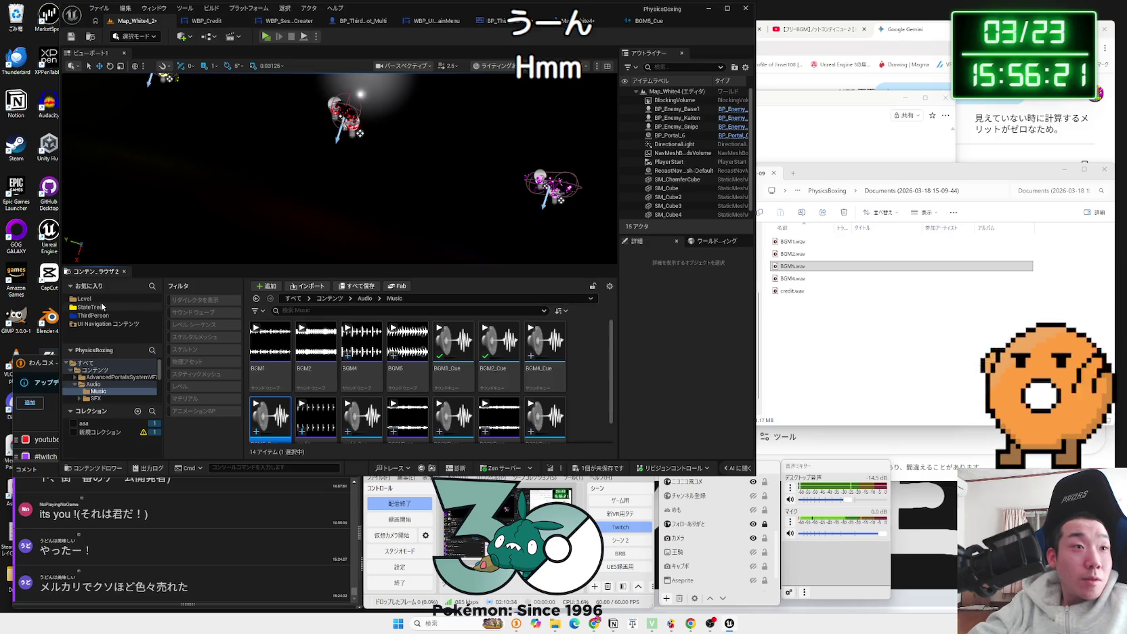
click(101, 299)
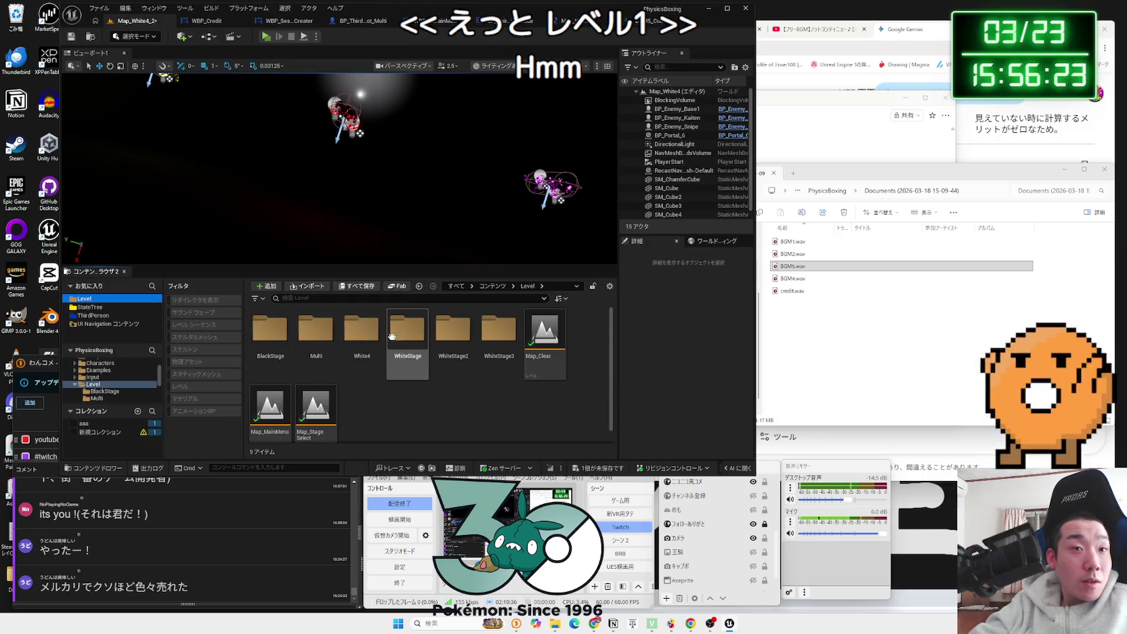
double_click(362, 332)
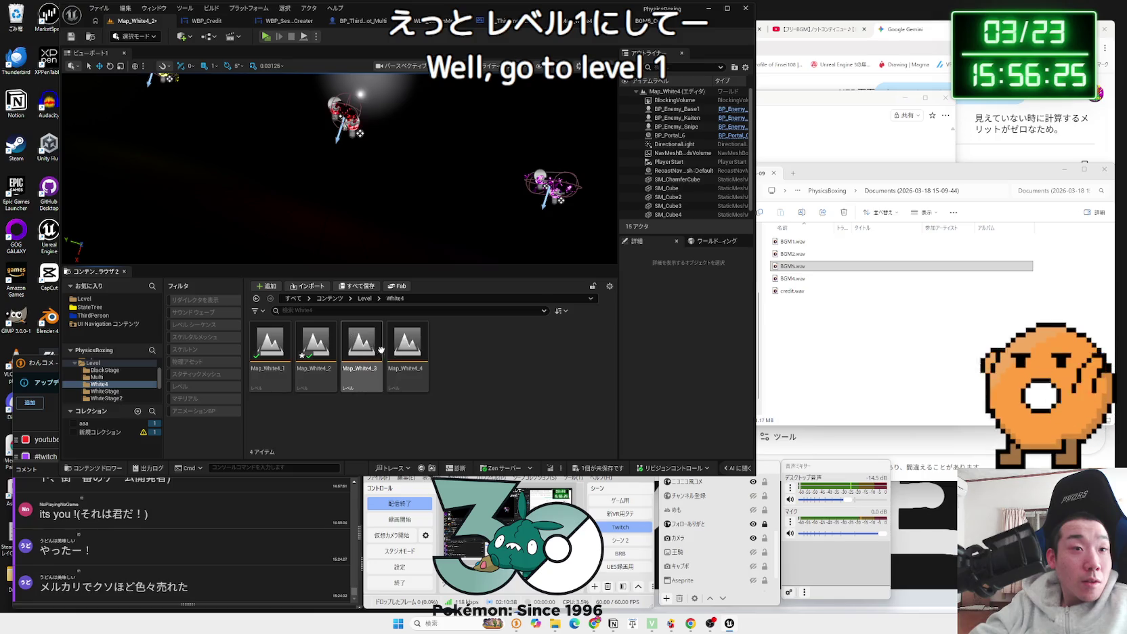
Step: Save Map_White4_2, open Map_White4_1, and test-play it with Alt+P
key(alt+Left)
double_click(362, 339)
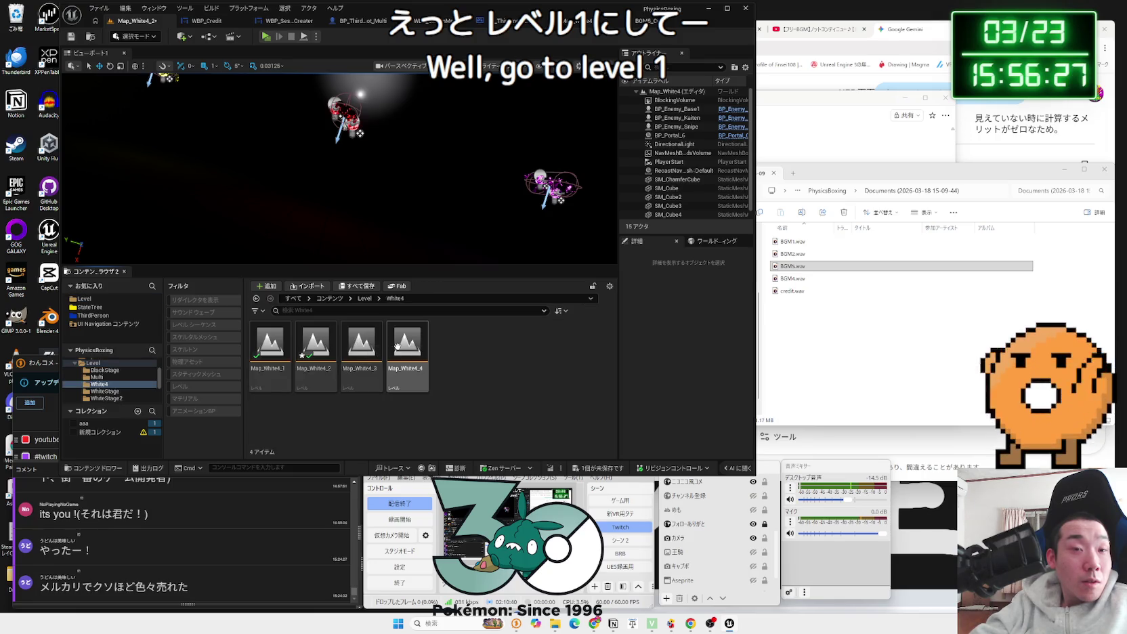
double_click(271, 345)
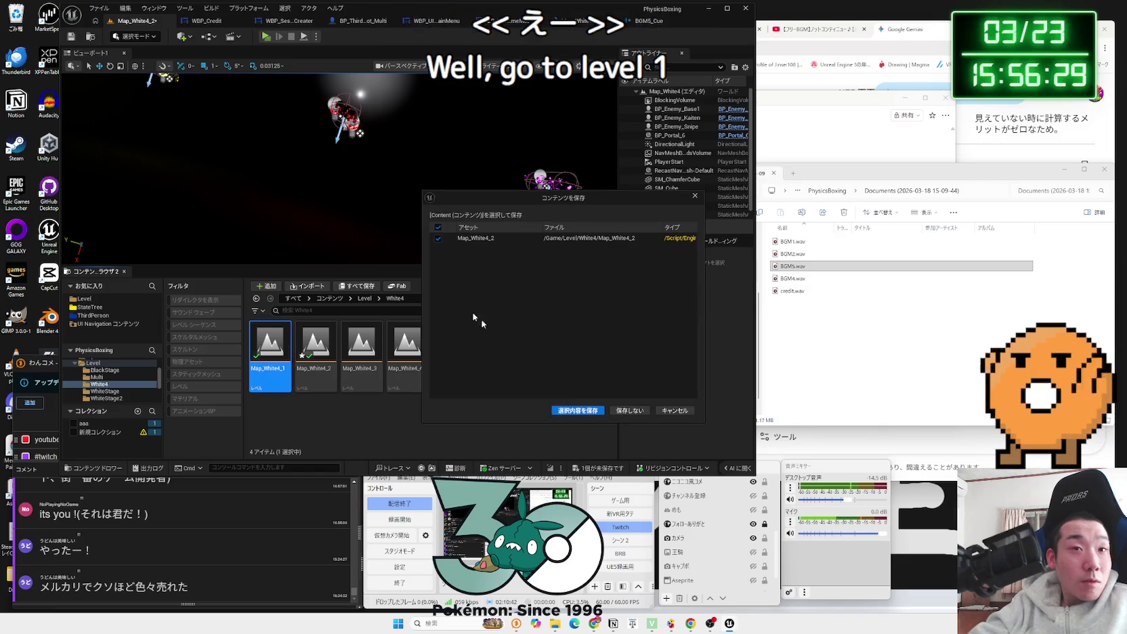
click(579, 411)
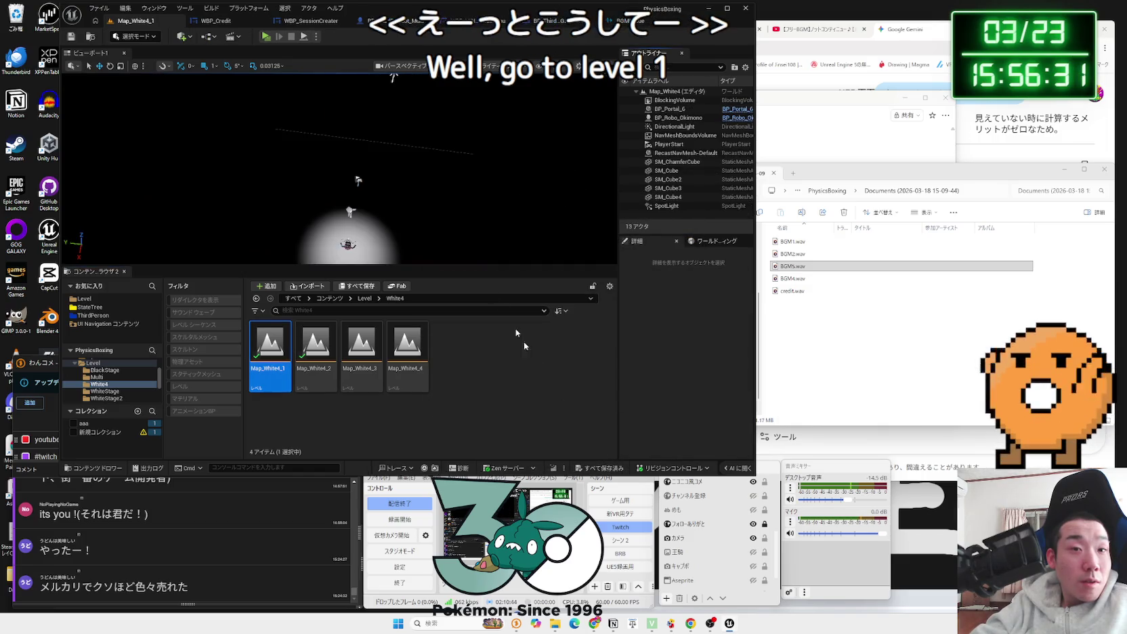
key(alt+p)
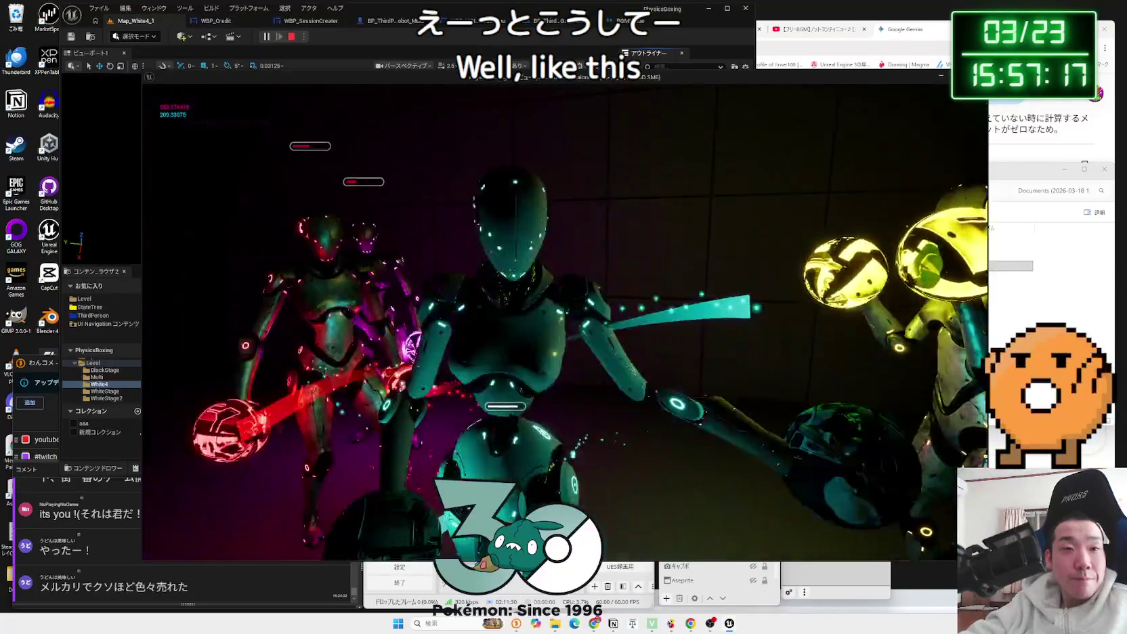
key(Escape)
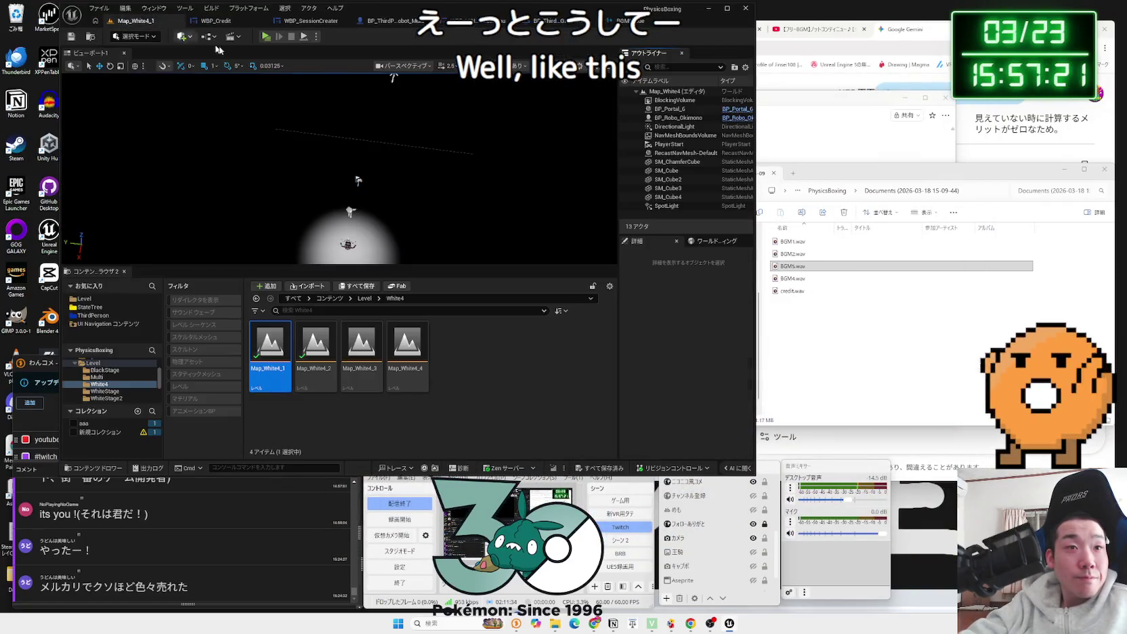
Step: Load Map_White4_3 and open its level blueprint graph
double_click(315, 346)
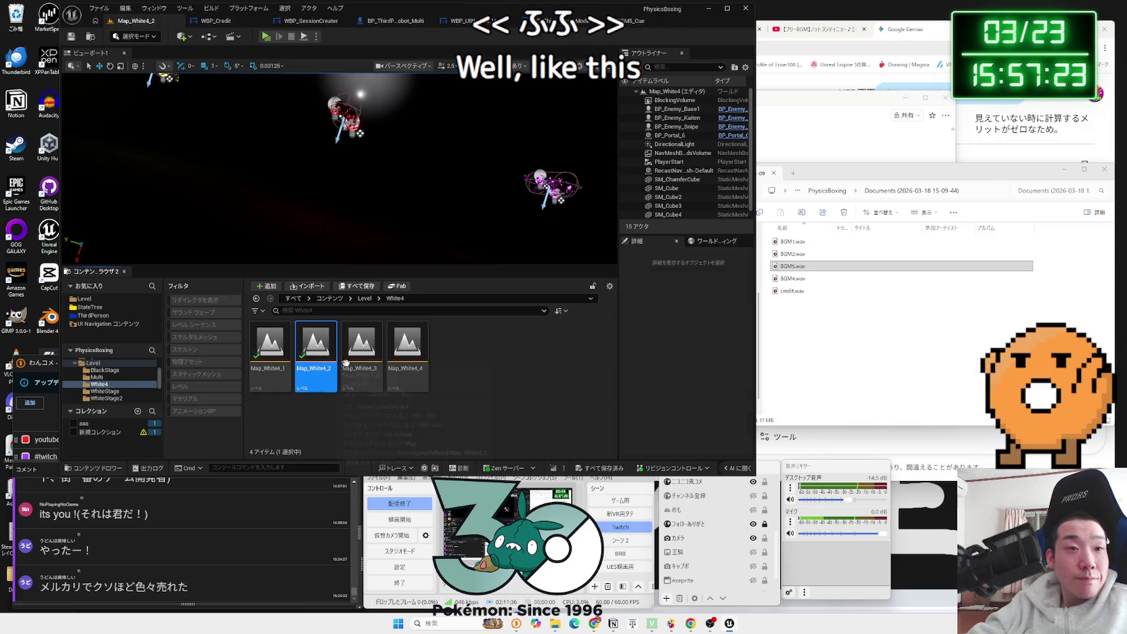
double_click(346, 364)
click(210, 38)
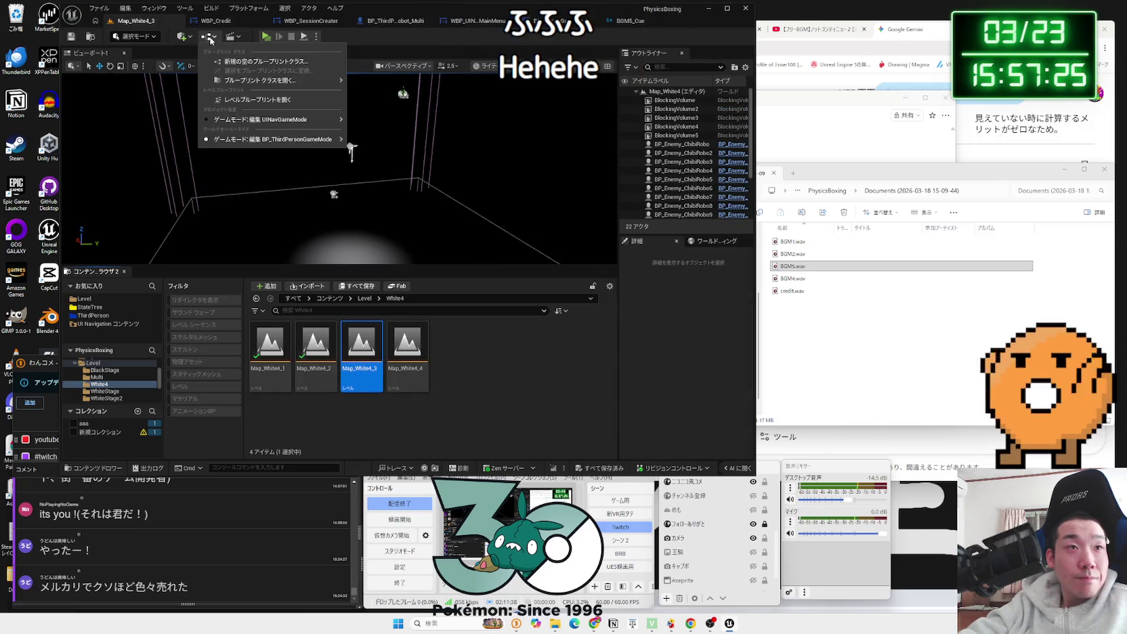
click(257, 99)
Step: Add a Play Sound 2D node after BeginPlay playing BGM5, then compile the blueprint
drag(411, 225, 384, 231)
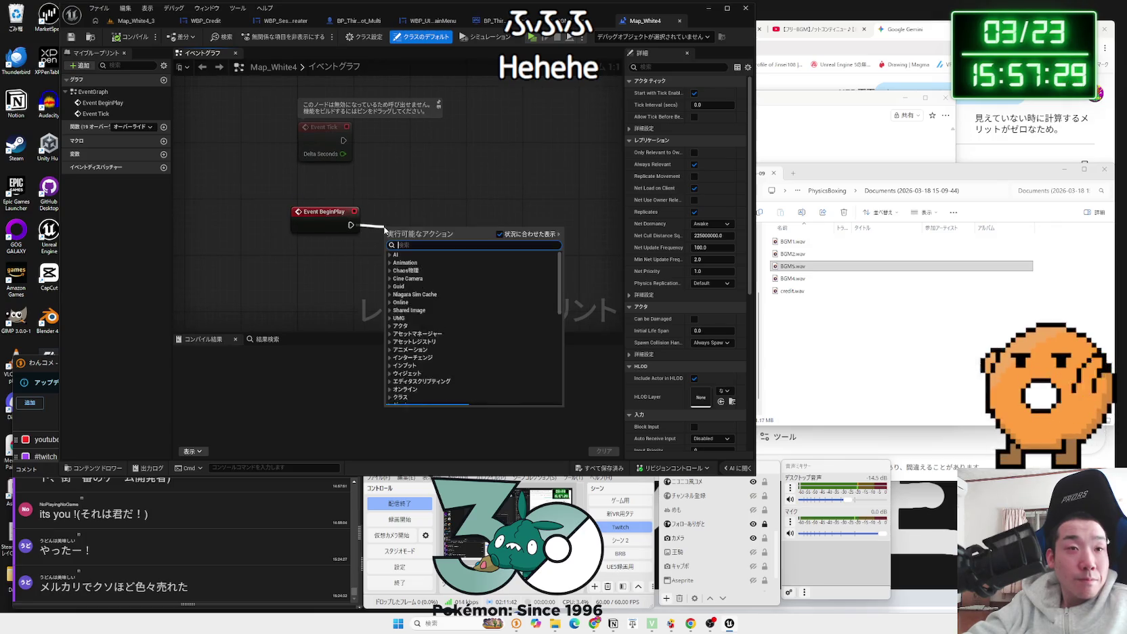
text(play 2d)
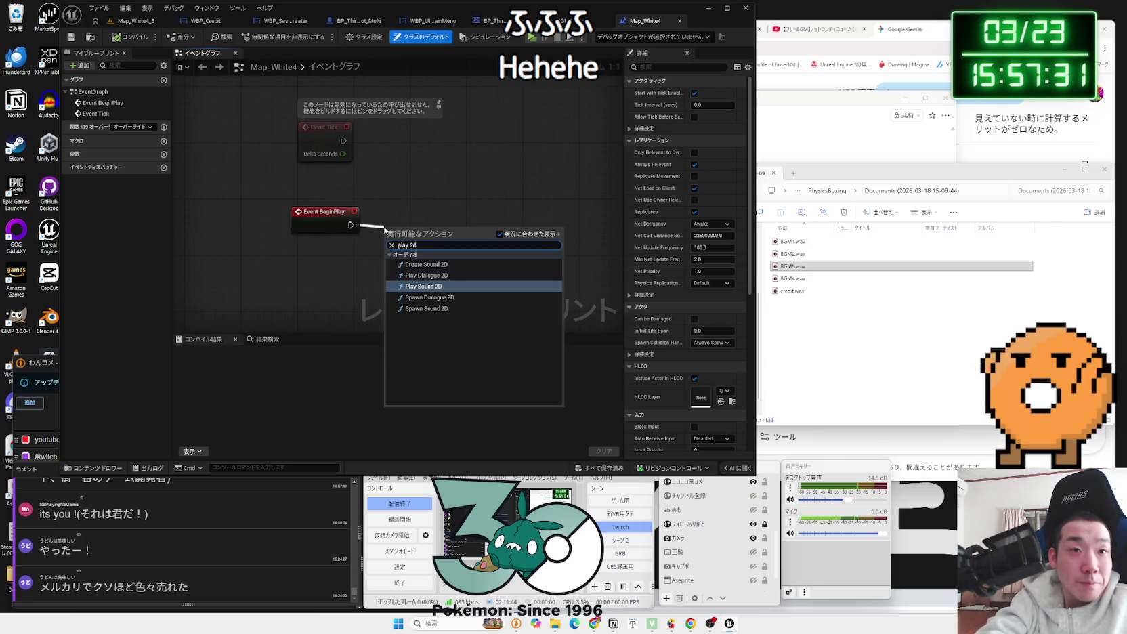
click(423, 286)
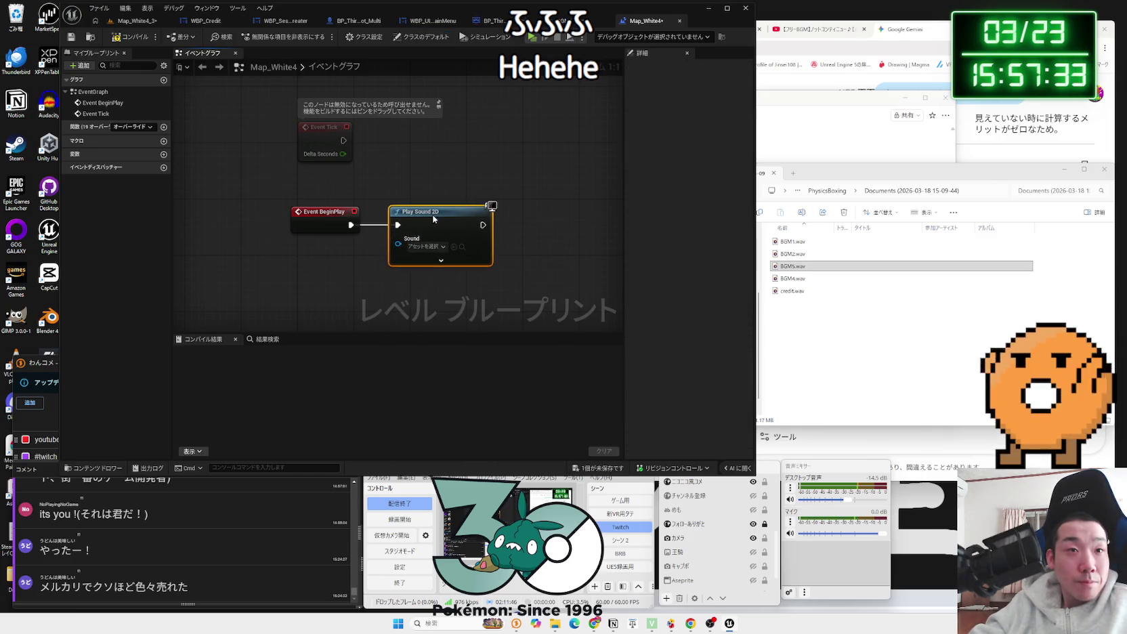
click(426, 246)
text(bgm)
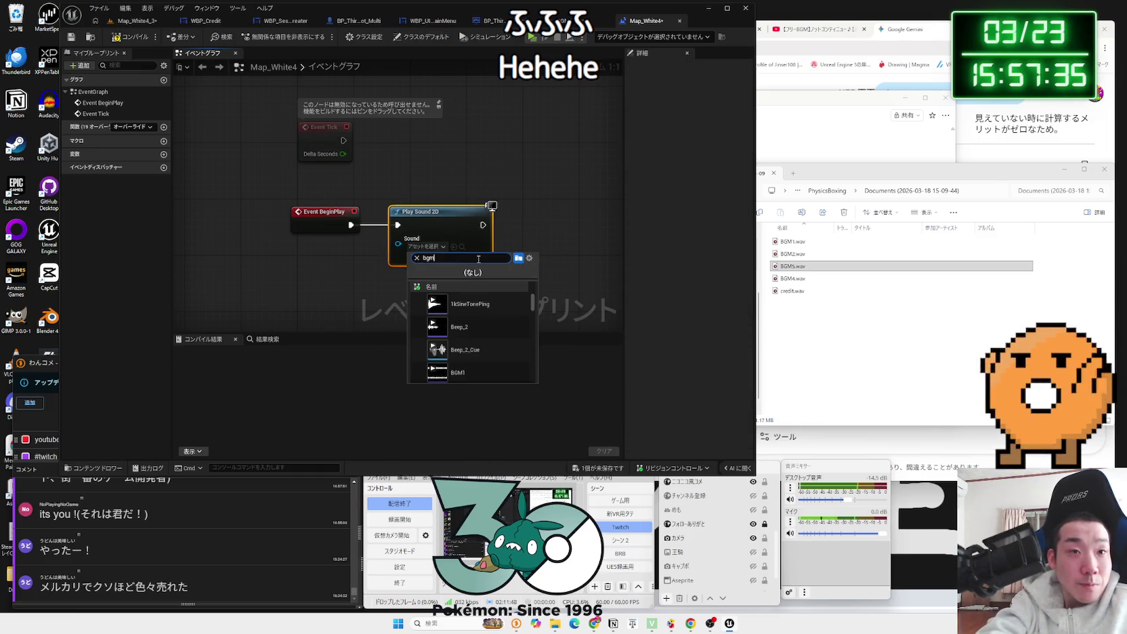
click(480, 329)
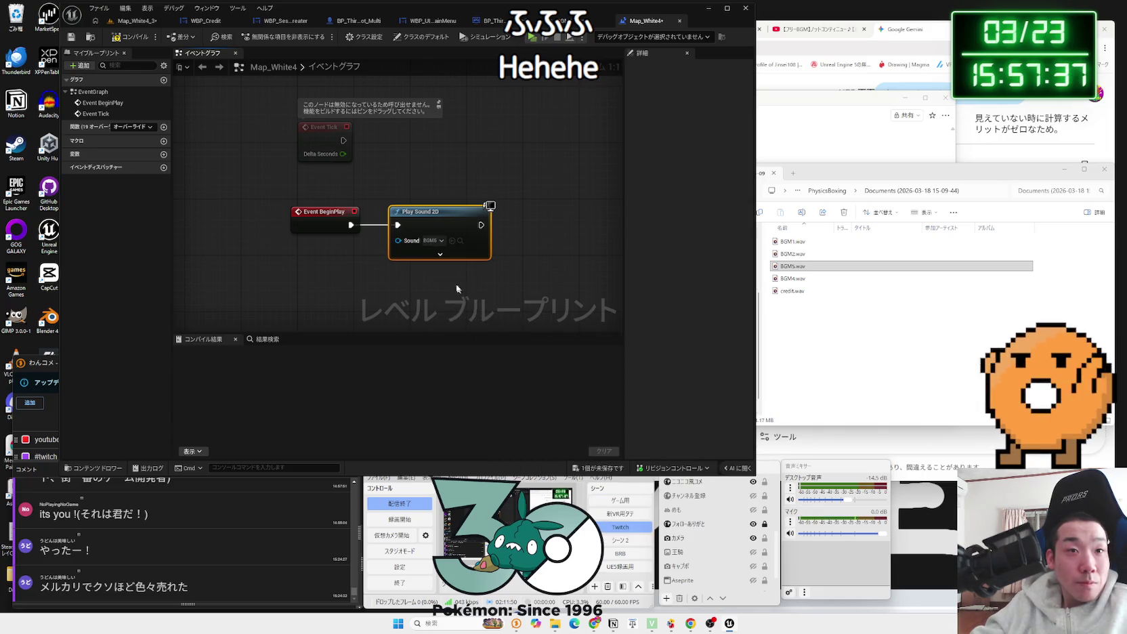
click(457, 289)
click(133, 36)
click(132, 23)
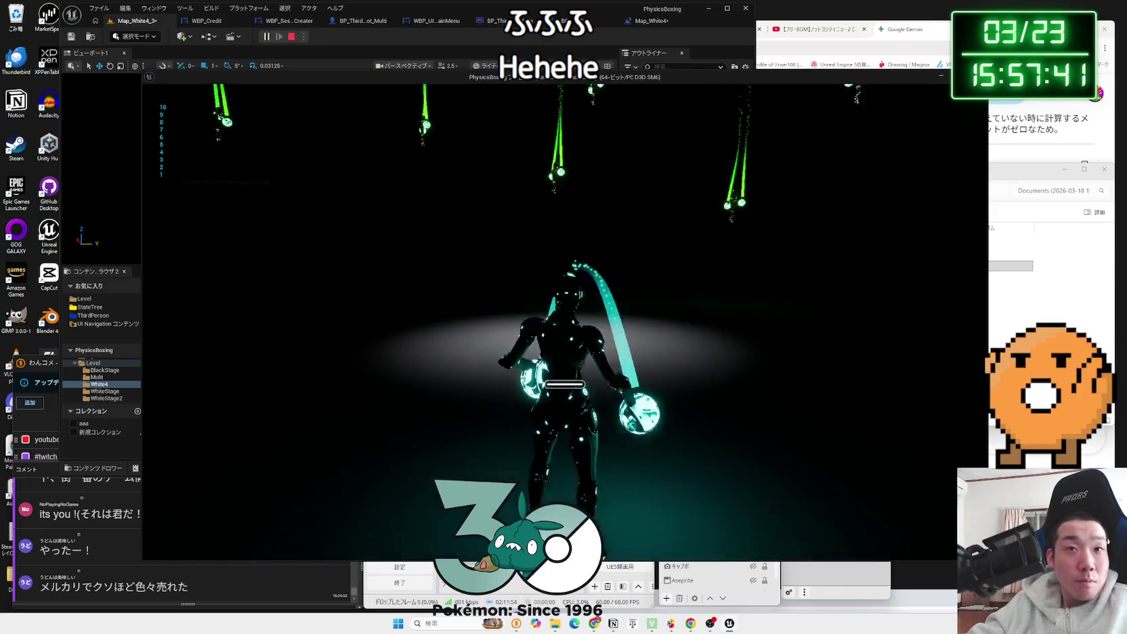
Step: Stop the test play and save all unsaved changes
key(Escape)
click(500, 385)
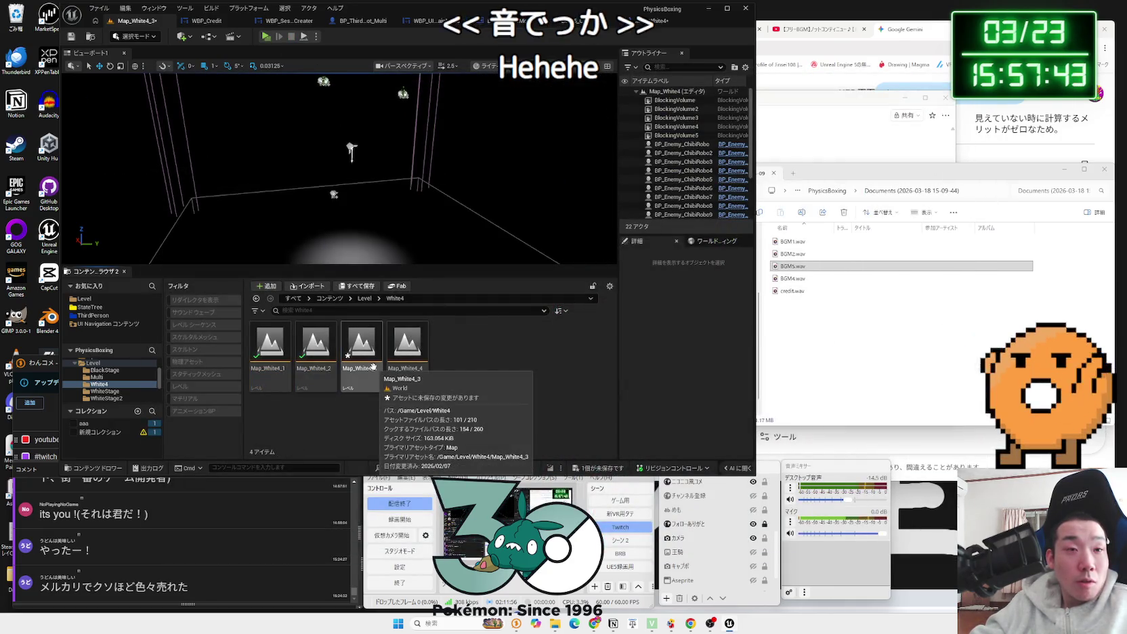
click(610, 472)
click(702, 426)
Step: Open Map_White4_2 and briefly test-play it
click(313, 382)
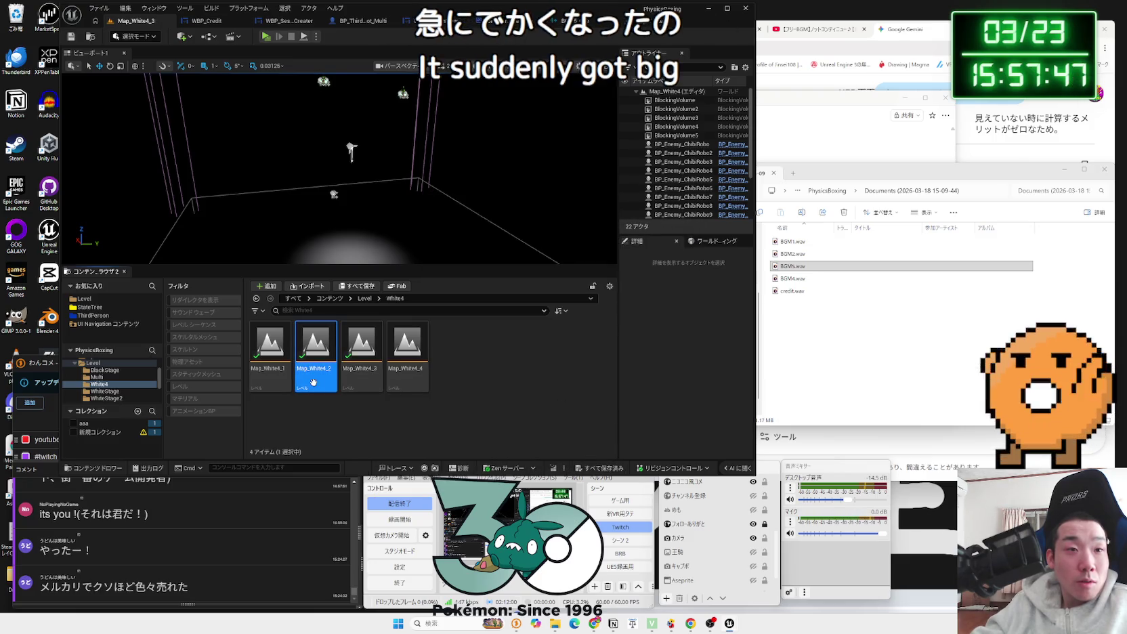
double_click(313, 383)
click(267, 36)
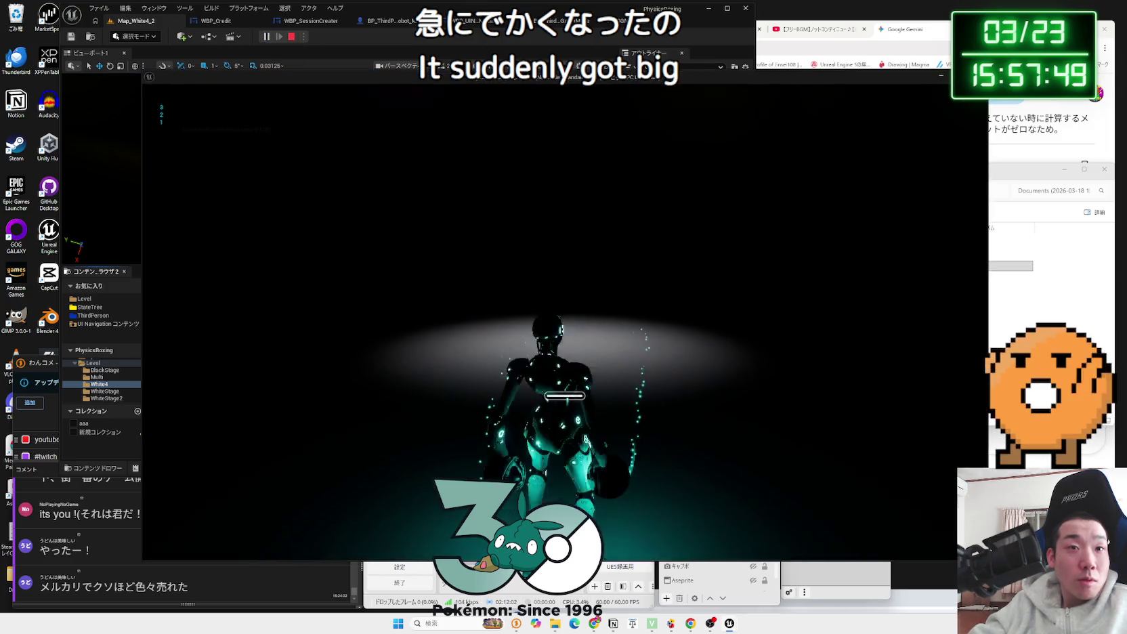
key(Escape)
Step: Check which sound Map_White4_2's Play Sound 2D node plays, leaving it unchanged
click(231, 36)
click(244, 54)
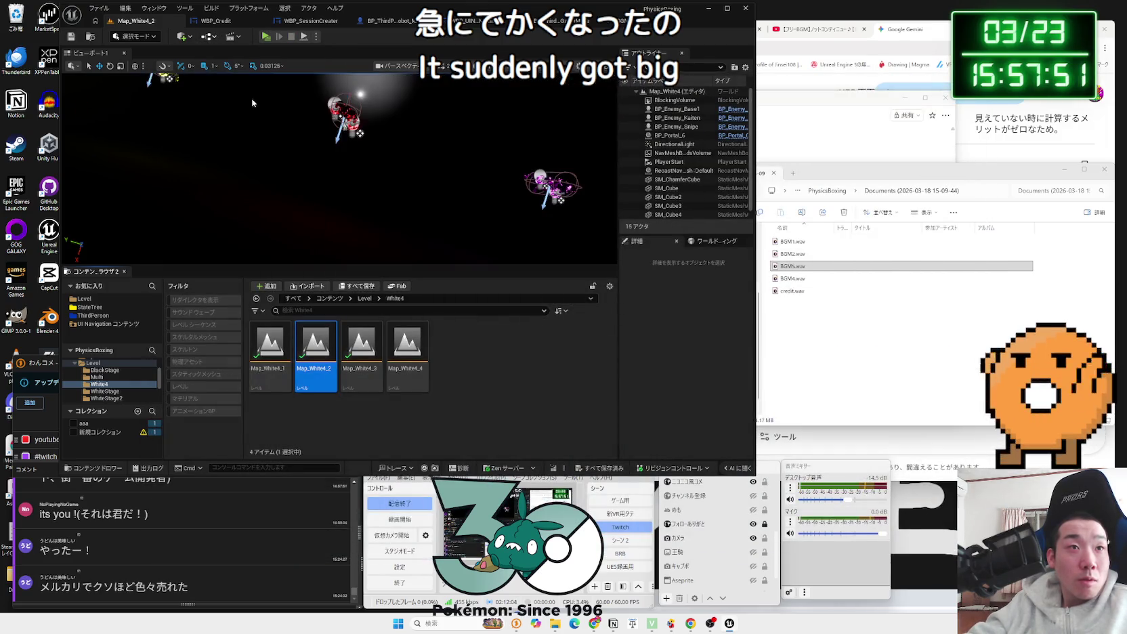
click(434, 203)
drag(433, 203, 413, 203)
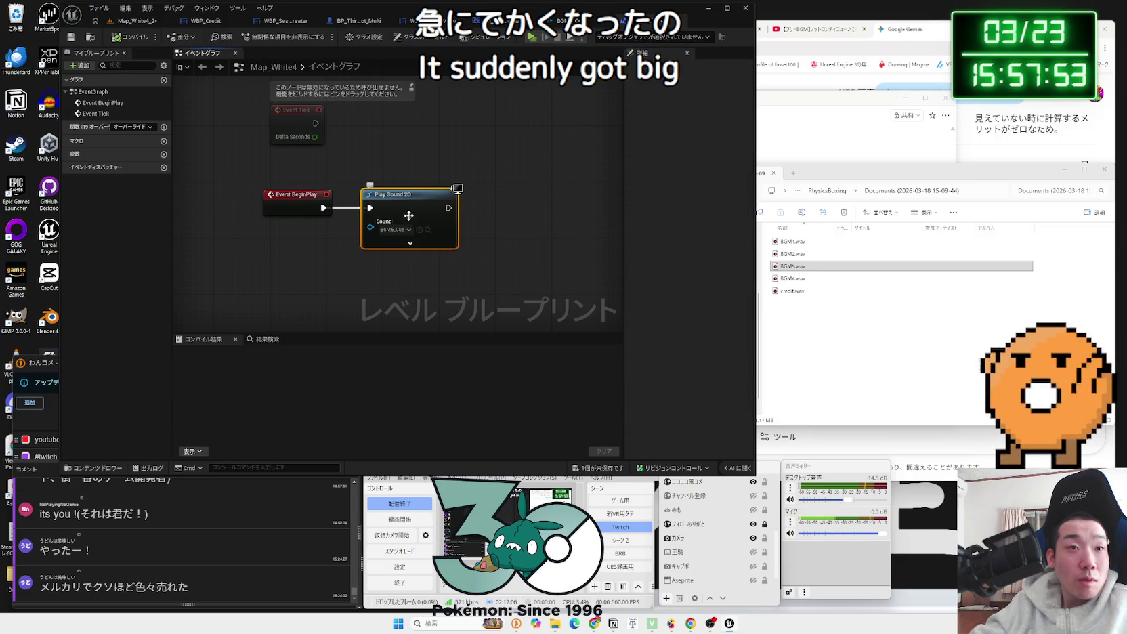
click(395, 229)
click(393, 170)
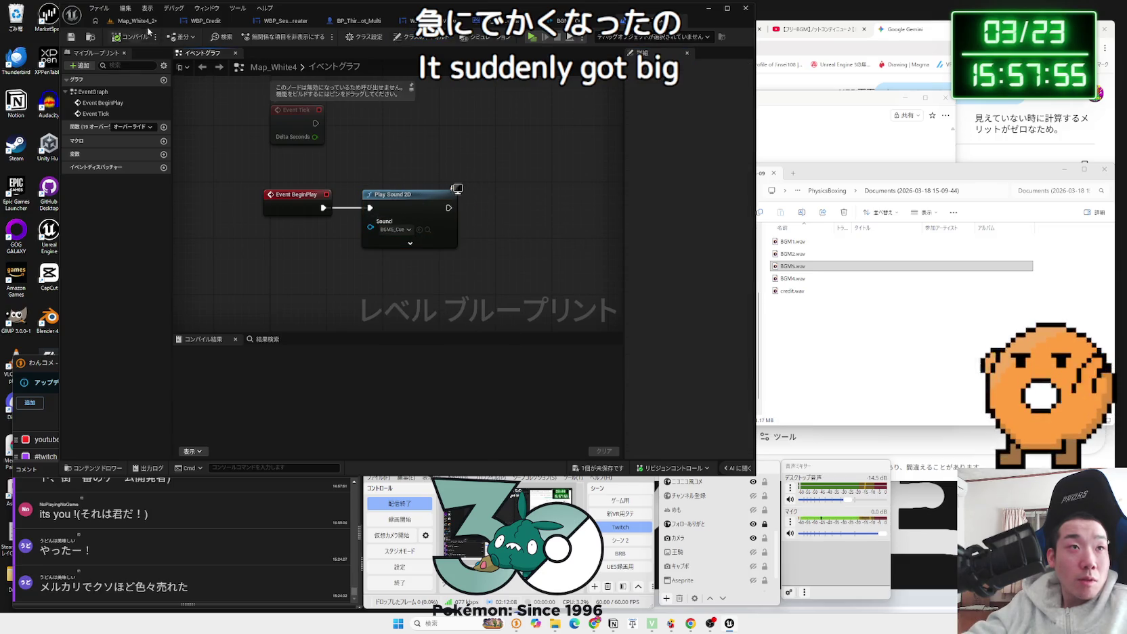
click(148, 28)
Step: Reopen Map_White4_3, saving changes when prompted
double_click(361, 345)
click(582, 406)
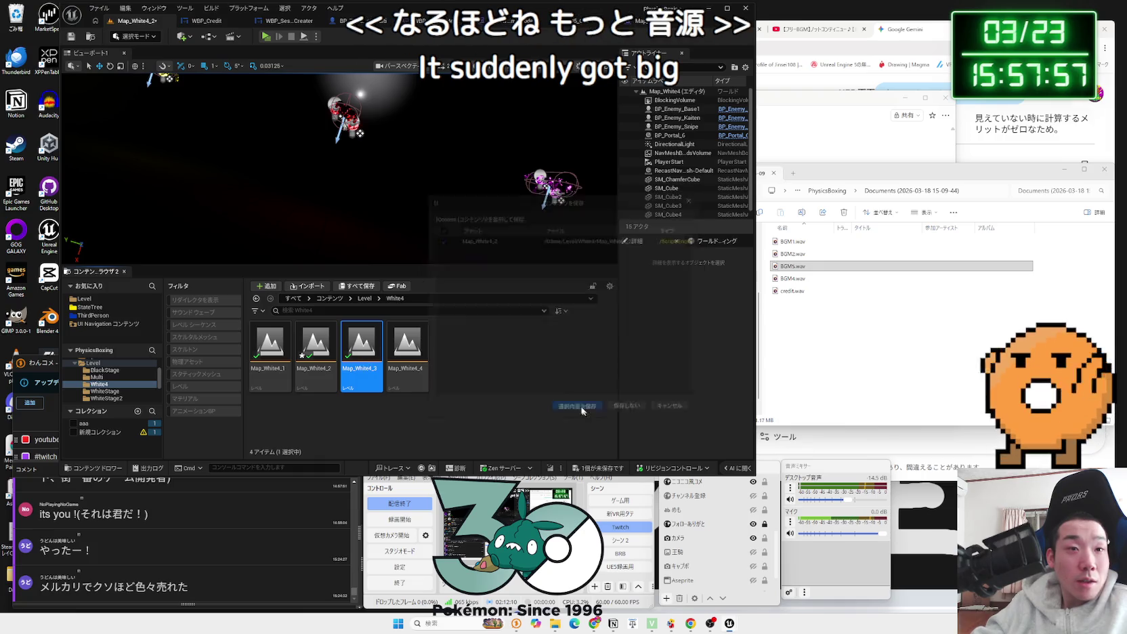
click(209, 36)
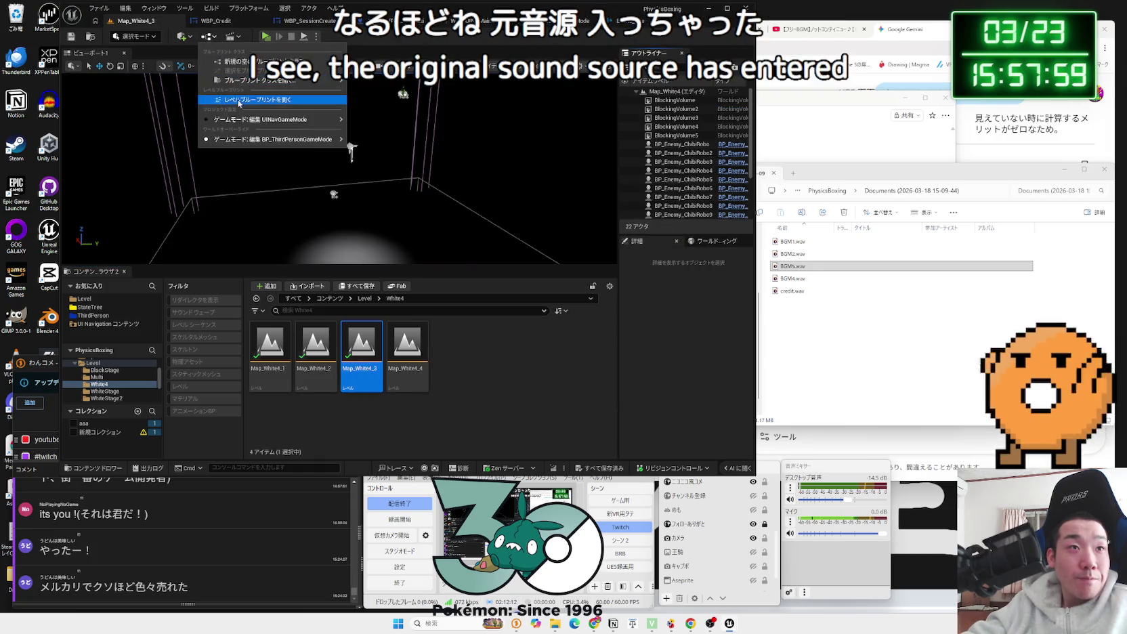
Step: Set Map_White4_3's Play Sound 2D sound to BGM5_Cue in the level blueprint
click(238, 101)
click(439, 241)
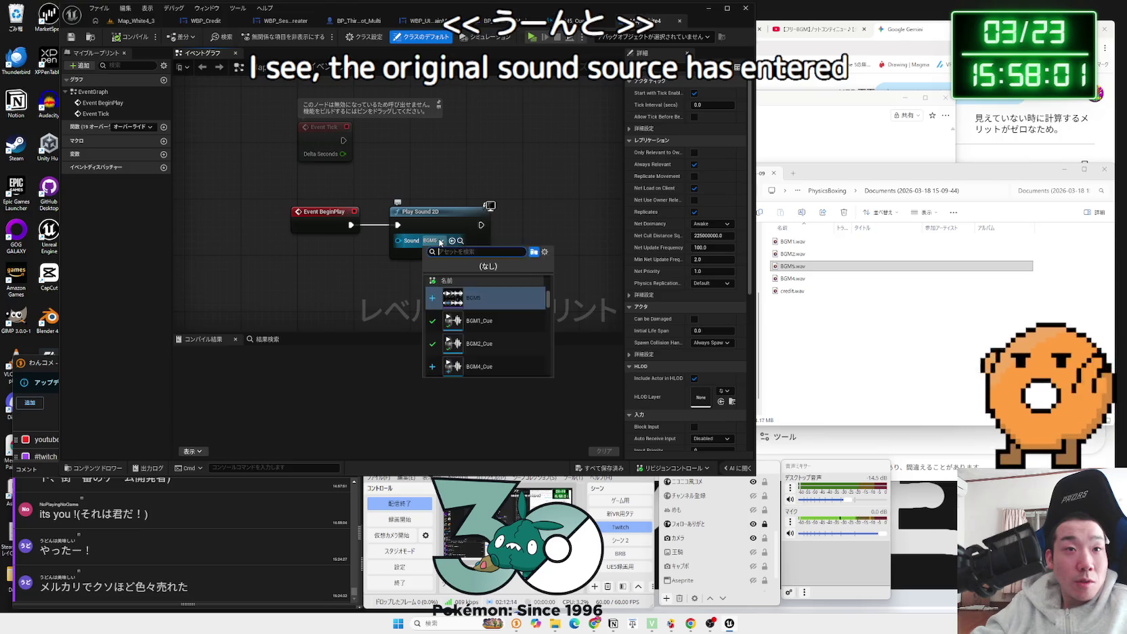
scroll(504, 351, down, 2)
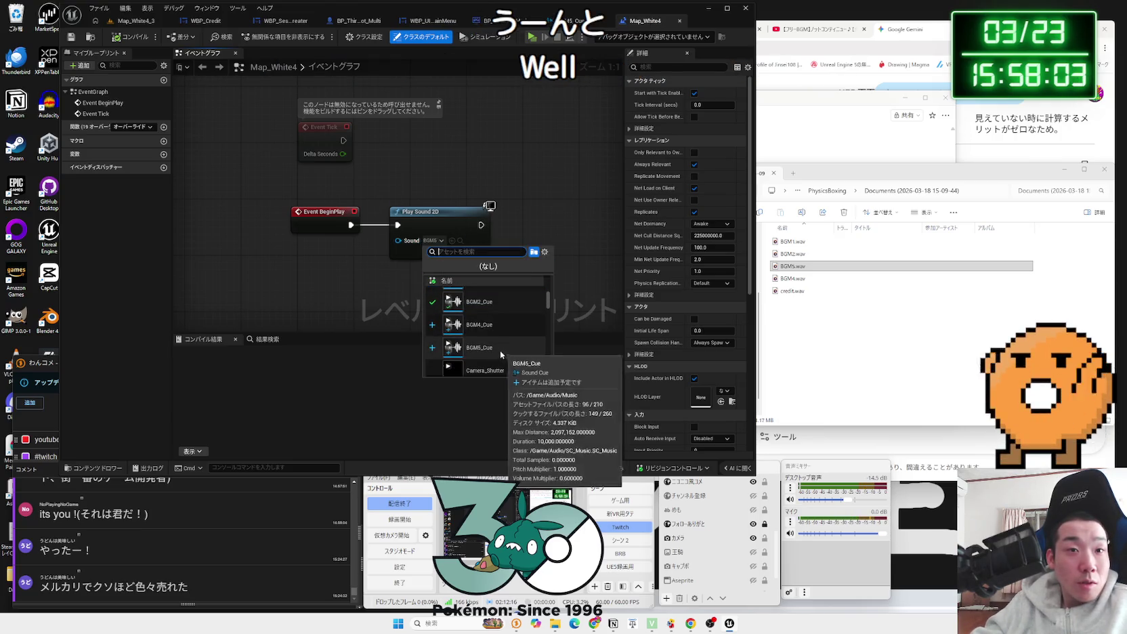
click(500, 348)
Step: Test-play Map_White4_3 and stop the session
click(132, 20)
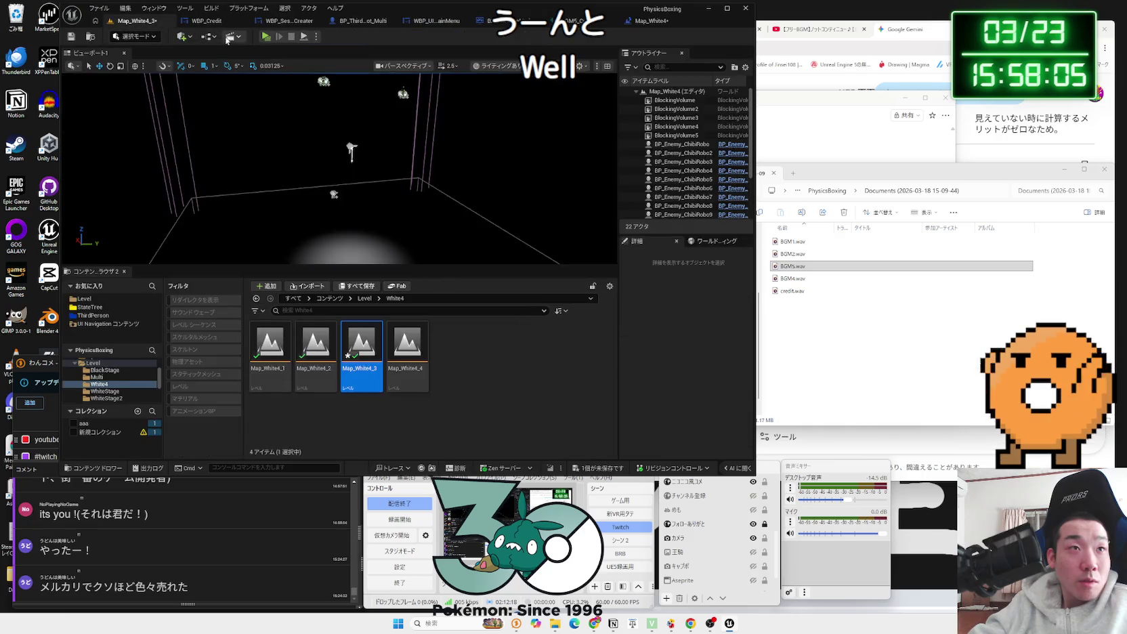
click(265, 37)
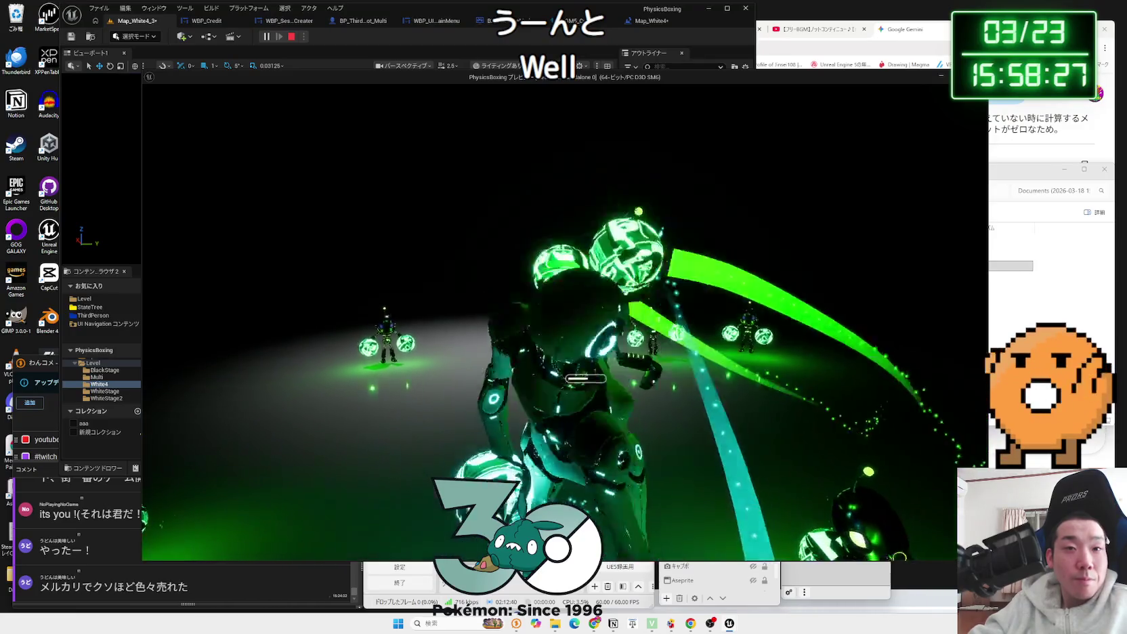
key(Escape)
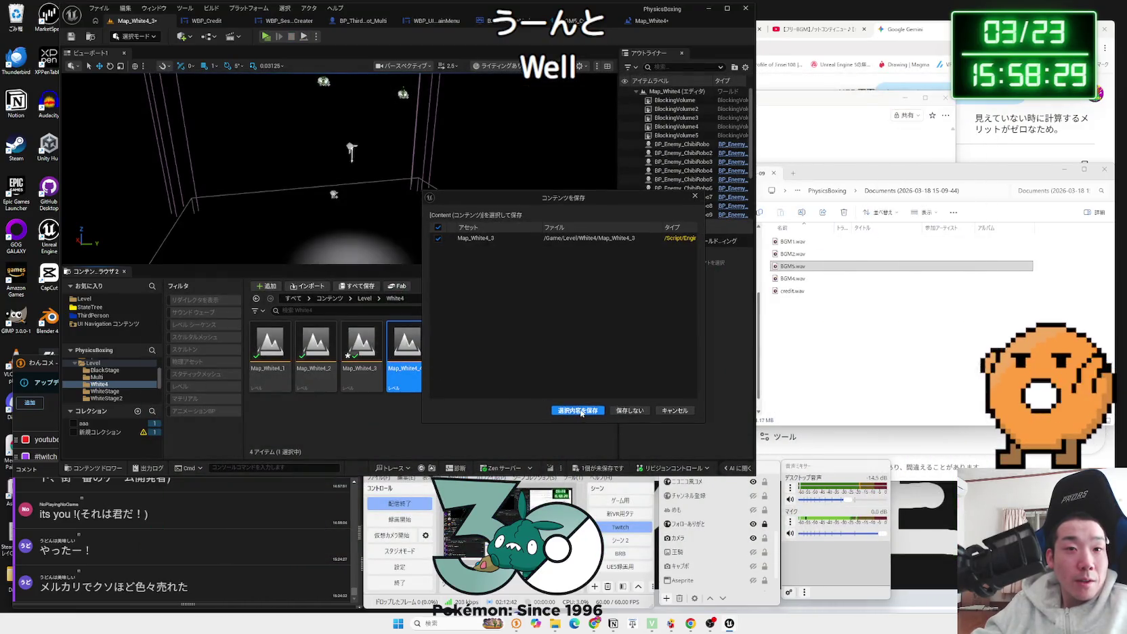
Step: Save Map_White4_3, load Map_White4_4, and test-play it
click(581, 412)
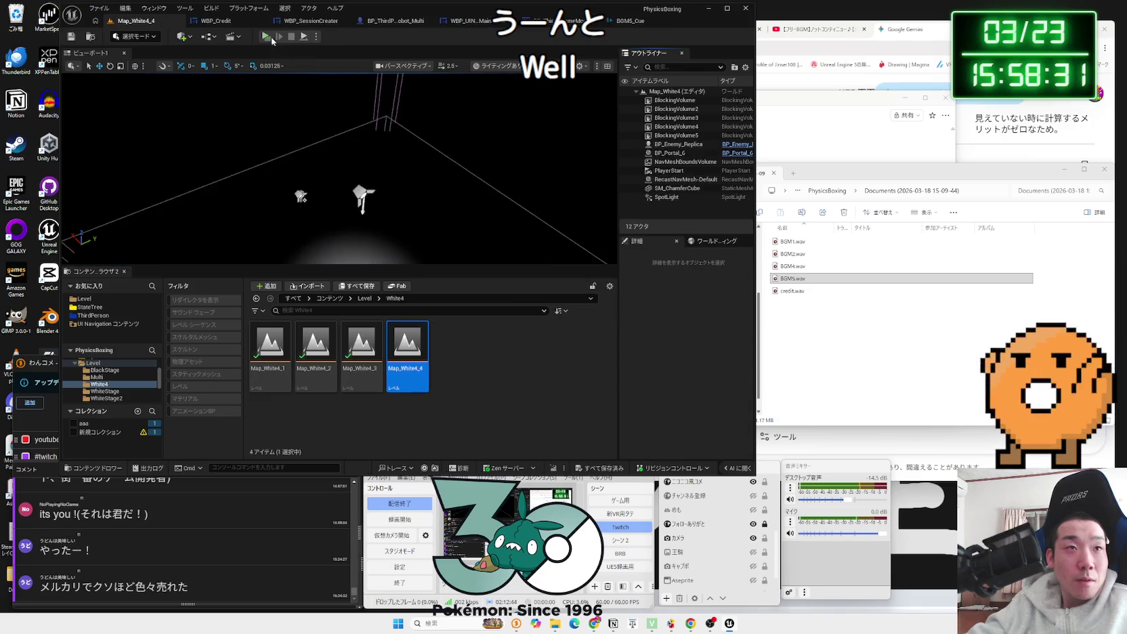
click(267, 36)
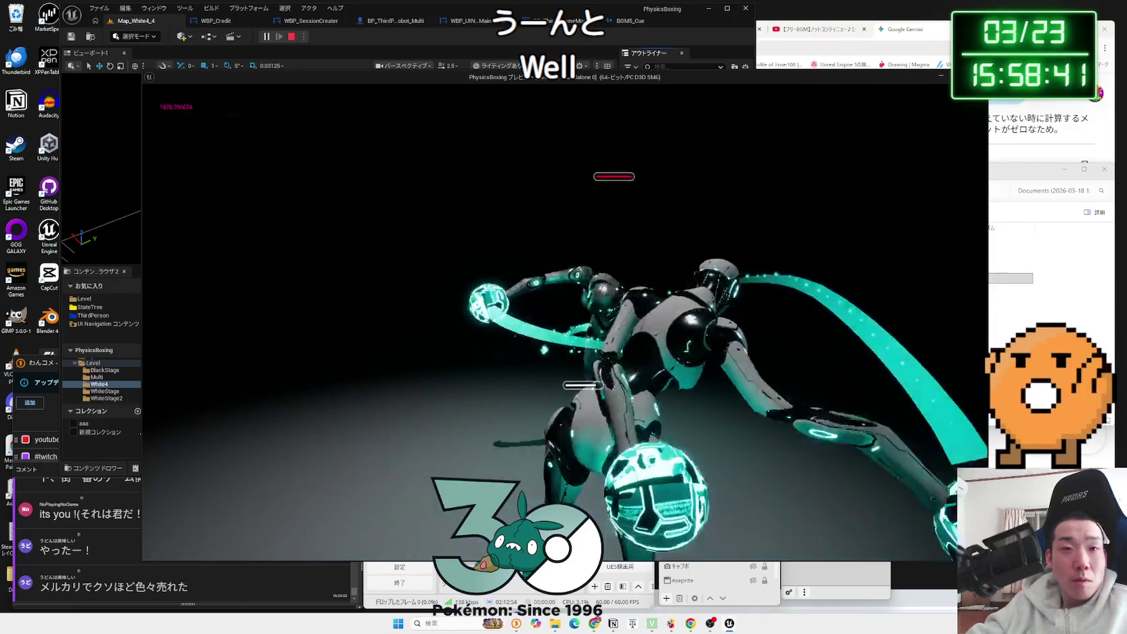
key(Escape)
Step: Navigate the Content Browser up to Level and into the StateTree folder
key(BackSpace)
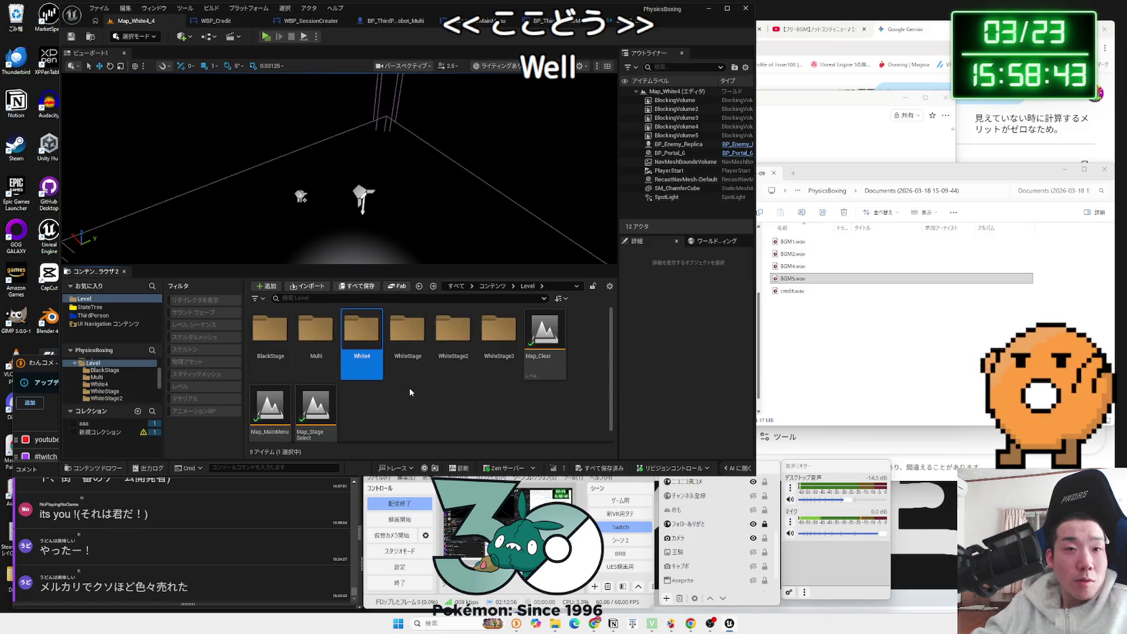
key(Down)
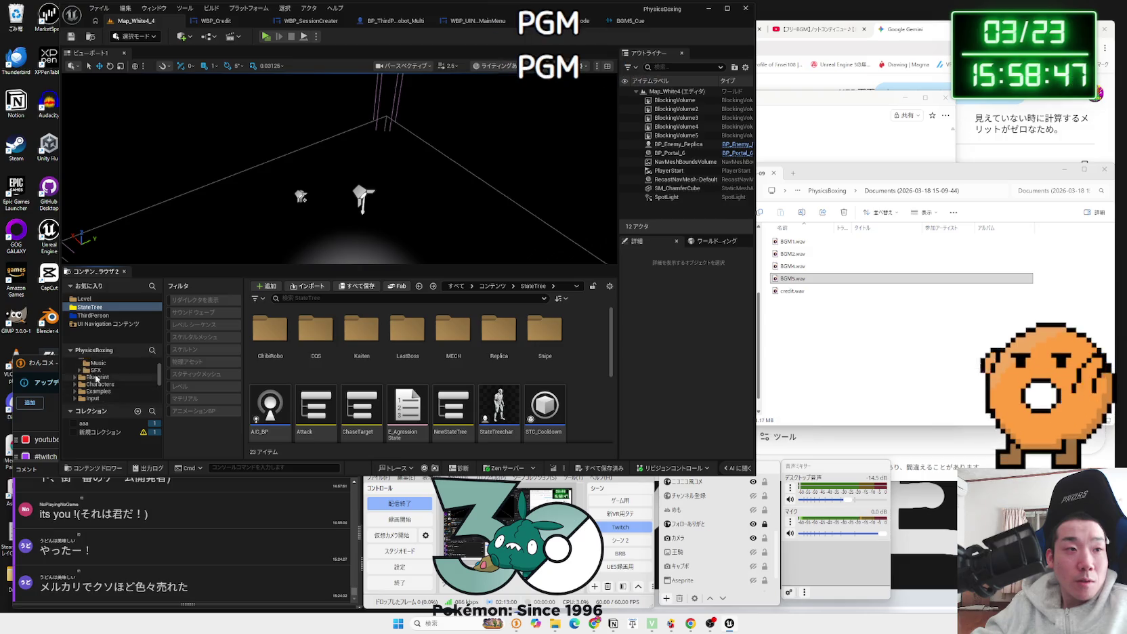
click(209, 36)
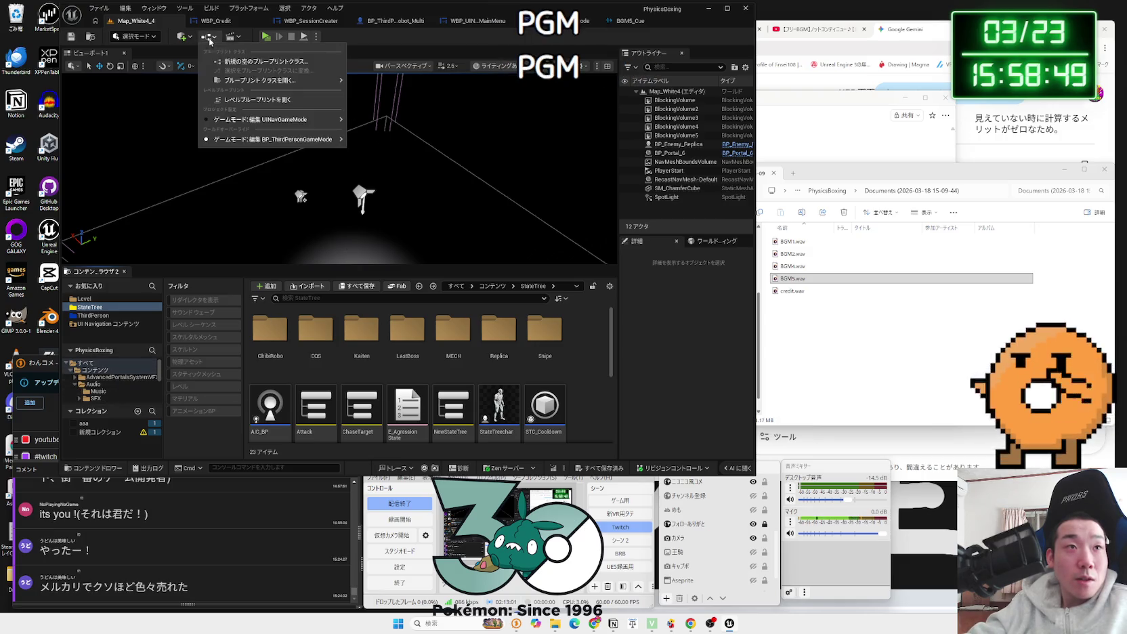
click(263, 102)
drag(457, 244, 458, 242)
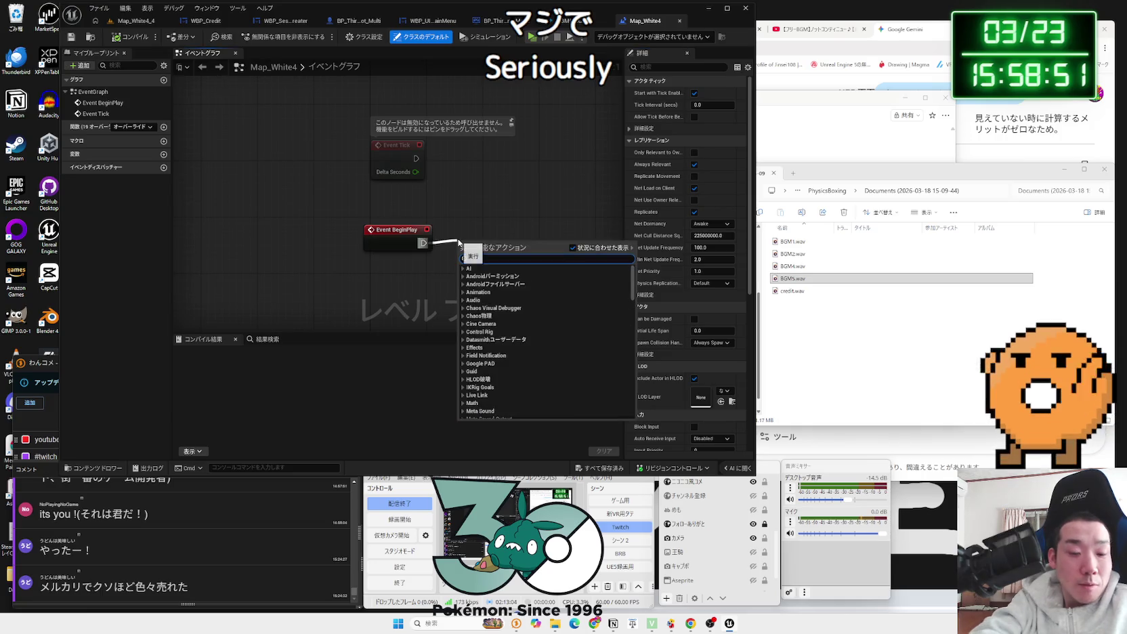
text(play sound)
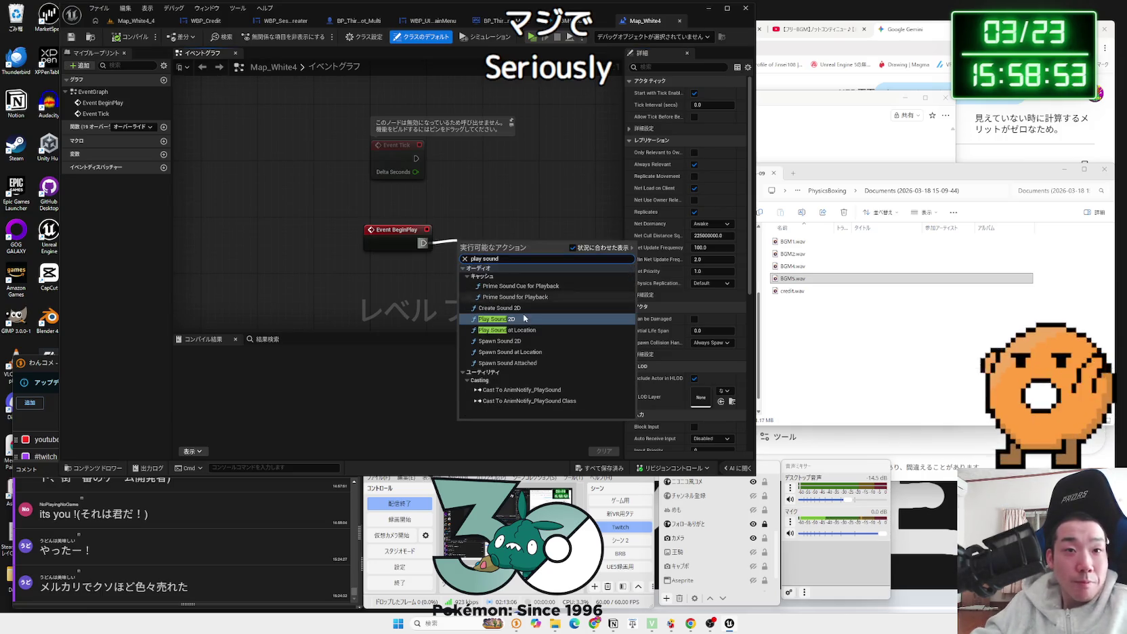
click(523, 318)
drag(506, 240, 506, 234)
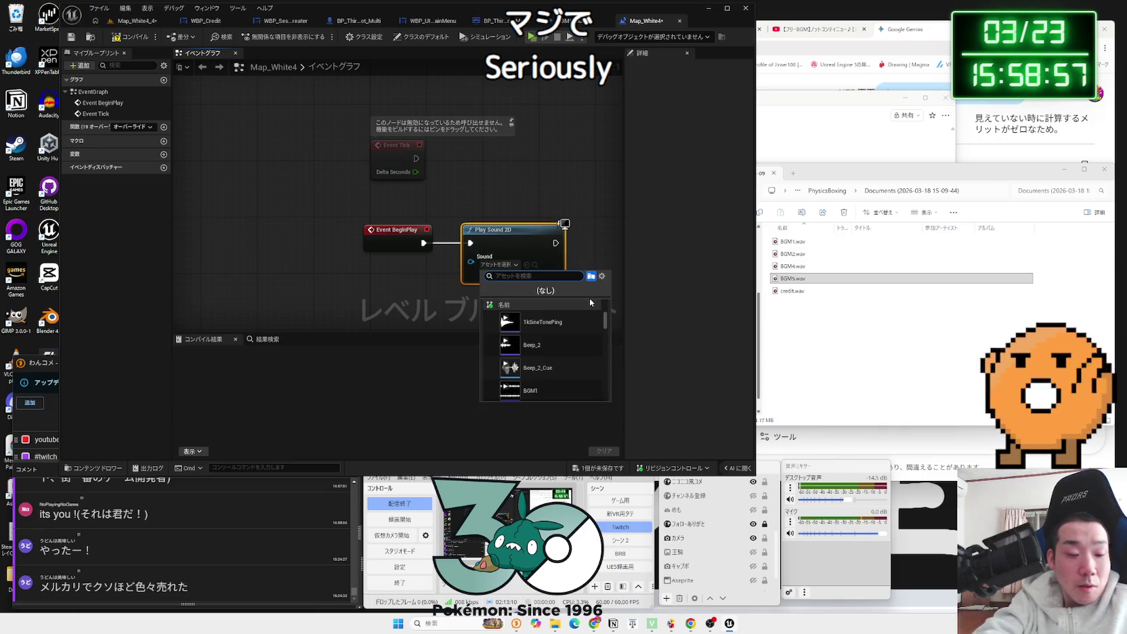
text(bgm)
click(561, 368)
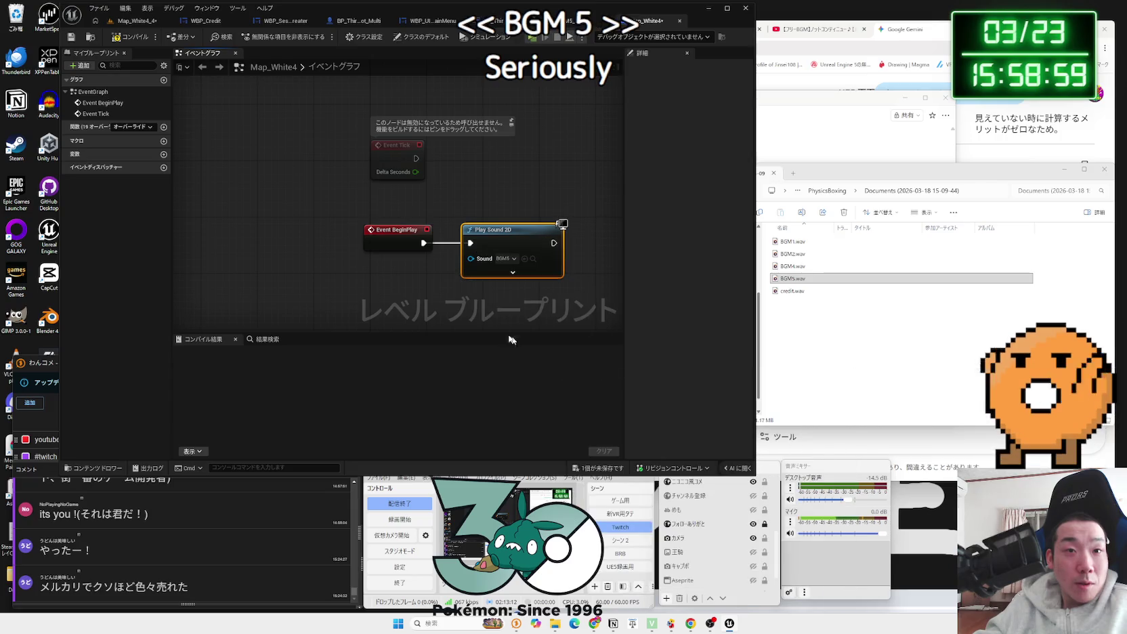
click(133, 24)
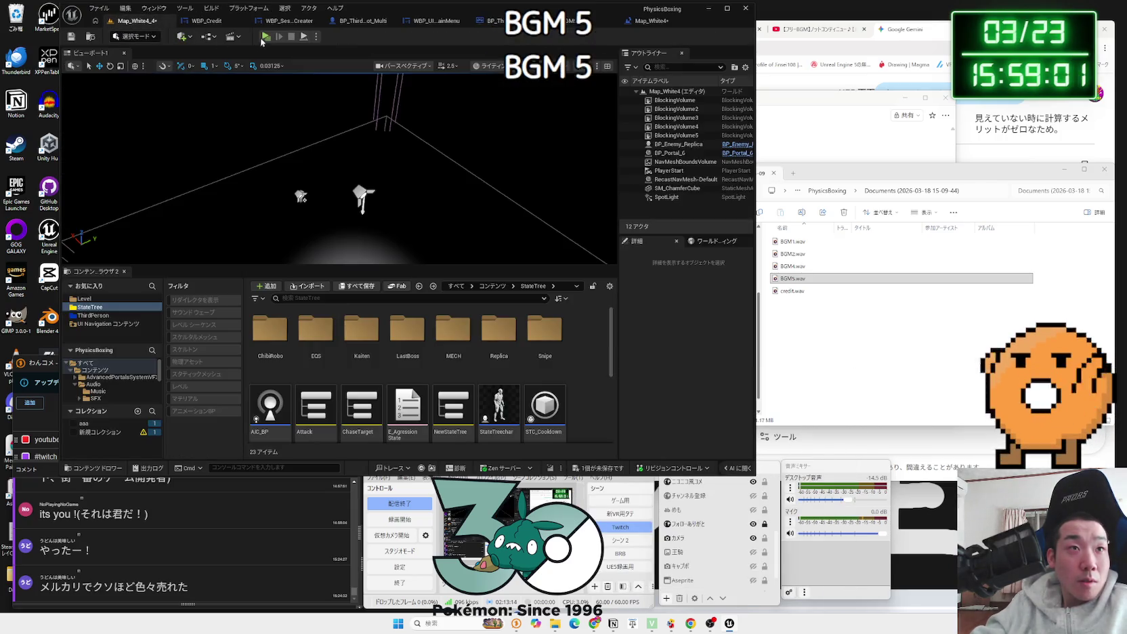
click(265, 38)
key(Escape)
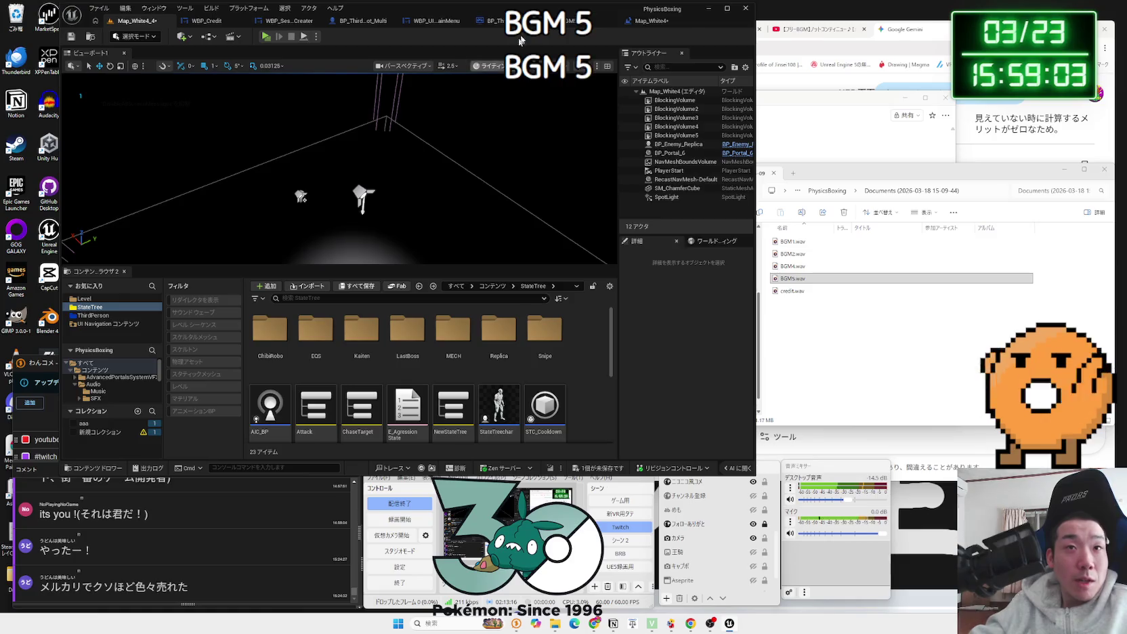
click(647, 20)
click(512, 259)
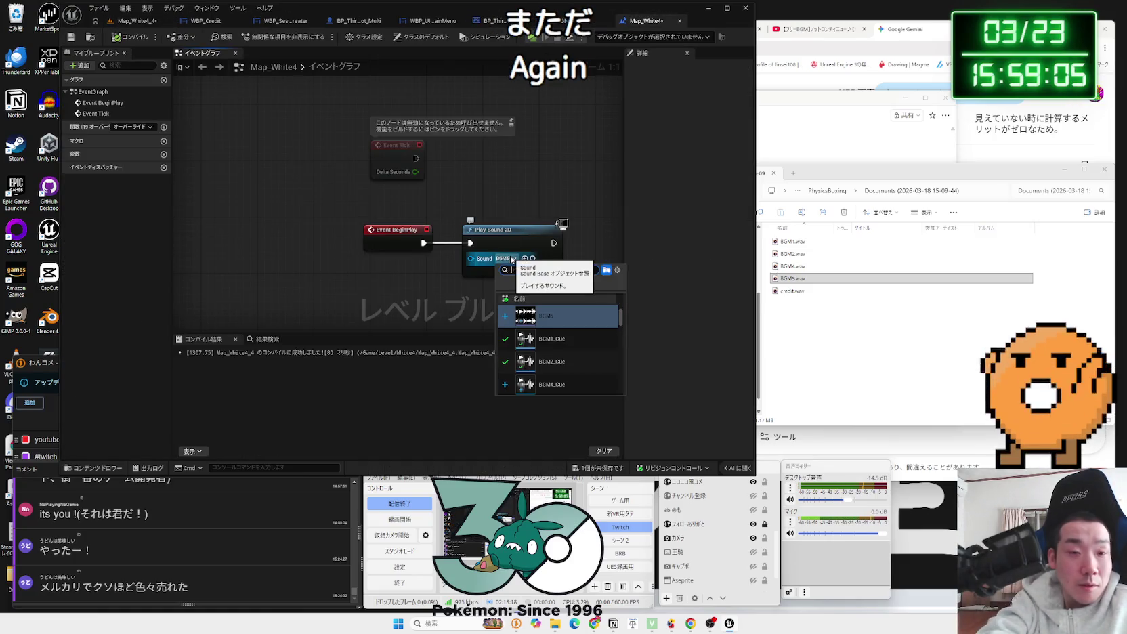
click(559, 348)
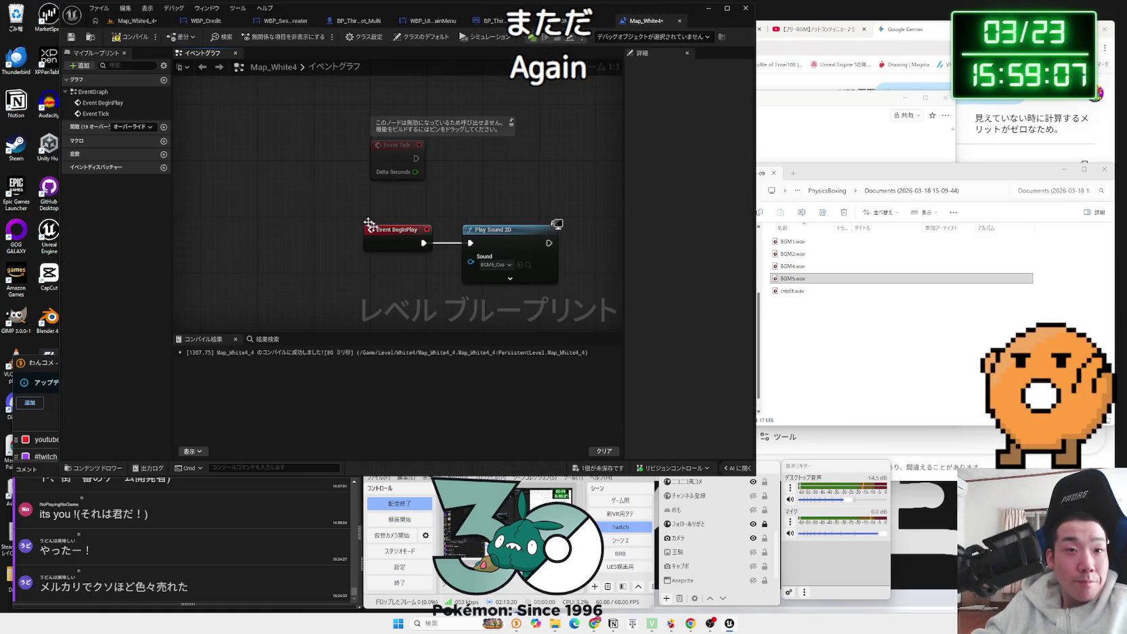
click(147, 25)
click(270, 38)
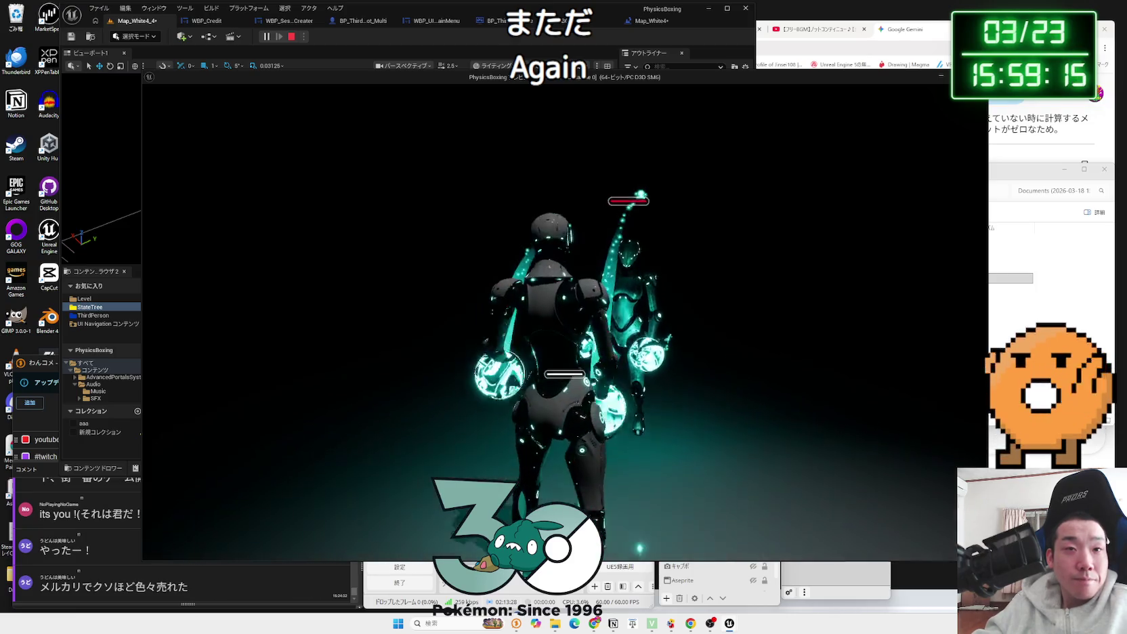
key(Escape)
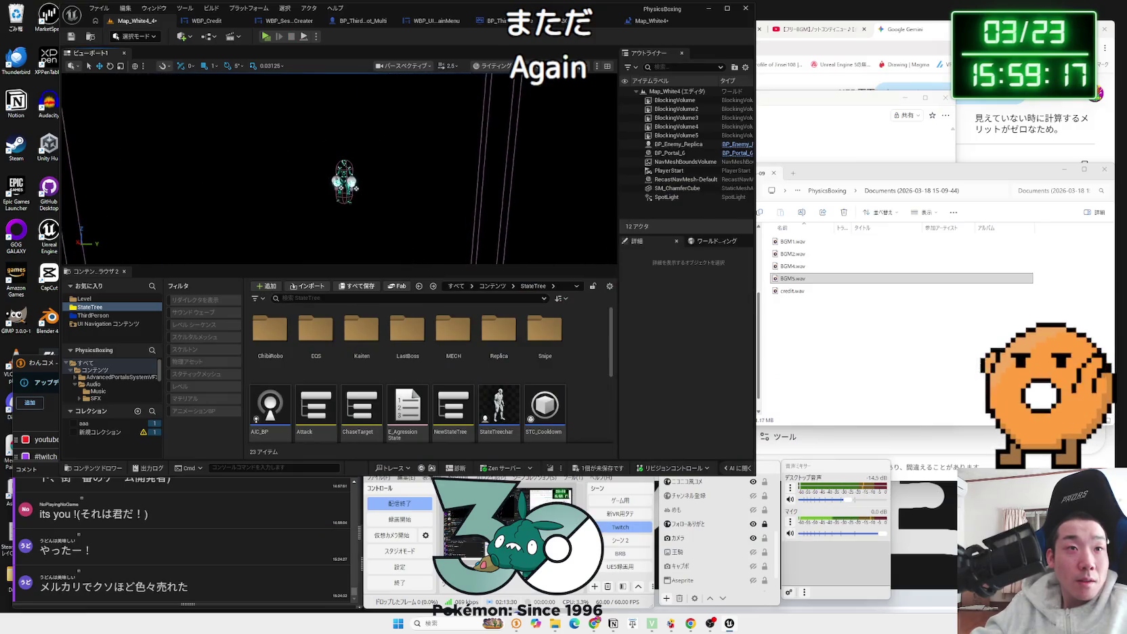
click(354, 187)
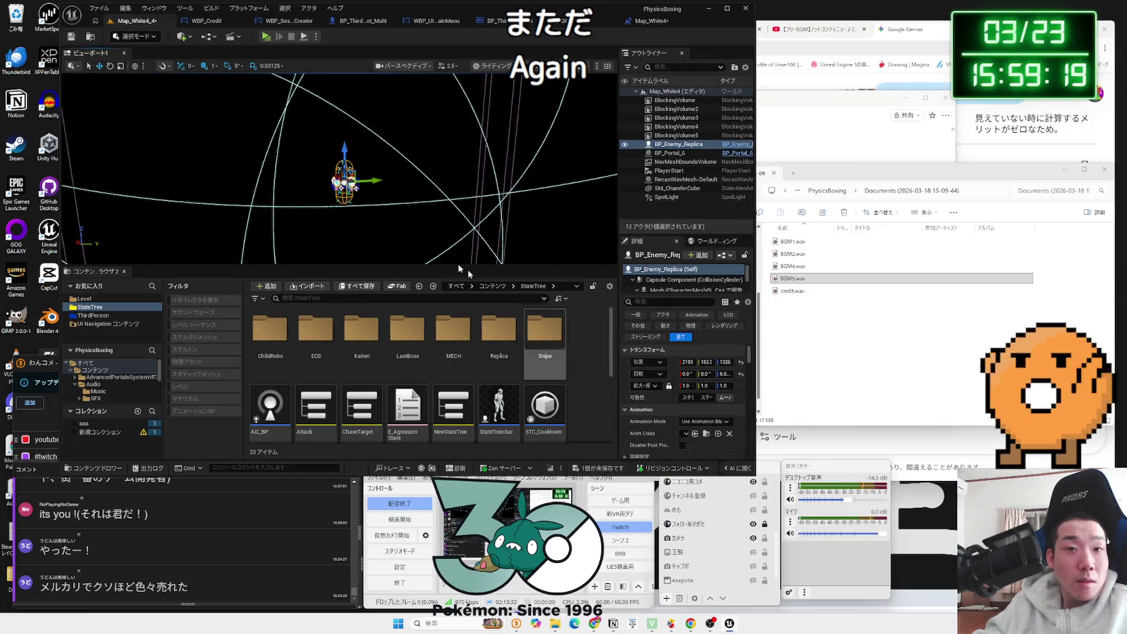
key(f)
click(266, 37)
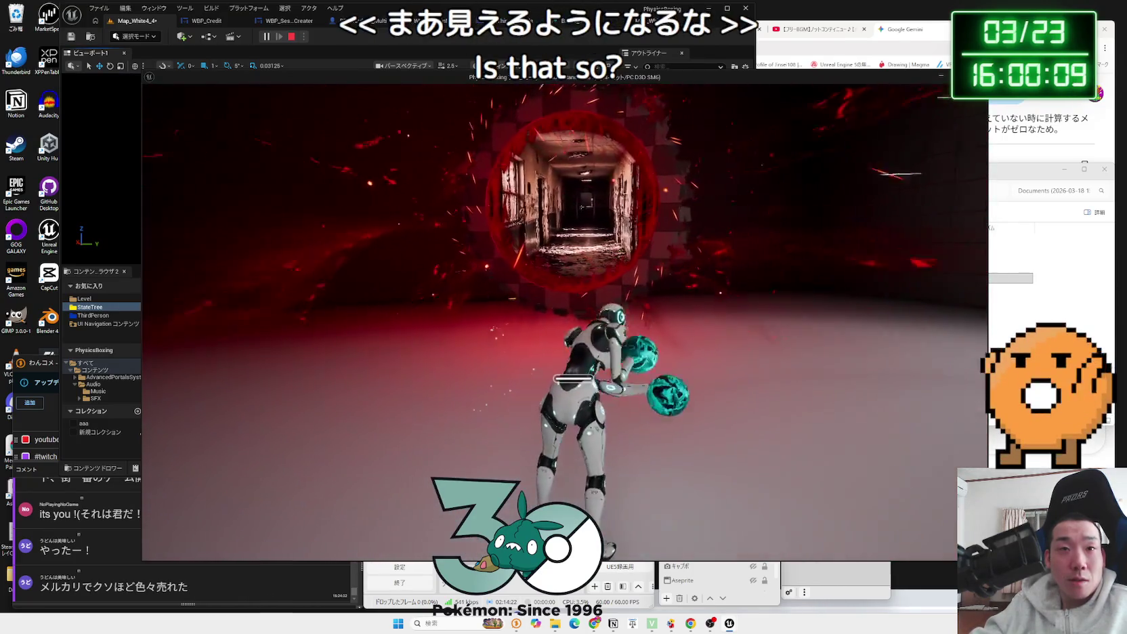
key(Escape)
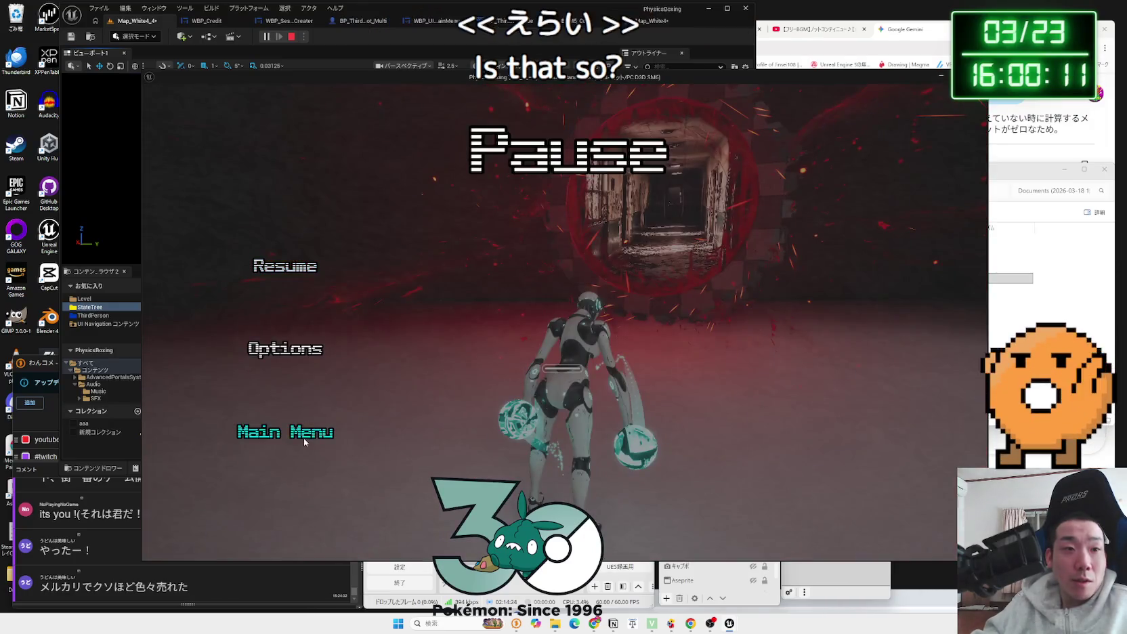
click(304, 440)
click(609, 349)
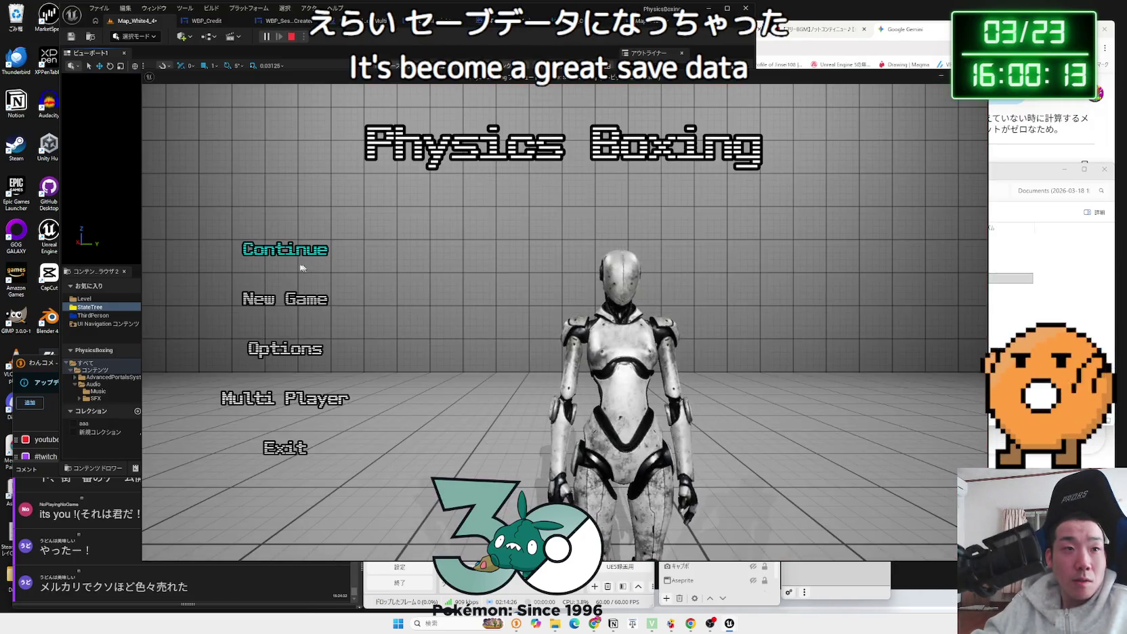
click(281, 303)
click(627, 355)
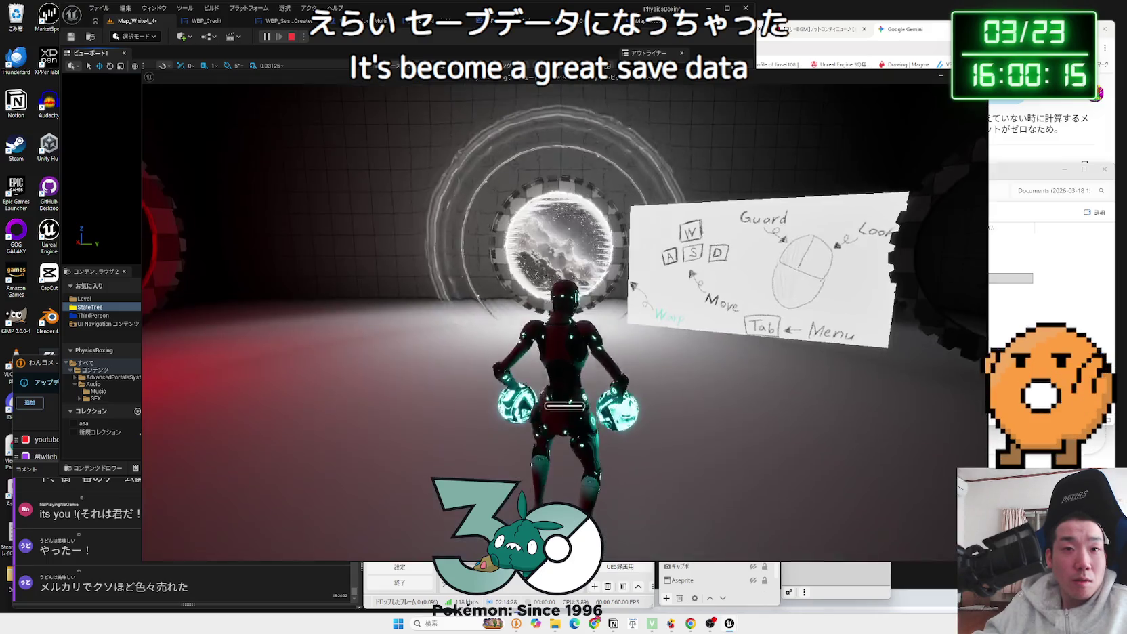
key(Escape)
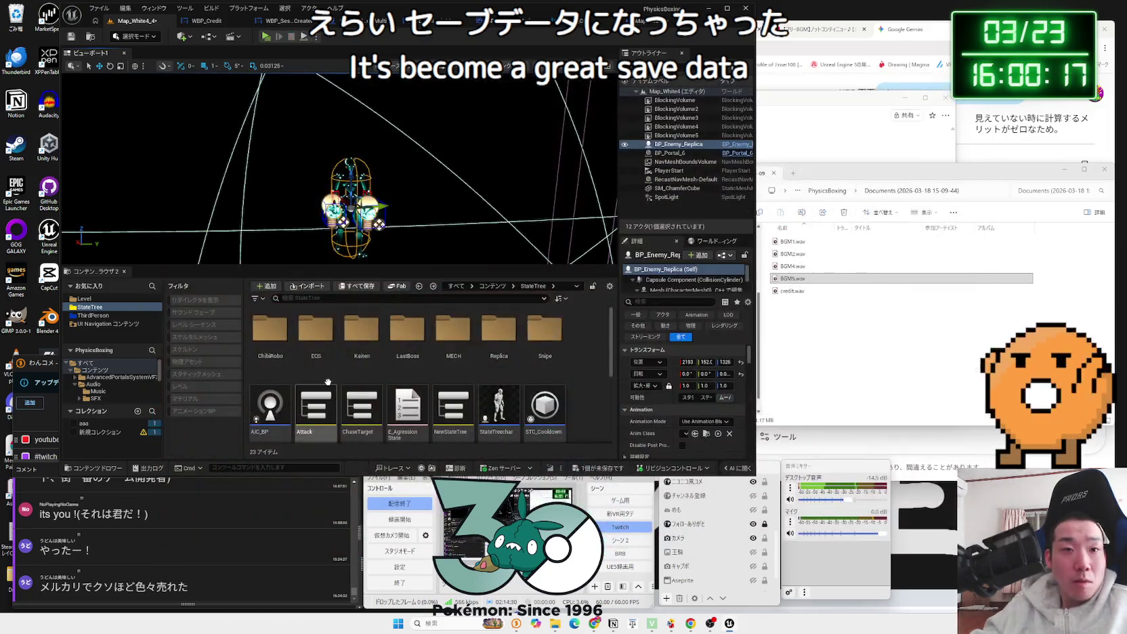
Step: Save Map_White4_4, then browse the Content Browser into Level > BlackStage
click(596, 468)
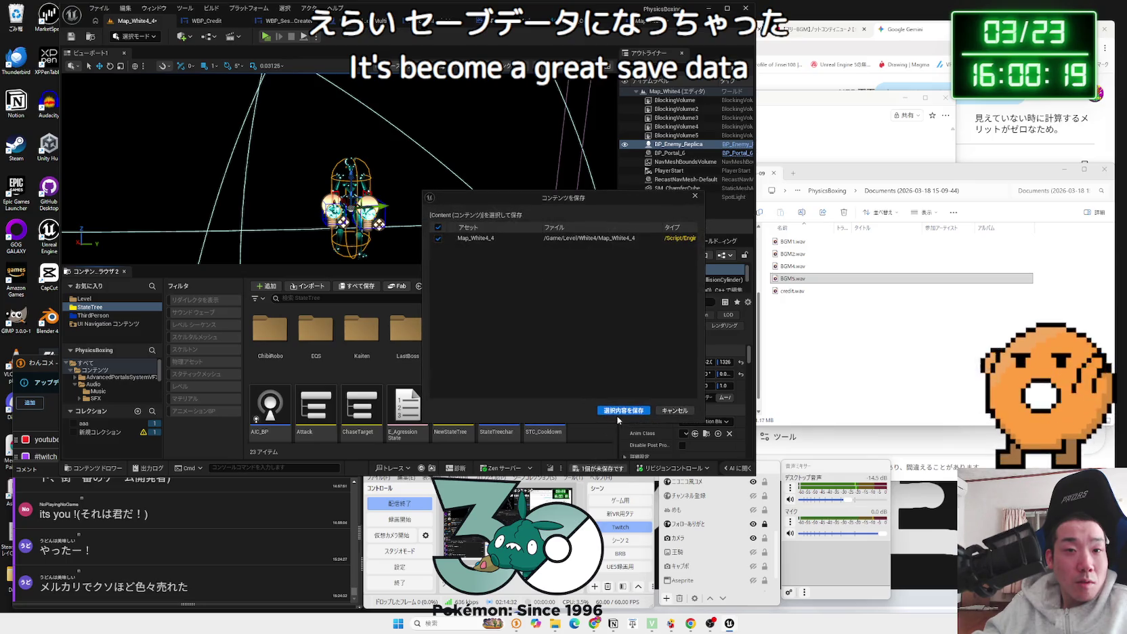
click(617, 416)
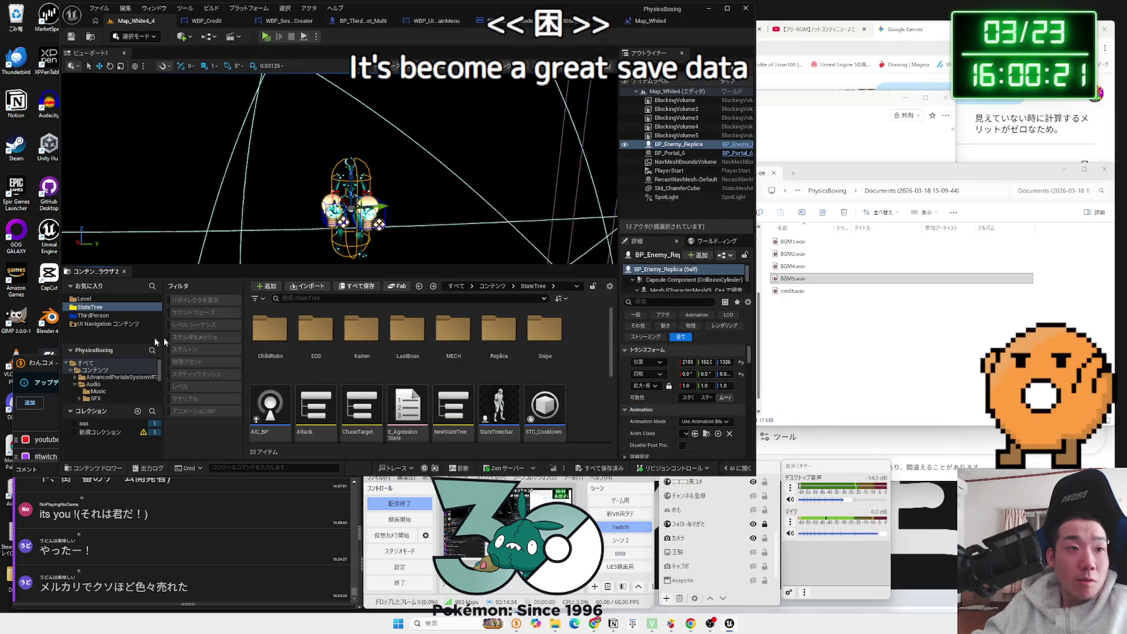
mouse_move(398, 242)
mouse_down()
mouse_move(434, 258)
mouse_move(398, 242)
mouse_up()
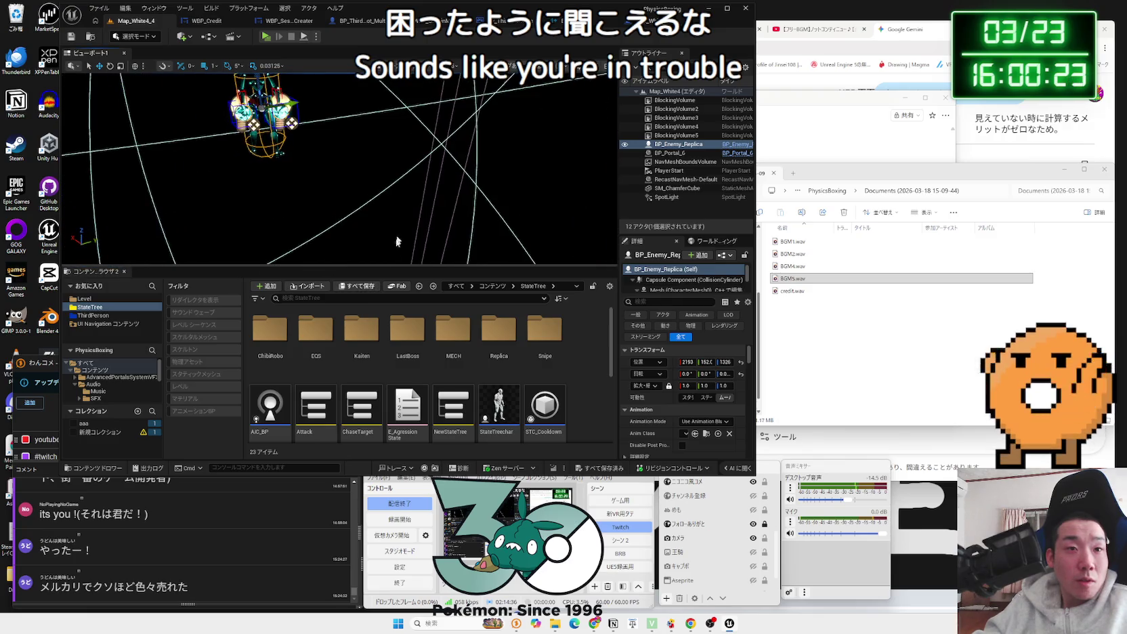
click(109, 299)
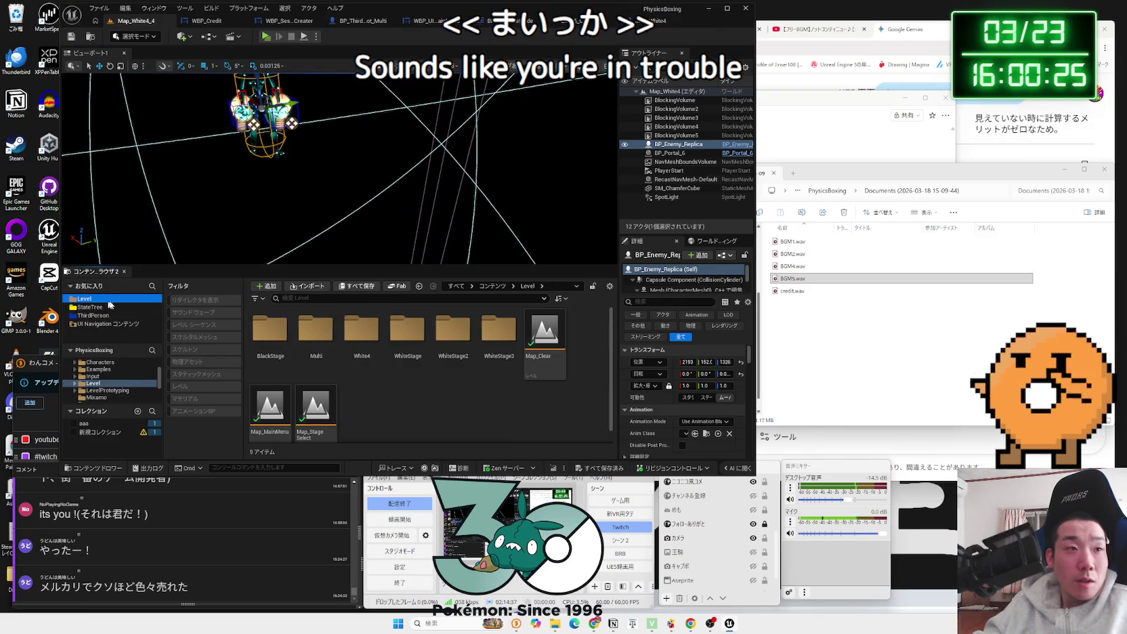
double_click(278, 335)
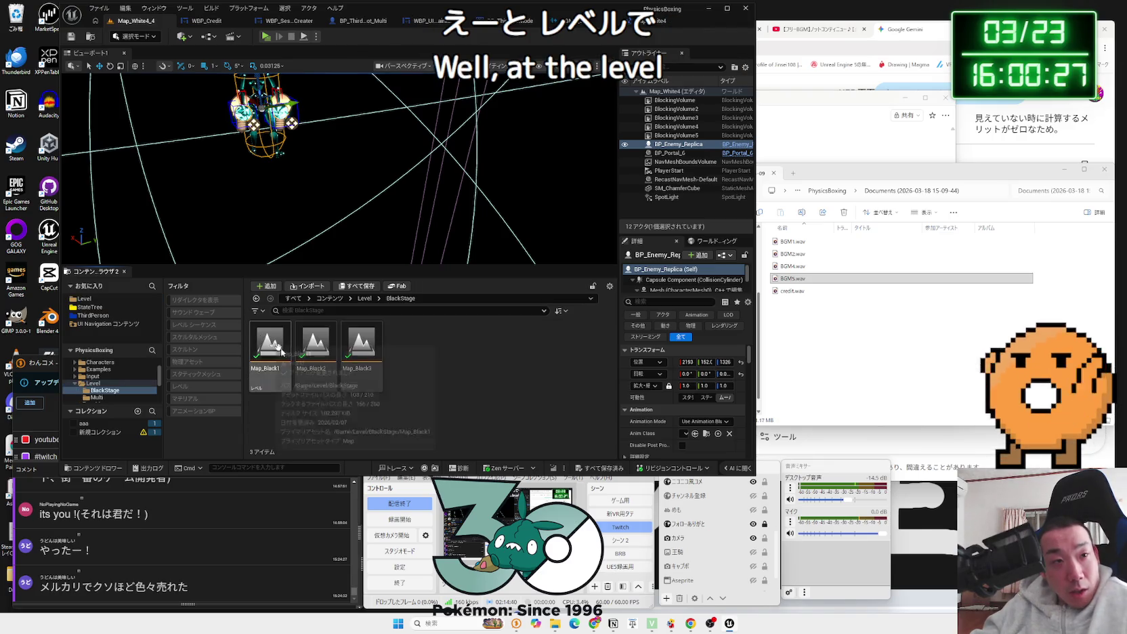
Step: Playtest Map_Black1, then rotate the BP_Enemy_Kaiten3 enemy and frame it
click(266, 36)
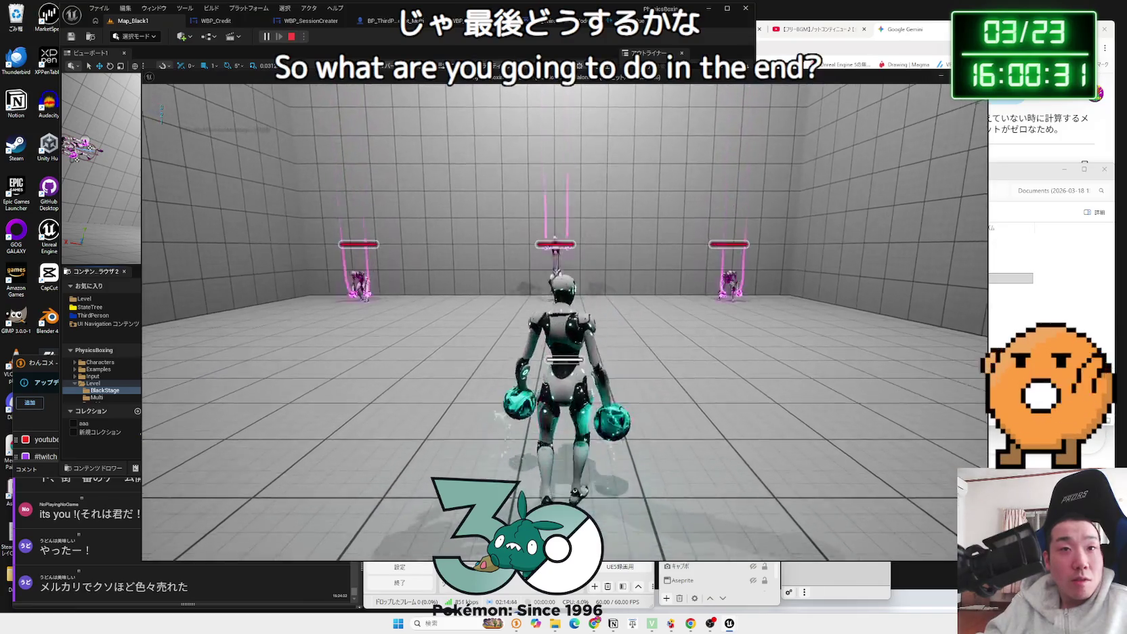
key(Escape)
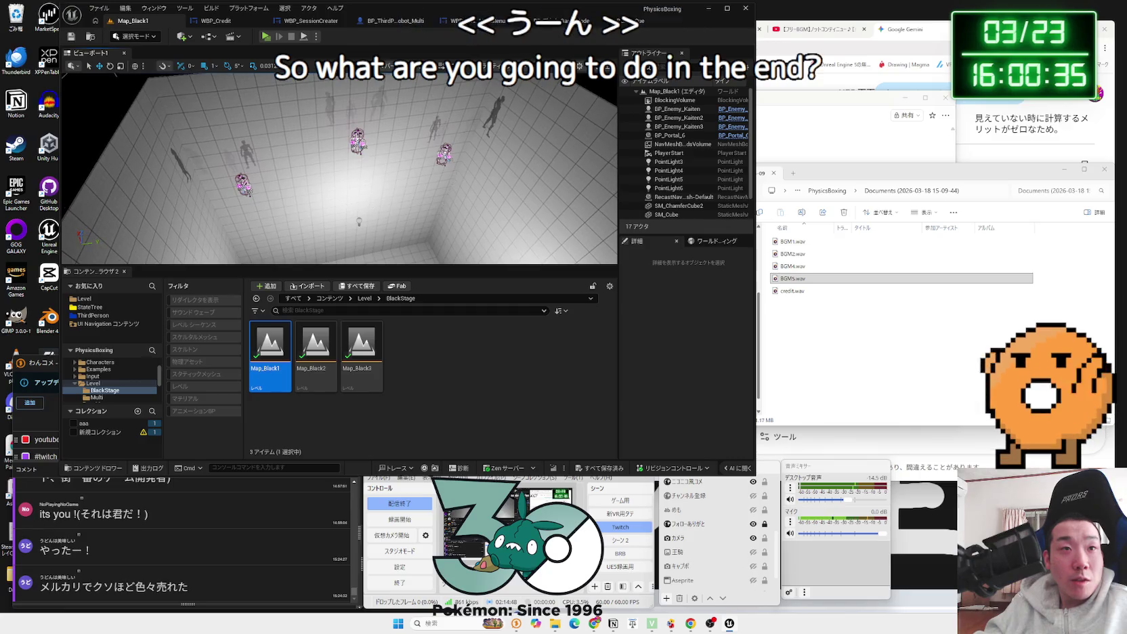
click(357, 145)
mouse_move(367, 151)
mouse_down()
mouse_move(348, 171)
mouse_move(366, 175)
mouse_up()
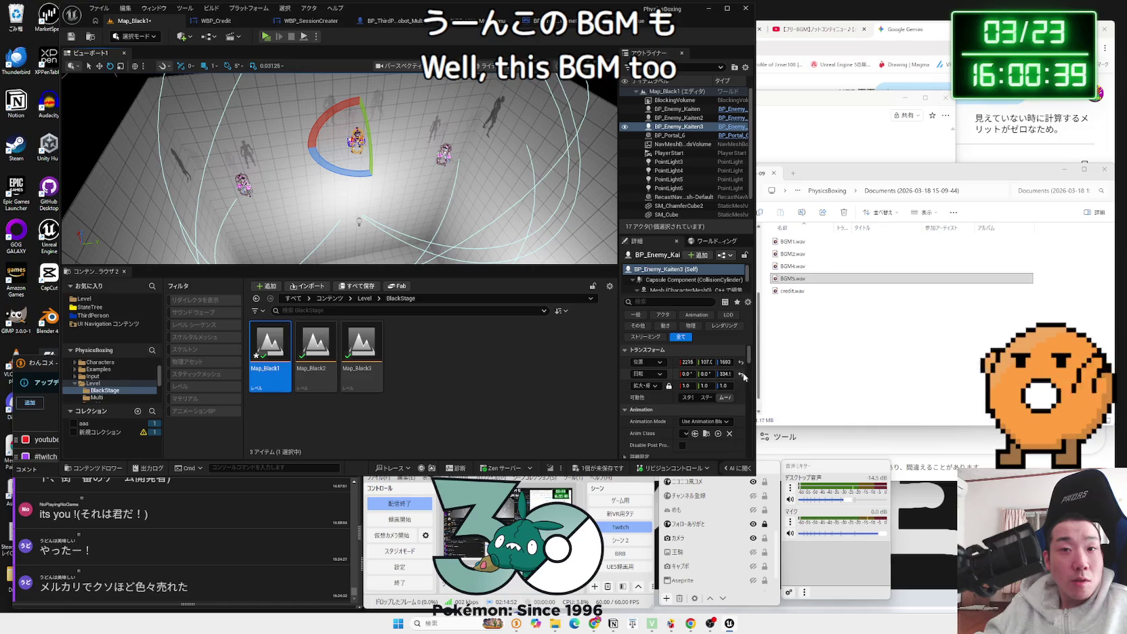
key(f)
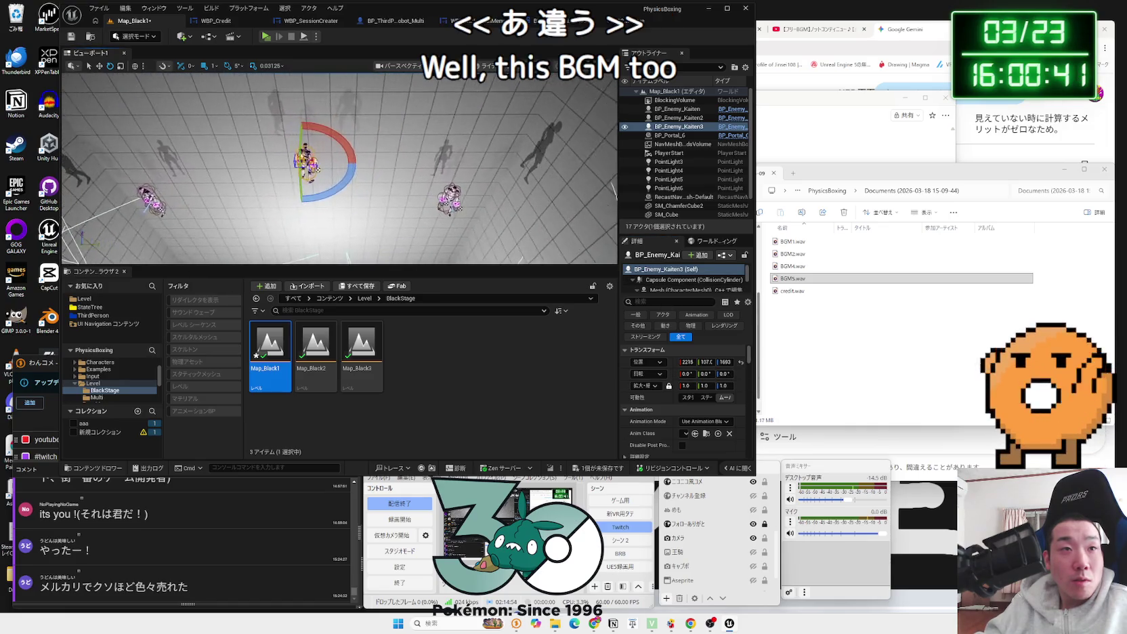
Step: Playtest Map_Black1 twice more, walking the robot toward the enemies
scroll(339, 168, down, 5)
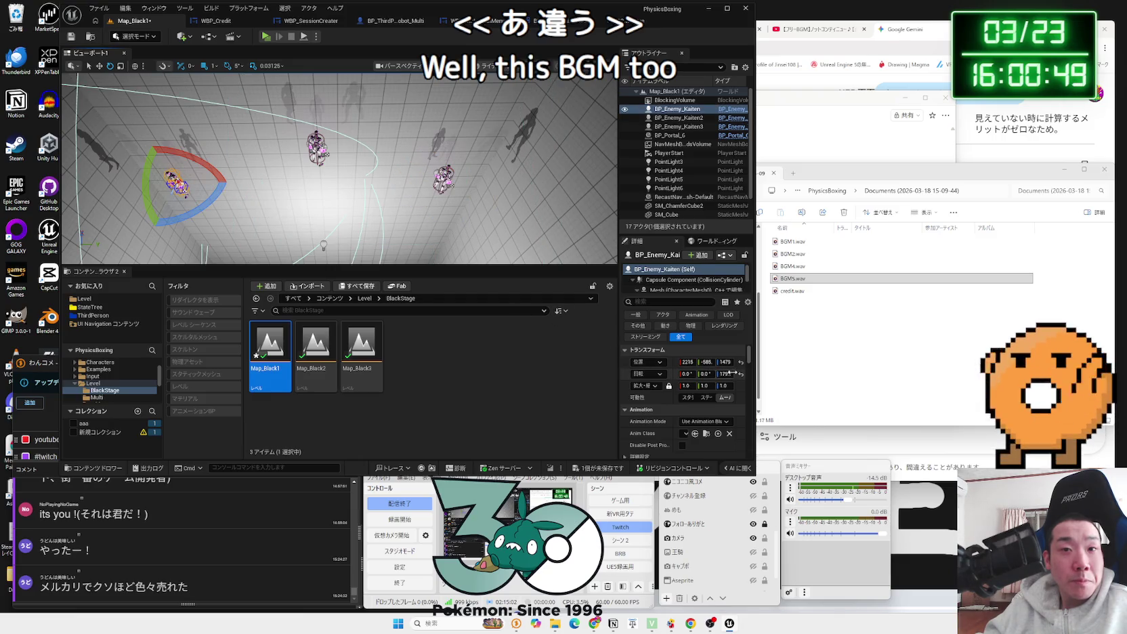
drag(211, 217, 313, 218)
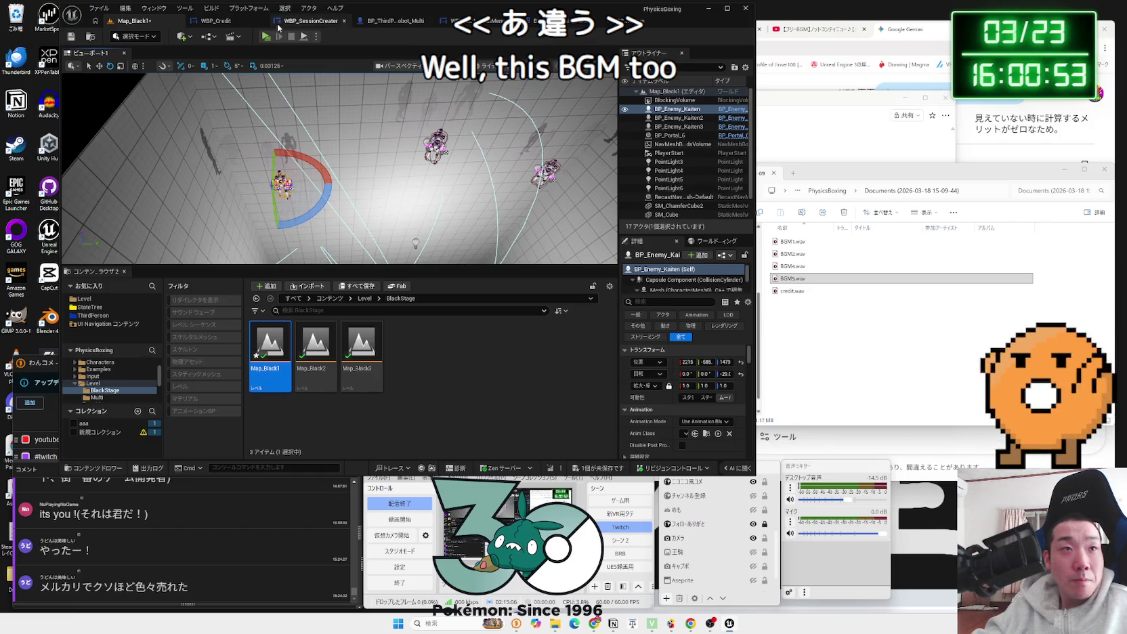
key(alt+p)
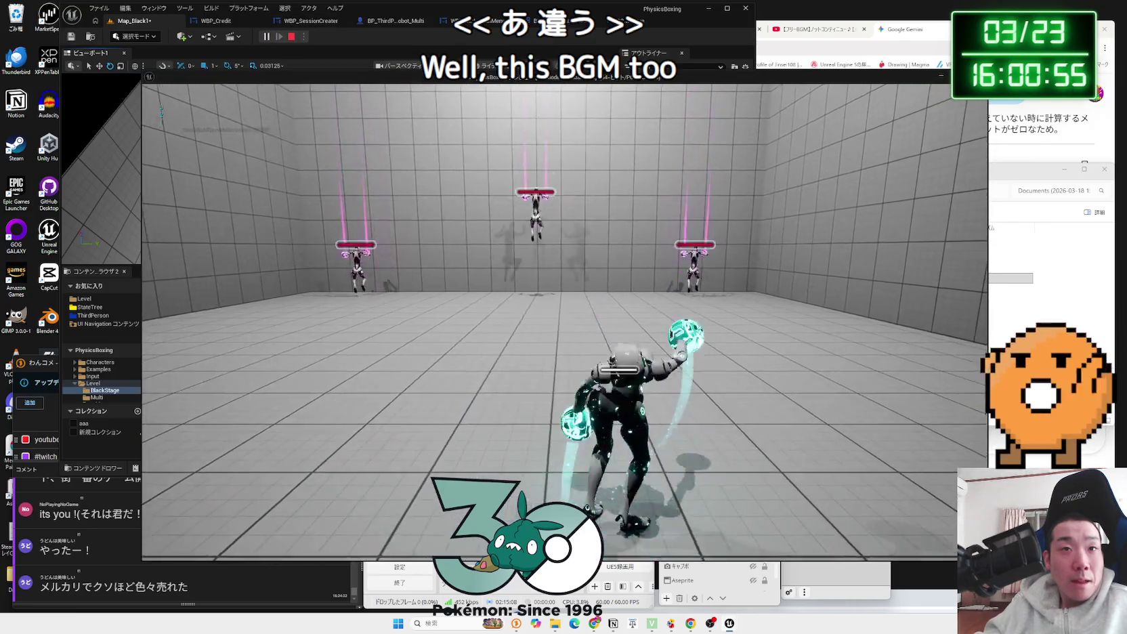
key(Escape)
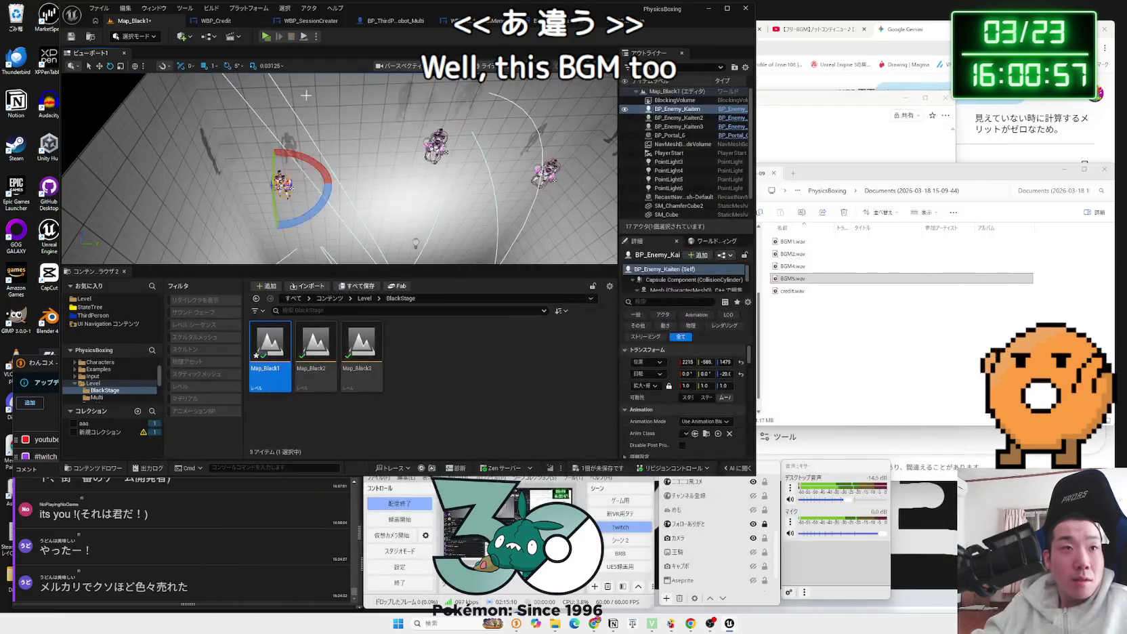
click(265, 39)
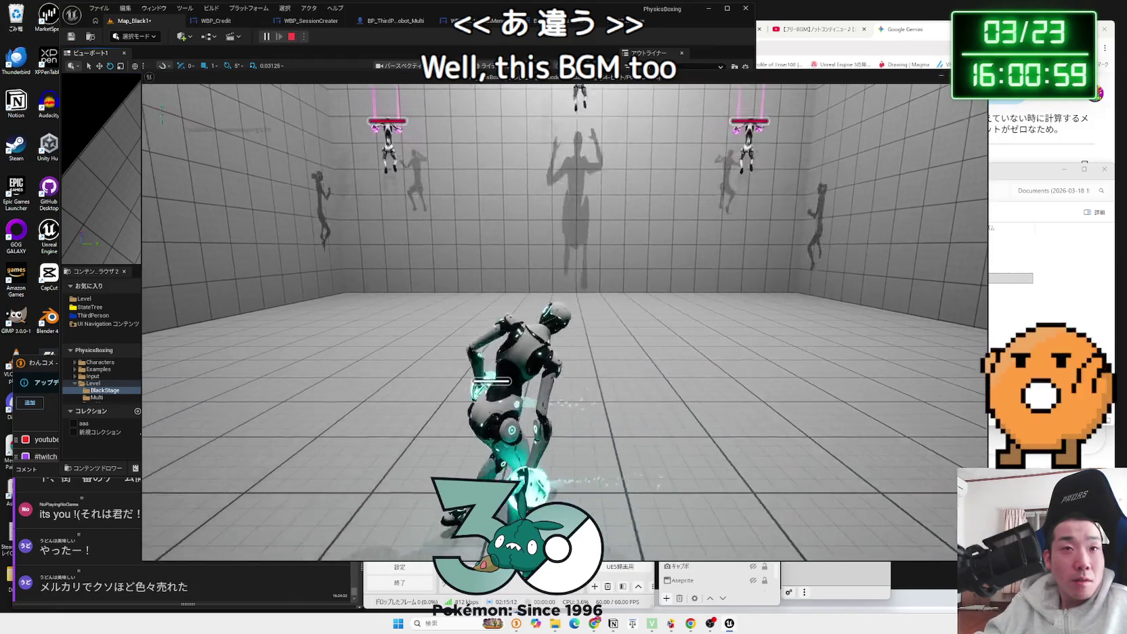
key(w)
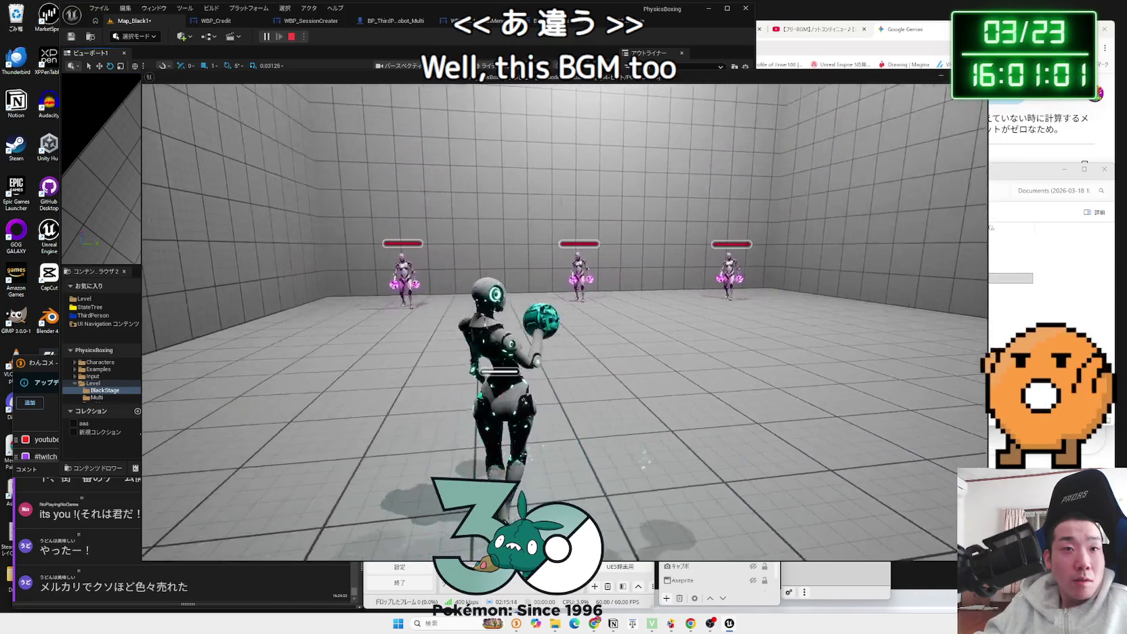
key(Escape)
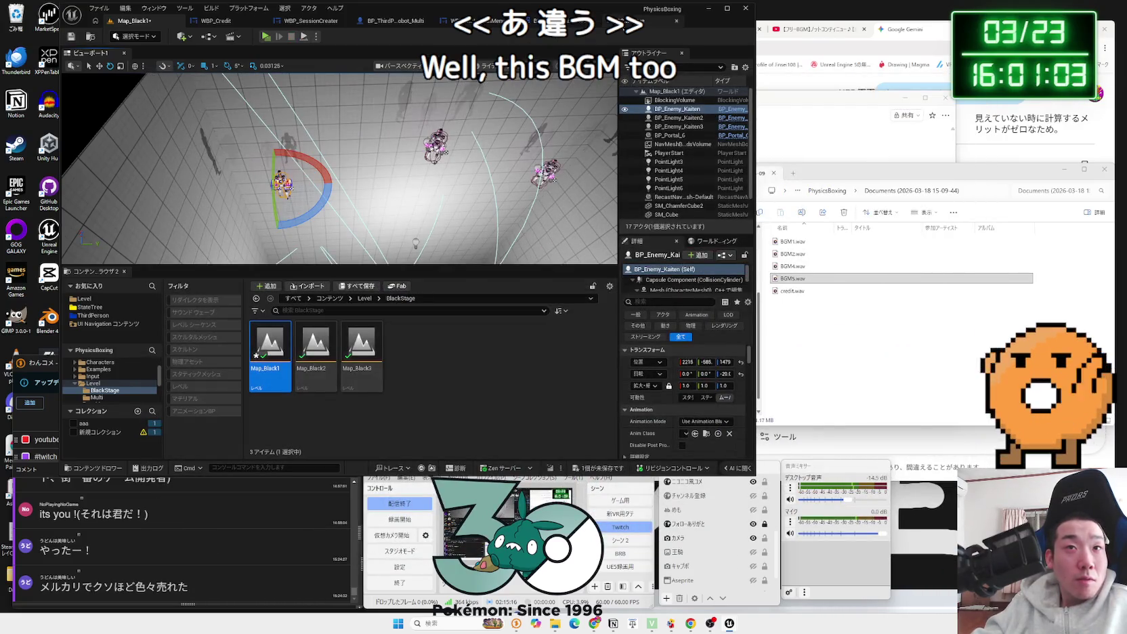
Step: Close the BGM5_Cue editor and save the modified Map_Black1 level
click(625, 22)
click(672, 22)
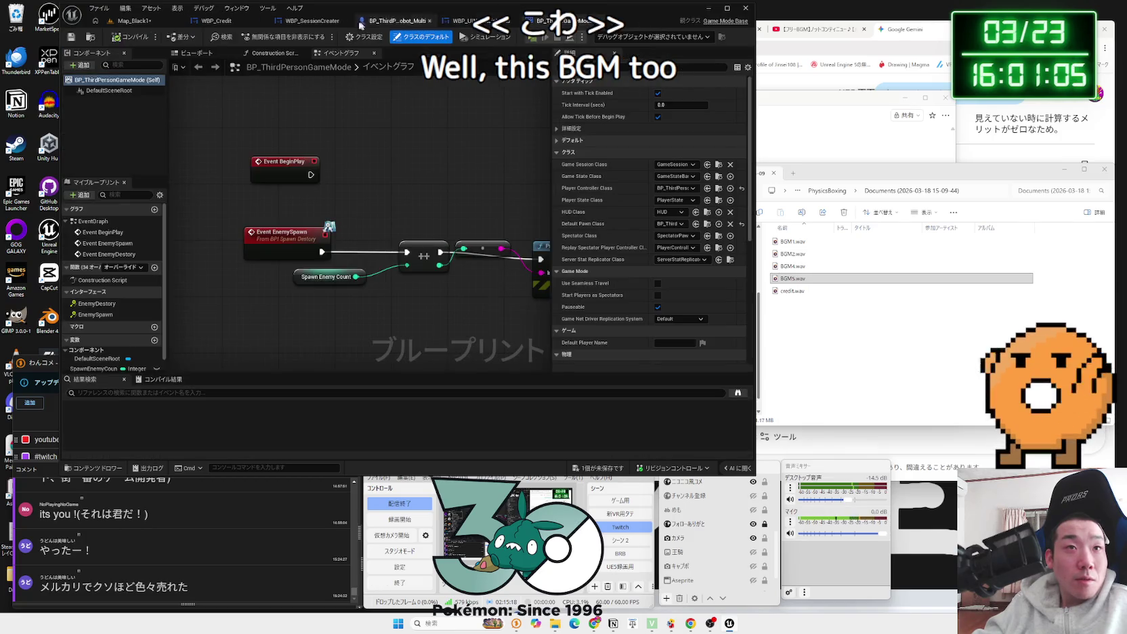
click(155, 21)
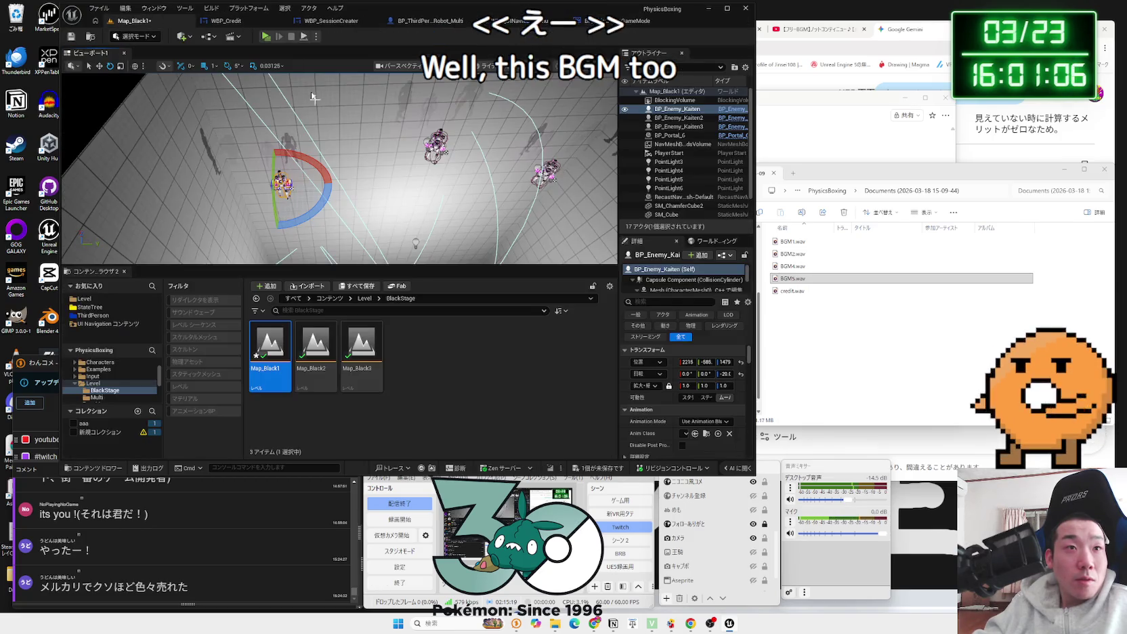
click(602, 470)
click(677, 335)
click(210, 36)
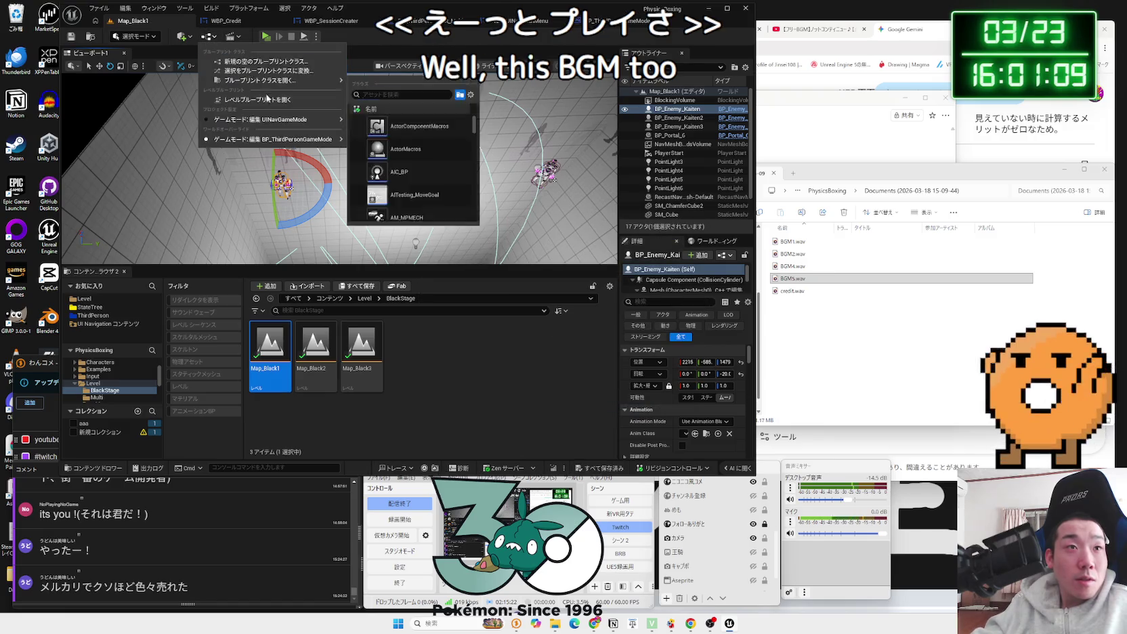
Step: Add a Play Sound 2D node after Event BeginPlay in Map_Black1's level blueprint
click(268, 98)
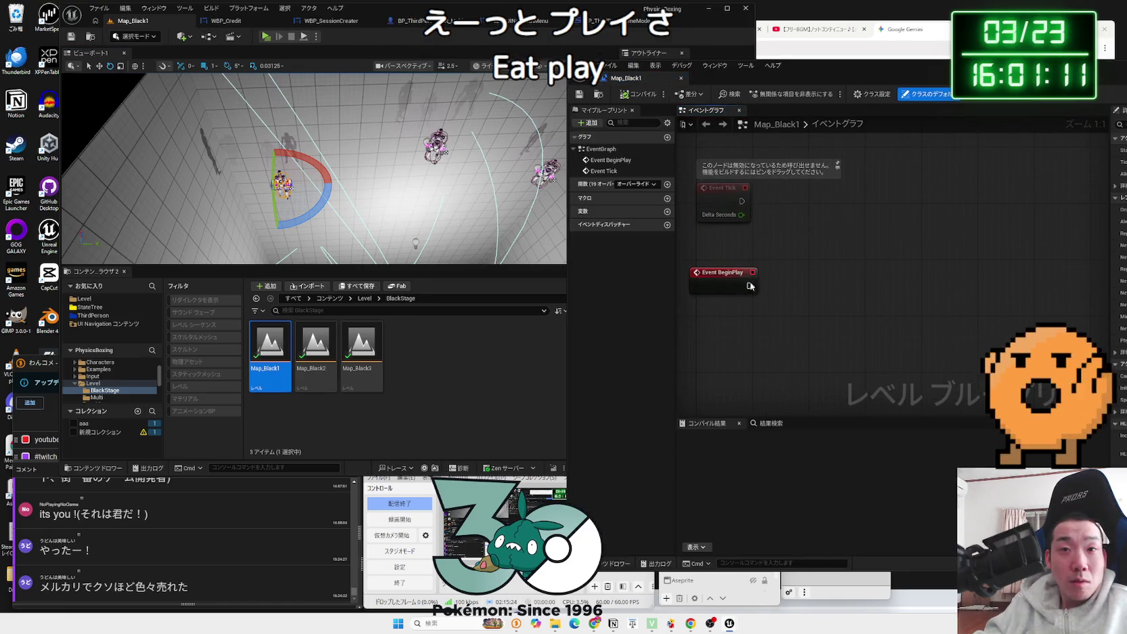
drag(750, 285, 784, 287)
text(p)
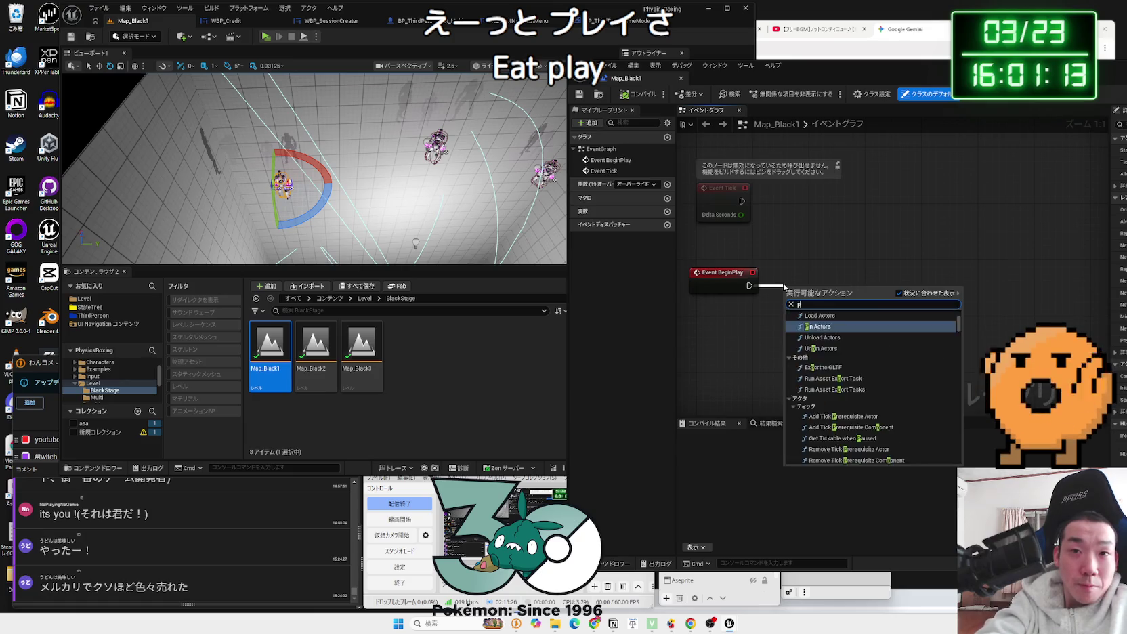
text(ay sou)
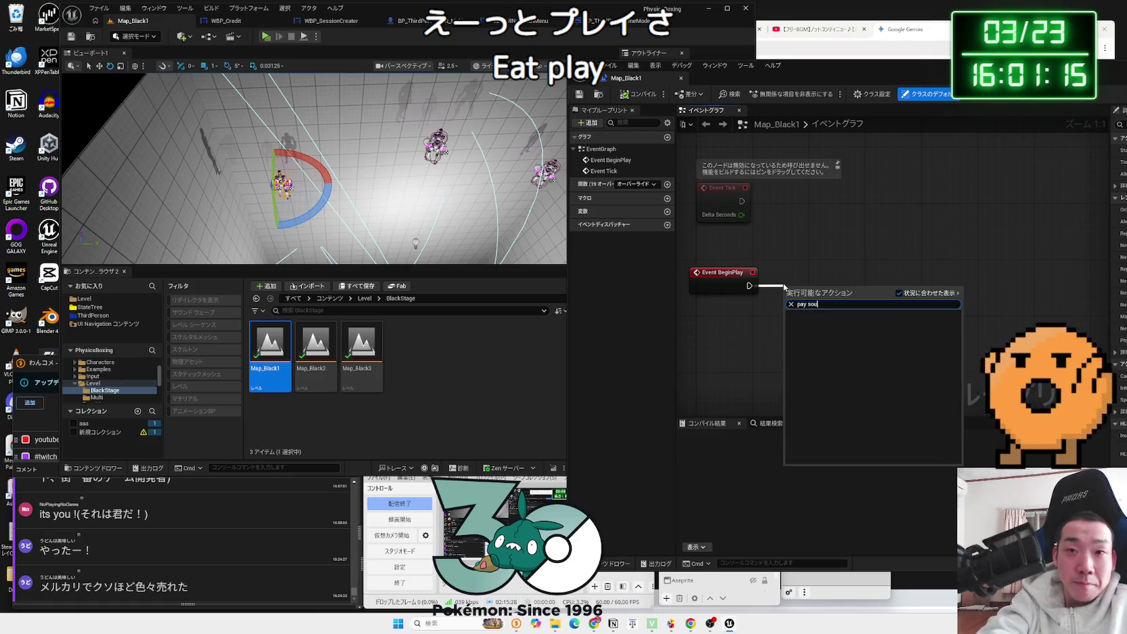
key(ctrl+a)
key(BackSpace)
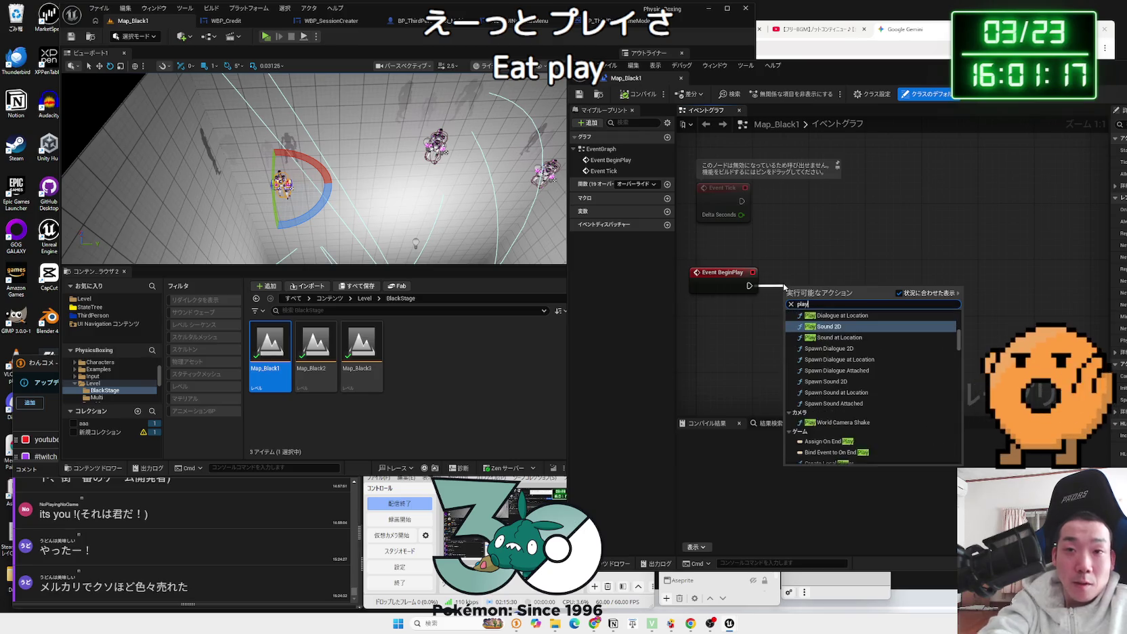
text(nd)
click(827, 366)
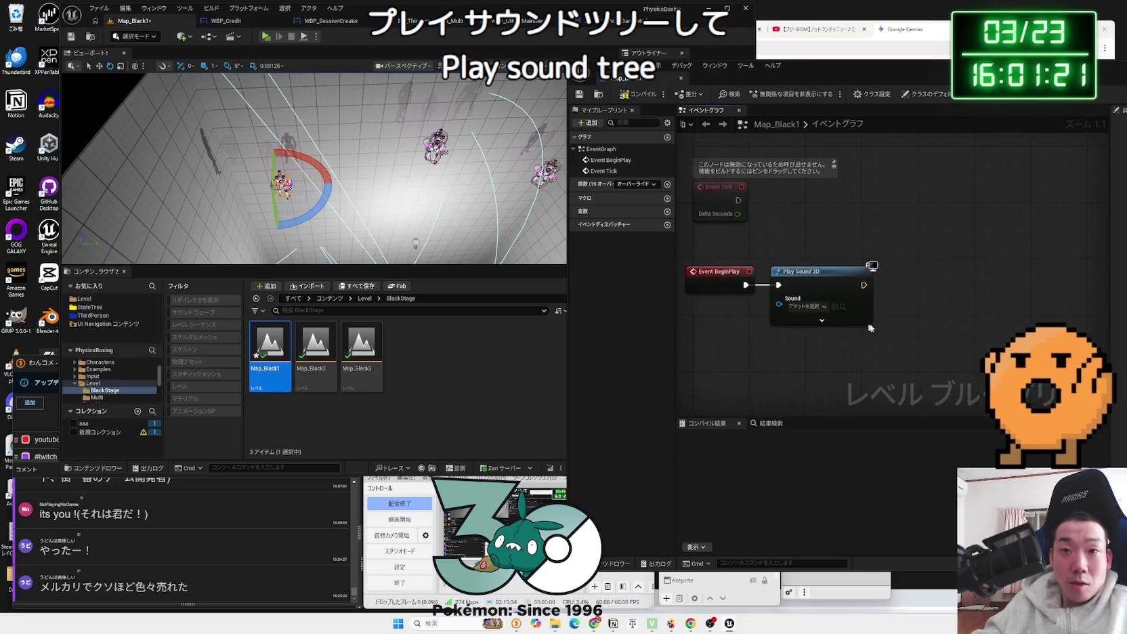
Step: Paste a second Play Sound 2D node, assign BGM1_Cue and BGM2_Cue, and save
key(ctrl+v)
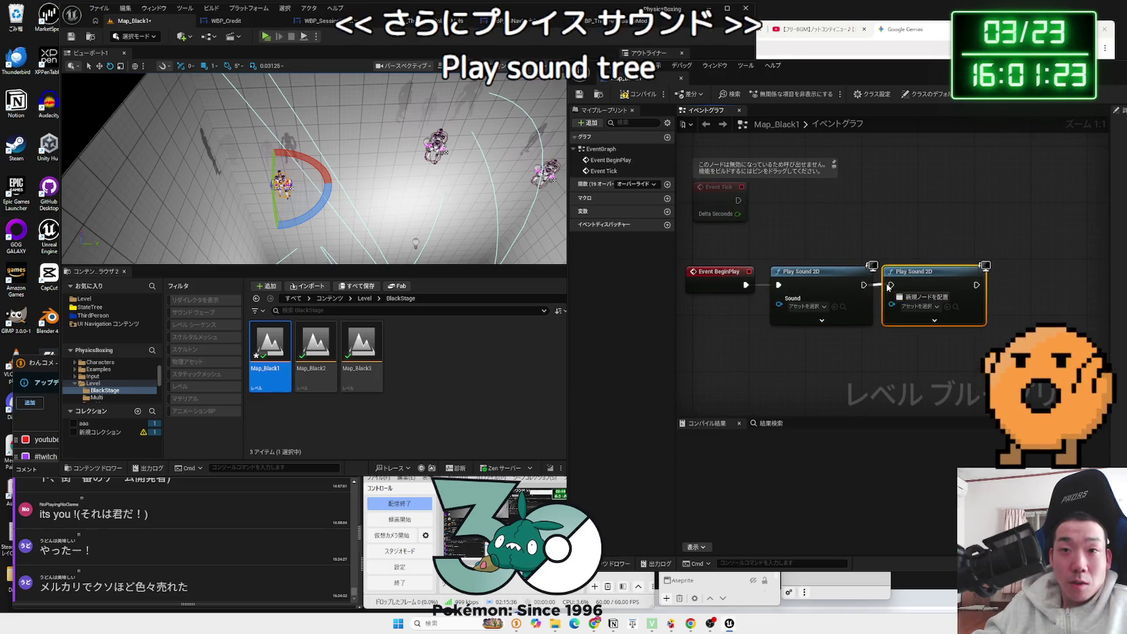
click(816, 307)
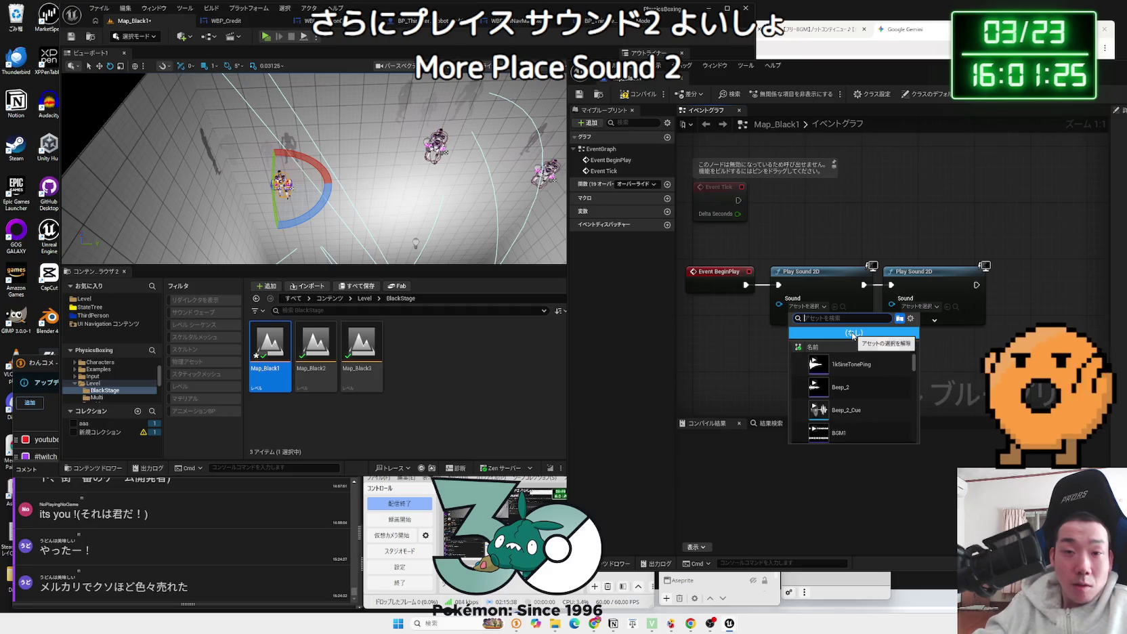
scroll(870, 408, down, 3)
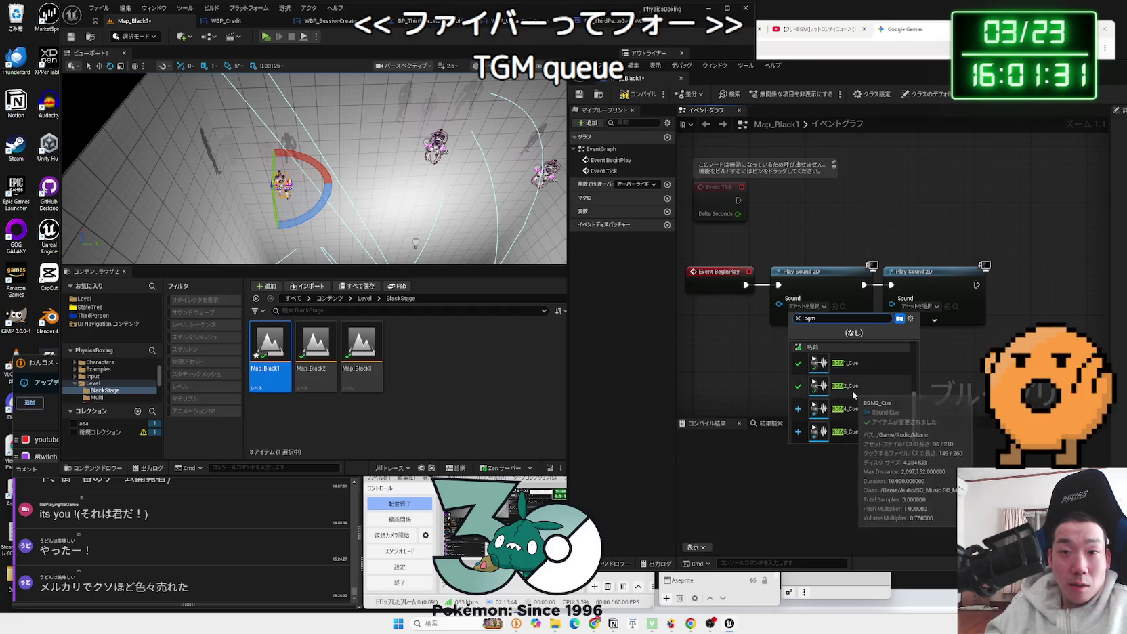
click(845, 363)
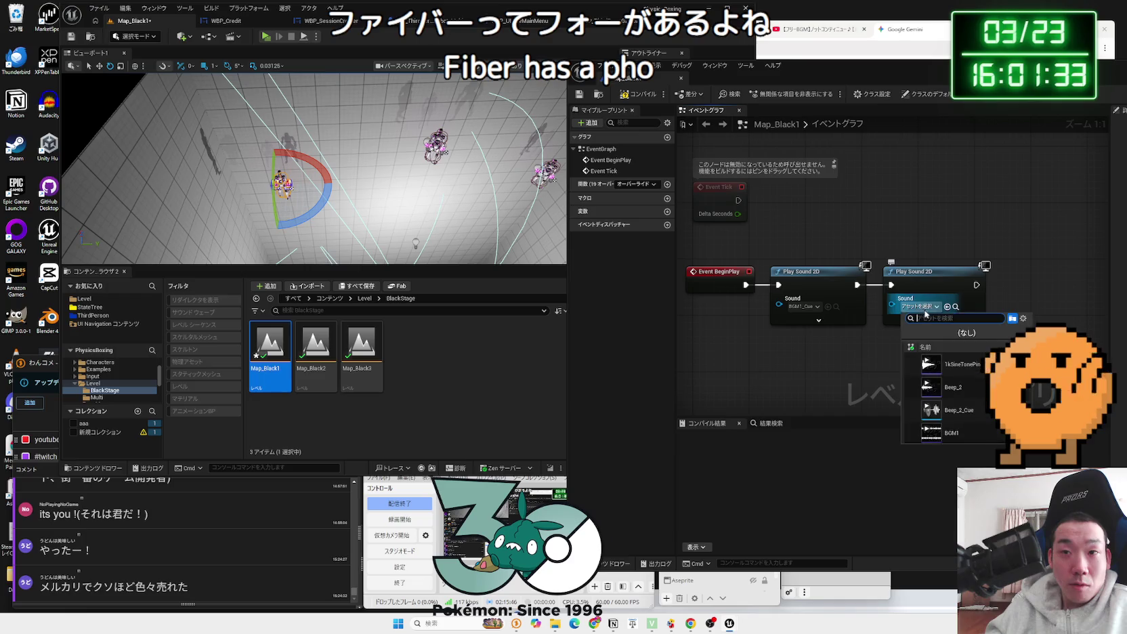
text(bgm)
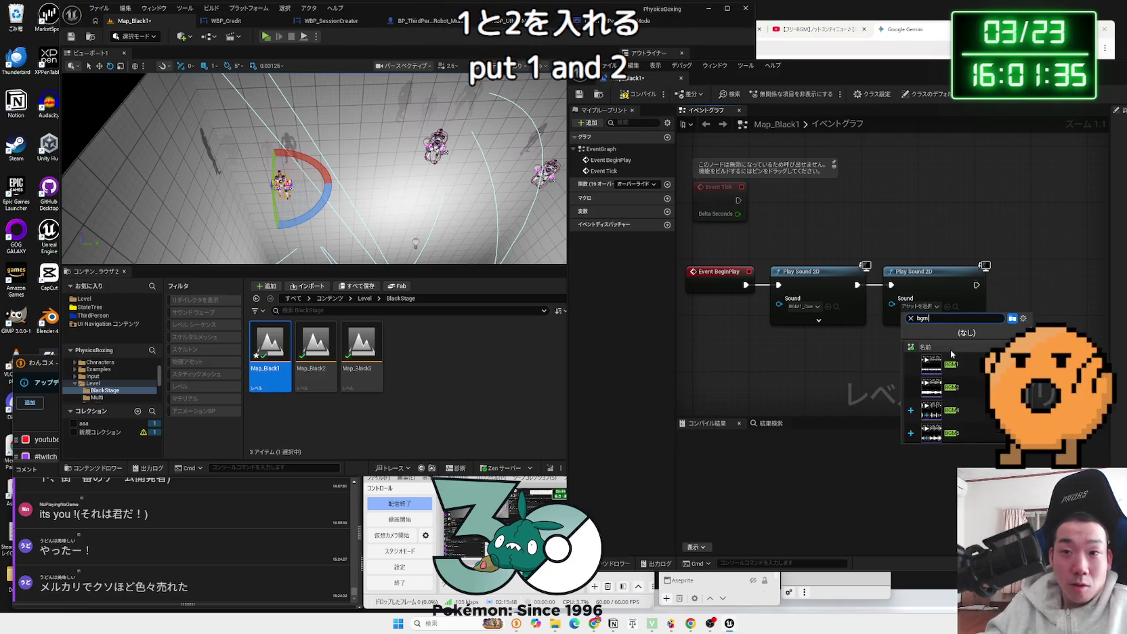
scroll(964, 385, down, 2)
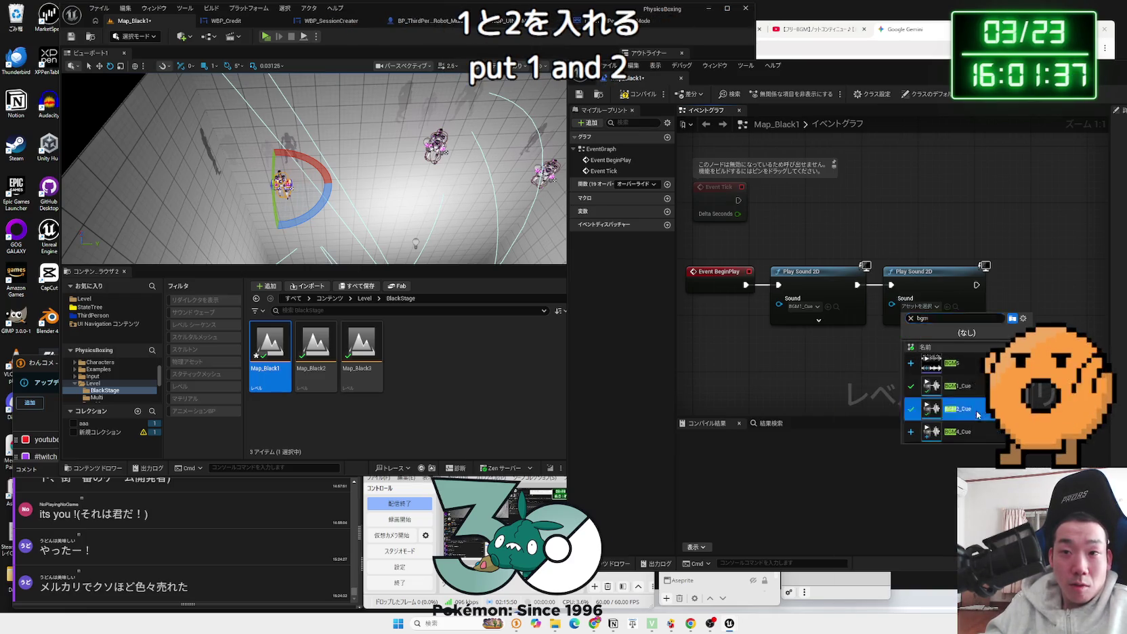
click(581, 97)
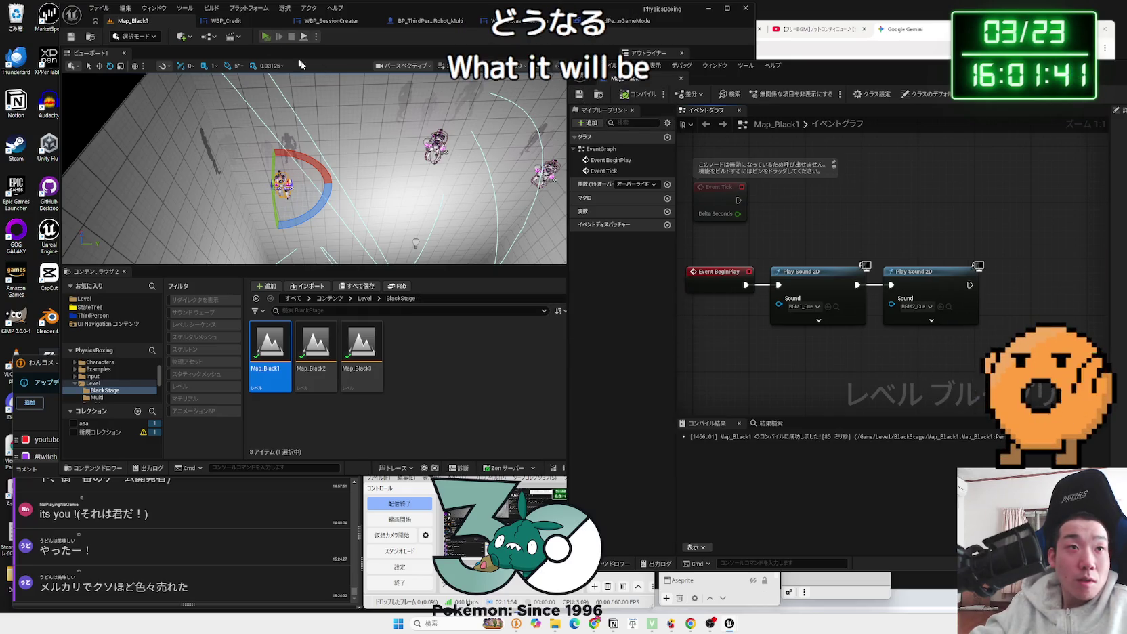
click(265, 36)
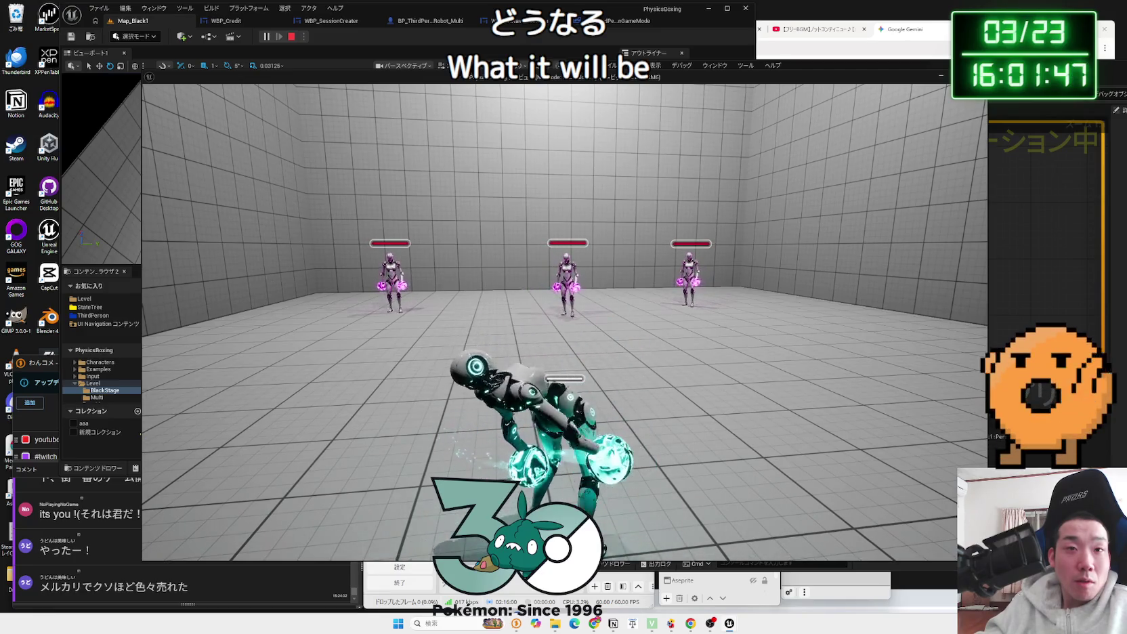
key(Escape)
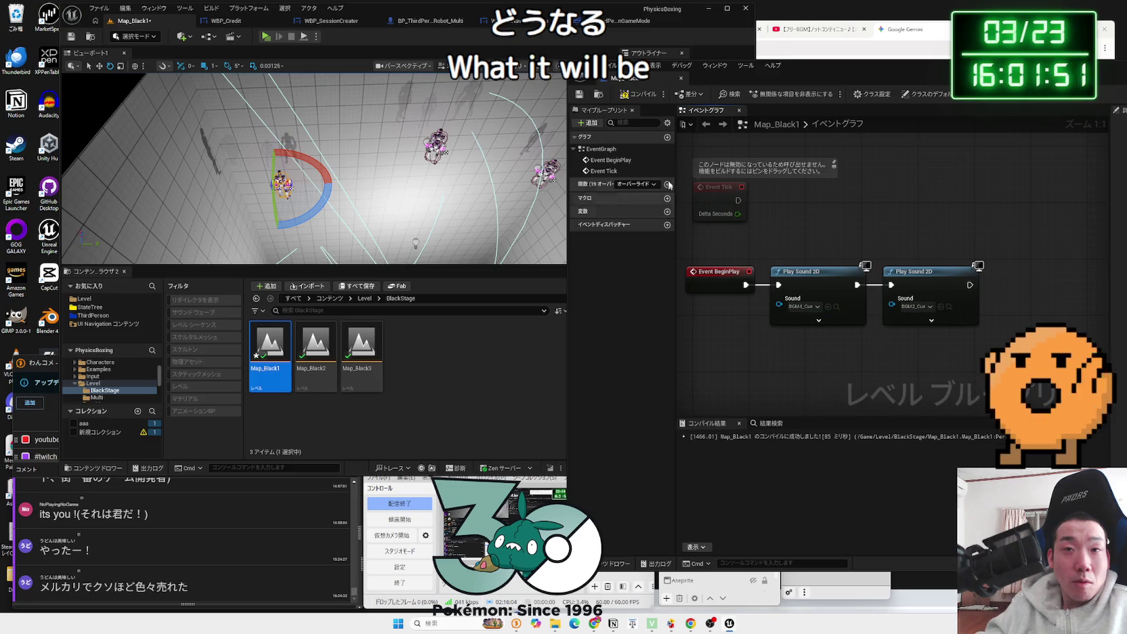
click(268, 36)
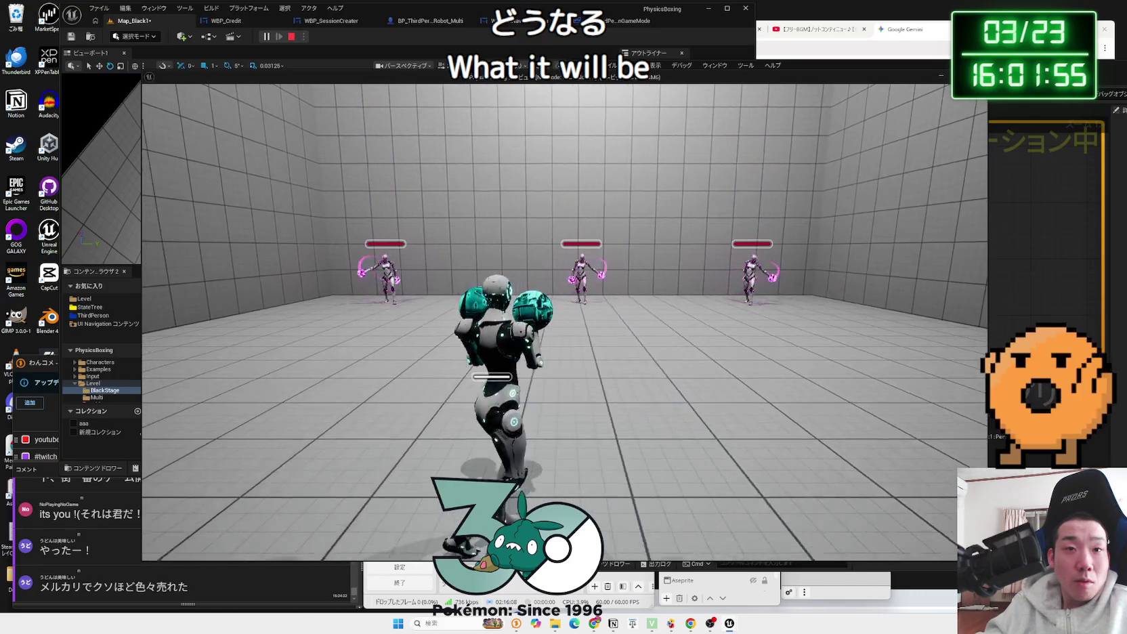
key(w)
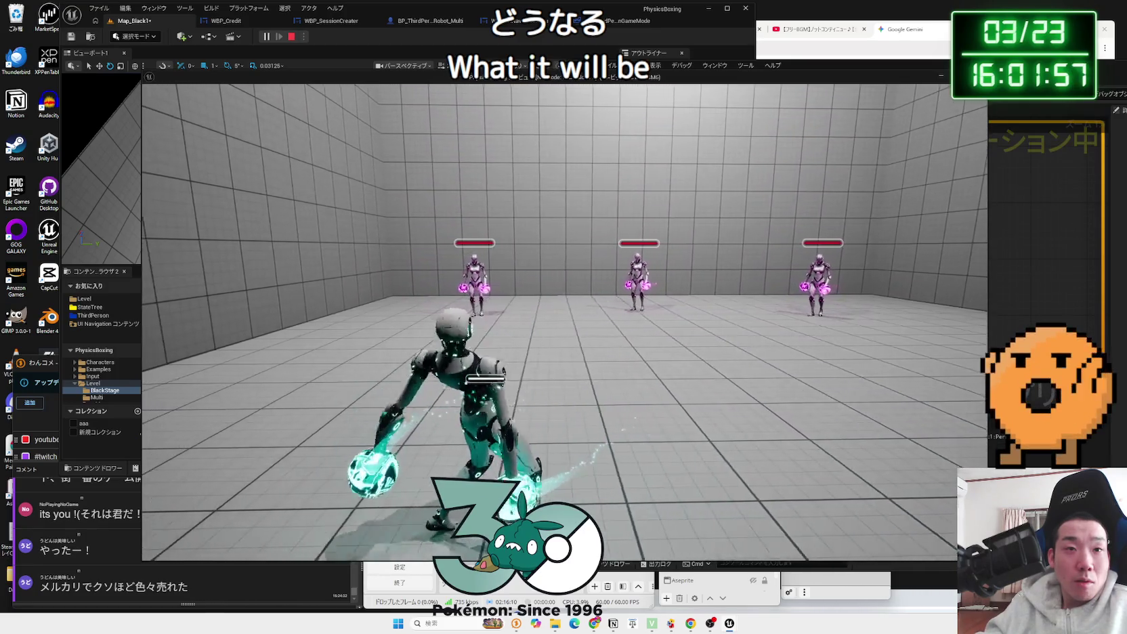
key(d)
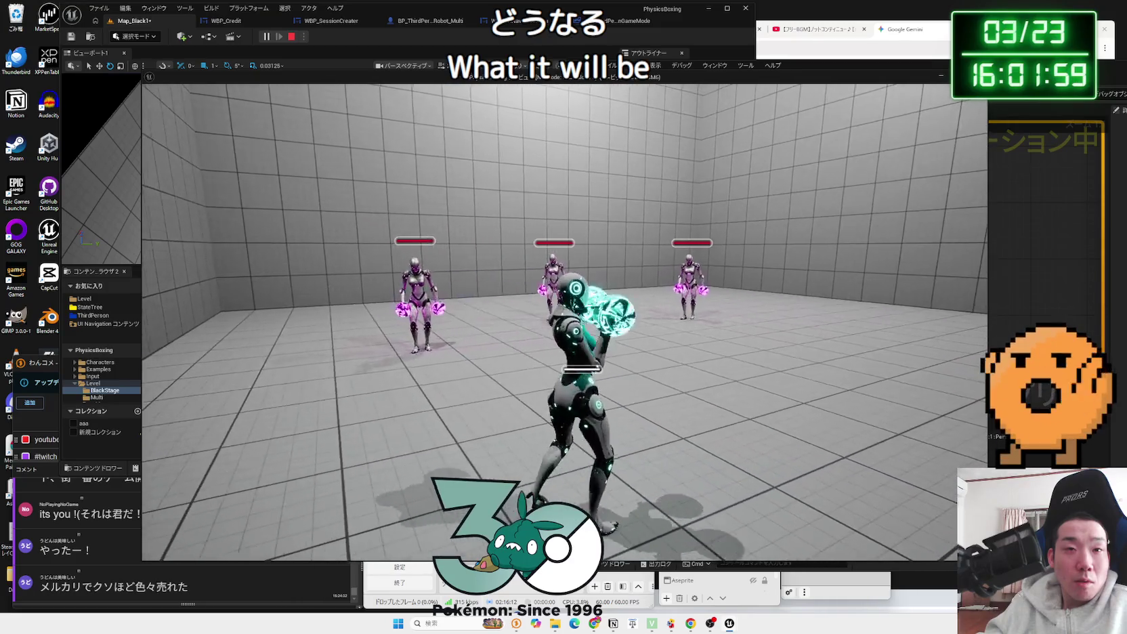
key(w)
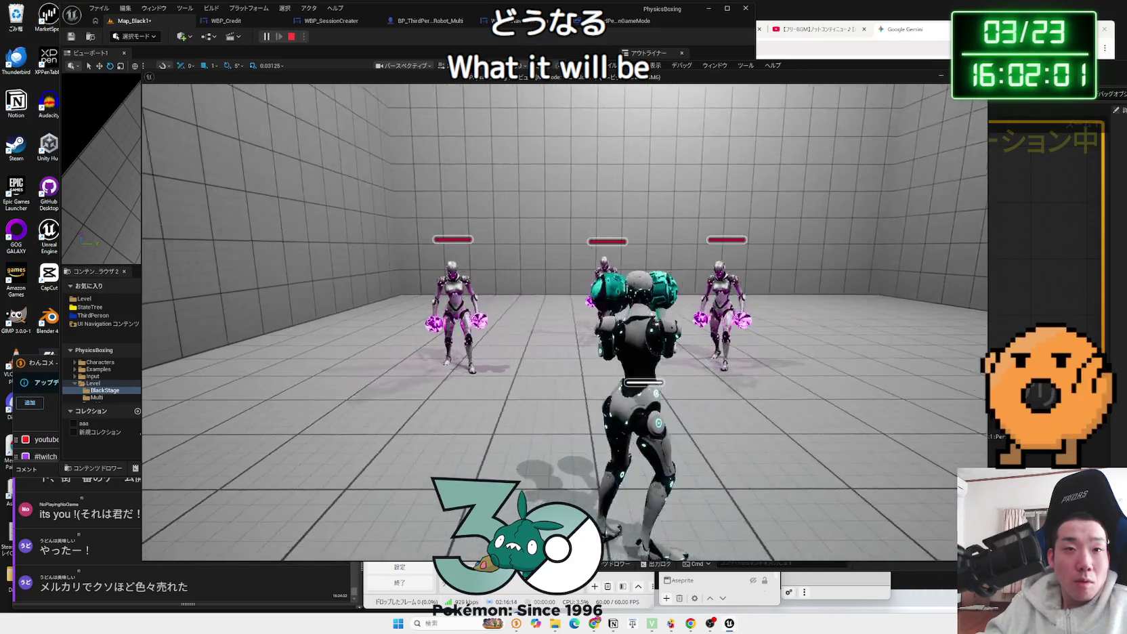
key(w)
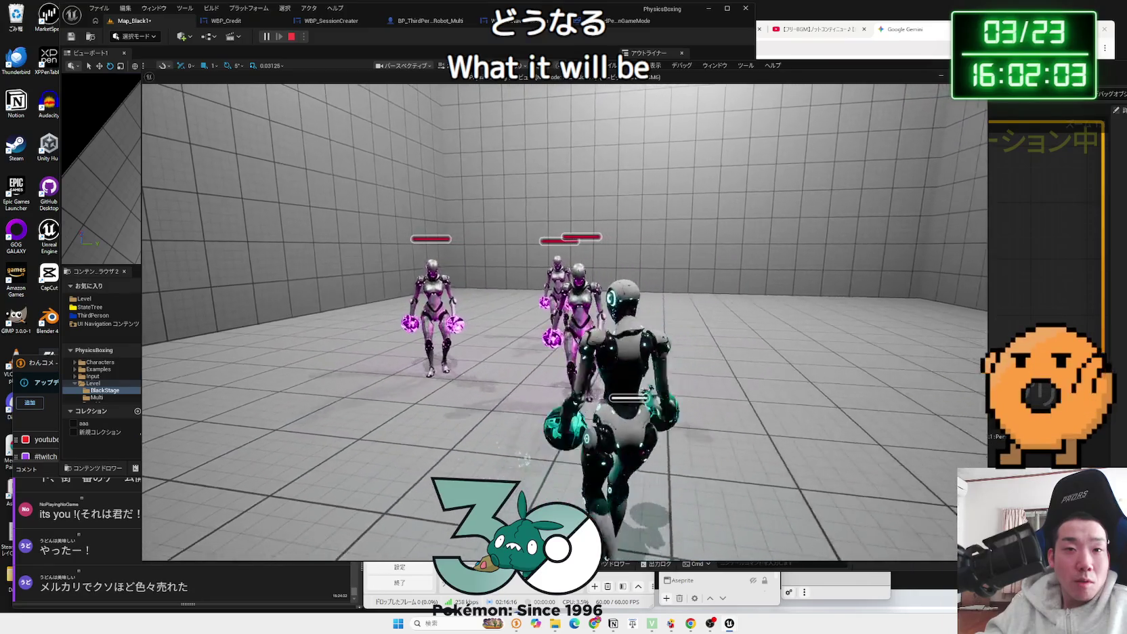
key(w)
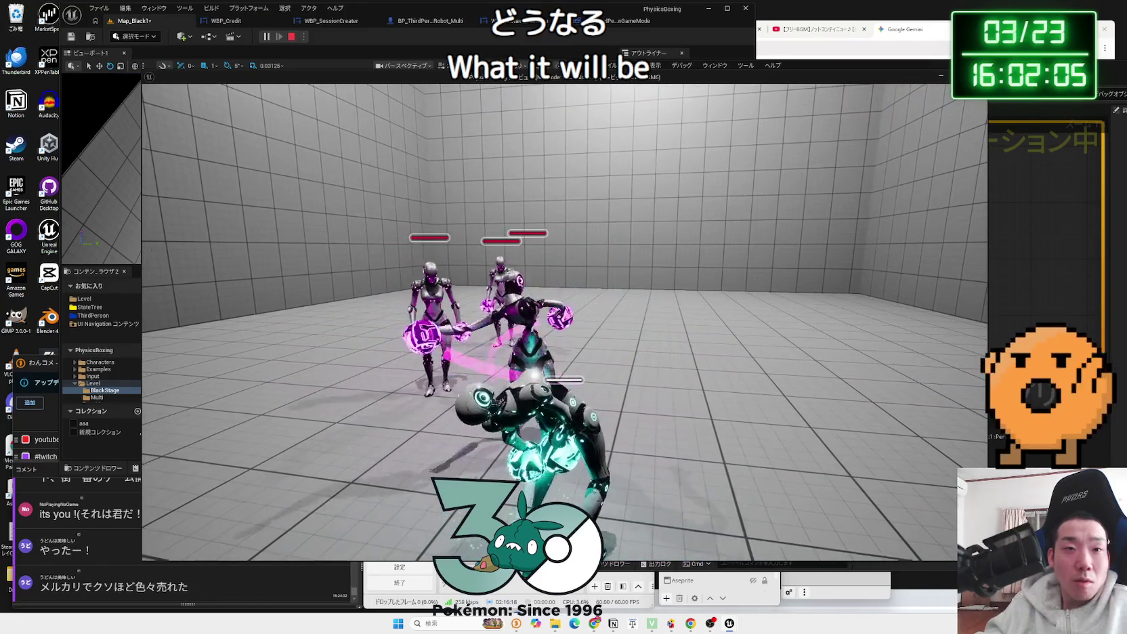
key(w)
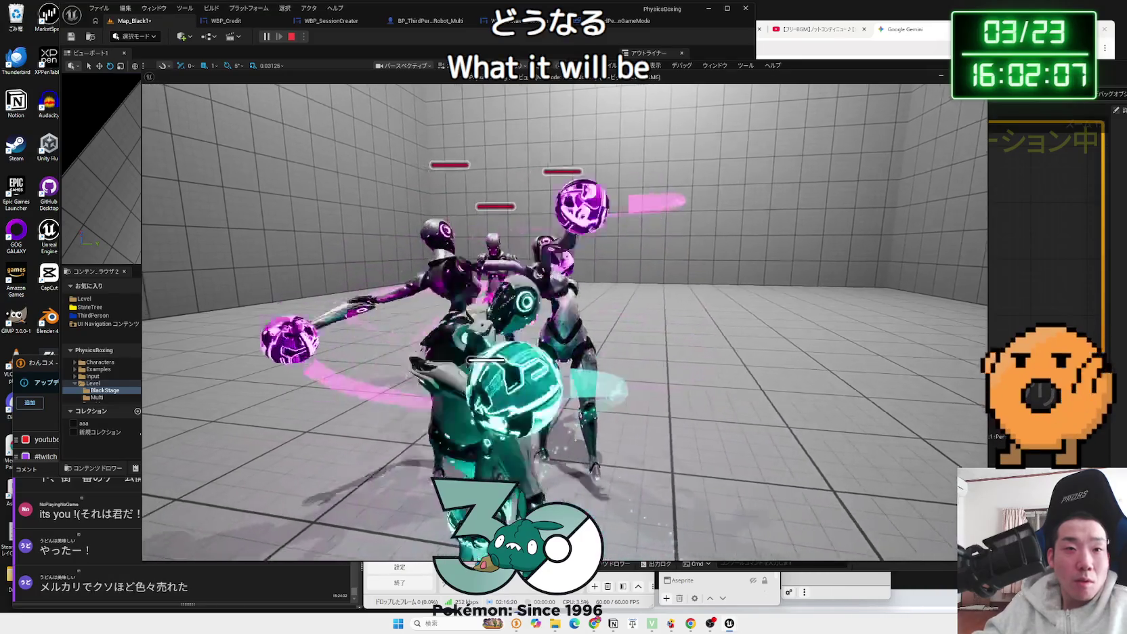
key(w)
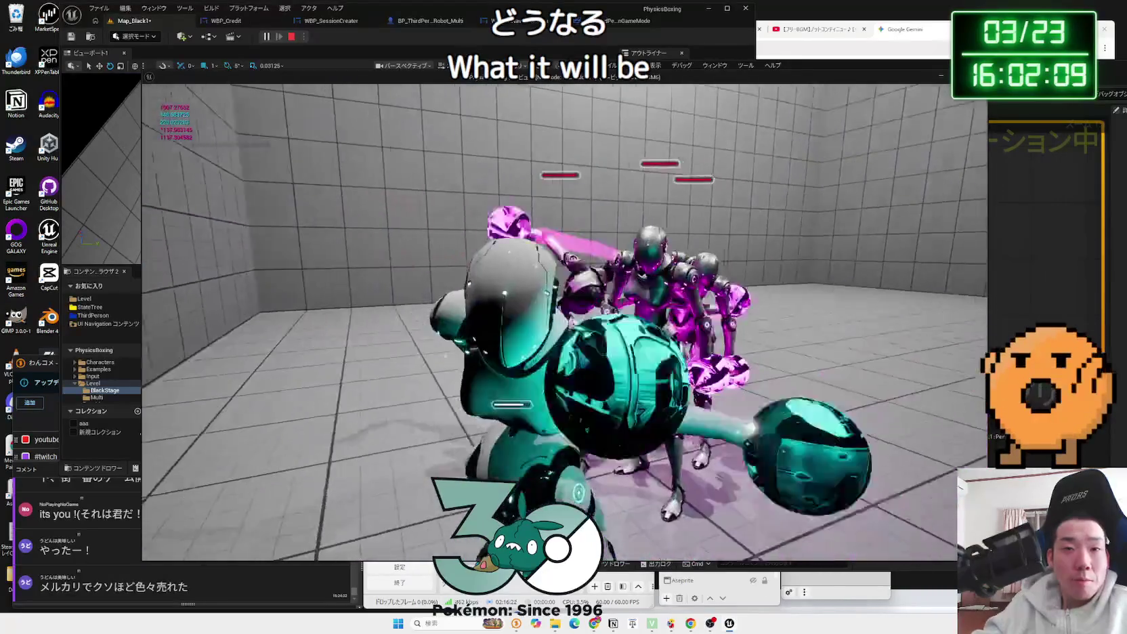
key(Escape)
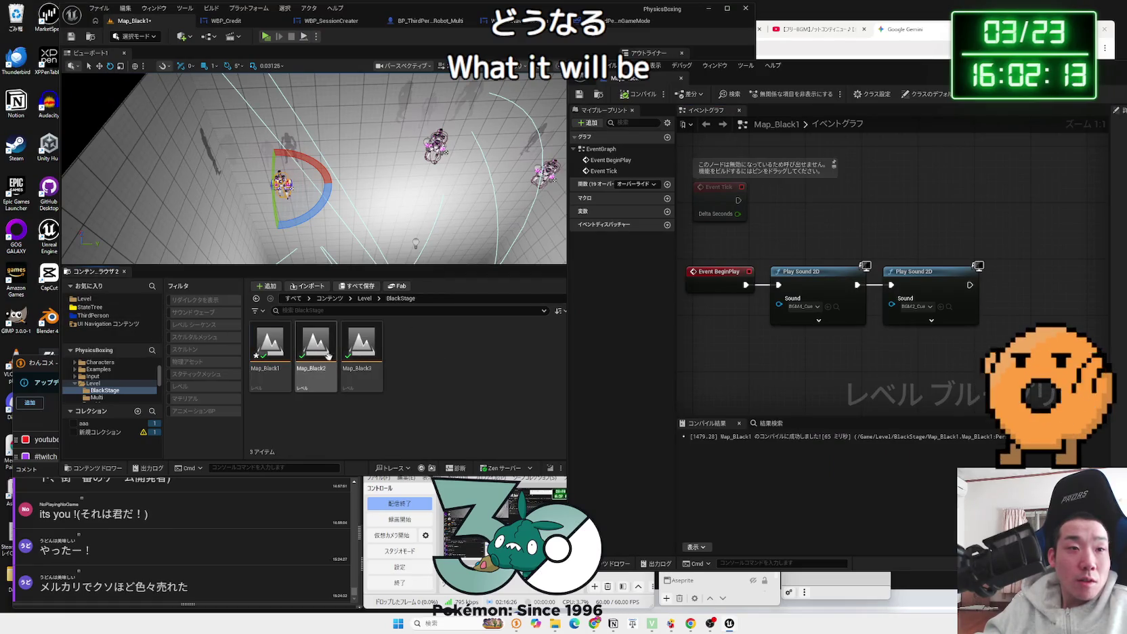
Step: Open Map_StageSelect from the Level folder, saving Map_Black1, and start a test play
click(84, 298)
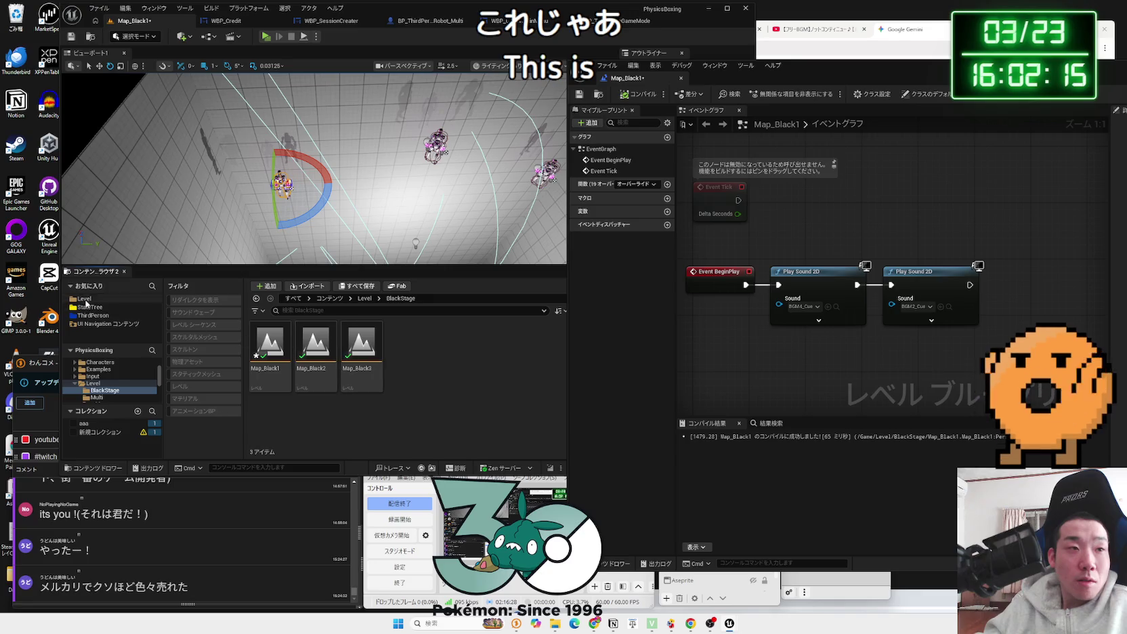
drag(801, 81, 863, 81)
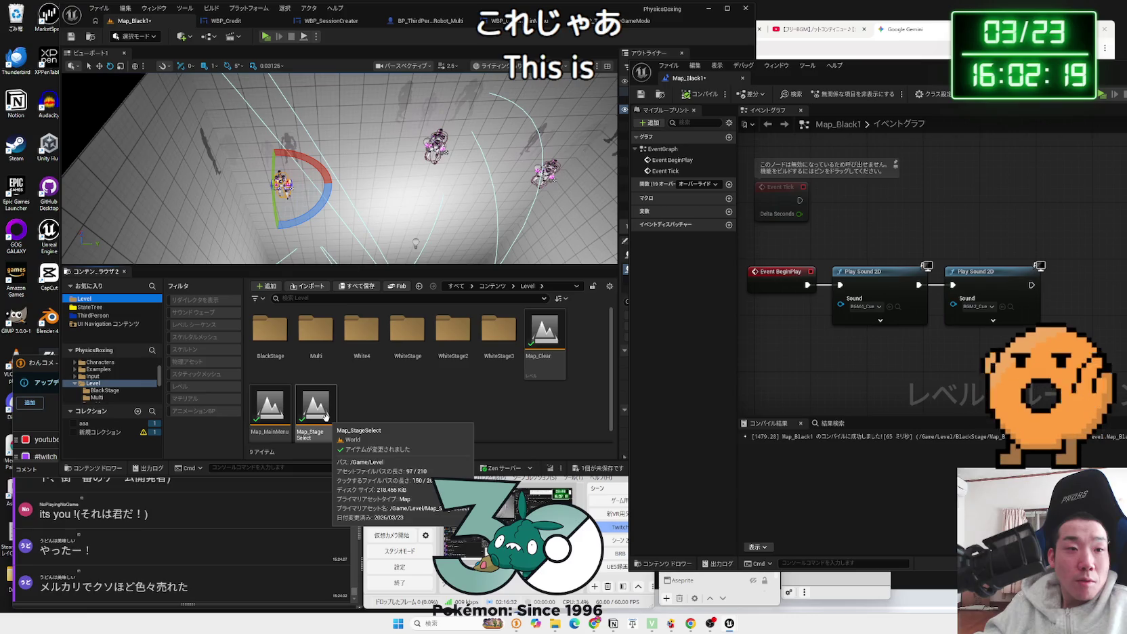
scroll(356, 420, down, 1)
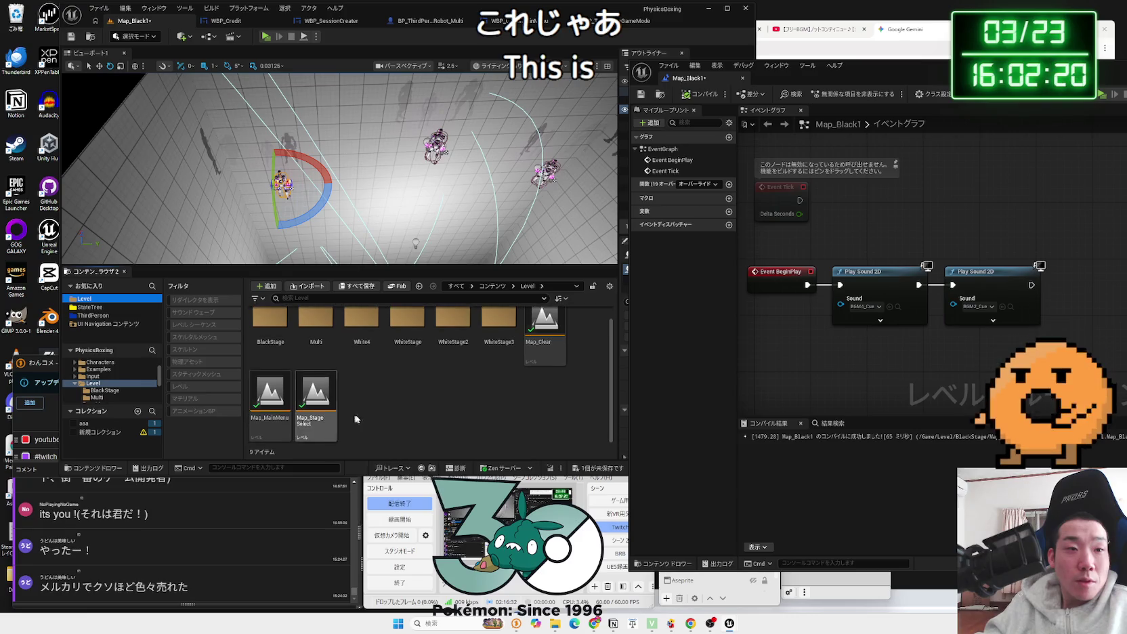
double_click(317, 405)
click(577, 411)
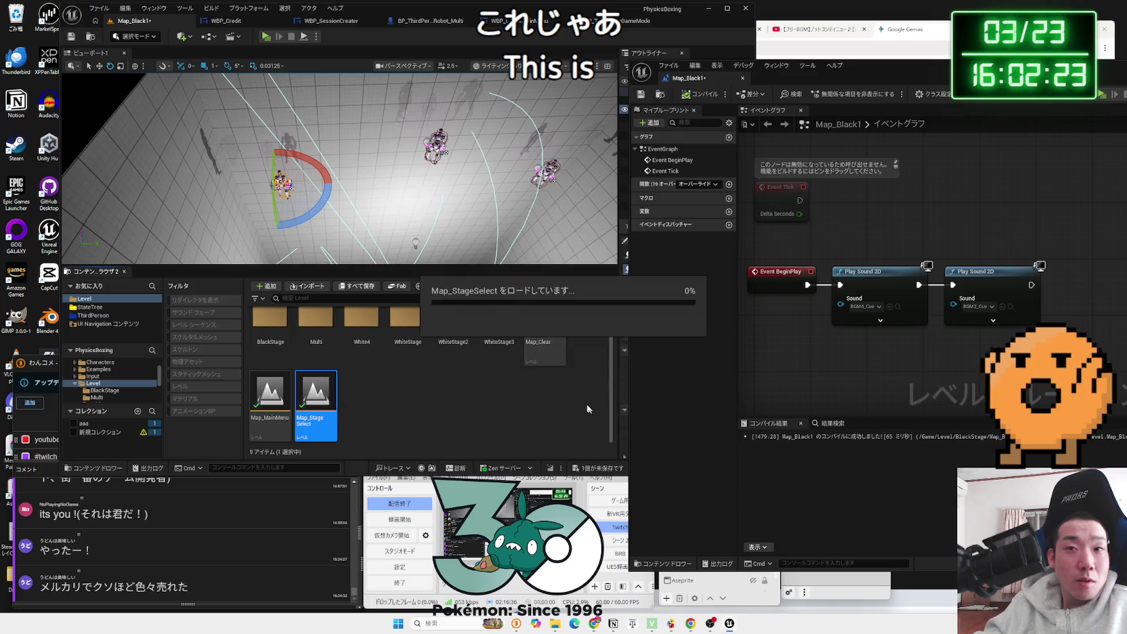
click(267, 37)
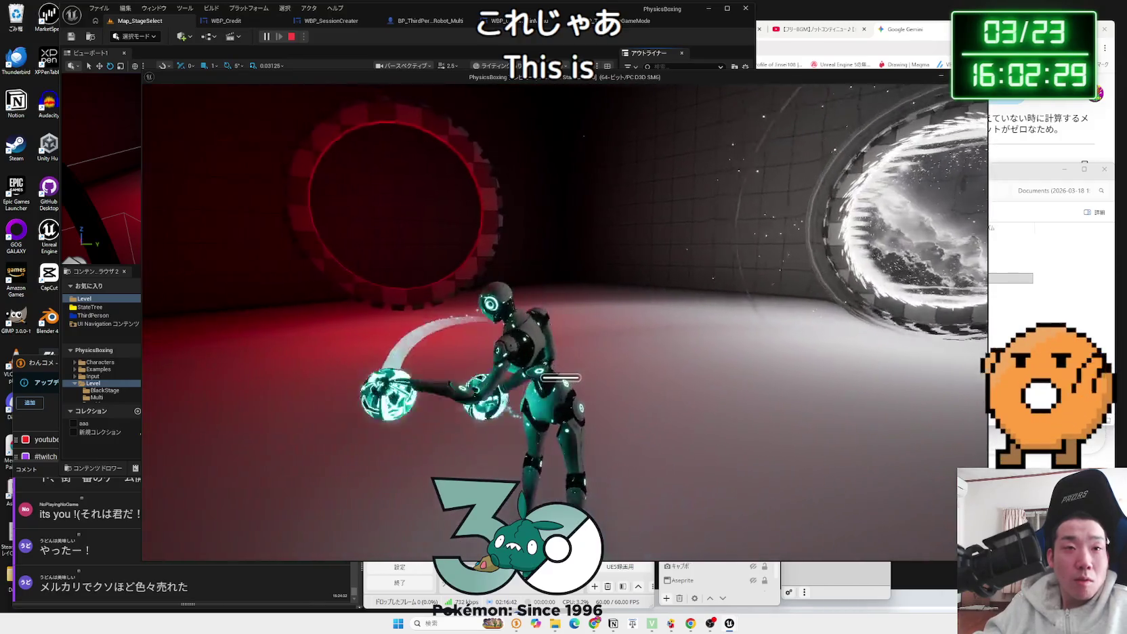
Step: Stop the stage select test, then open BlackStage/Map_Black1 and test-play it
key(Escape)
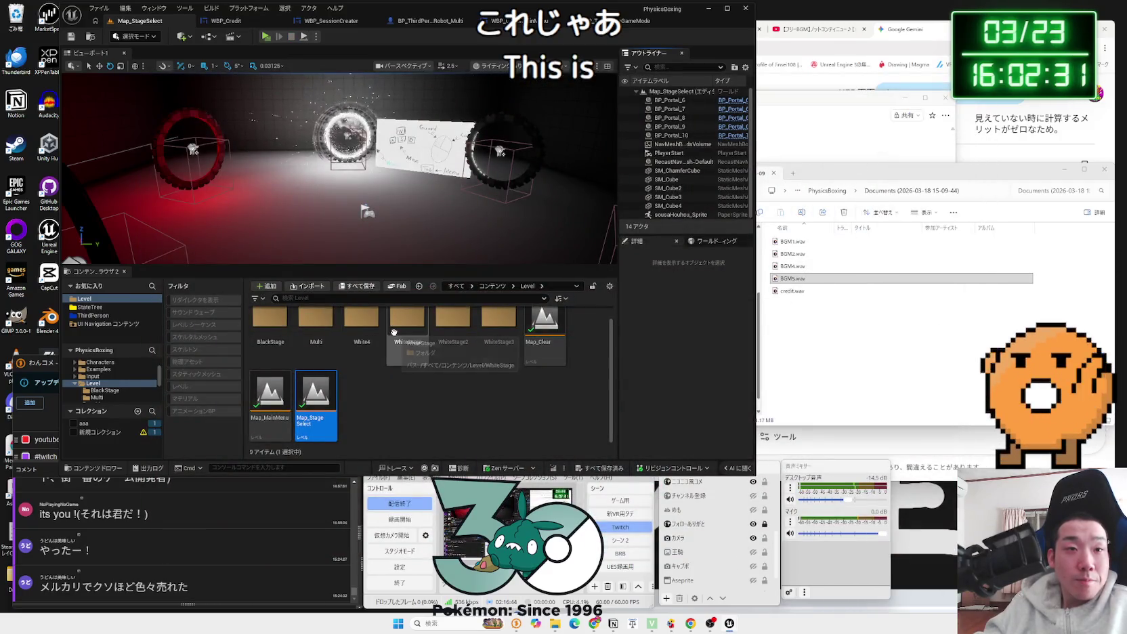
double_click(269, 329)
double_click(269, 355)
click(265, 36)
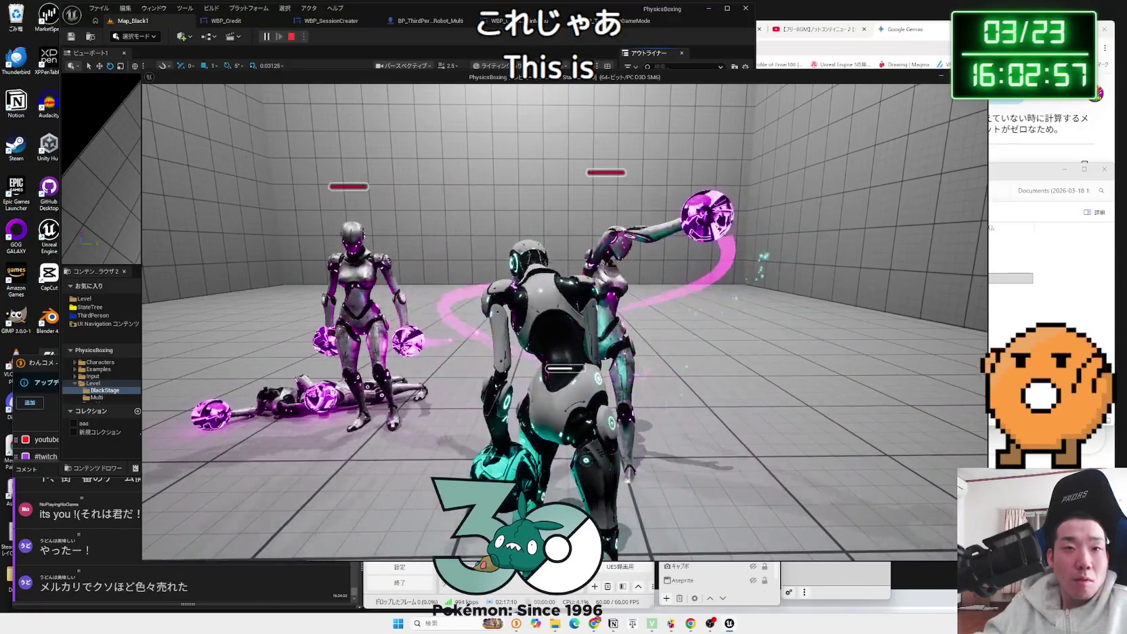
key(Escape)
Step: Return to the Level folder and test-play stage select, walking toward the red portal
key(alt+Left)
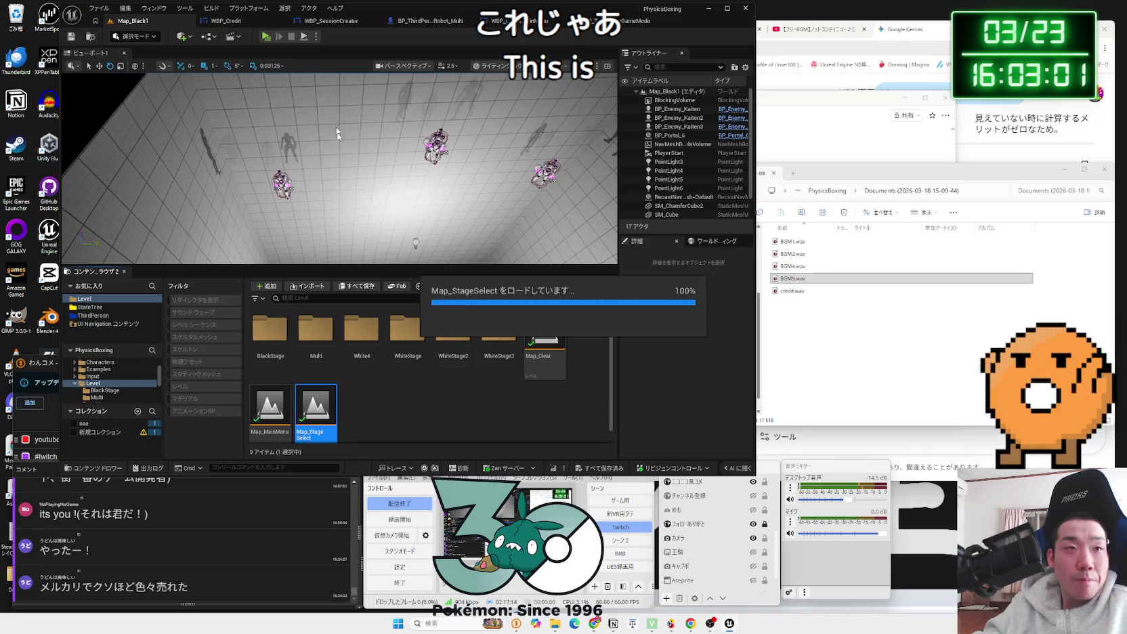
key(alt+p)
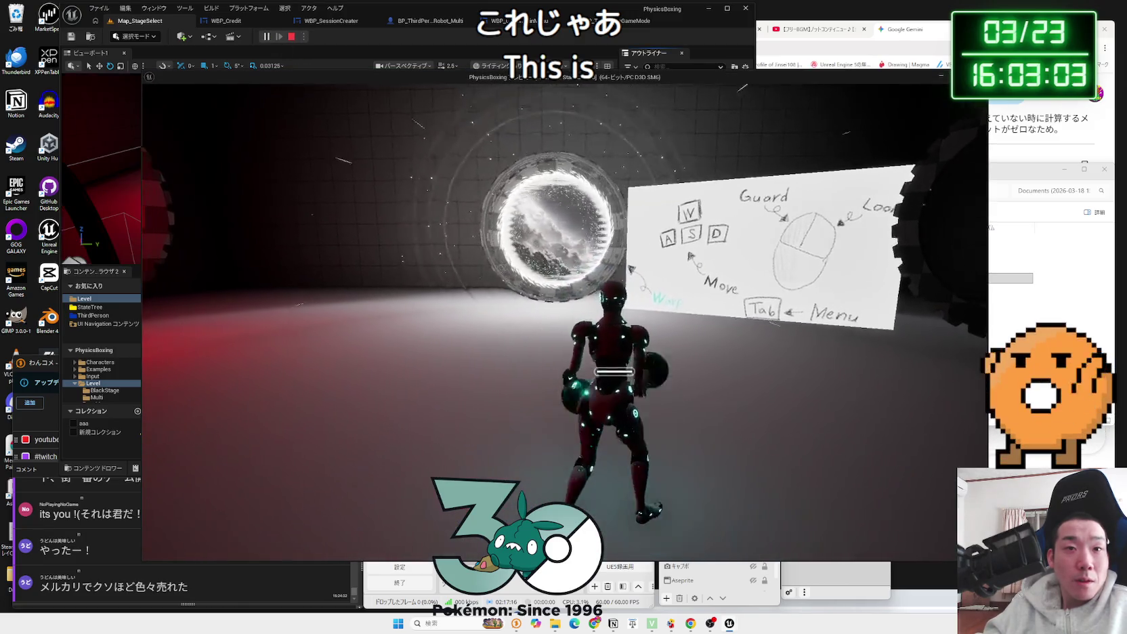
key(w)
key(a)
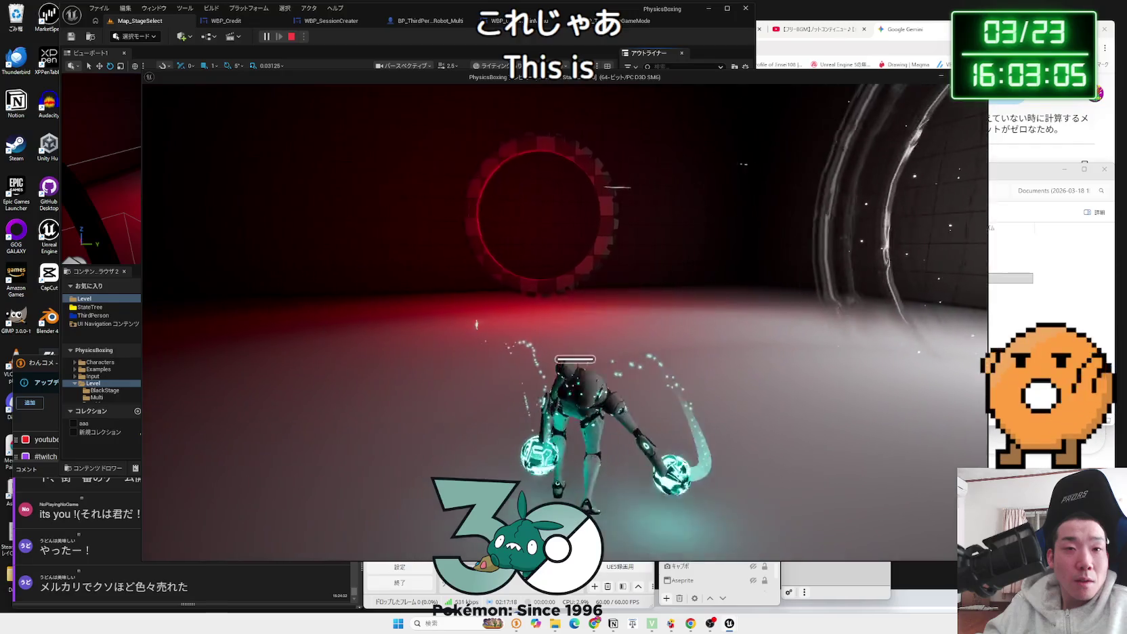
key(Escape)
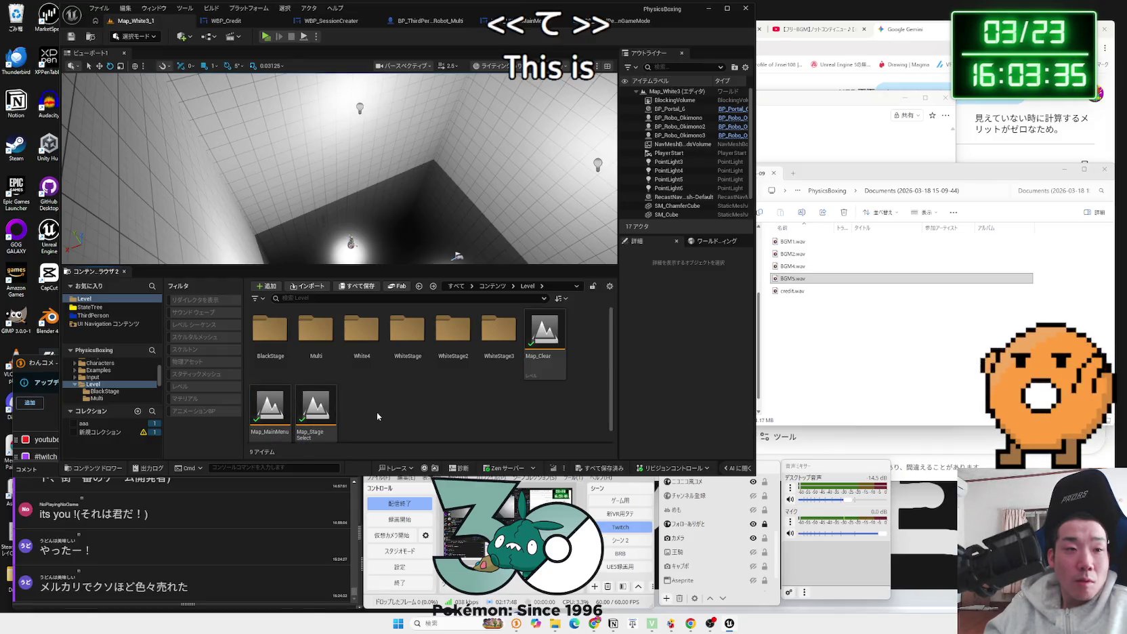
Step: Open Map_MainMenu, then BlackStage's Map_Black1, and run a test play before stopping
double_click(269, 406)
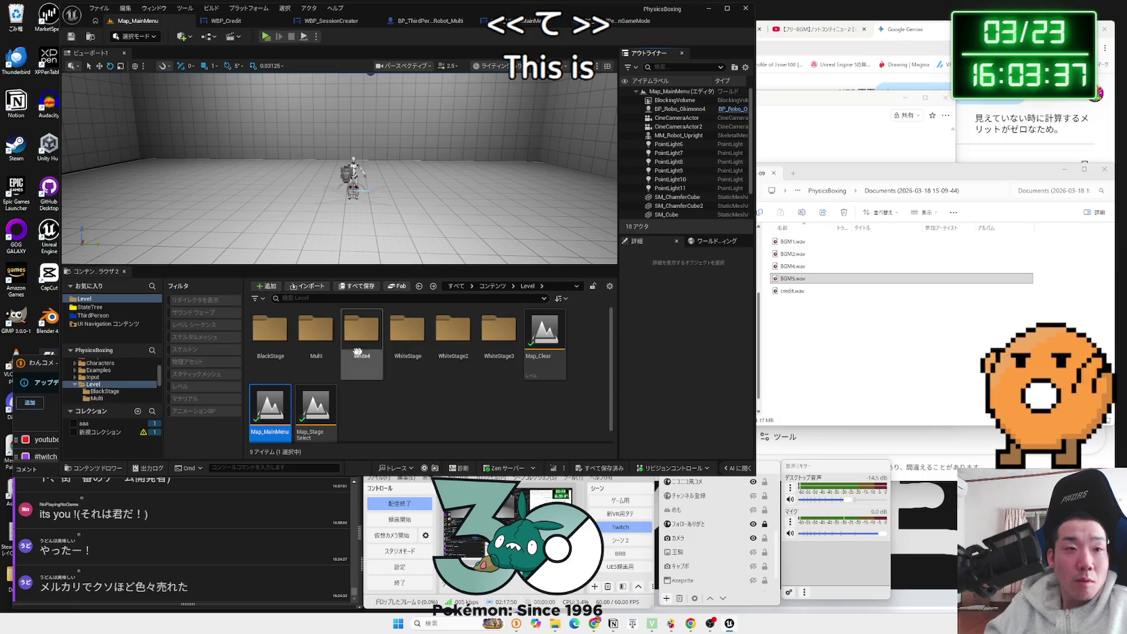
double_click(269, 341)
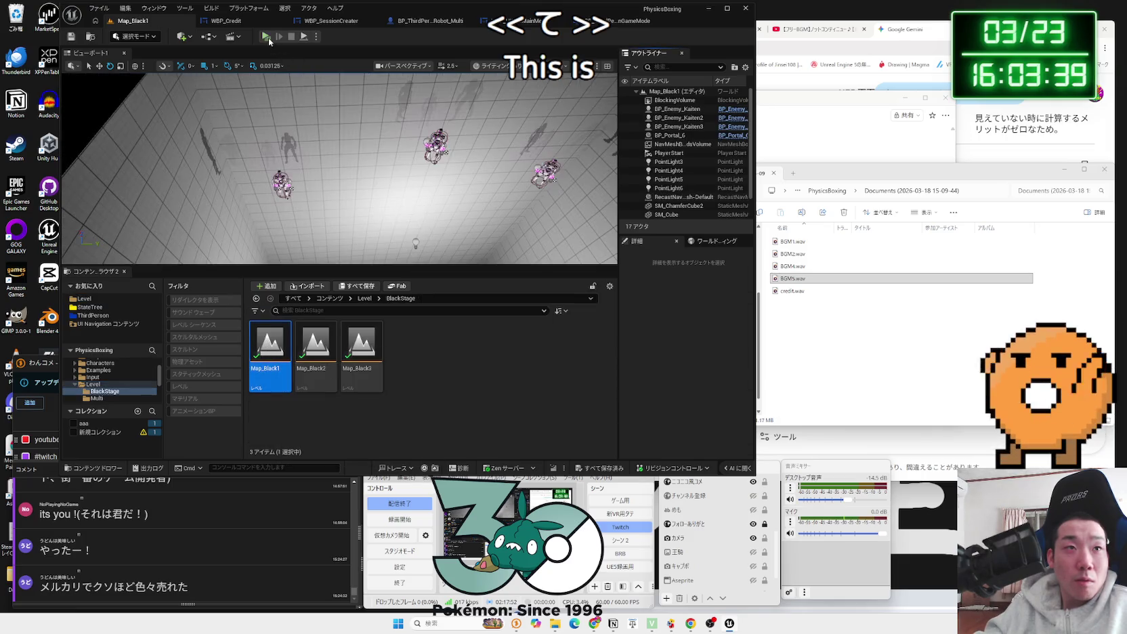
click(267, 37)
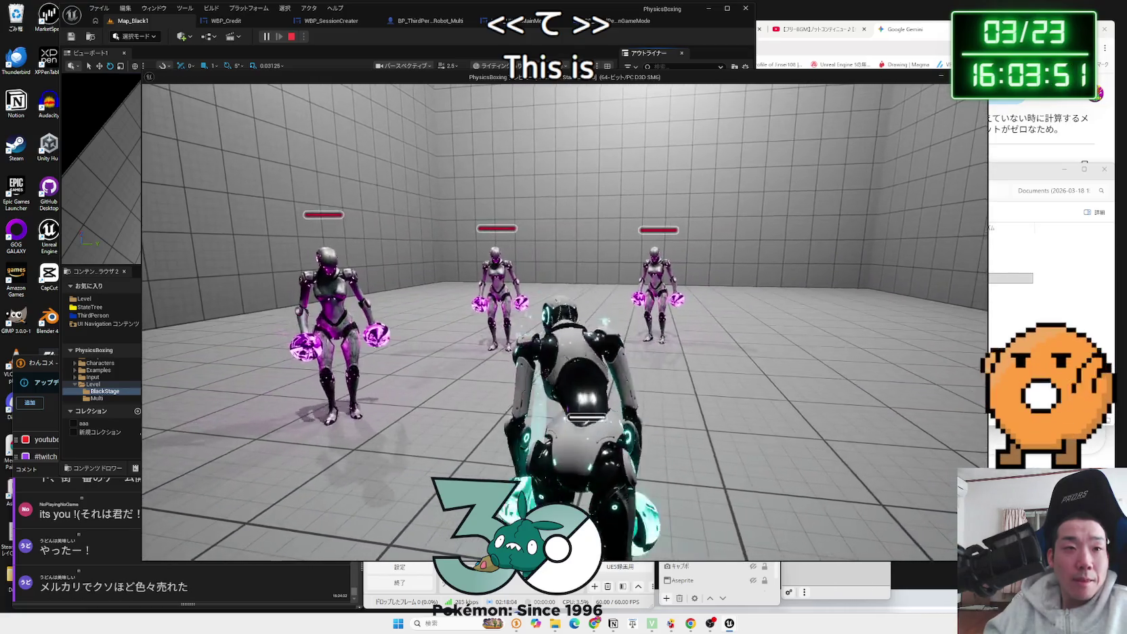
key(Escape)
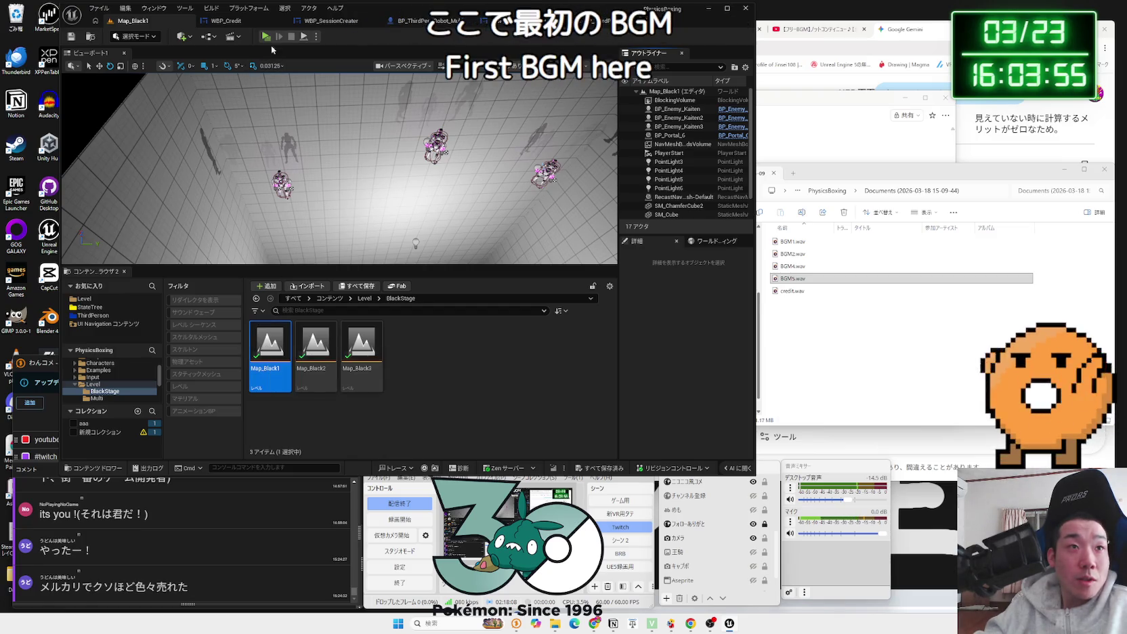
Step: Set the first Play Sound 2D to BGM1_Cue and delete the second Play Sound 2D node
key(alt+Tab)
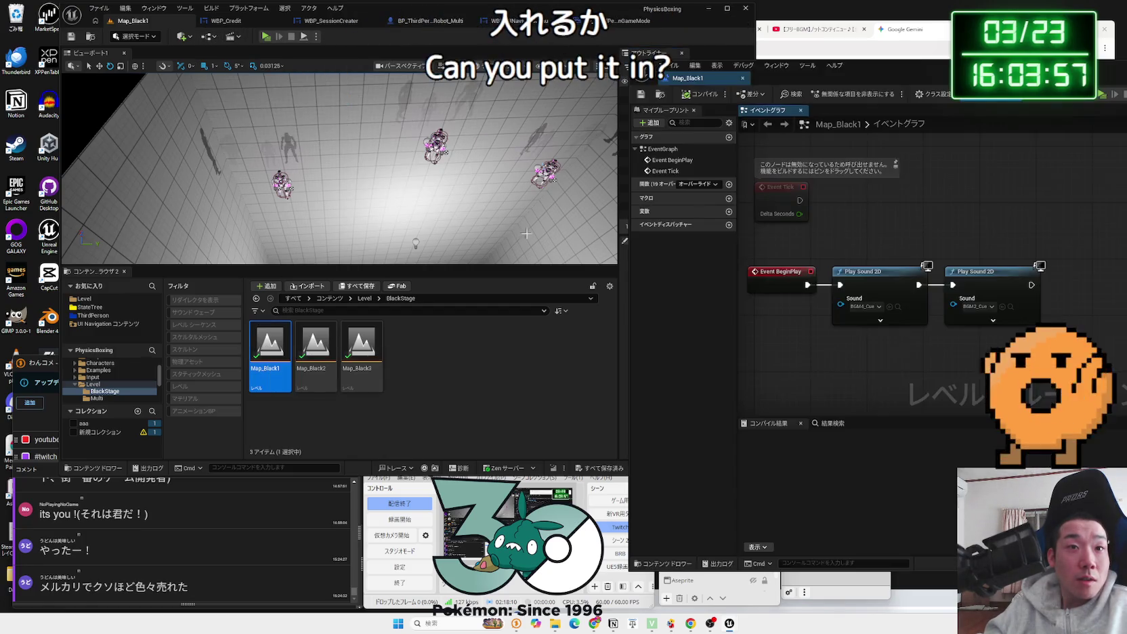
click(879, 306)
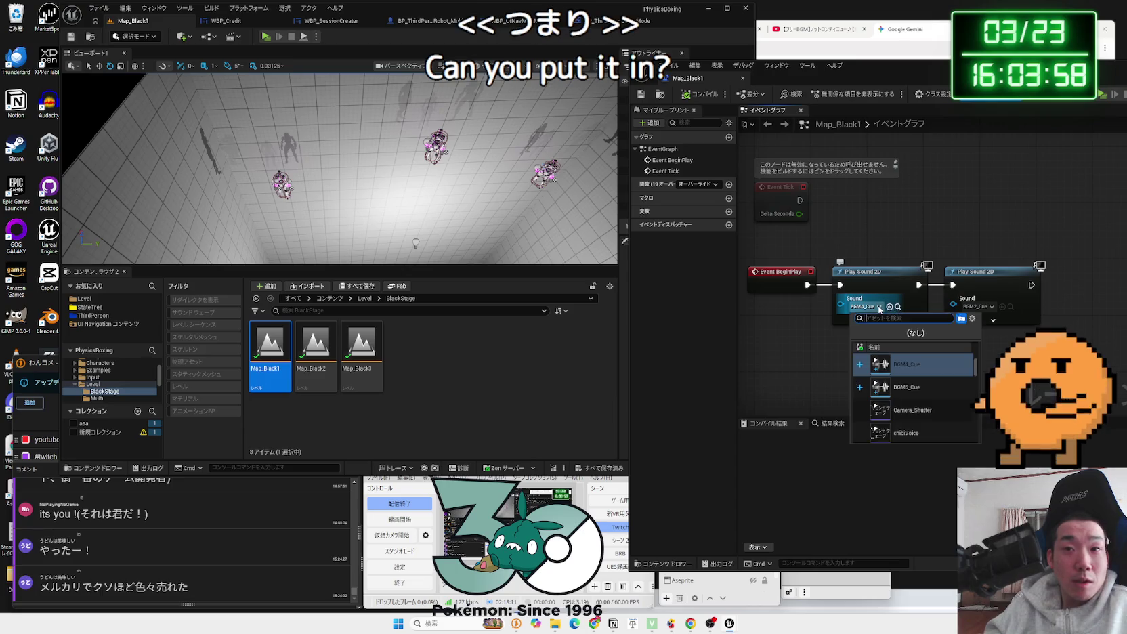
text(bgm1)
click(936, 385)
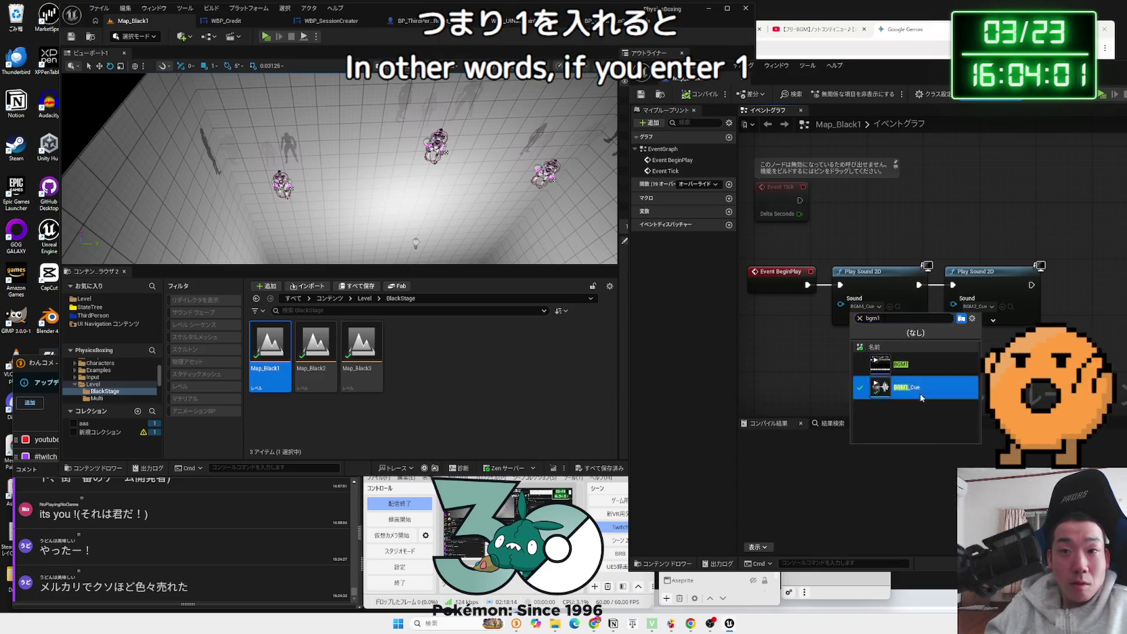
click(997, 271)
key(Delete)
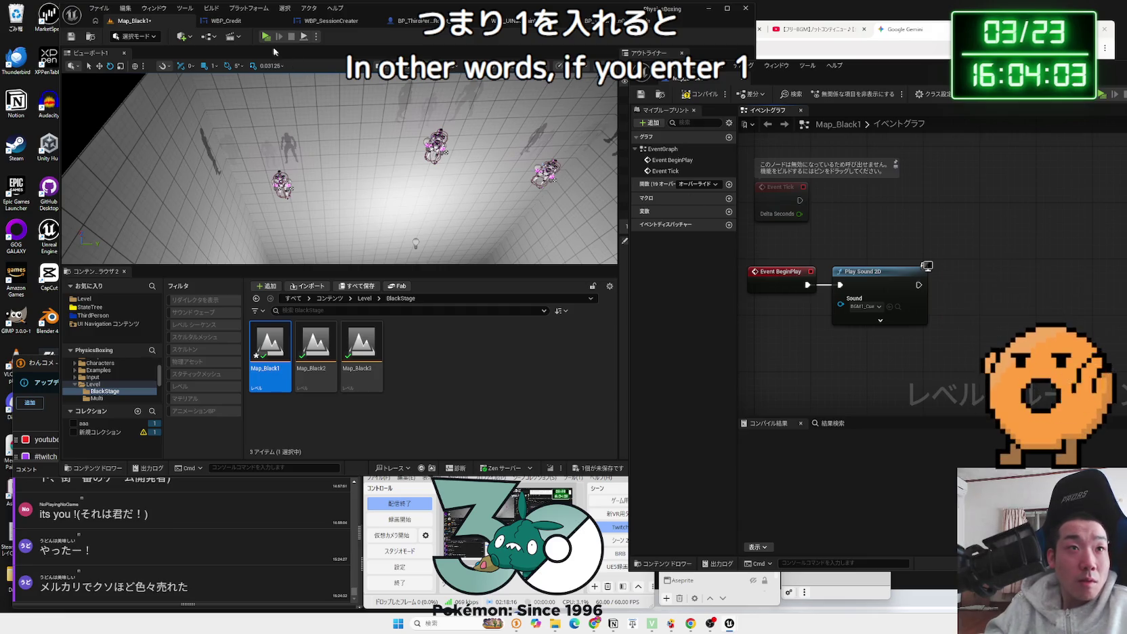
Step: Test-play Map_Black1, then save the level and close the level blueprint
click(266, 38)
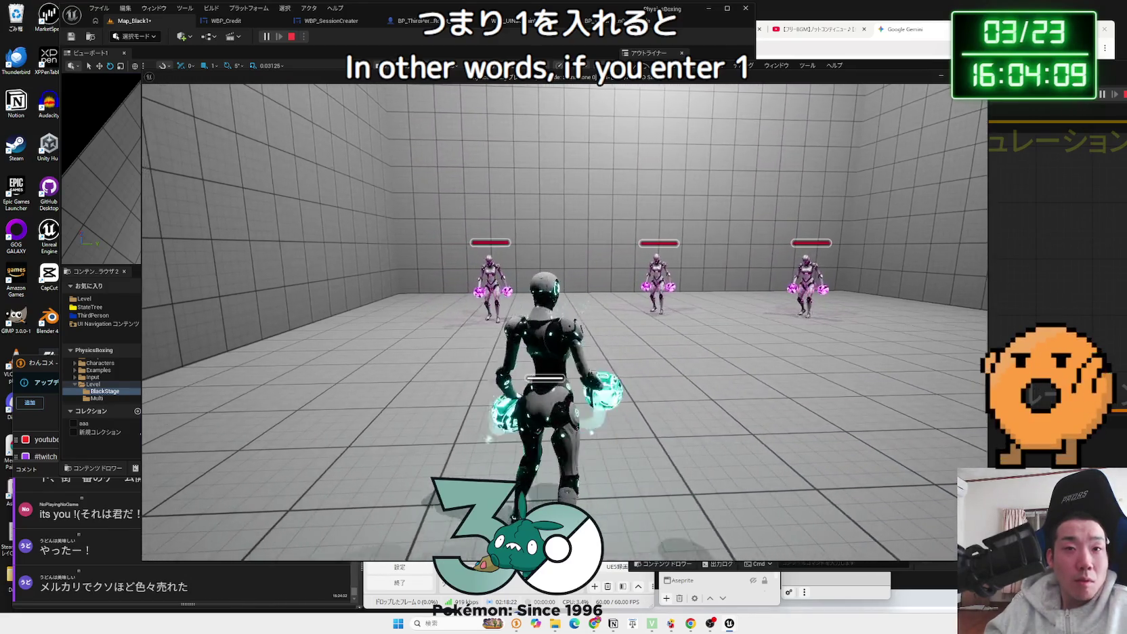
key(Escape)
click(599, 467)
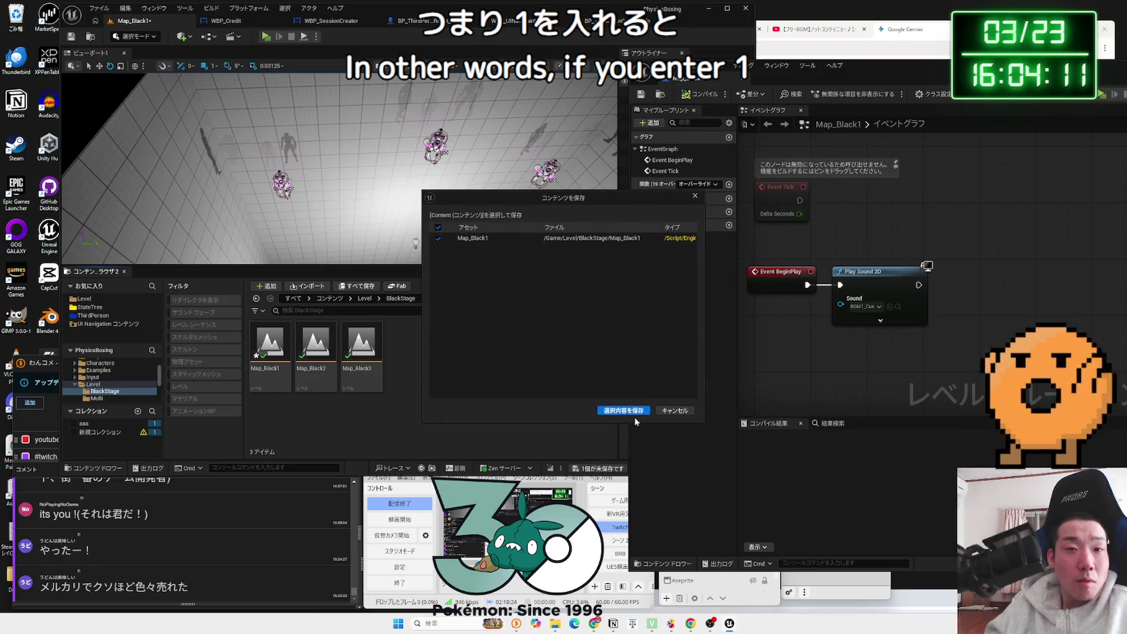
click(629, 403)
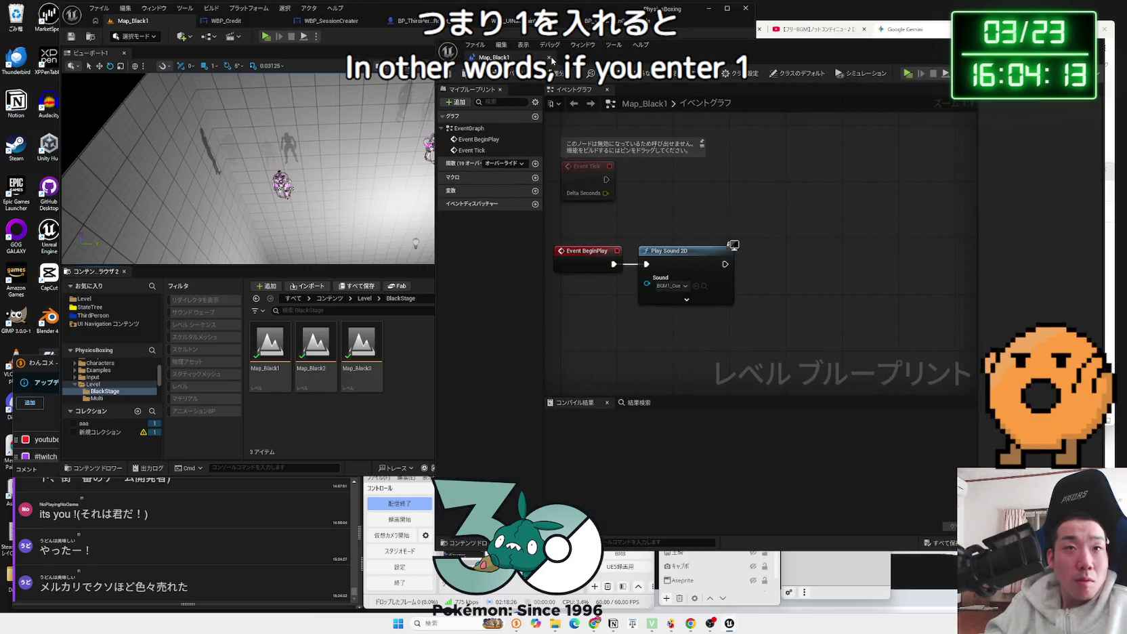
click(550, 58)
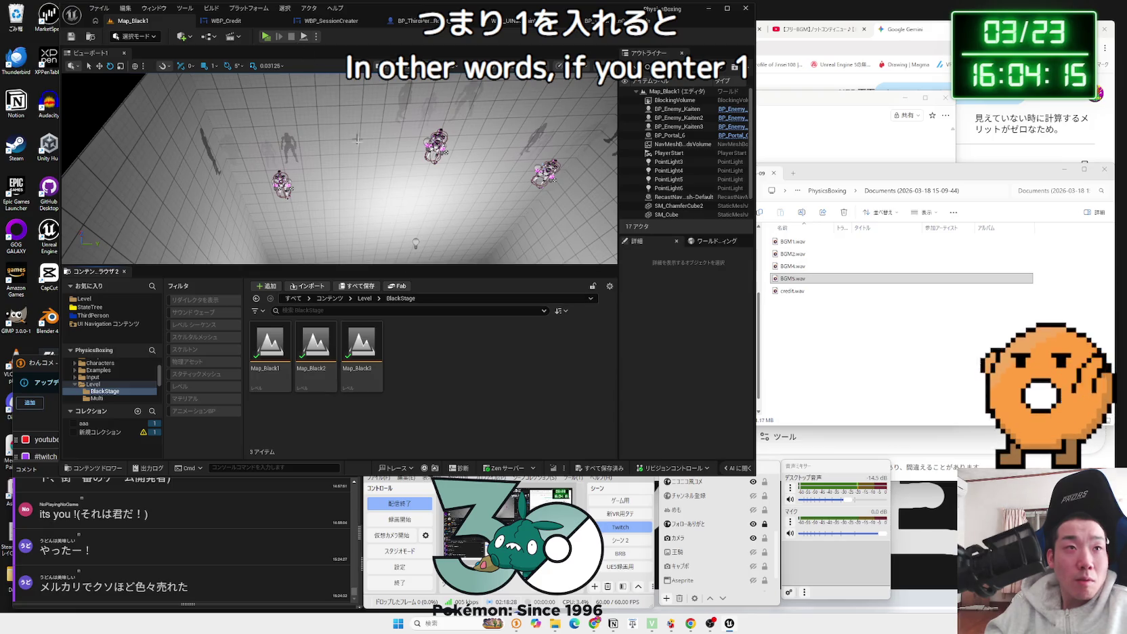
click(210, 38)
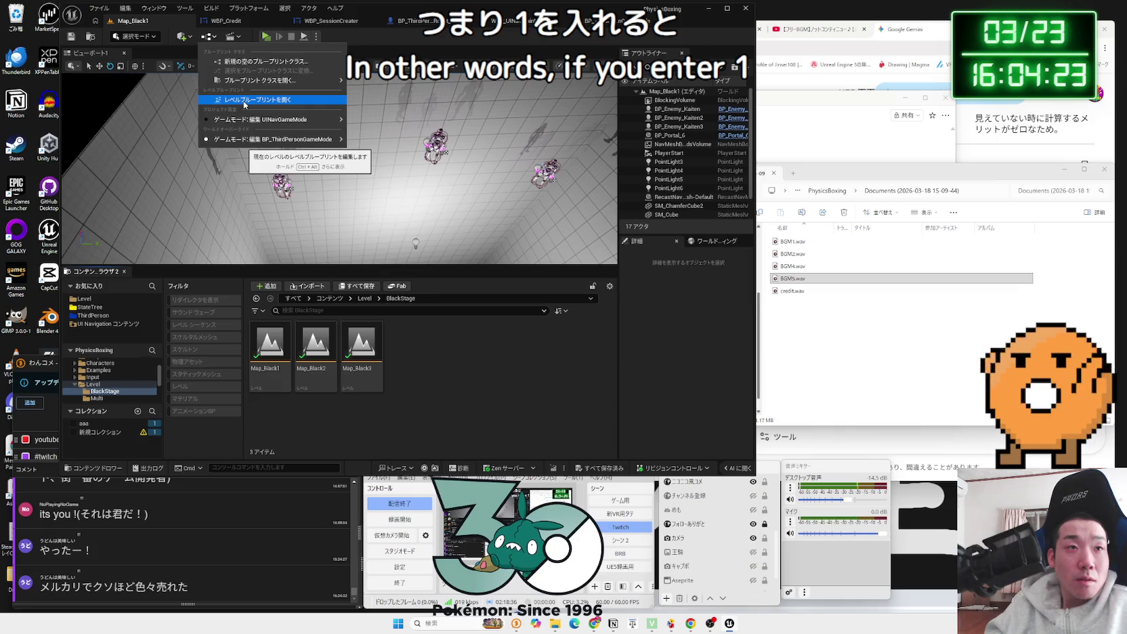
Step: Open Map_Black1's level blueprint and switch the Play Sound 2D sound to BGM4_Cue
click(212, 38)
click(215, 40)
click(257, 100)
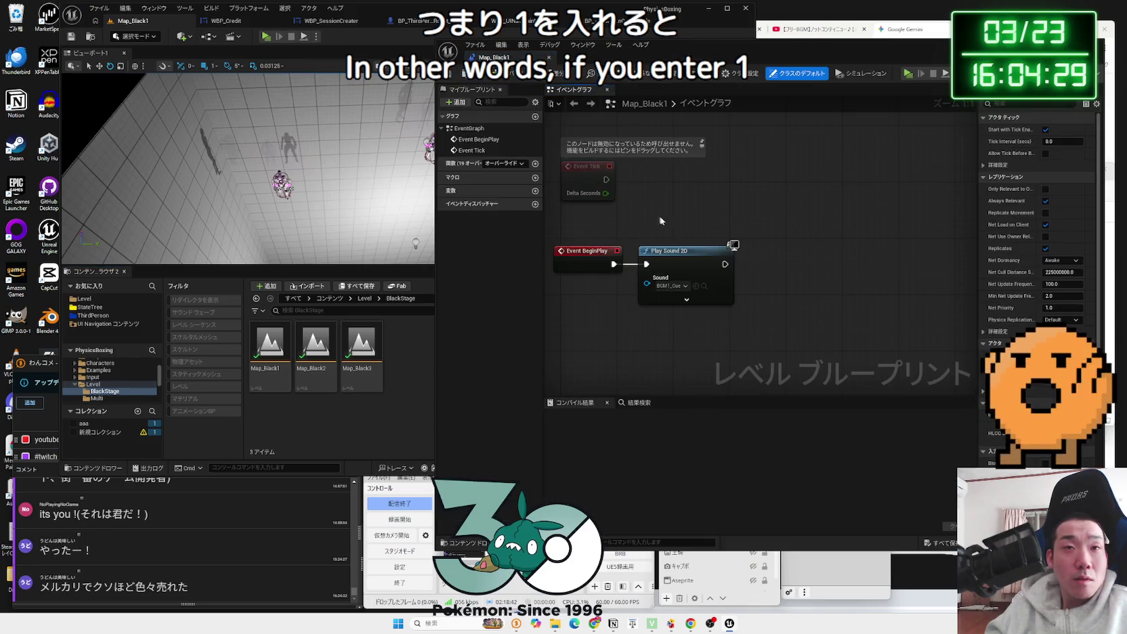
click(669, 286)
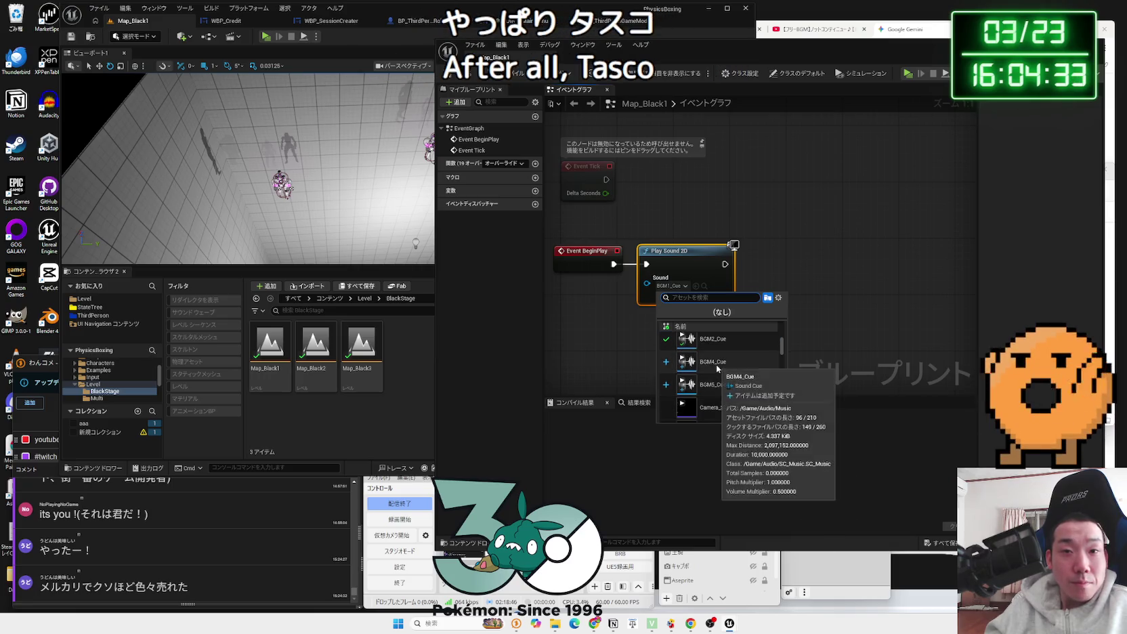
click(725, 389)
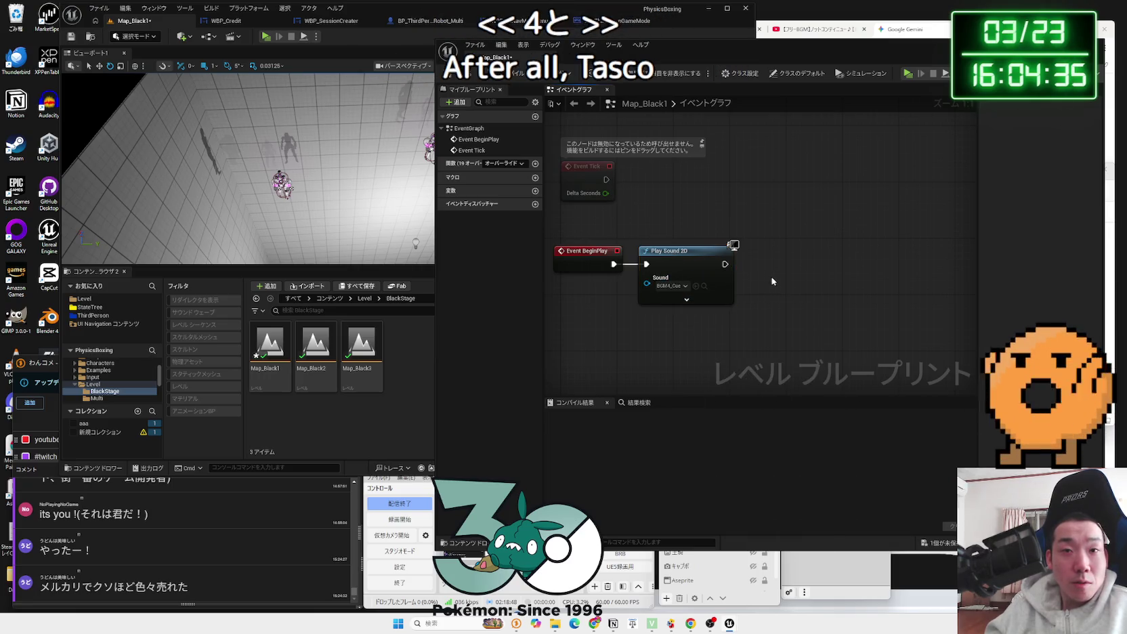
Step: Duplicate the Play Sound 2D node, set the copy to BGM2_Cue, and test-play the level
key(ctrl+v)
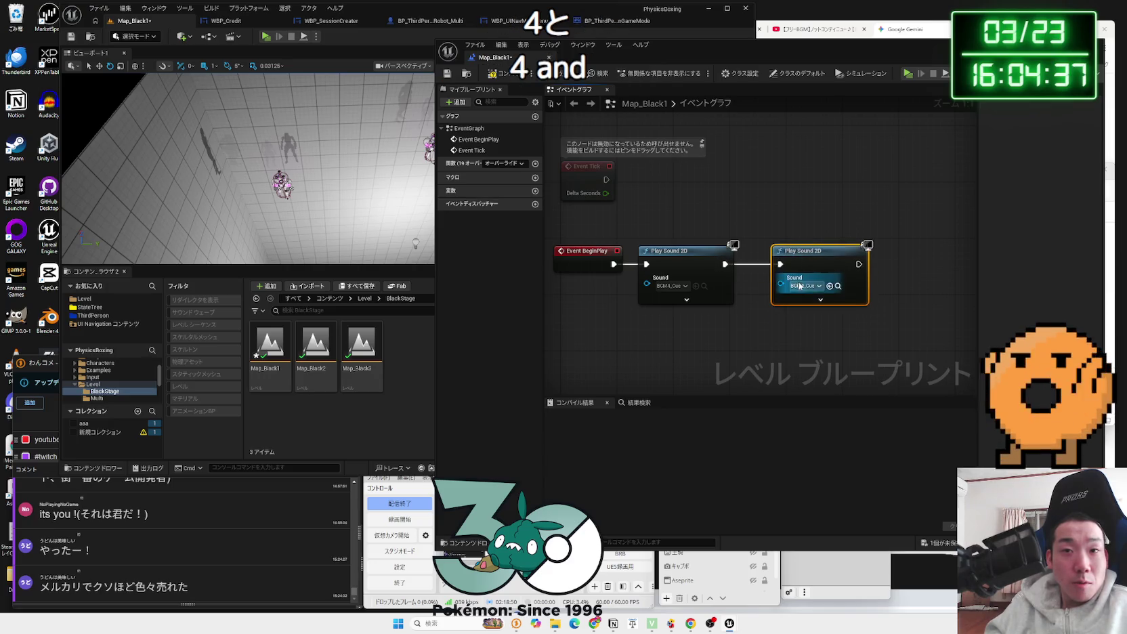
click(799, 286)
scroll(825, 364, up, 2)
click(827, 365)
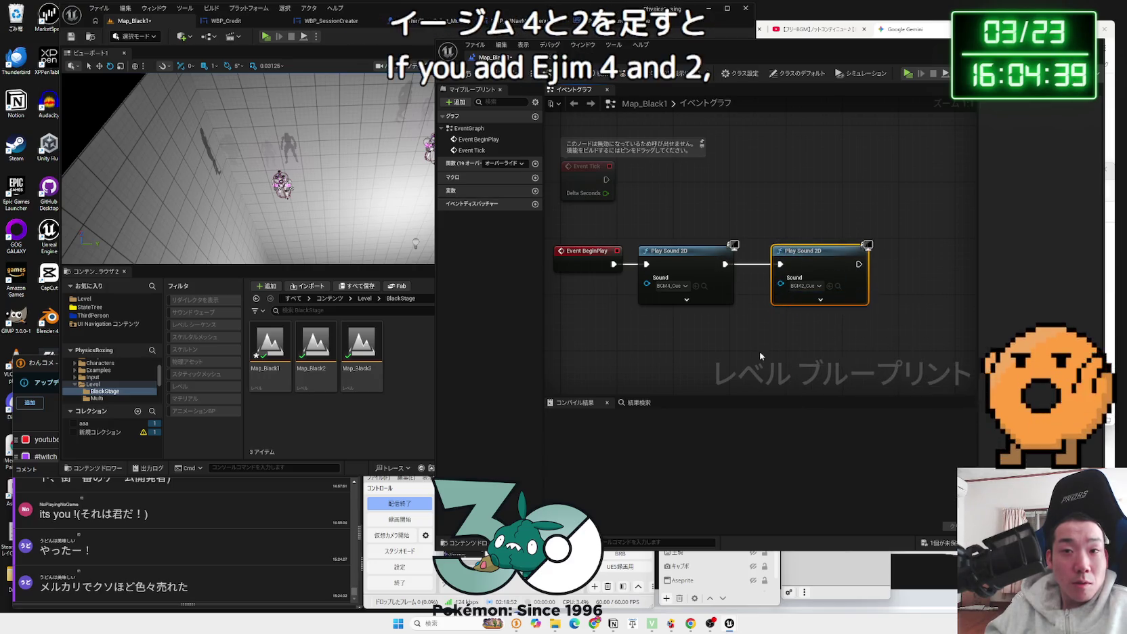
click(264, 37)
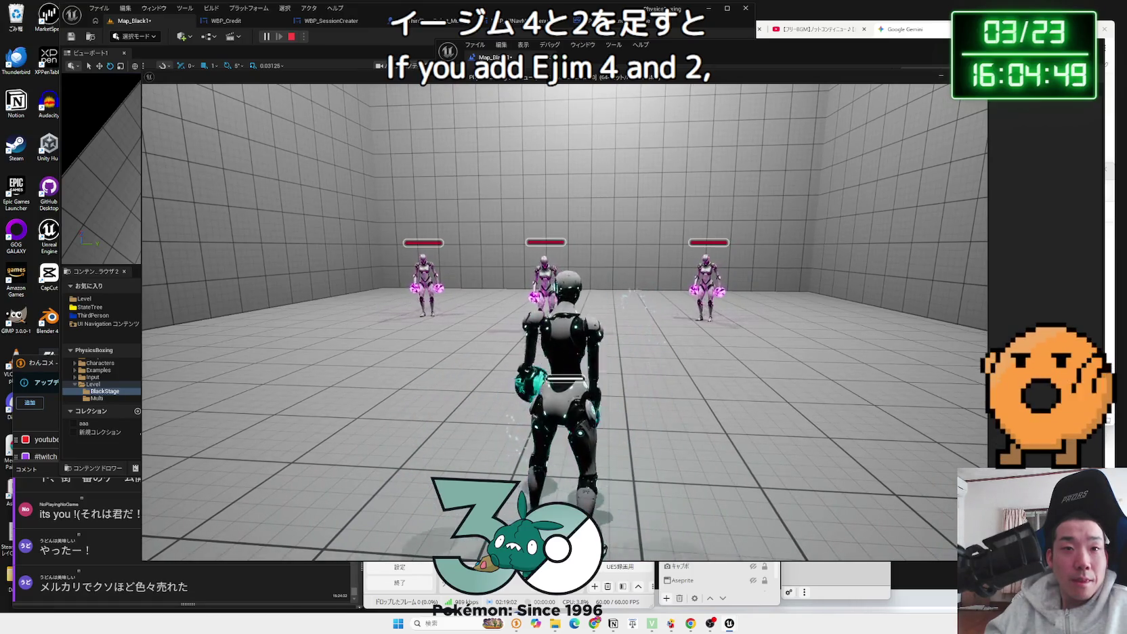
Step: Stop the test, reset the first node to BGM1_Cue, delete the second node, and save
key(Escape)
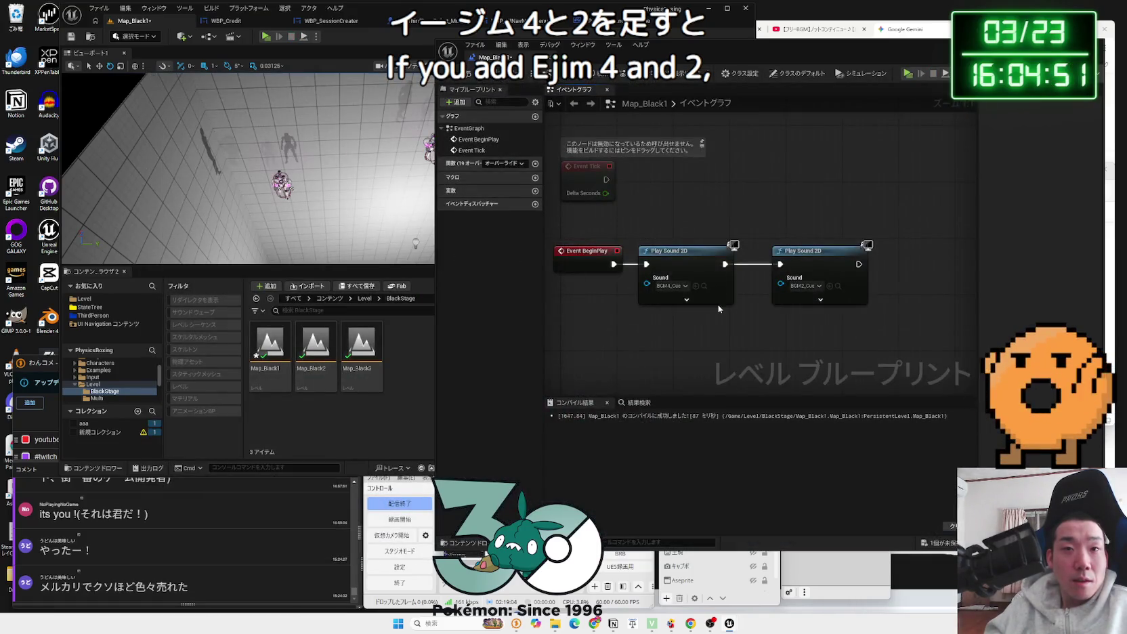
click(680, 288)
scroll(722, 346, up, 2)
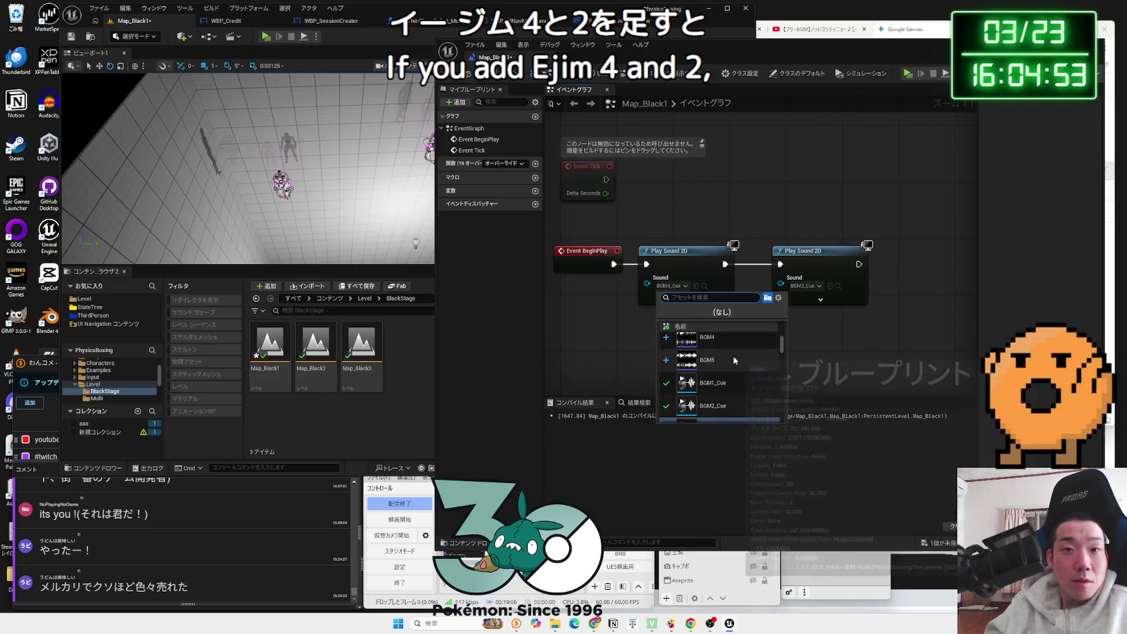
click(725, 382)
click(801, 250)
key(Delete)
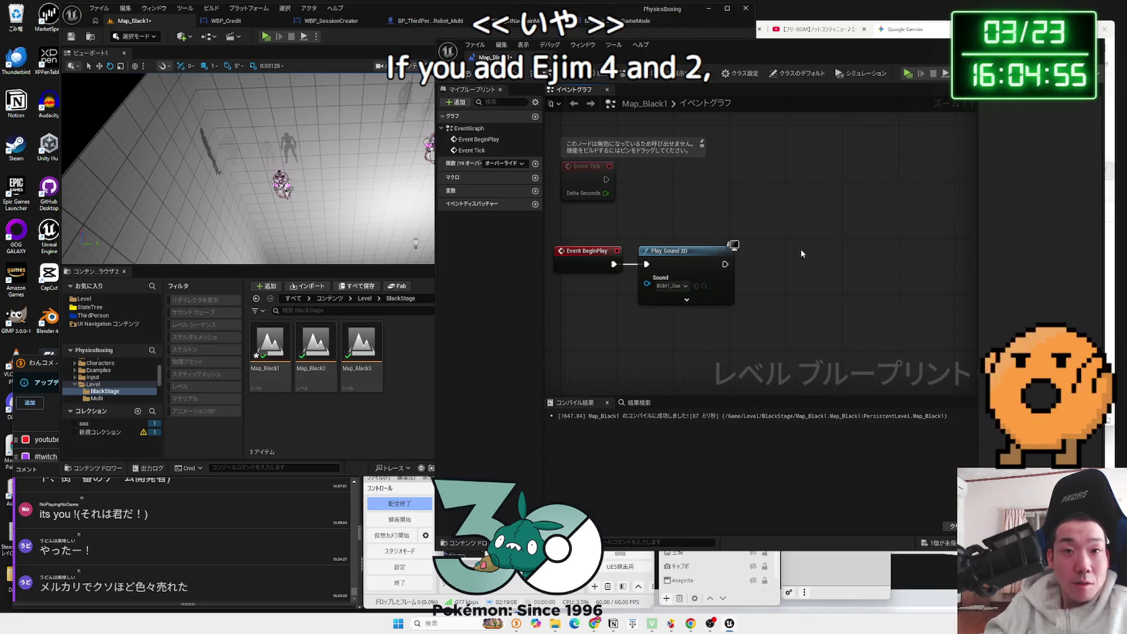
click(467, 80)
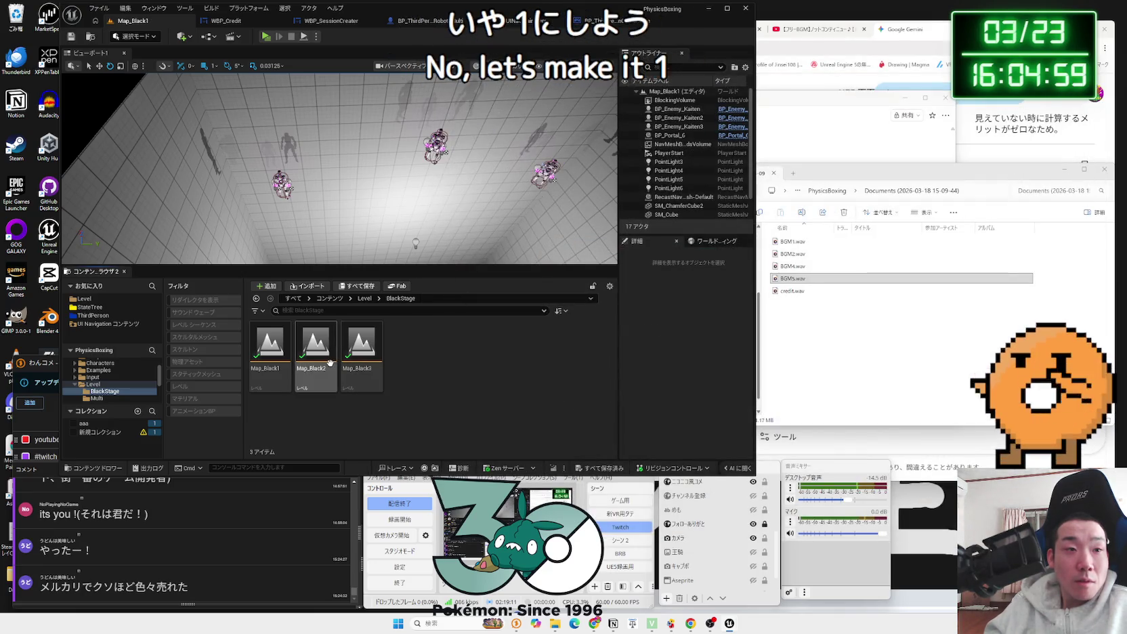
Step: Open Map_Black2, test-play it briefly, then open its level blueprint
double_click(332, 367)
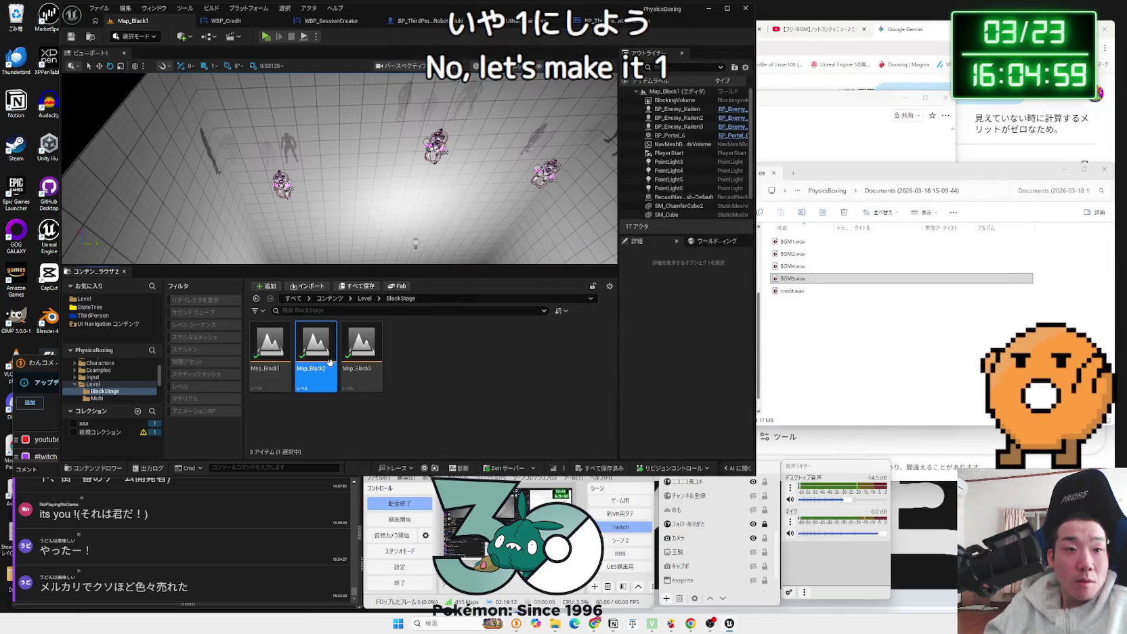
click(266, 36)
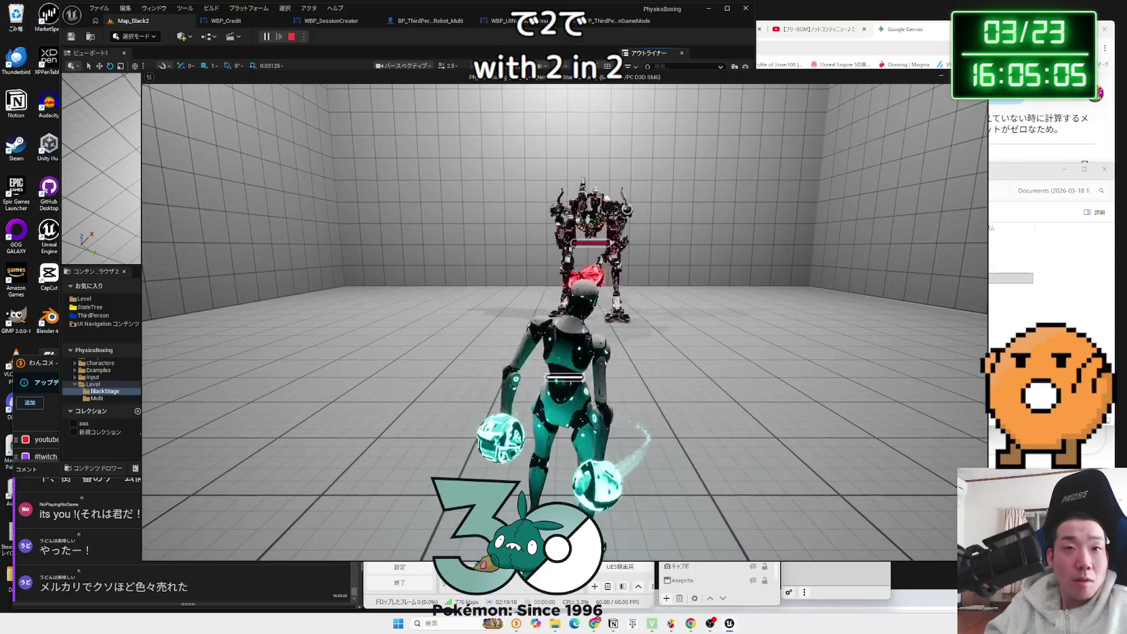
key(Escape)
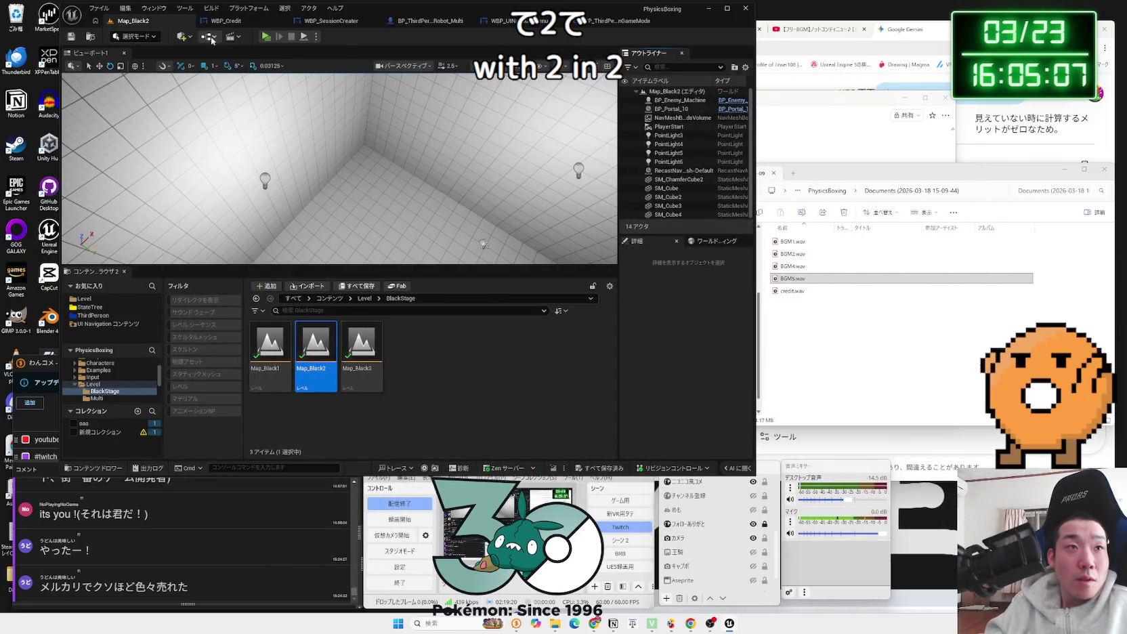
click(212, 38)
click(251, 100)
Step: Pan the graph and nudge Event BeginPlay and Set Timer by Event upward
scroll(351, 189, down, 2)
mouse_move(351, 189)
mouse_down()
mouse_move(479, 231)
mouse_move(322, 239)
mouse_up()
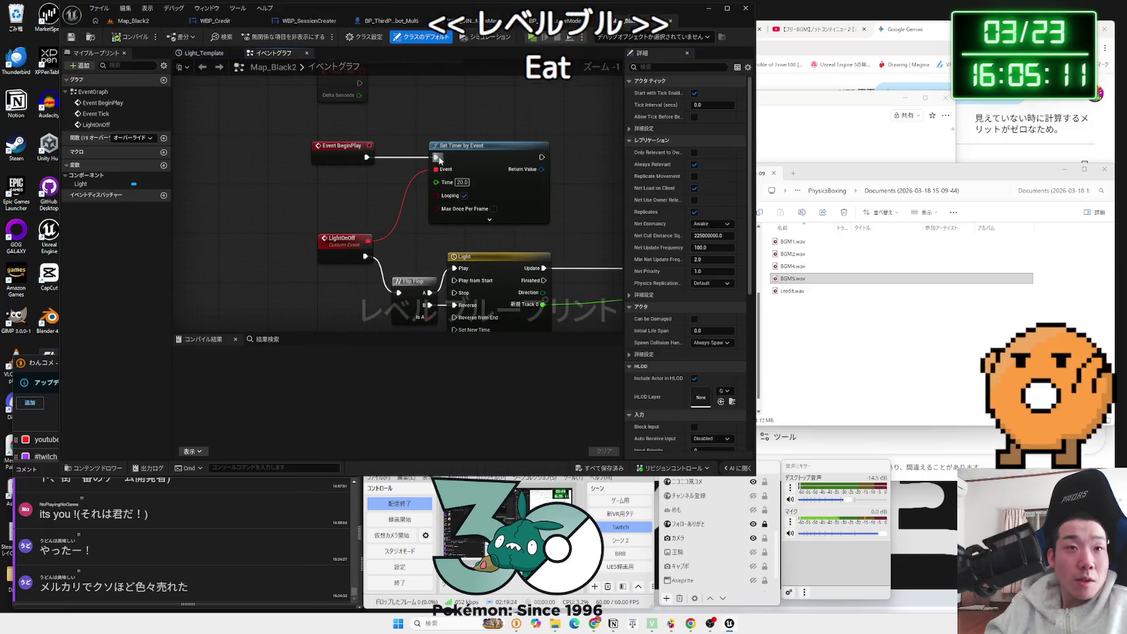
mouse_move(308, 129)
mouse_down()
mouse_move(454, 169)
mouse_move(460, 134)
mouse_up()
click(376, 185)
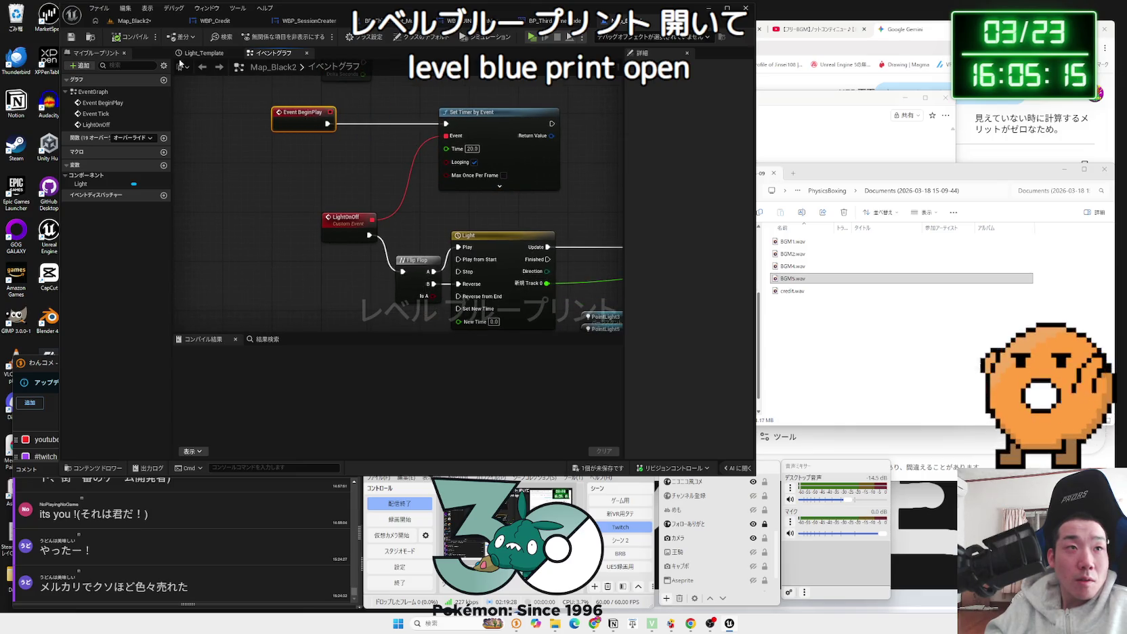
Step: Select the LightOnOff light-toggle nodes and shift them to the left
scroll(366, 203, down, 2)
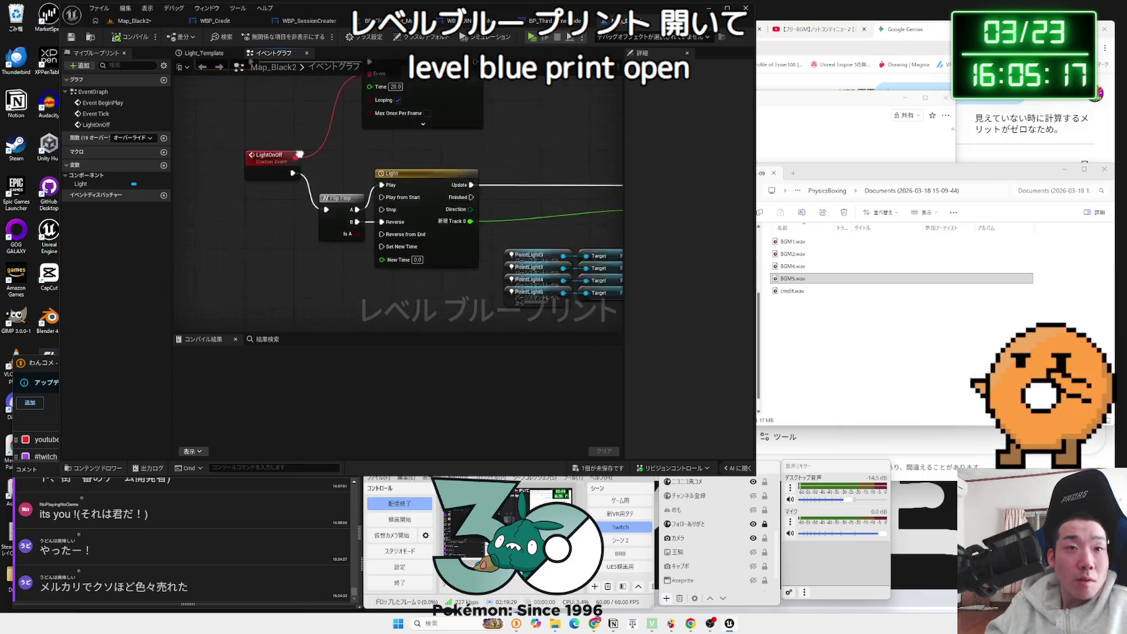
click(264, 147)
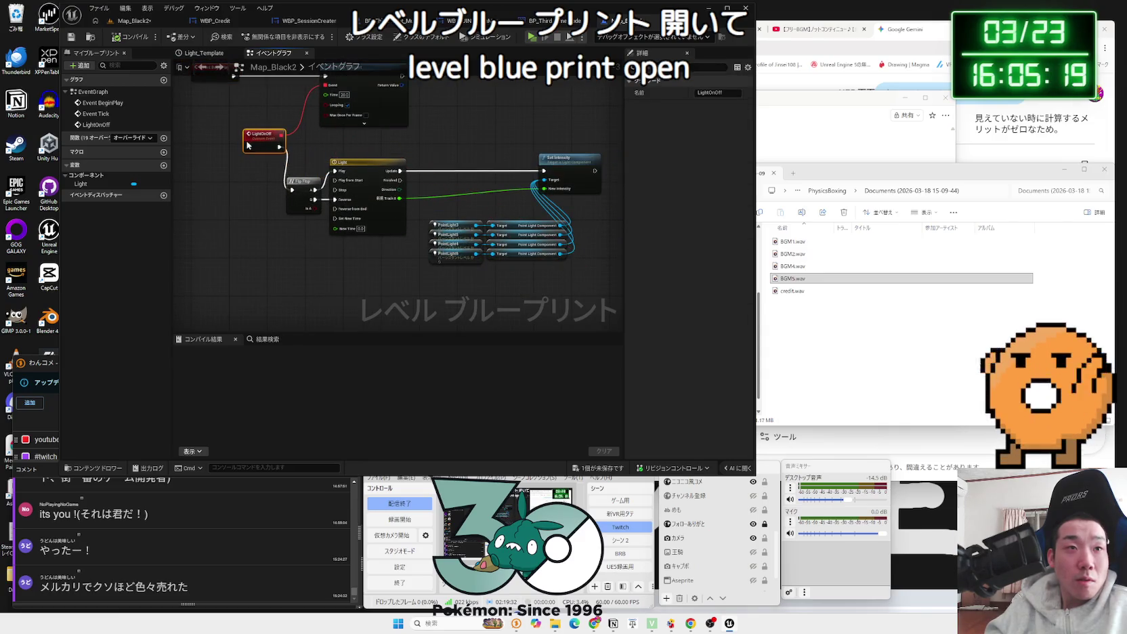
drag(250, 156, 603, 267)
drag(452, 158, 404, 163)
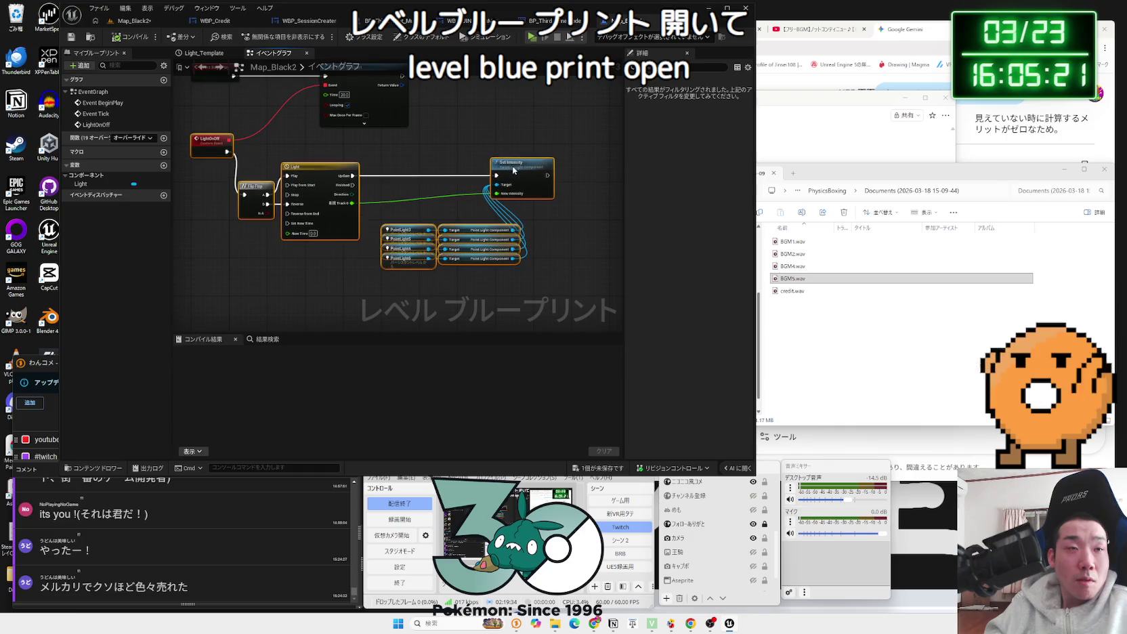
click(404, 162)
scroll(345, 181, up, 3)
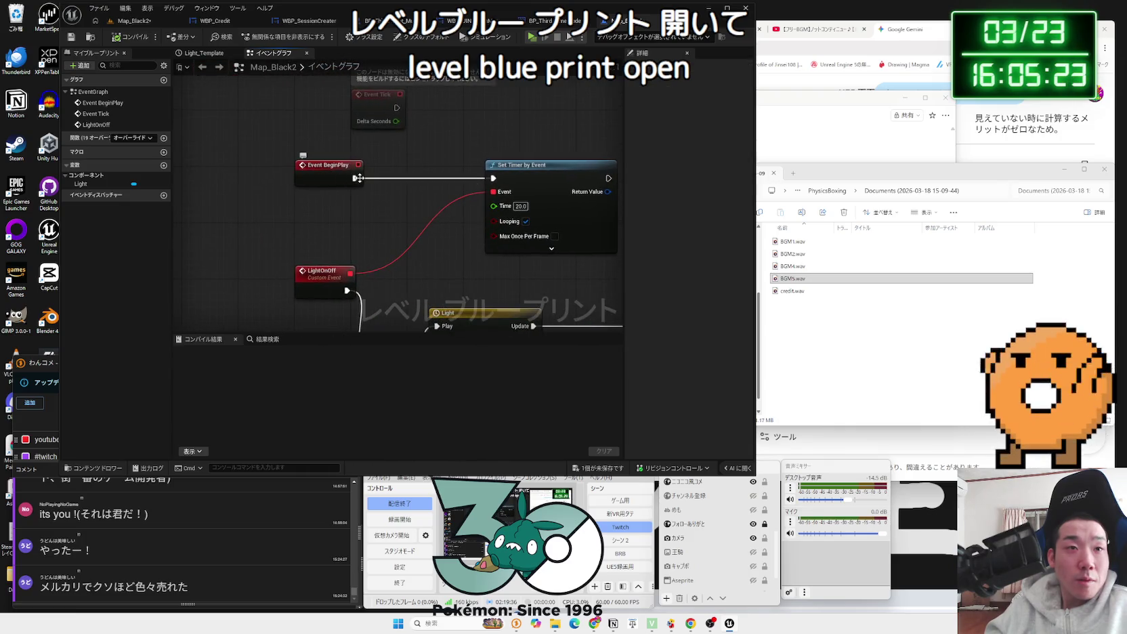
drag(391, 175, 391, 175)
Step: Add a Play Sound 2D after Event BeginPlay and set its sound to BGM5_Cue
text(soun)
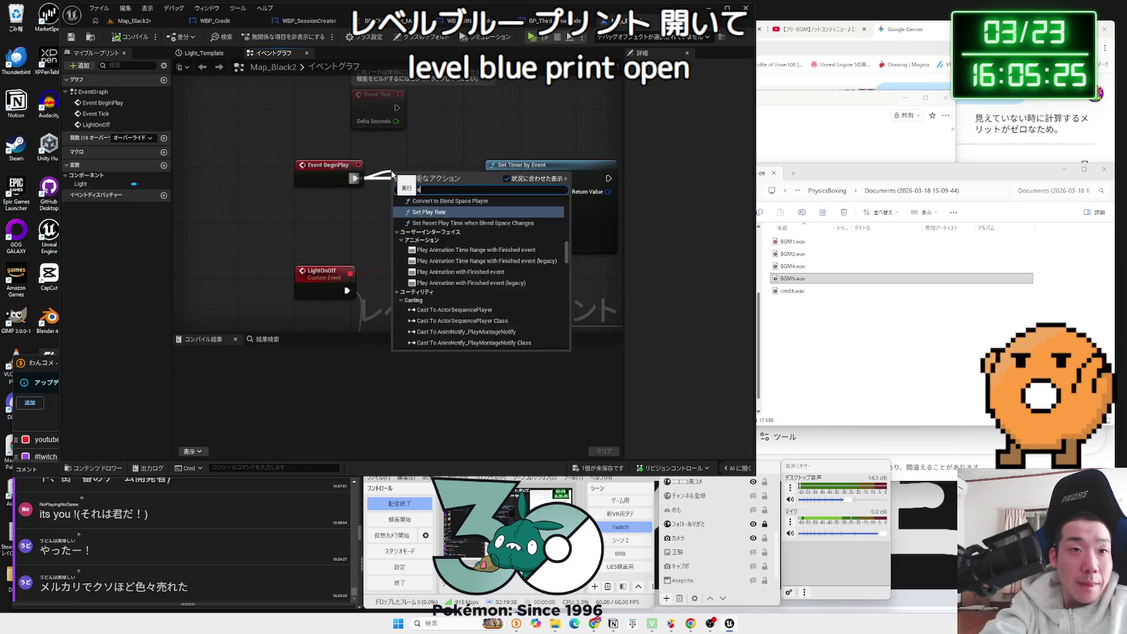
click(426, 250)
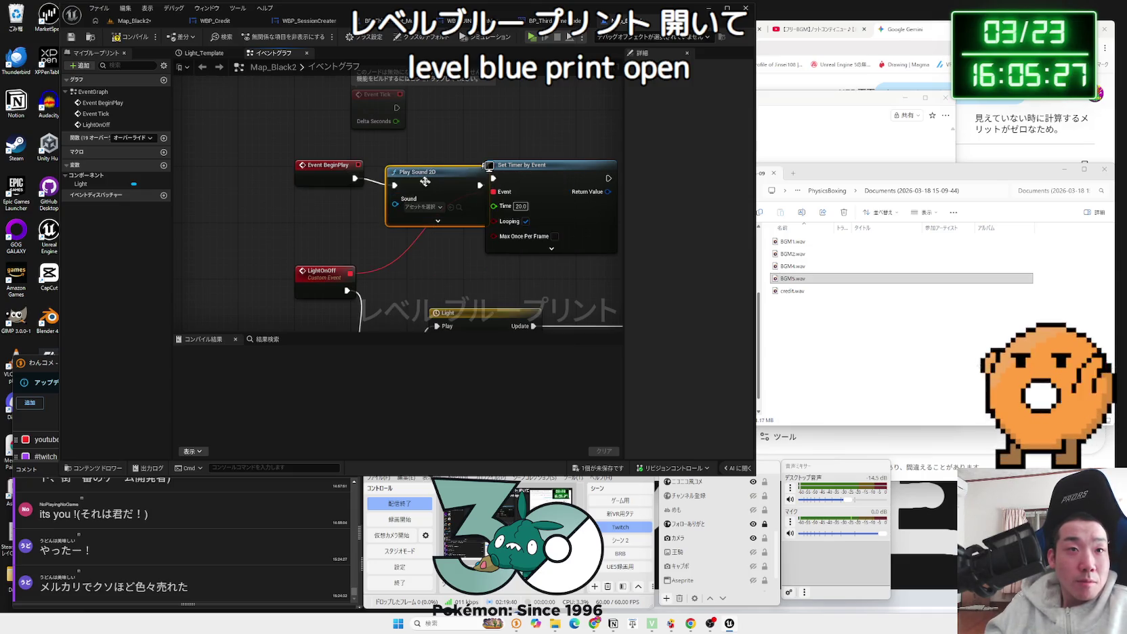
mouse_move(408, 171)
mouse_down()
mouse_move(358, 164)
mouse_move(373, 177)
mouse_up()
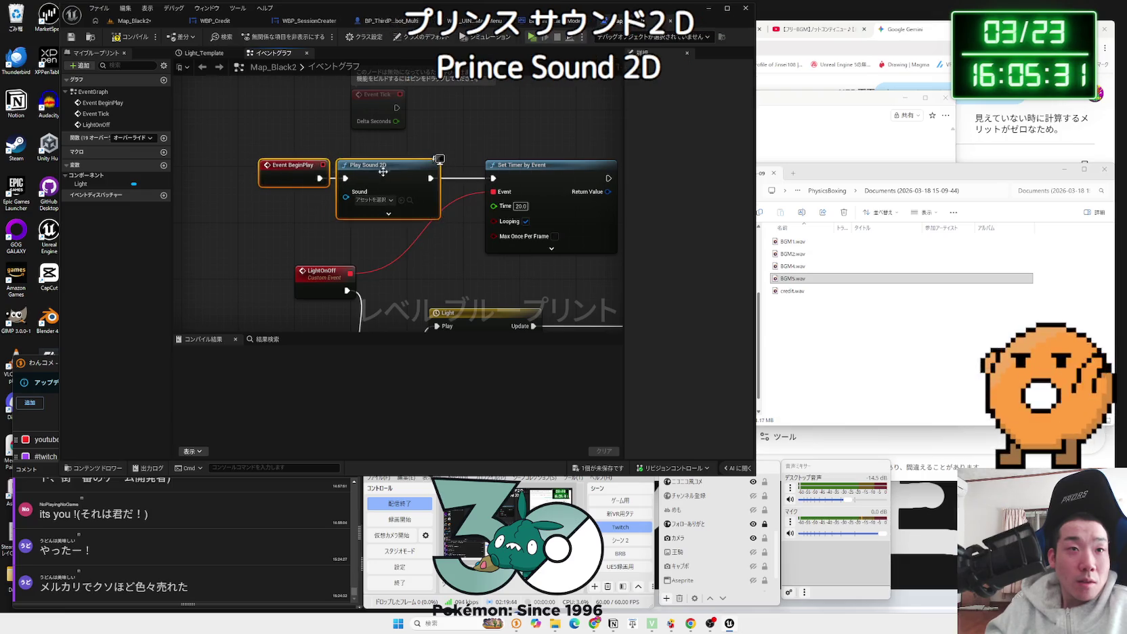
click(372, 200)
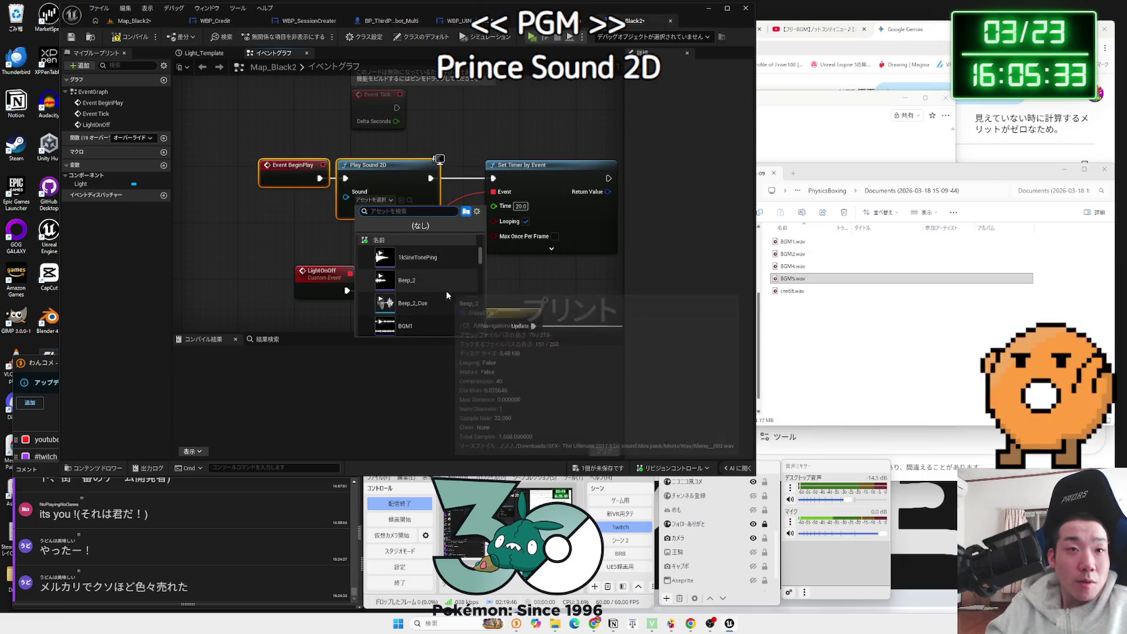
text(BGM)
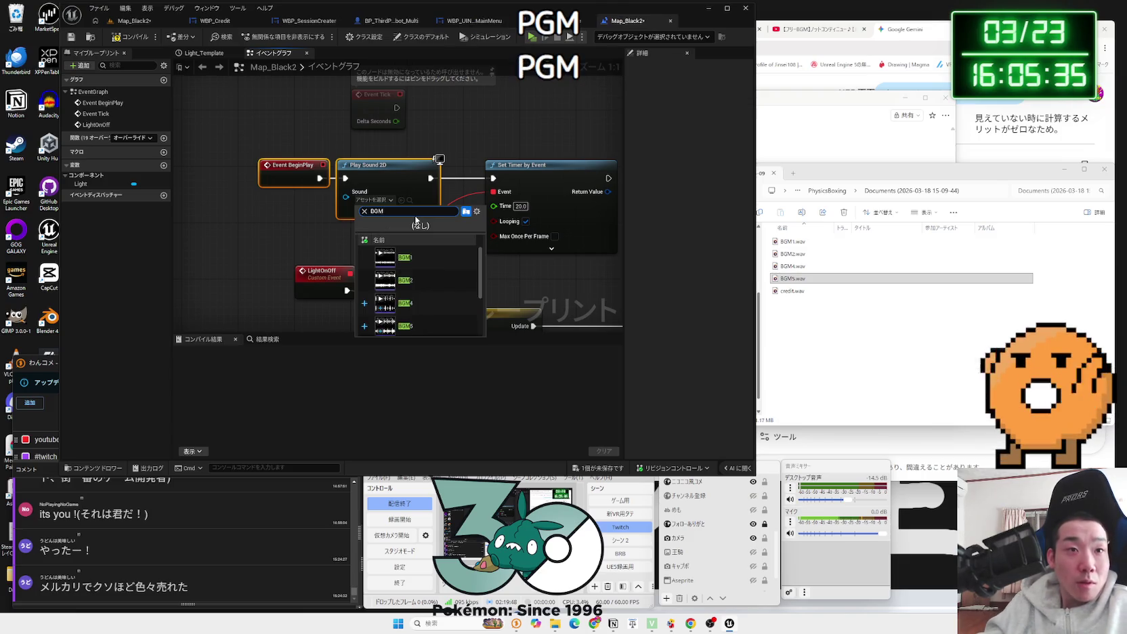
scroll(421, 288, down, 3)
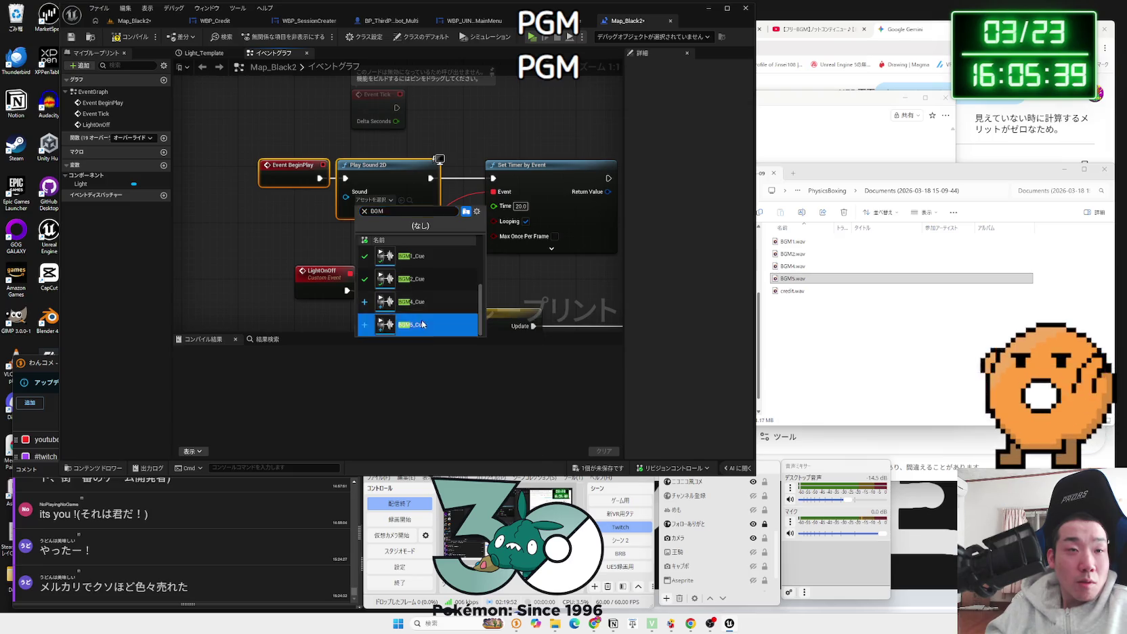
click(421, 320)
Step: Copy the Play Sound 2D node and paste a duplicate near LightOnOff
click(374, 177)
drag(374, 177, 381, 177)
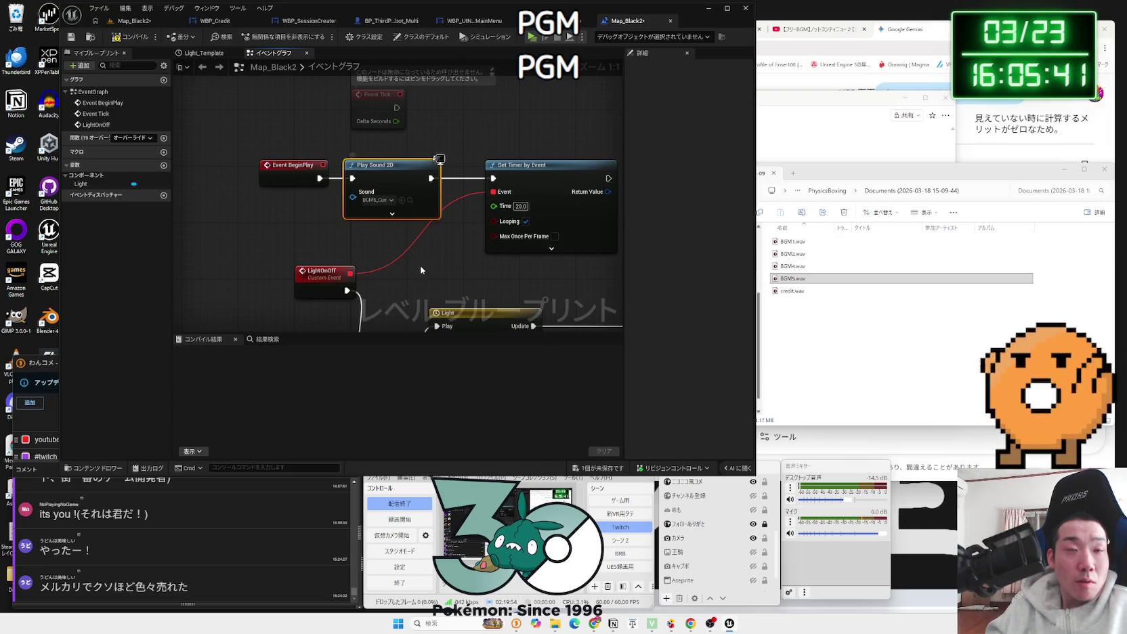
drag(420, 269, 387, 183)
key(ctrl+c)
key(ctrl+v)
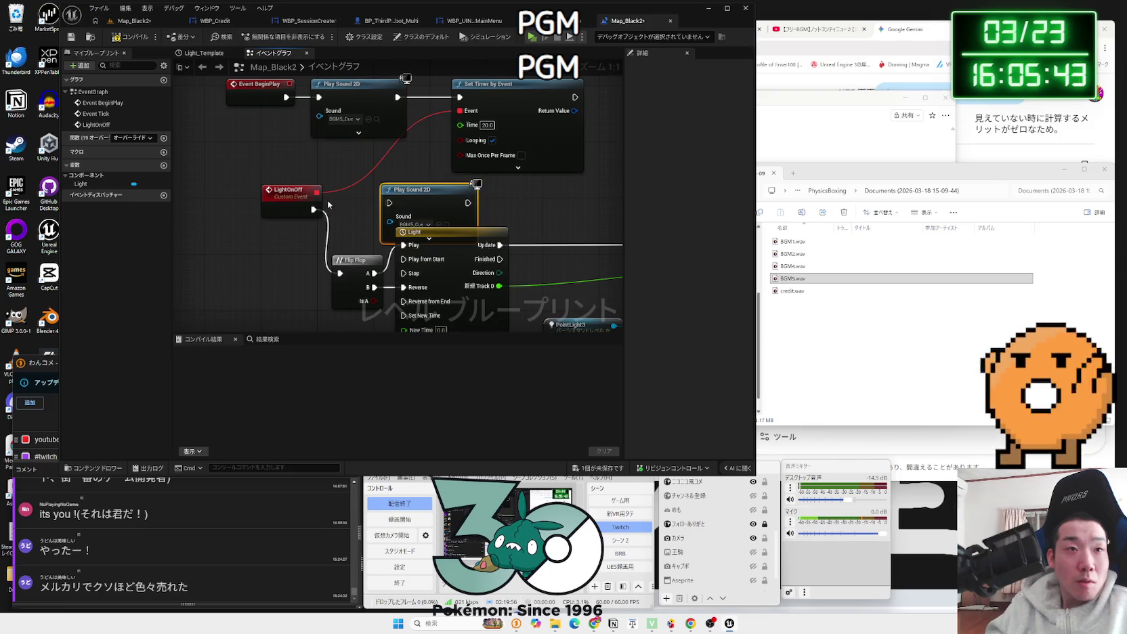
Step: Position the copied Play Sound 2D above the Light timeline beside LightOnOff and reframe both chains
drag(350, 220, 300, 165)
scroll(384, 139, down, 3)
mouse_move(474, 162)
mouse_down()
mouse_move(603, 179)
mouse_move(388, 155)
mouse_up()
mouse_move(387, 155)
mouse_down()
mouse_move(556, 170)
mouse_move(355, 195)
mouse_move(285, 218)
mouse_up()
click(347, 162)
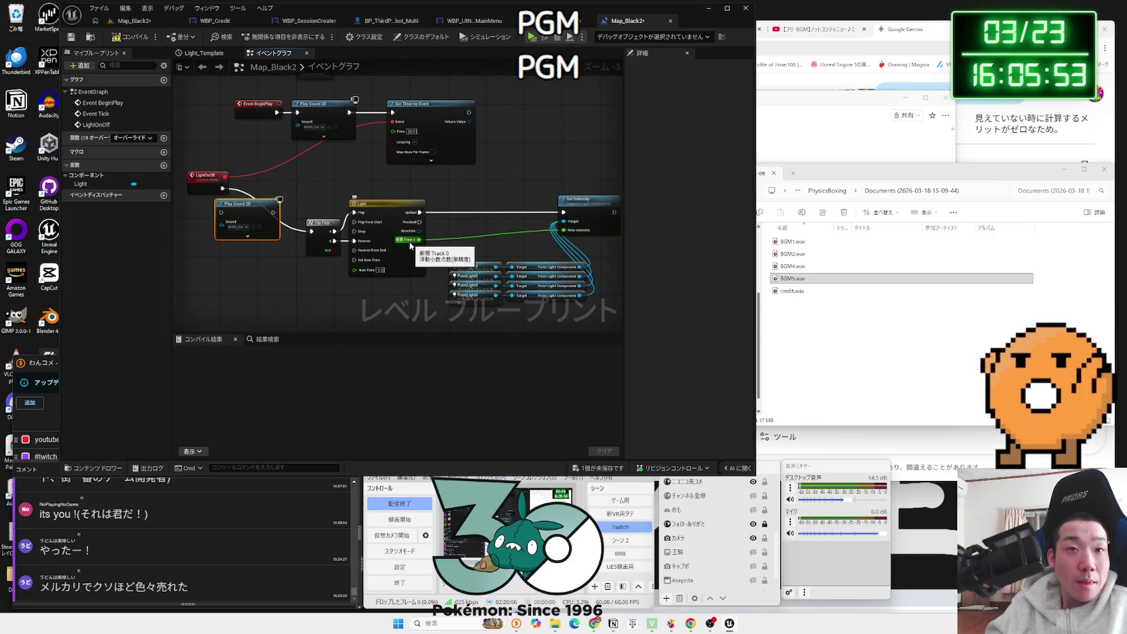
scroll(409, 242, up, 3)
drag(396, 242, 555, 271)
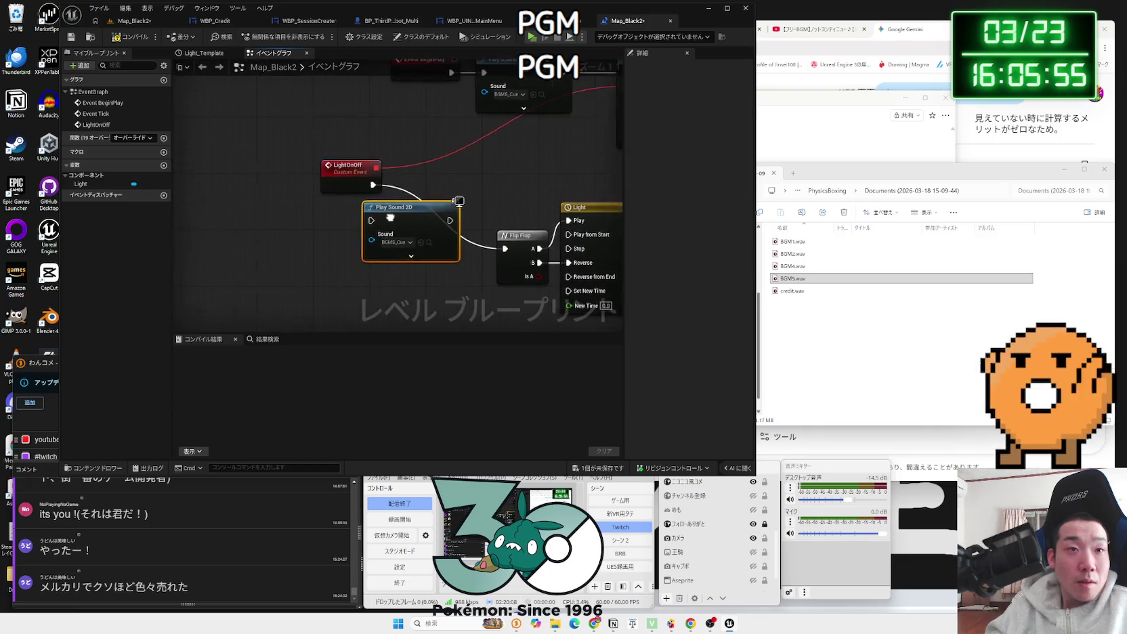
click(314, 173)
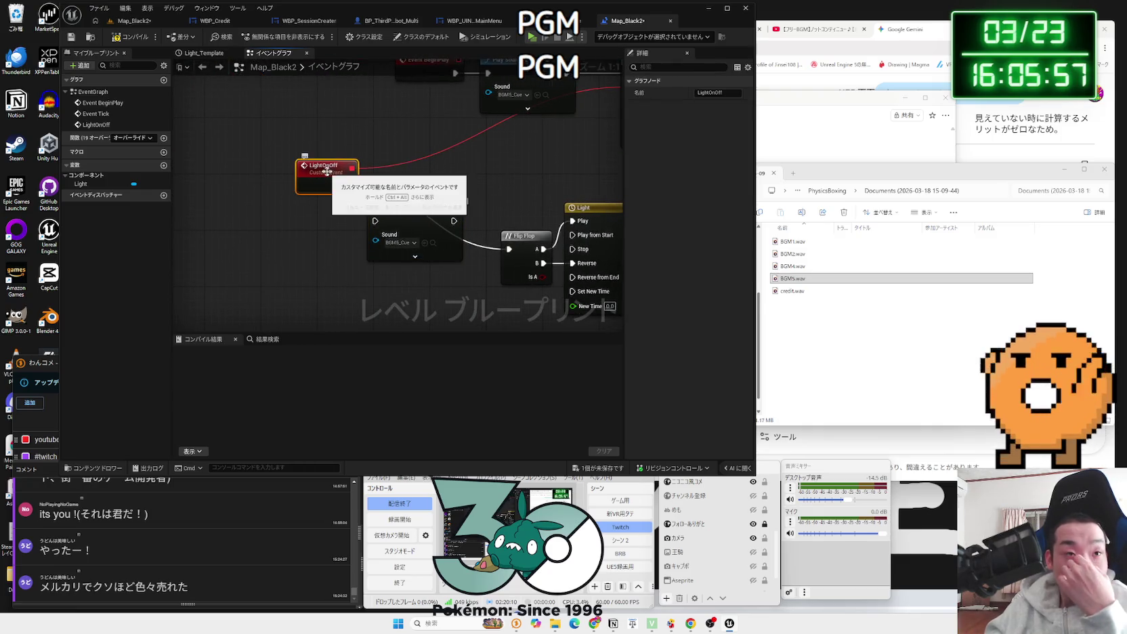
mouse_move(426, 180)
mouse_down()
mouse_move(314, 241)
mouse_move(370, 216)
mouse_up()
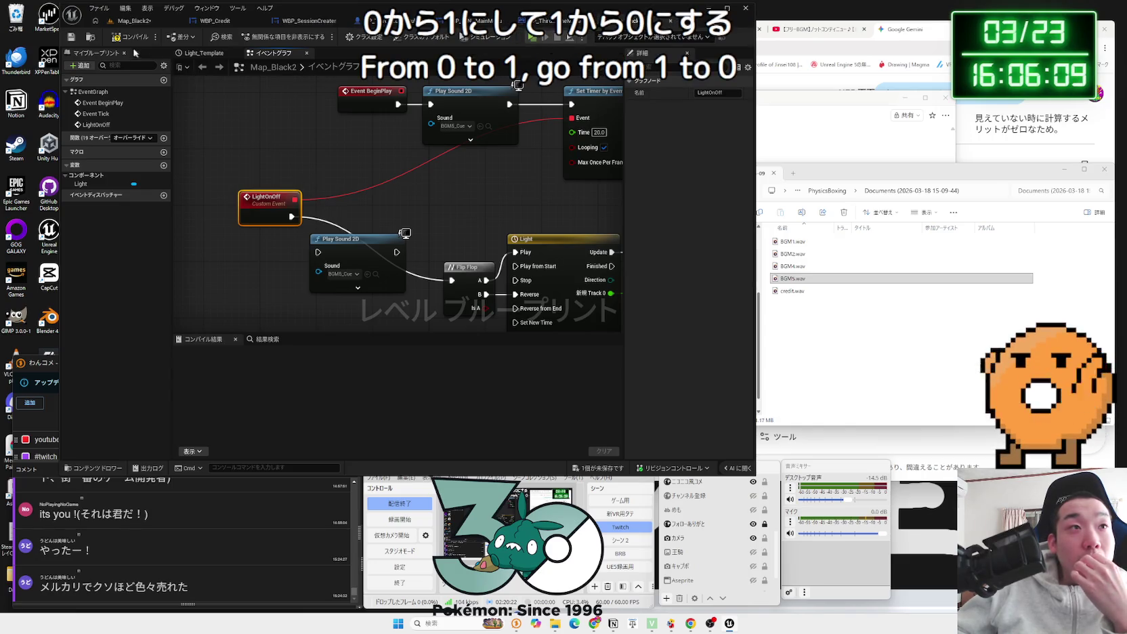
drag(343, 221, 365, 179)
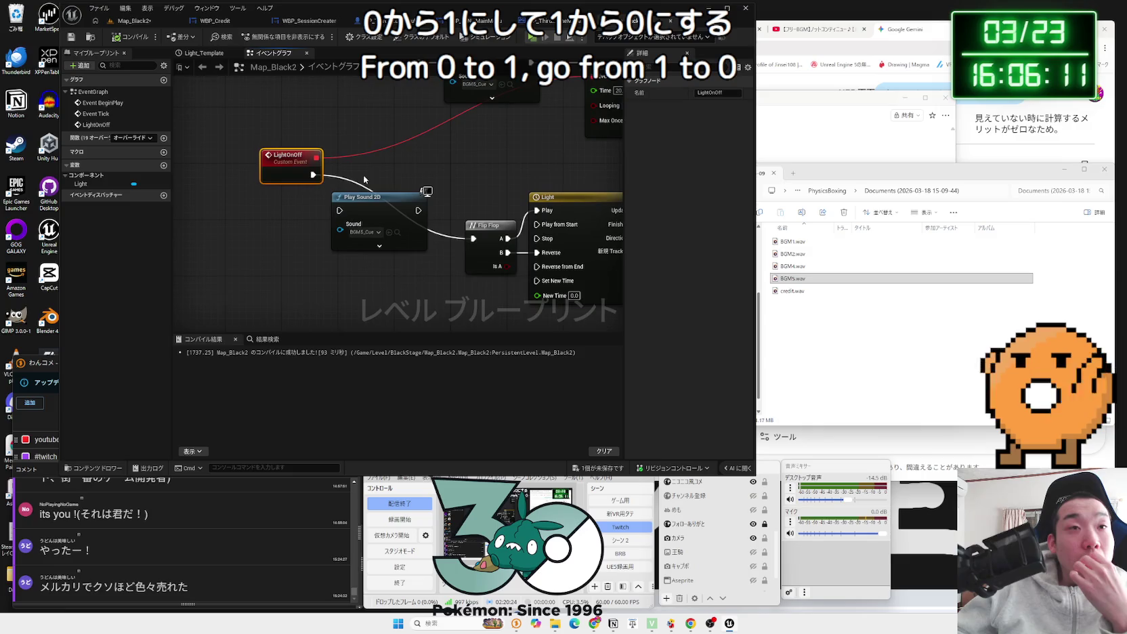
Step: Search '03 hv' in the toggle sound's picker and choose the DSGNDron…RSCPC_HV_Cue drone cue
click(366, 234)
click(363, 233)
click(364, 233)
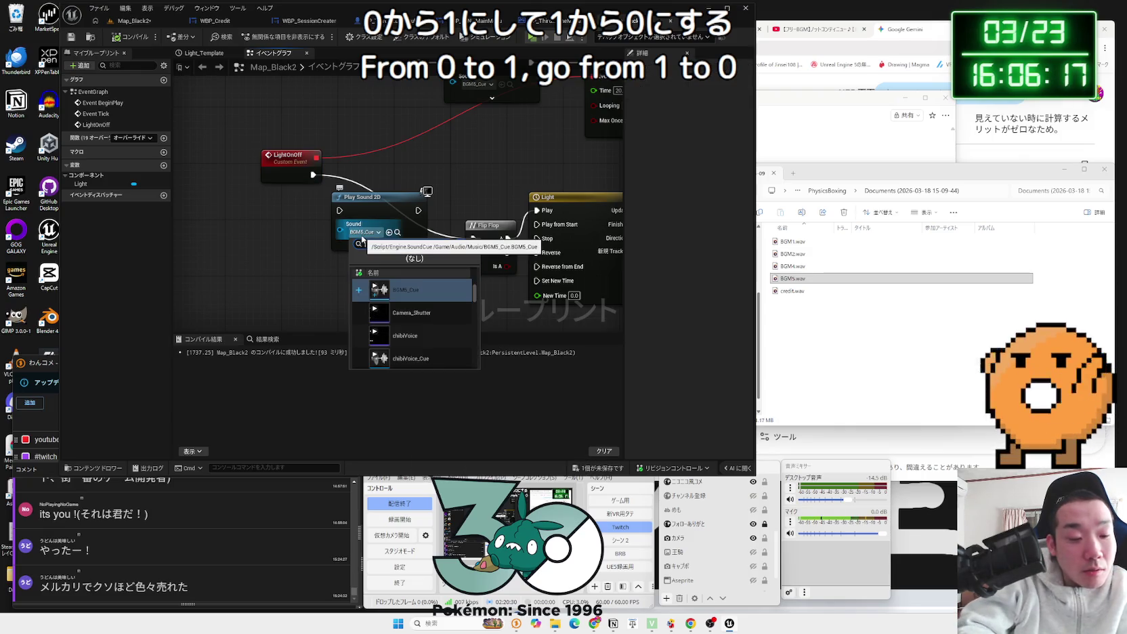
text(02)
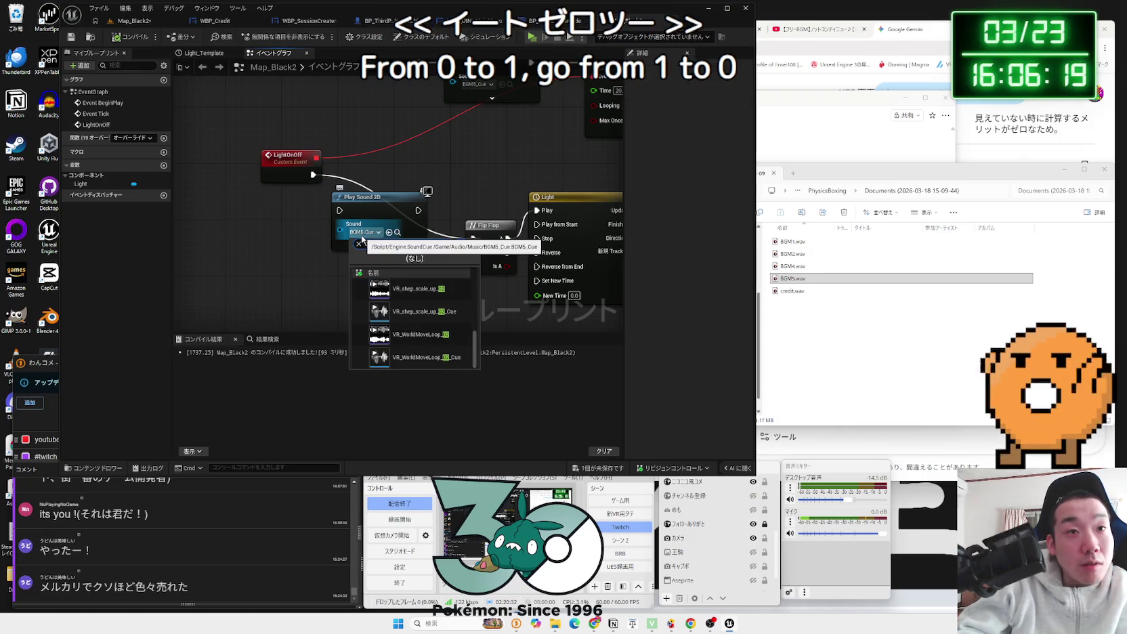
key(BackSpace)
text(3)
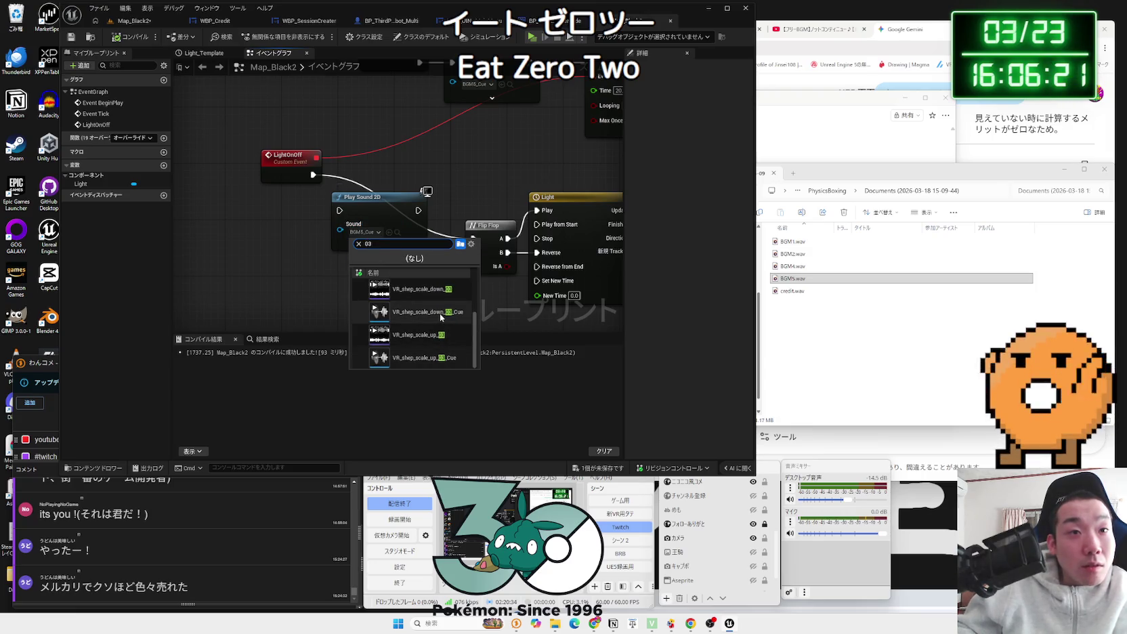
scroll(433, 288, up, 3)
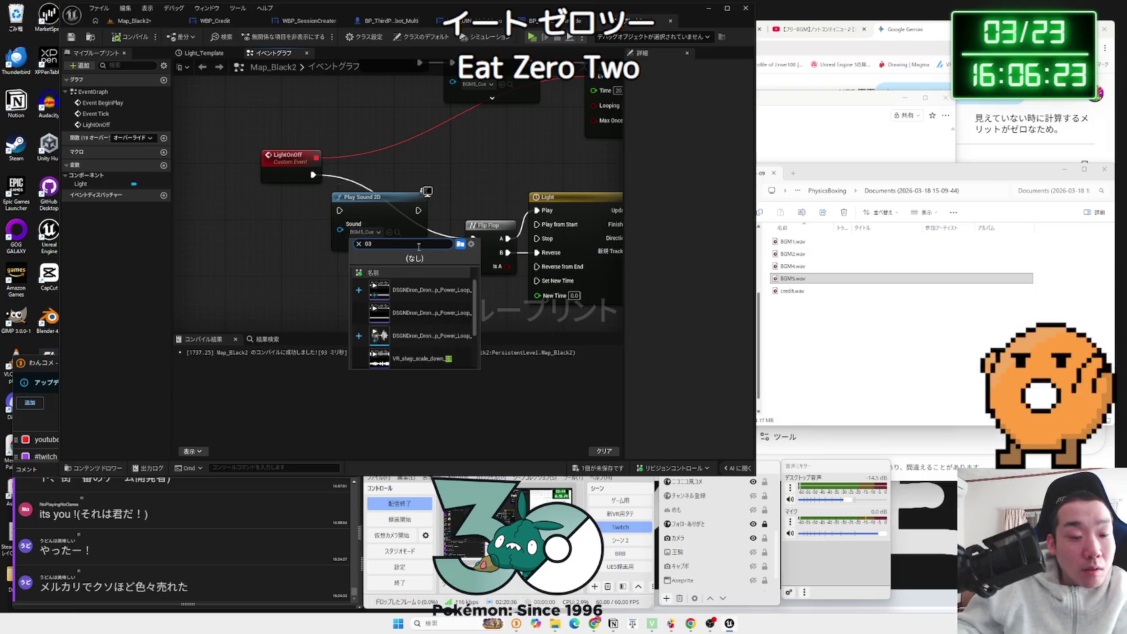
text( hv)
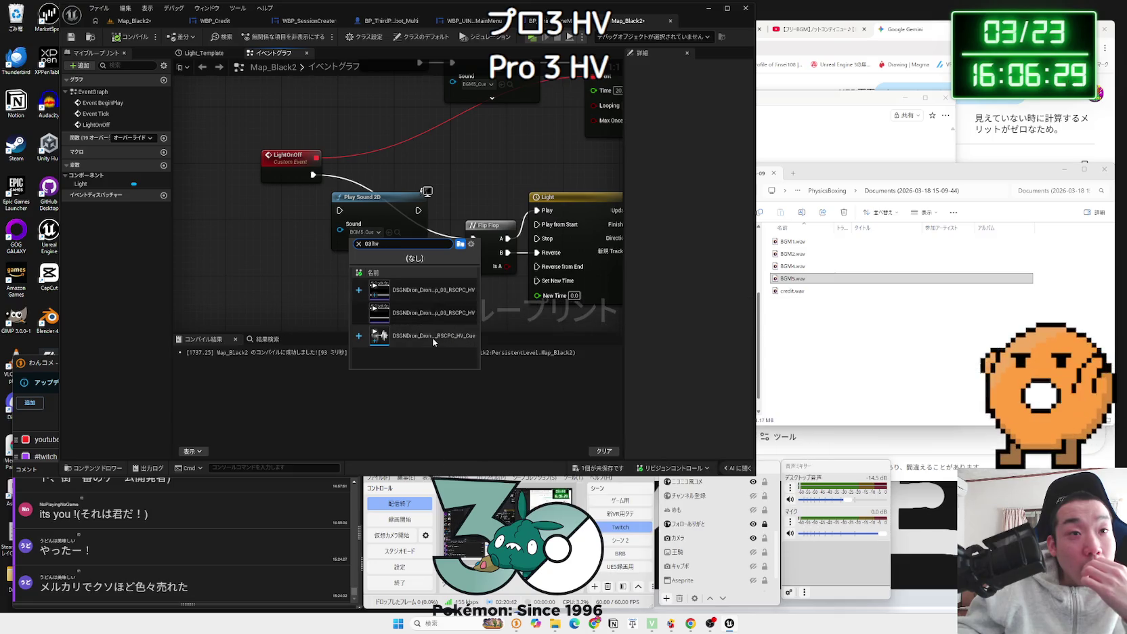
click(434, 342)
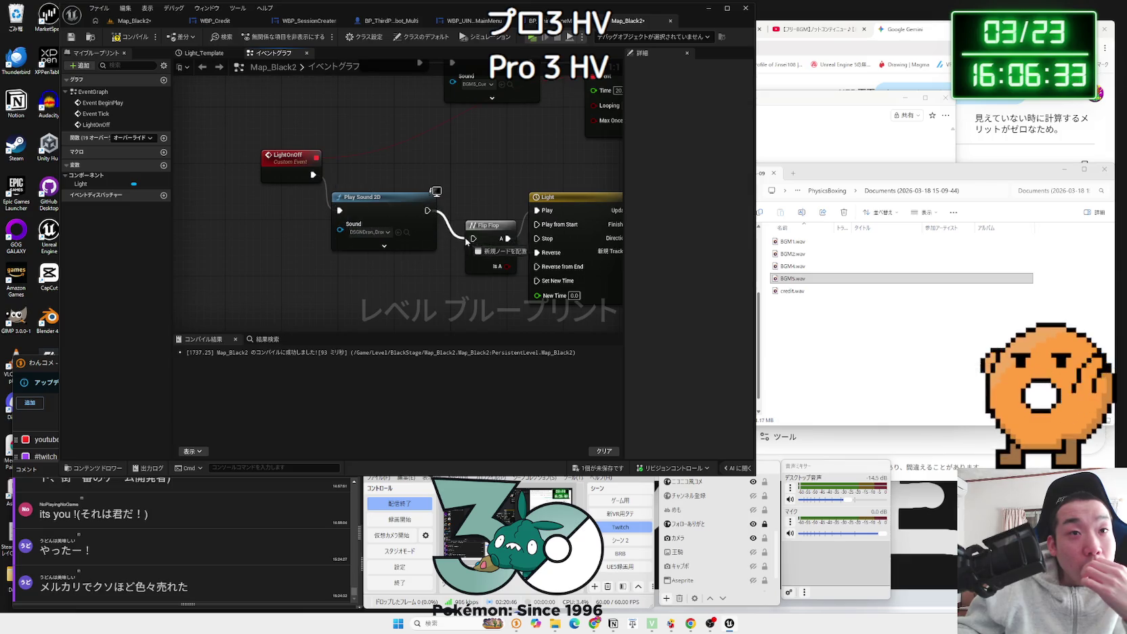
Step: Return to the Map_Black2 level editor and start a test play
drag(389, 191, 386, 233)
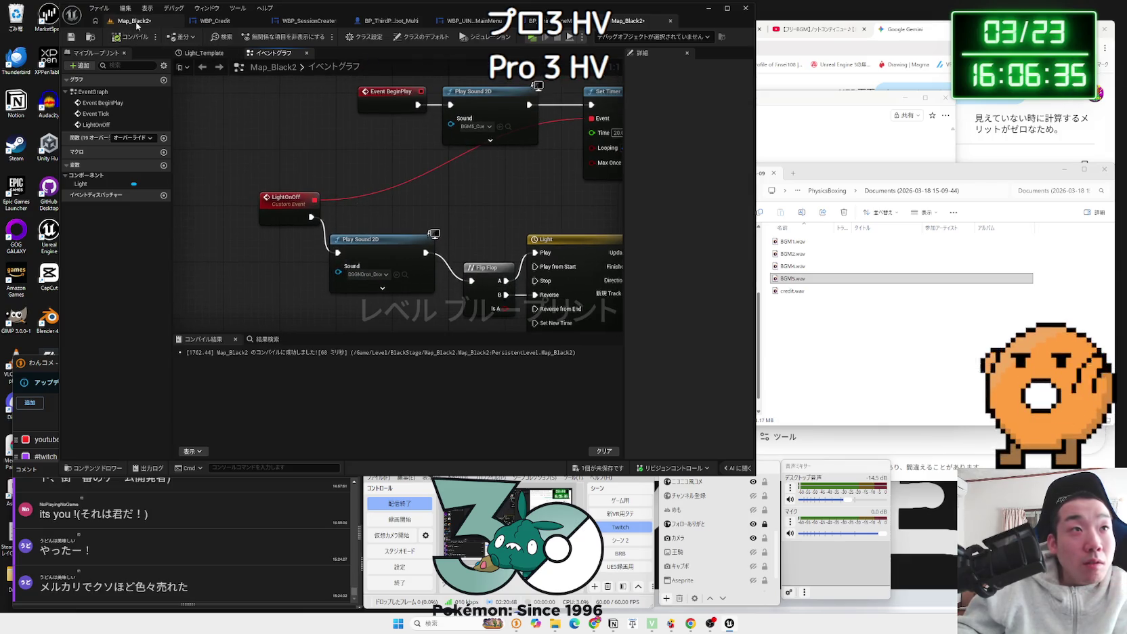
click(136, 24)
click(268, 36)
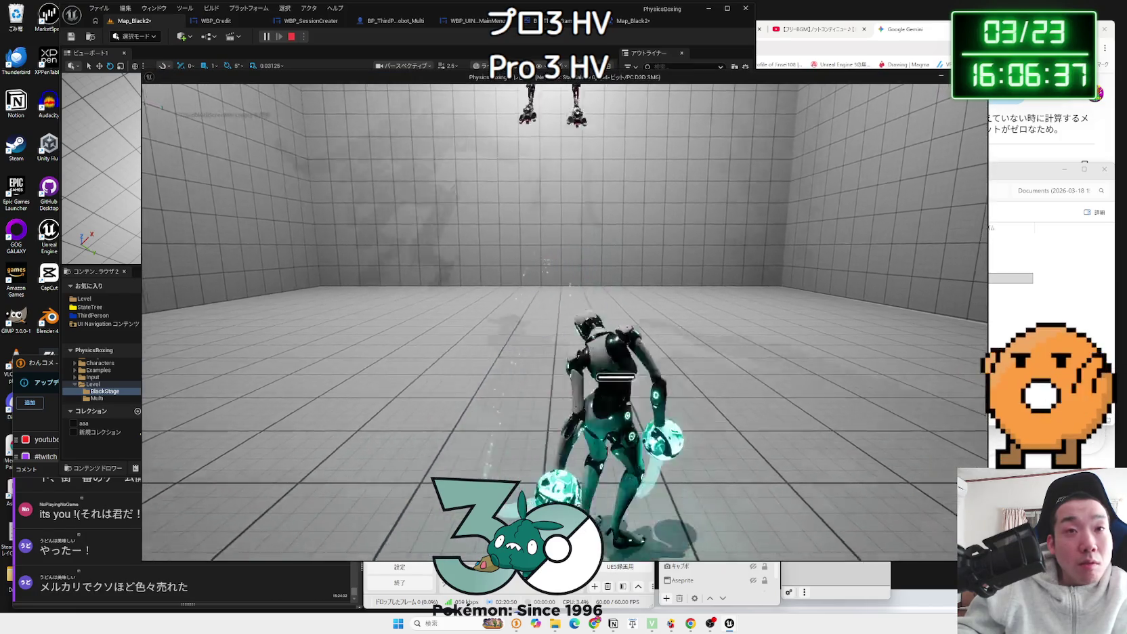
Step: Stop the test play and set the BeginPlay Play Sound 2D to BGM1_Cue
key(Escape)
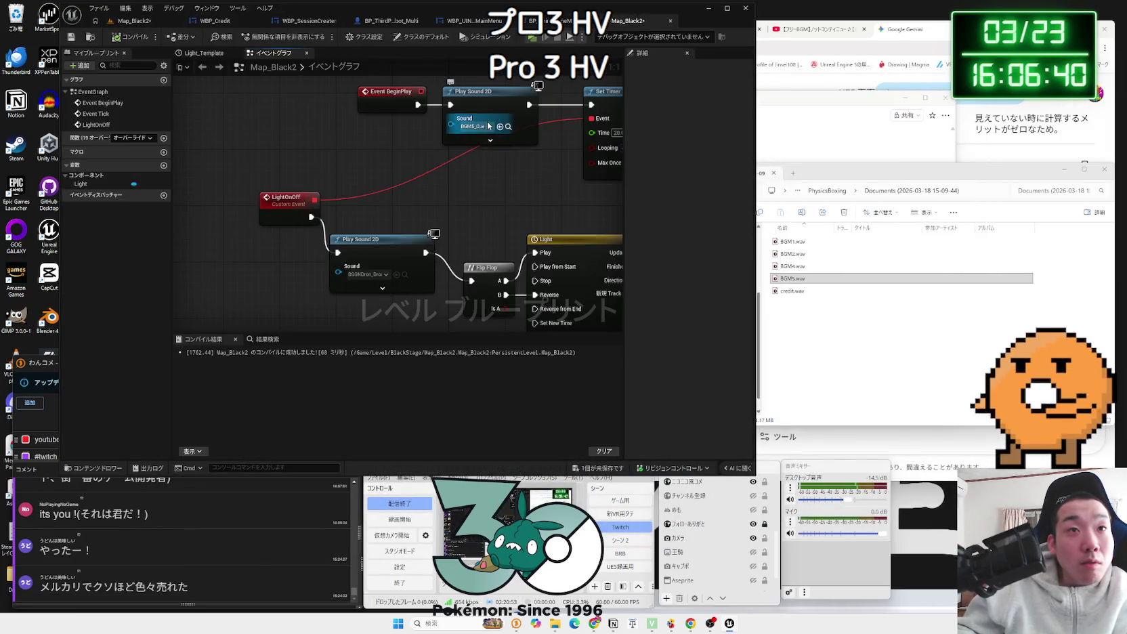
click(489, 126)
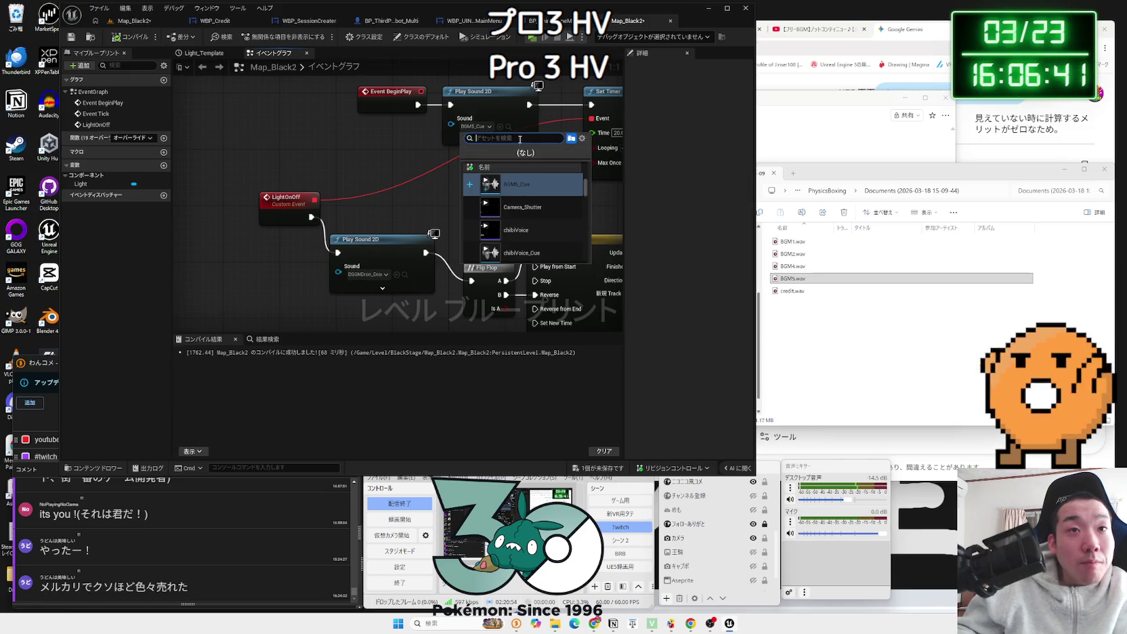
text(bgm1)
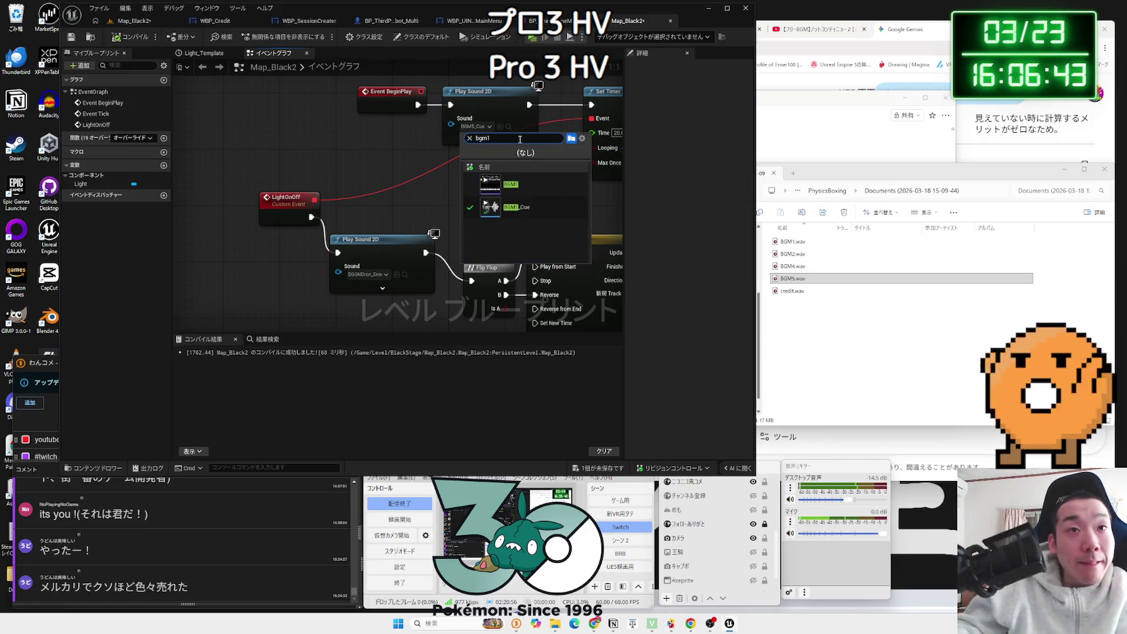
click(515, 208)
Step: Test-play Map_Black2 again, walking the character toward the robot
click(134, 21)
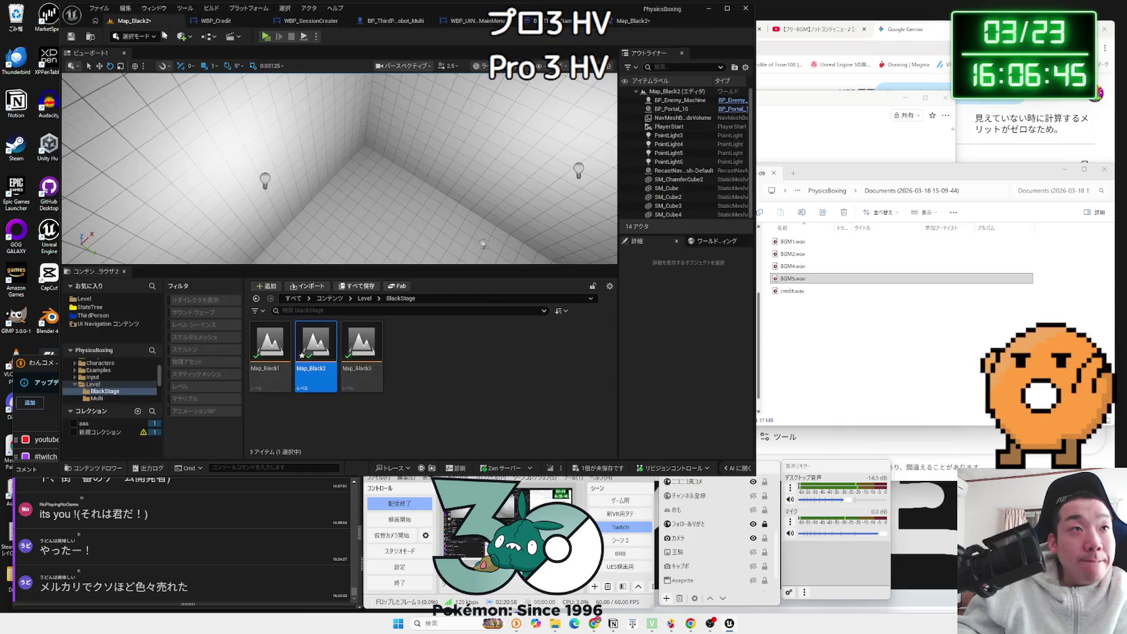
click(266, 39)
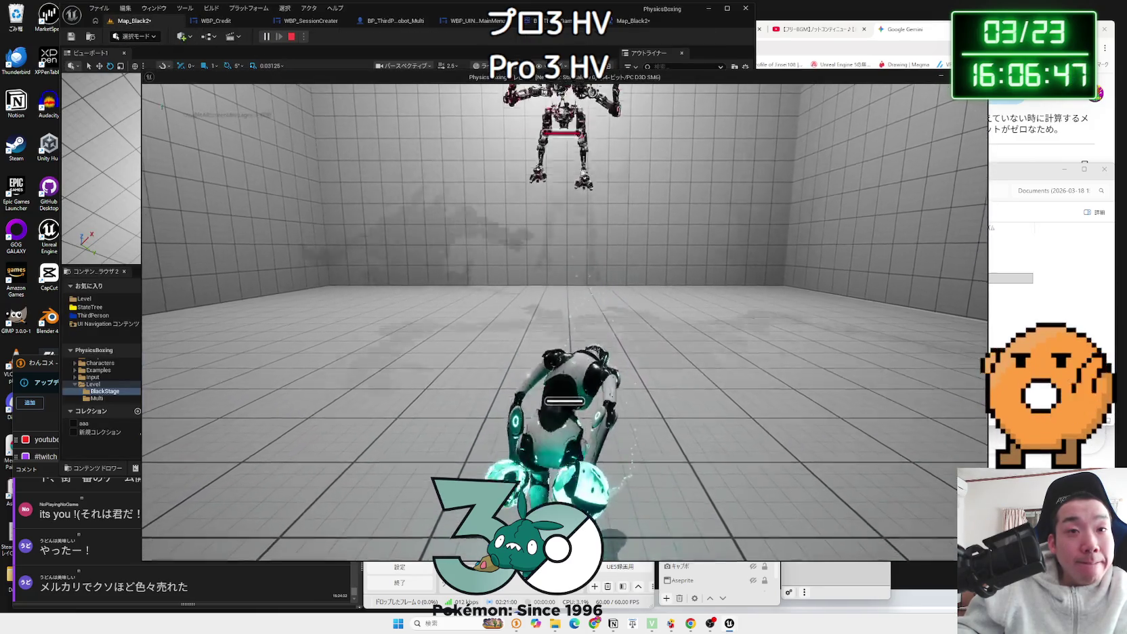
key(w)
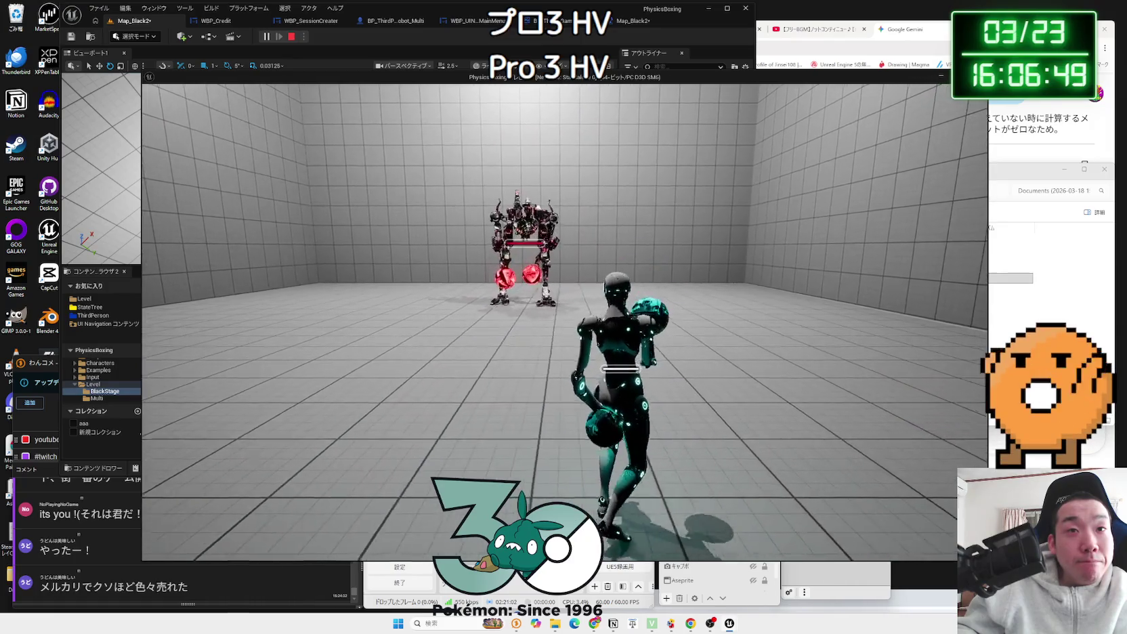
key(w)
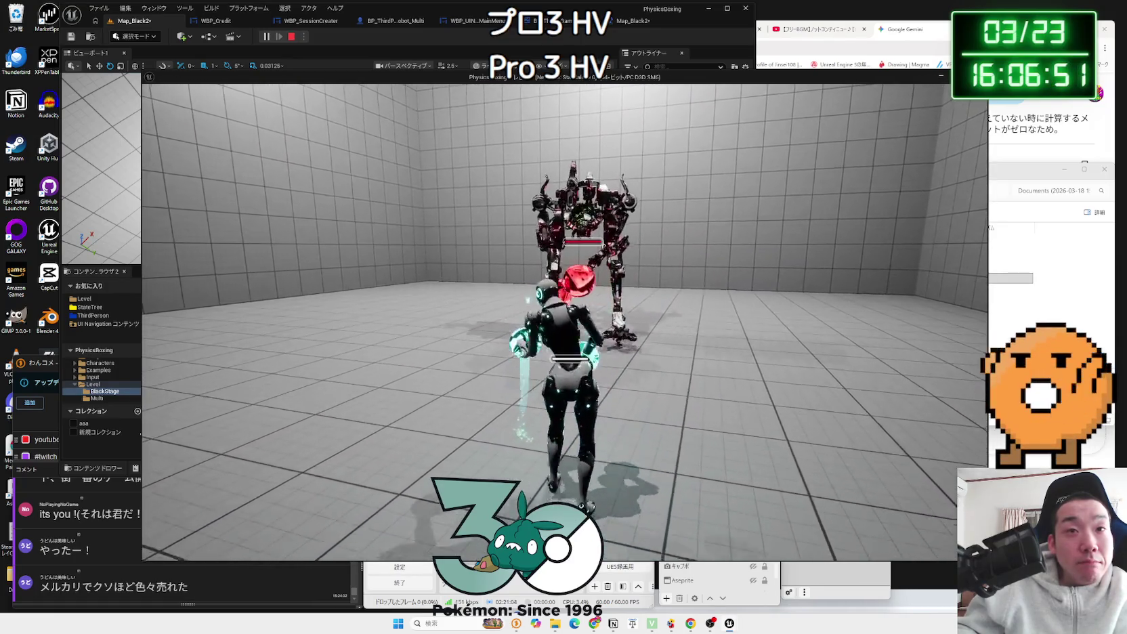
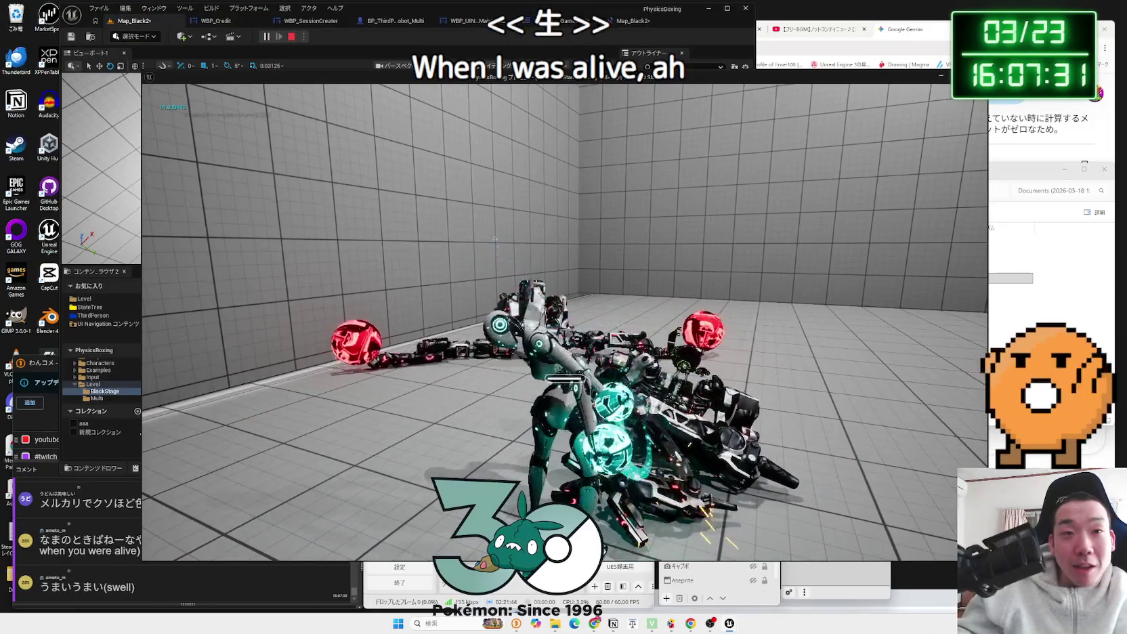
Step: Stop the test play and open the Map_Black2 level blueprint graph
key(Escape)
click(629, 25)
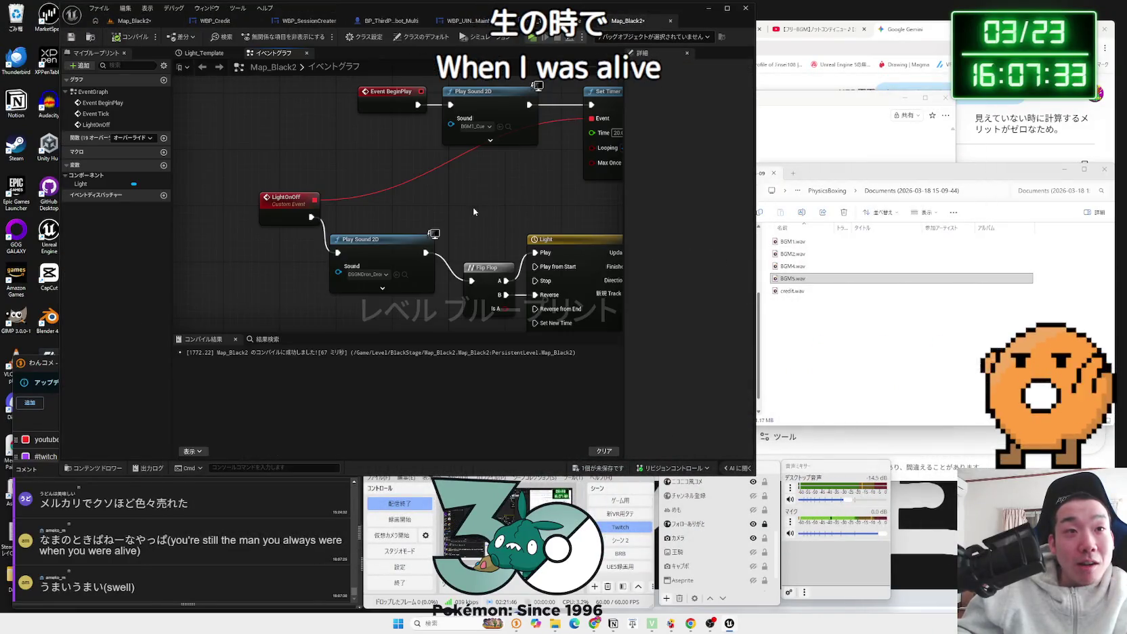
scroll(396, 197, down, 2)
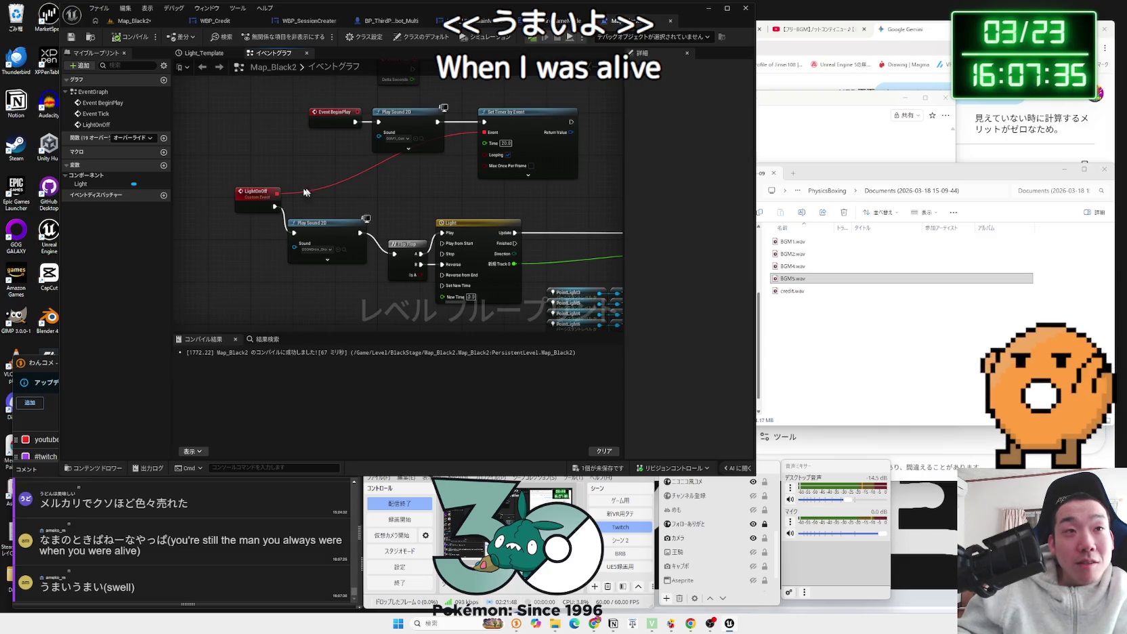
scroll(388, 211, down, 1)
Step: Shift the LightOnOff and lower Play Sound 2D nodes slightly right, then return to the level
mouse_move(271, 197)
mouse_down()
mouse_move(347, 223)
mouse_move(377, 209)
mouse_move(316, 217)
mouse_move(322, 227)
mouse_move(316, 207)
mouse_up()
scroll(313, 195, up, 2)
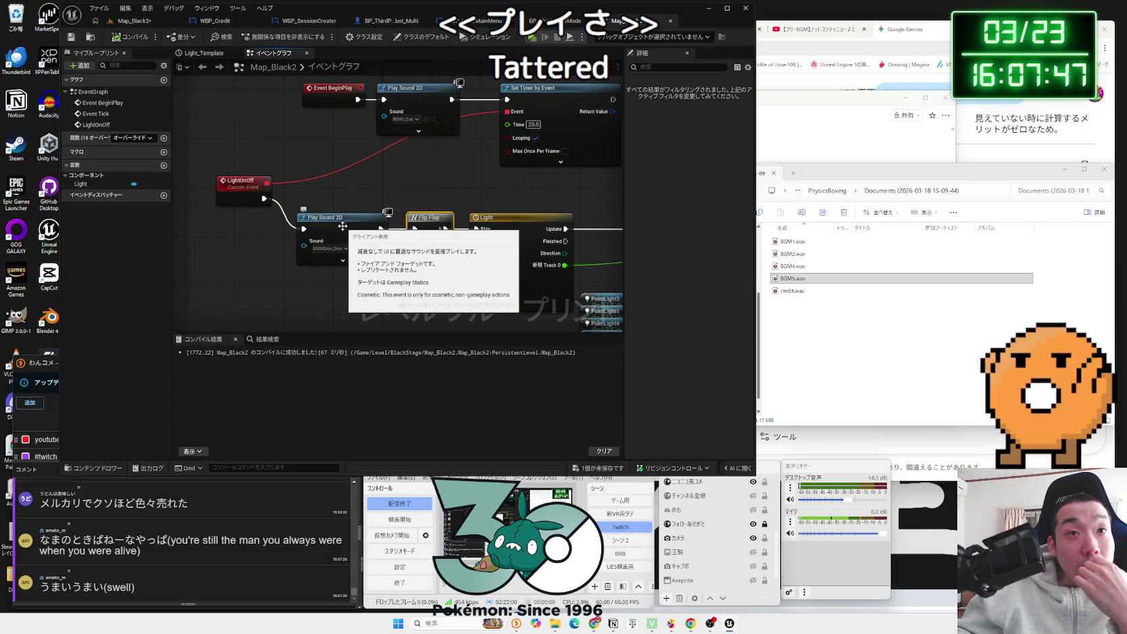
drag(245, 180, 271, 180)
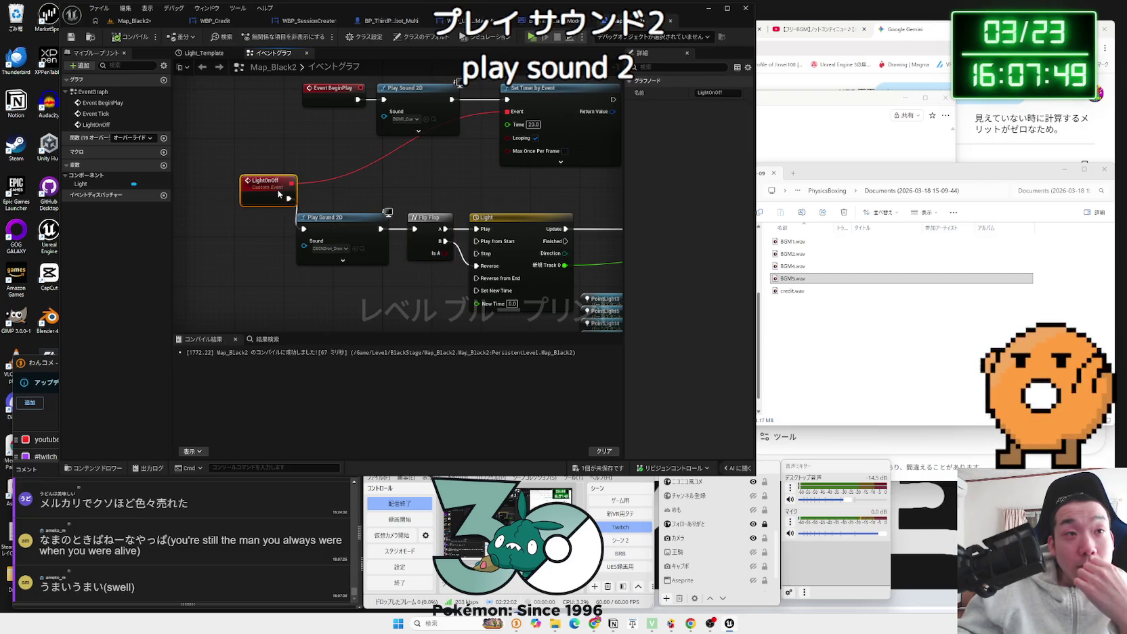
drag(339, 218, 357, 218)
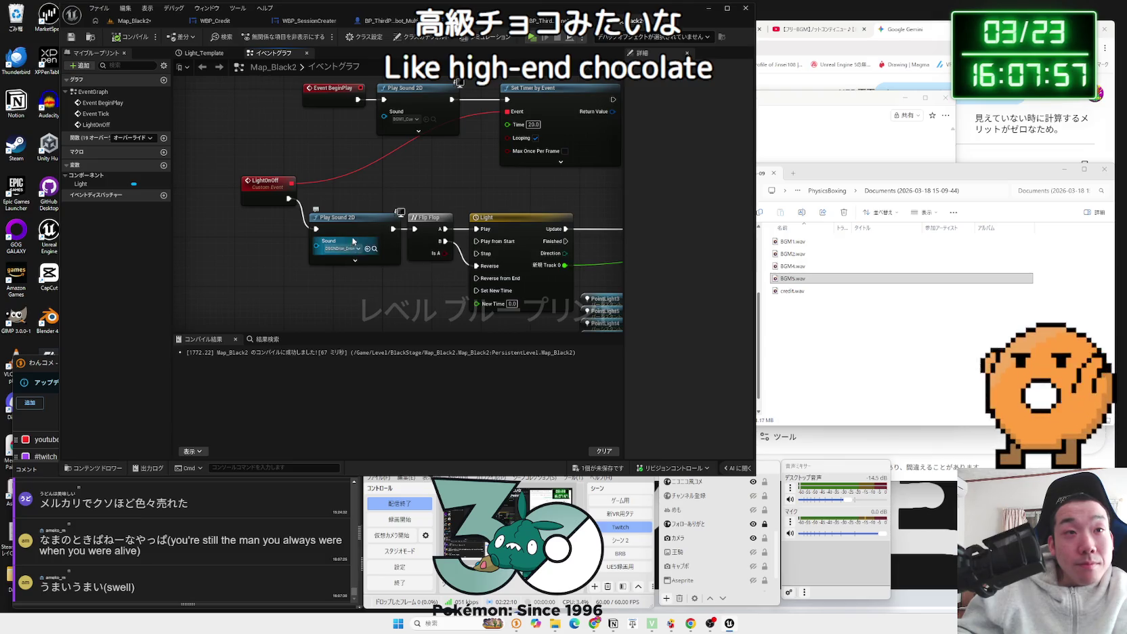
click(144, 26)
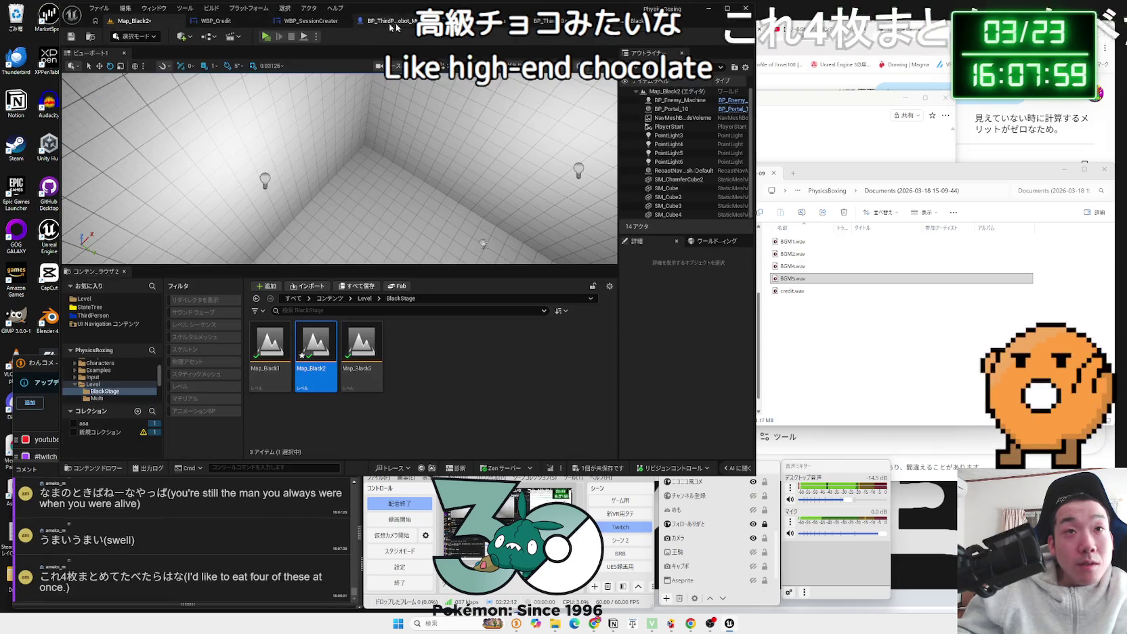
Step: Save the unsaved Map_Black2 package
key(ctrl+Tab)
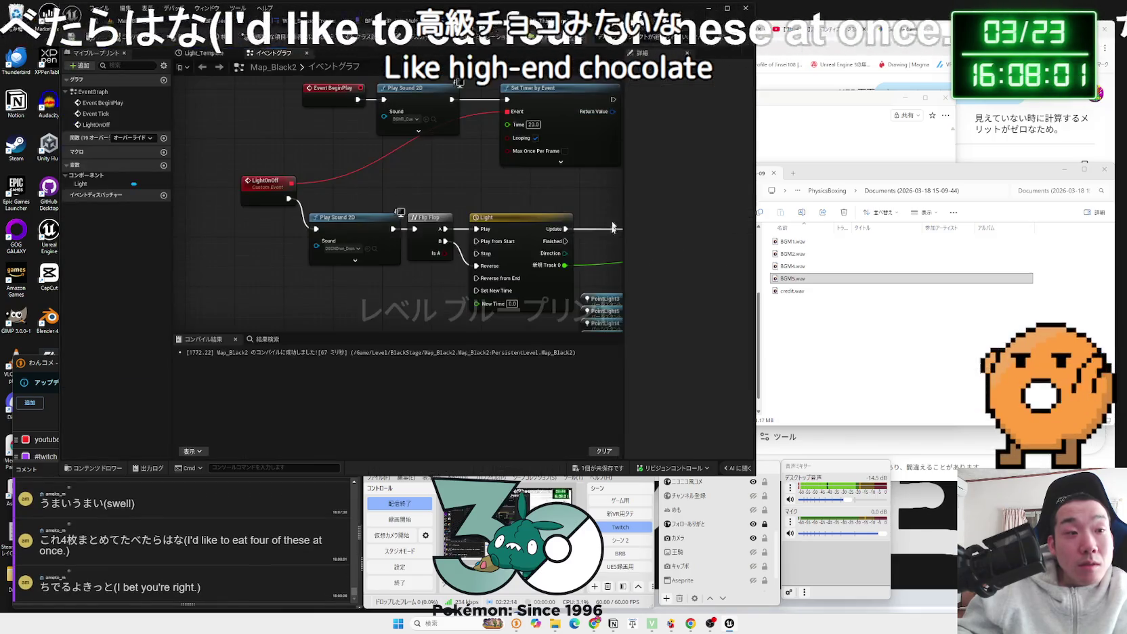
click(608, 467)
click(610, 410)
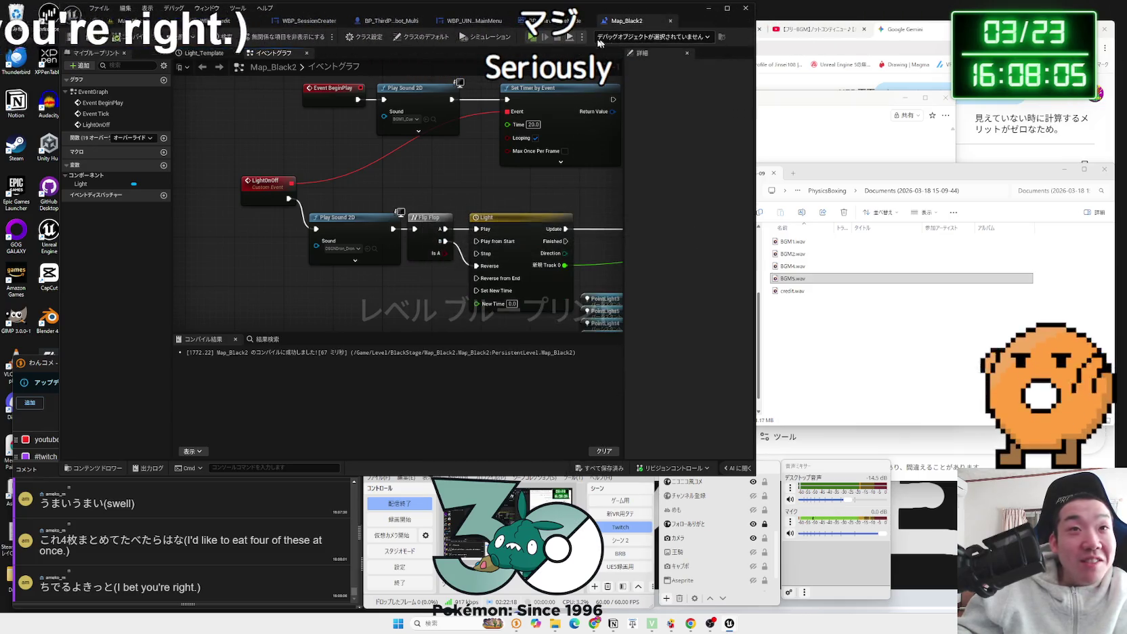
Step: Browse the Content Browser to the Audio > Music folder of BGM assets
key(ctrl+Tab)
key(alt+Left)
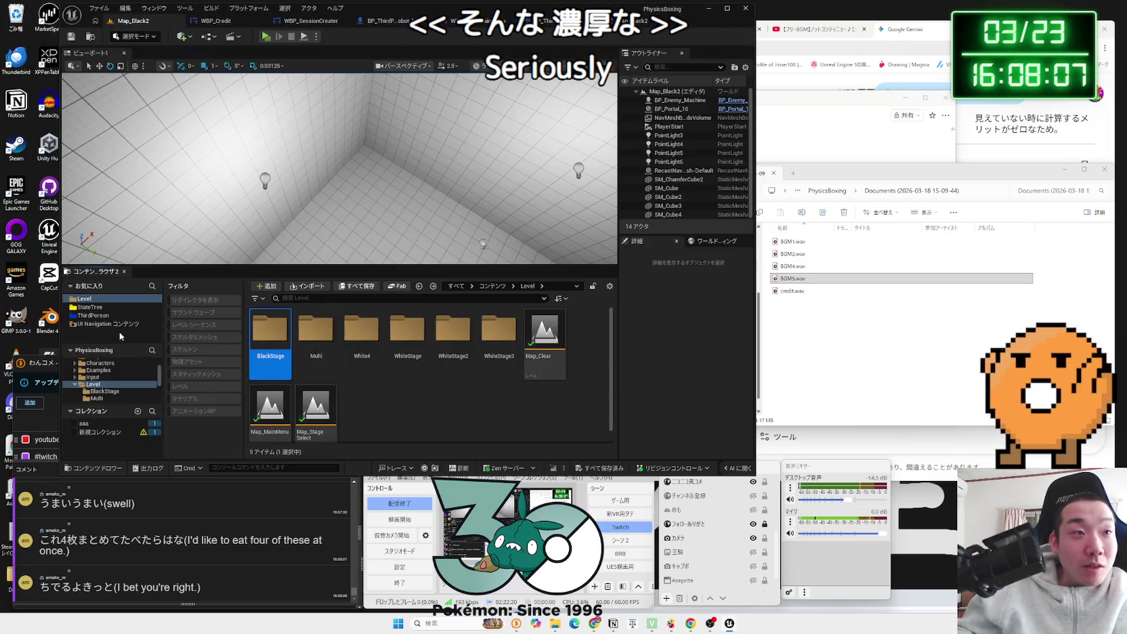
scroll(103, 385, up, 3)
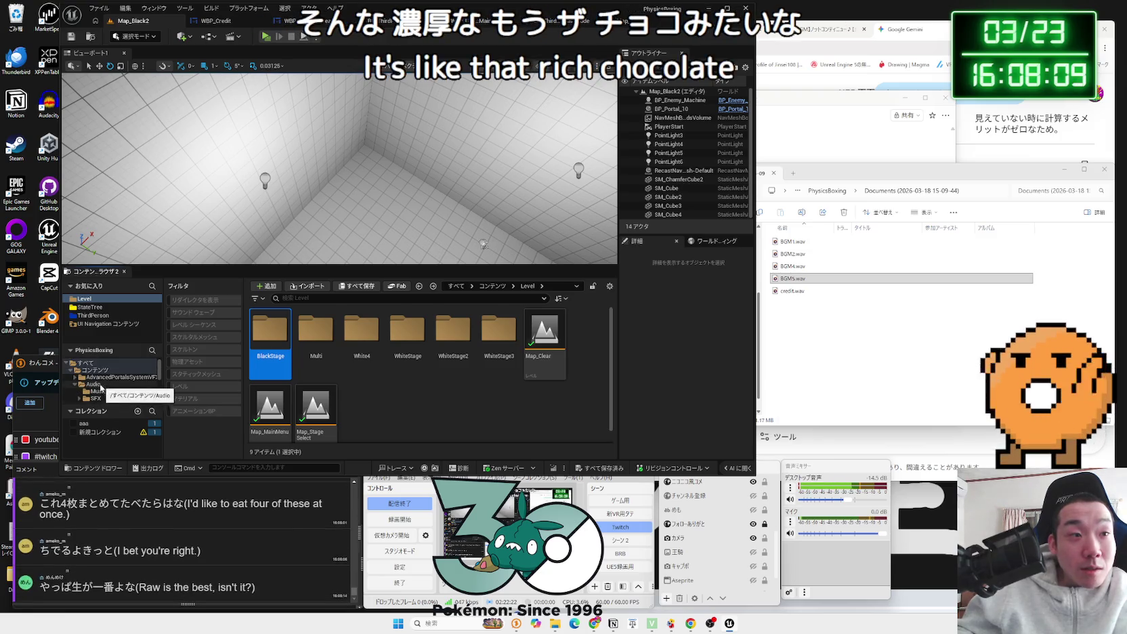
click(95, 384)
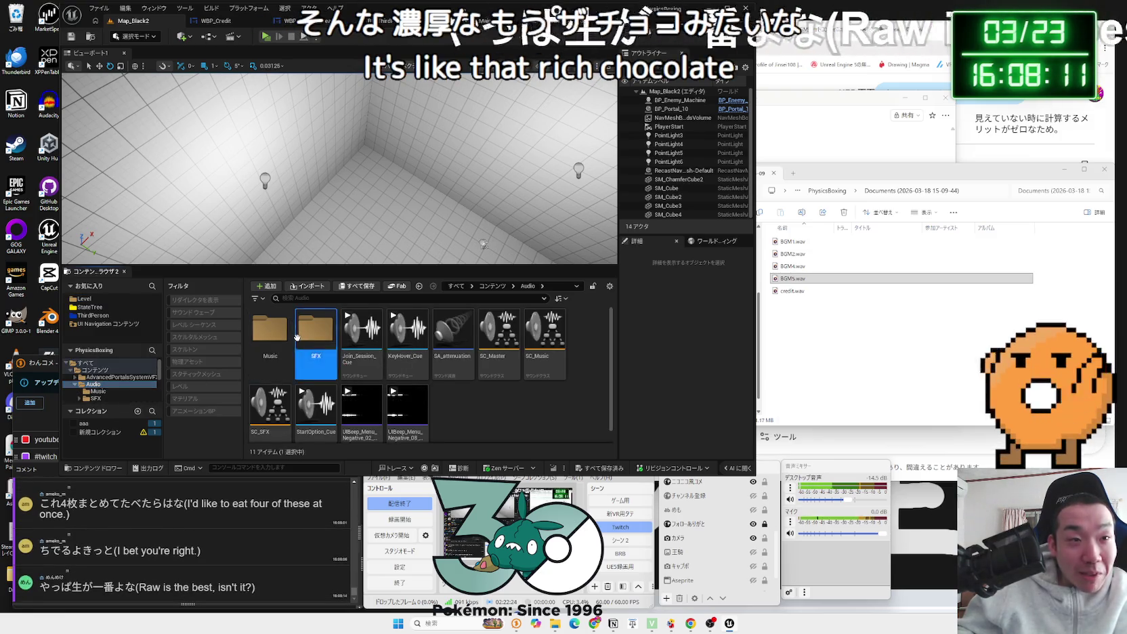
double_click(271, 337)
scroll(274, 341, down, 1)
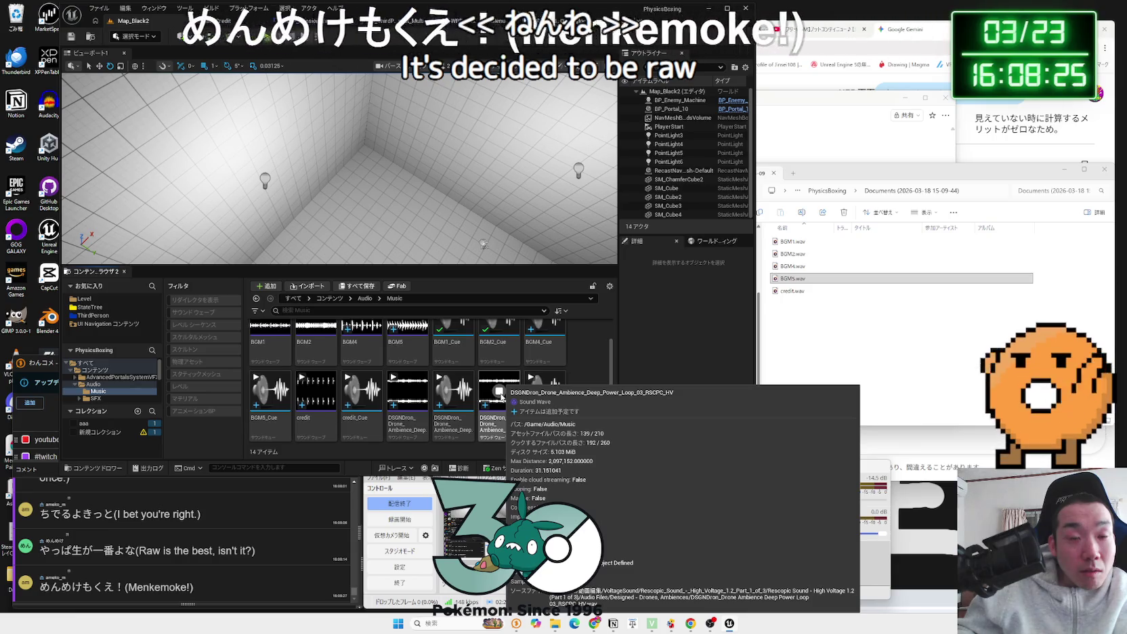
Step: Inspect the DSGNDron drone ambience sound wave's Details
double_click(500, 393)
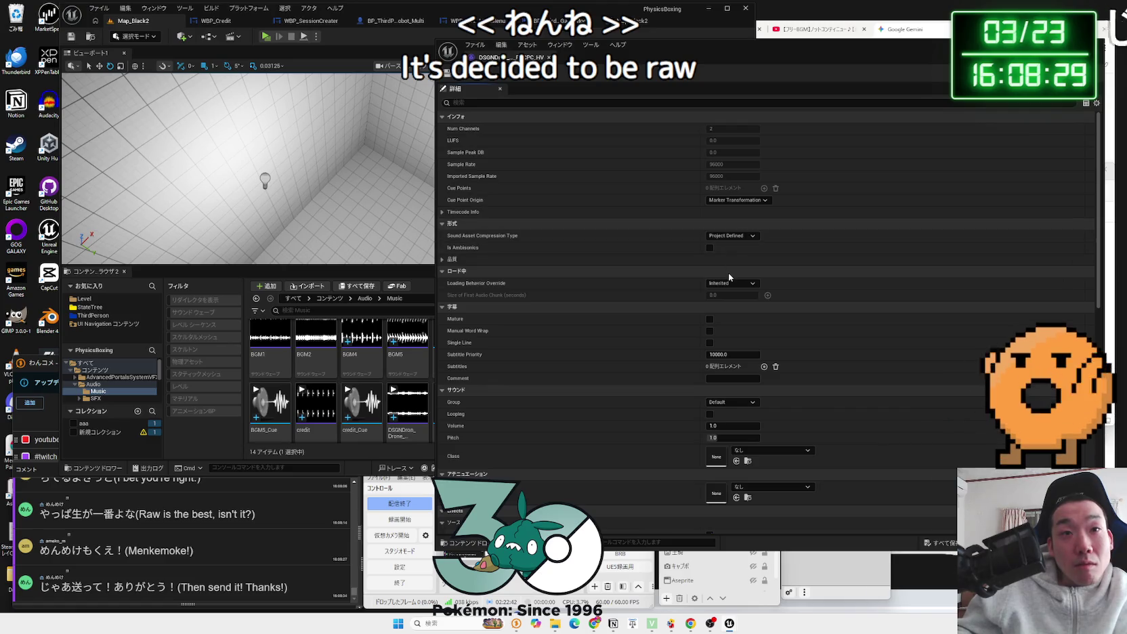
scroll(729, 273, down, 1)
scroll(729, 272, down, 1)
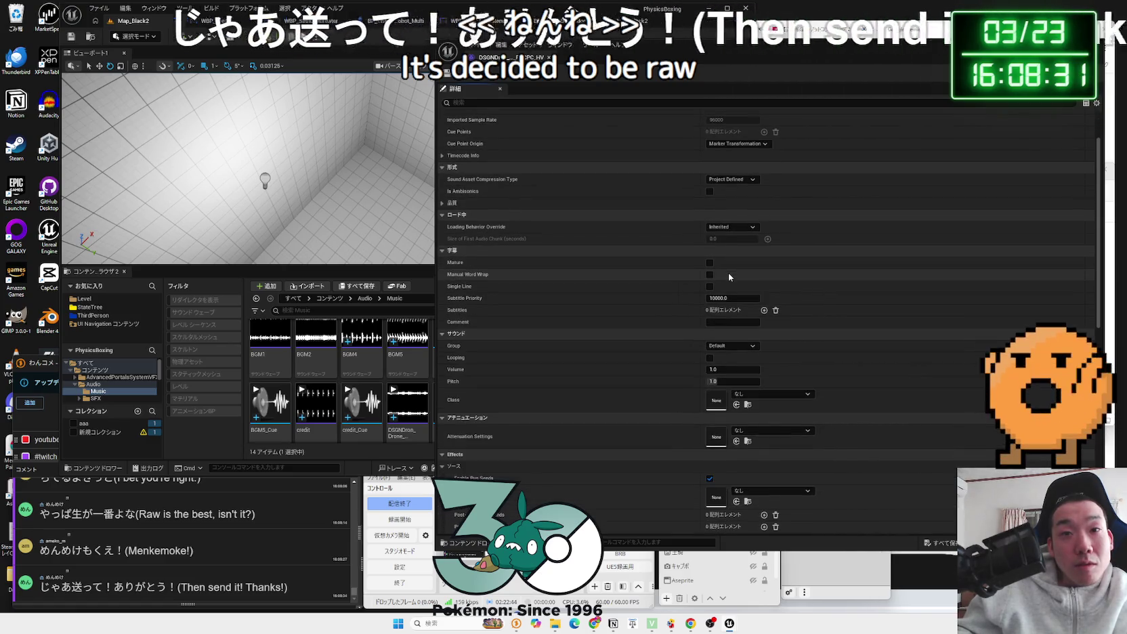
click(488, 410)
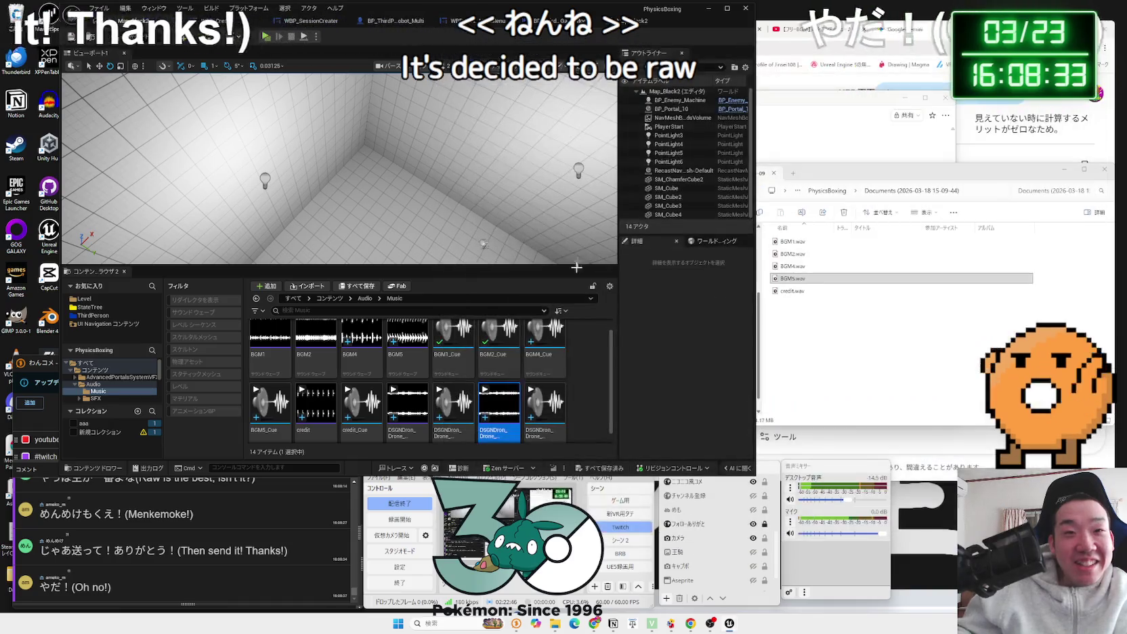
right_click(488, 415)
click(489, 415)
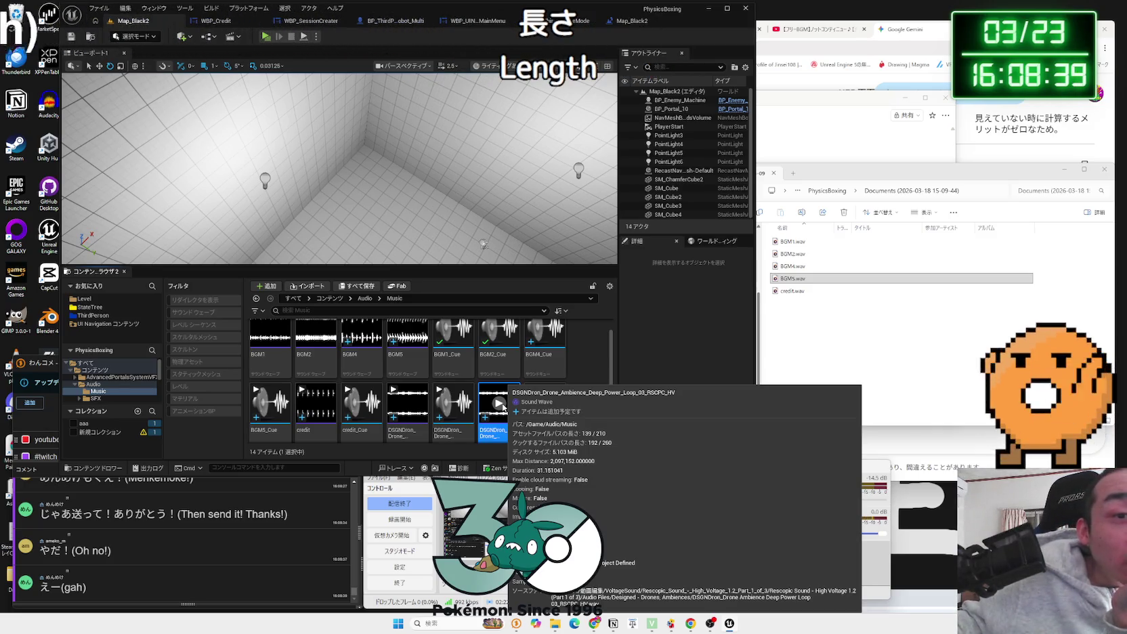
Step: Preview the DSGNDron drone sound, then bring up Explorer at the PhysicsBoxing folder
click(502, 405)
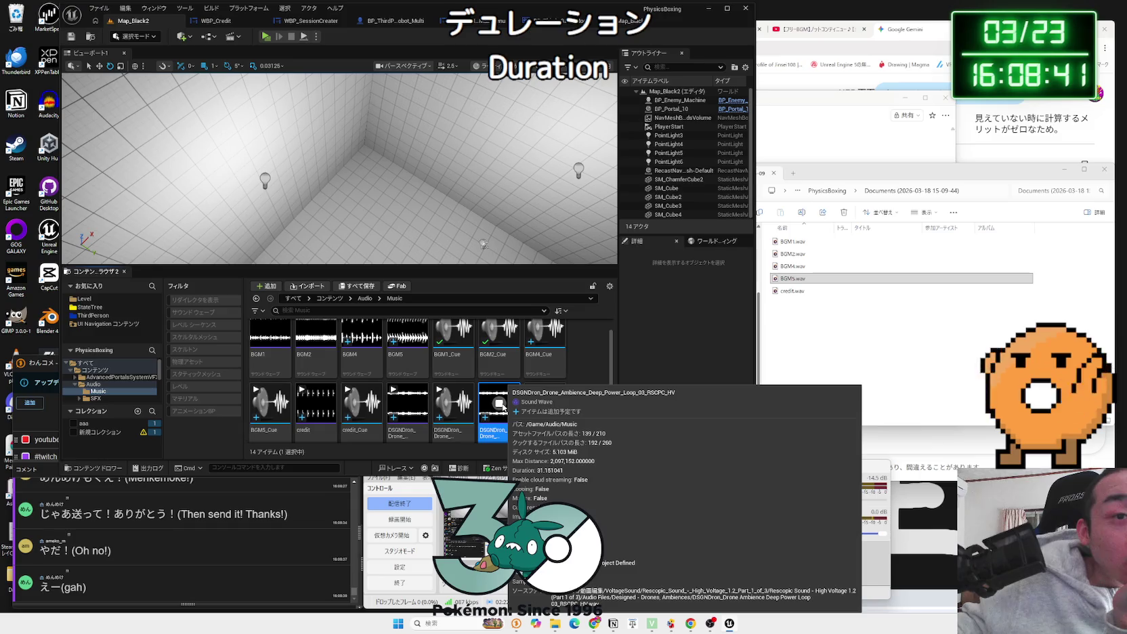
click(500, 405)
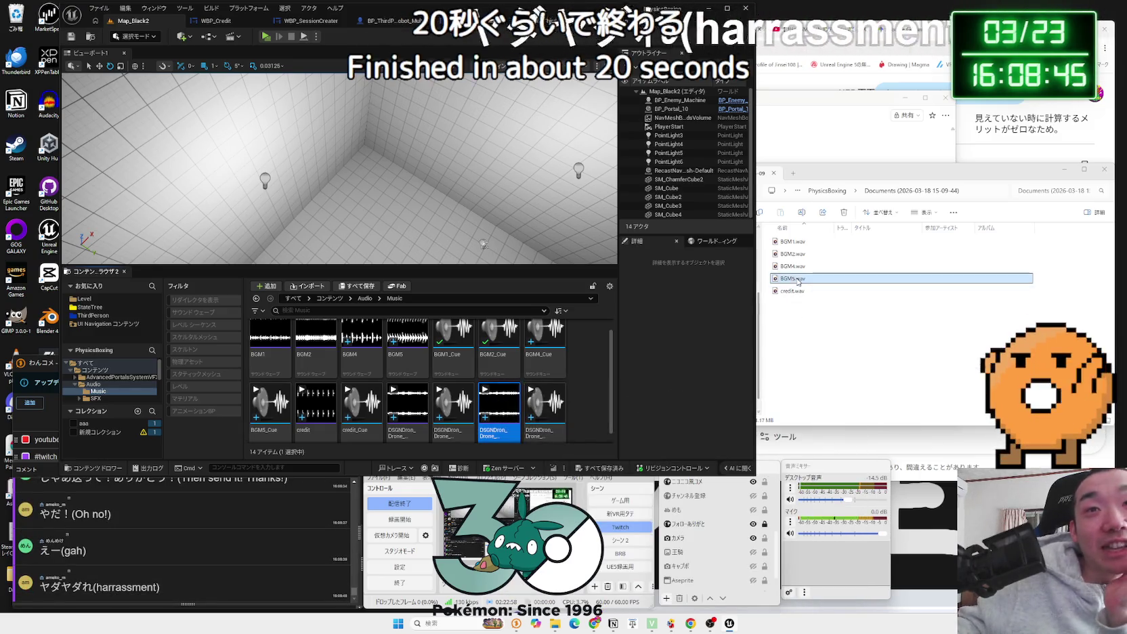
click(827, 191)
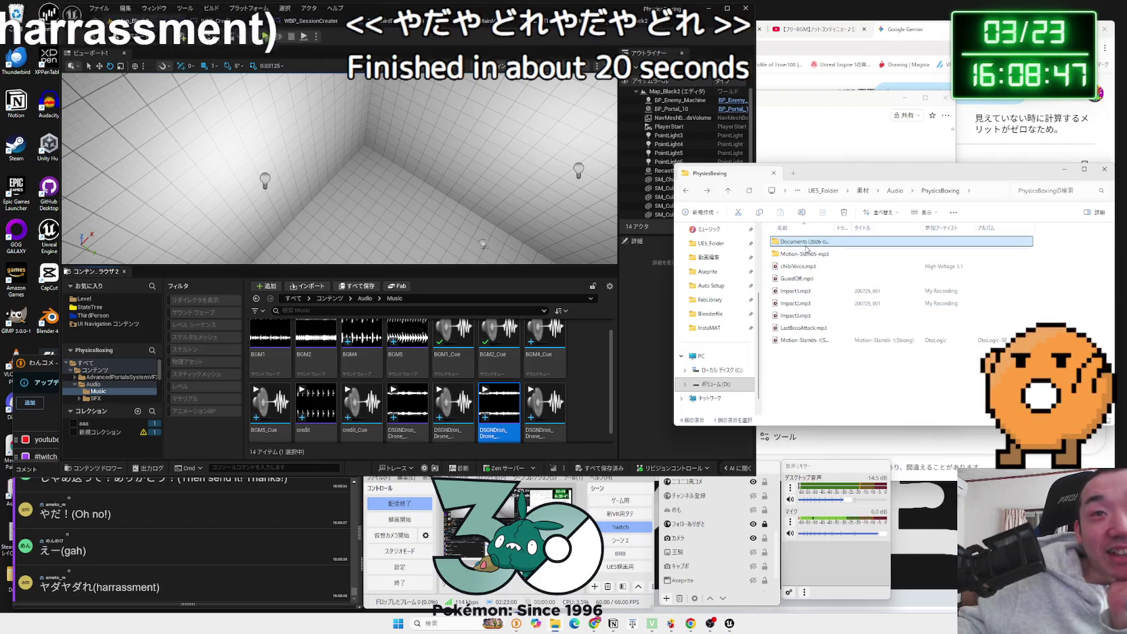
Step: Rearrange the Notion notes and Explorer windows so both are visible
drag(826, 107, 777, 93)
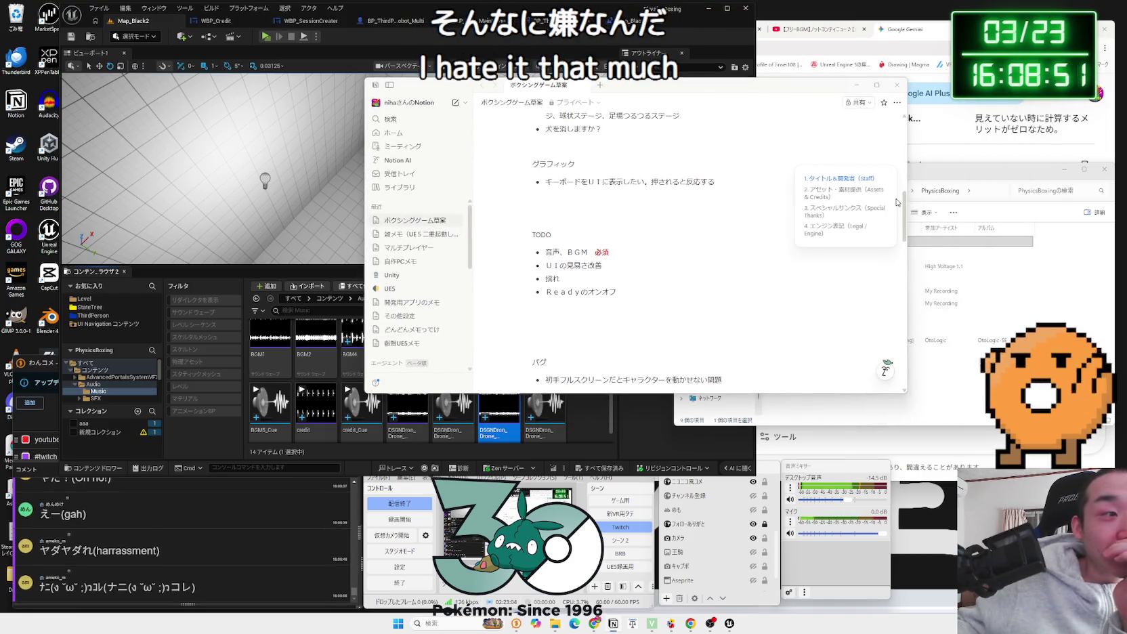
click(941, 181)
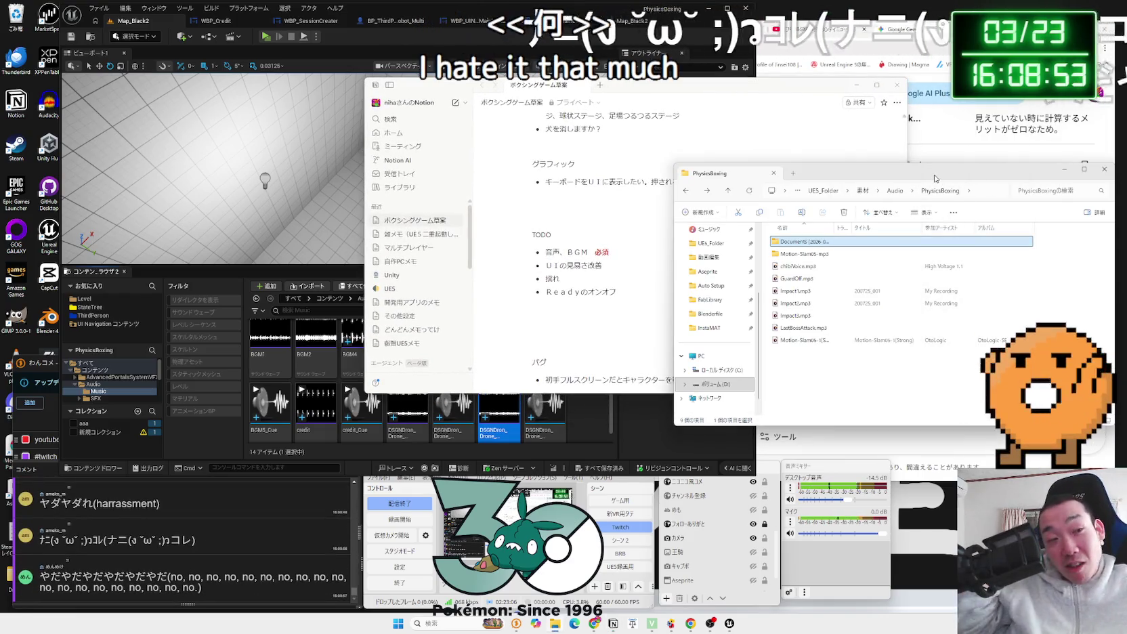
drag(935, 178, 789, 169)
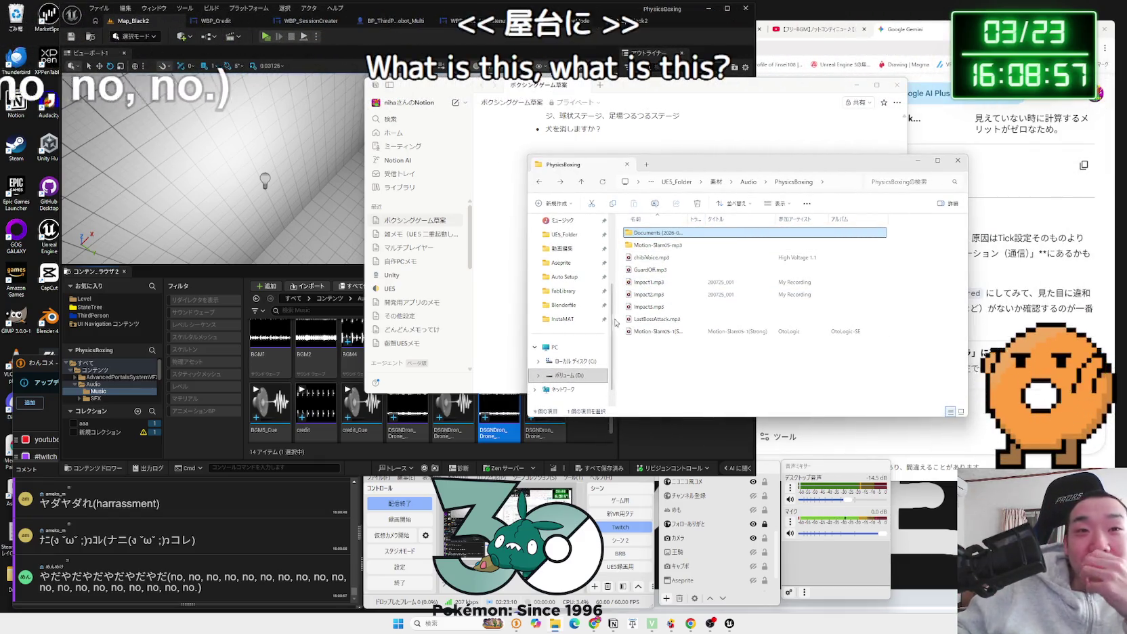
Step: Go to 動画編集 > VoltageSound and open the first Rescopic High Voltage pack
scroll(576, 327, up, 2)
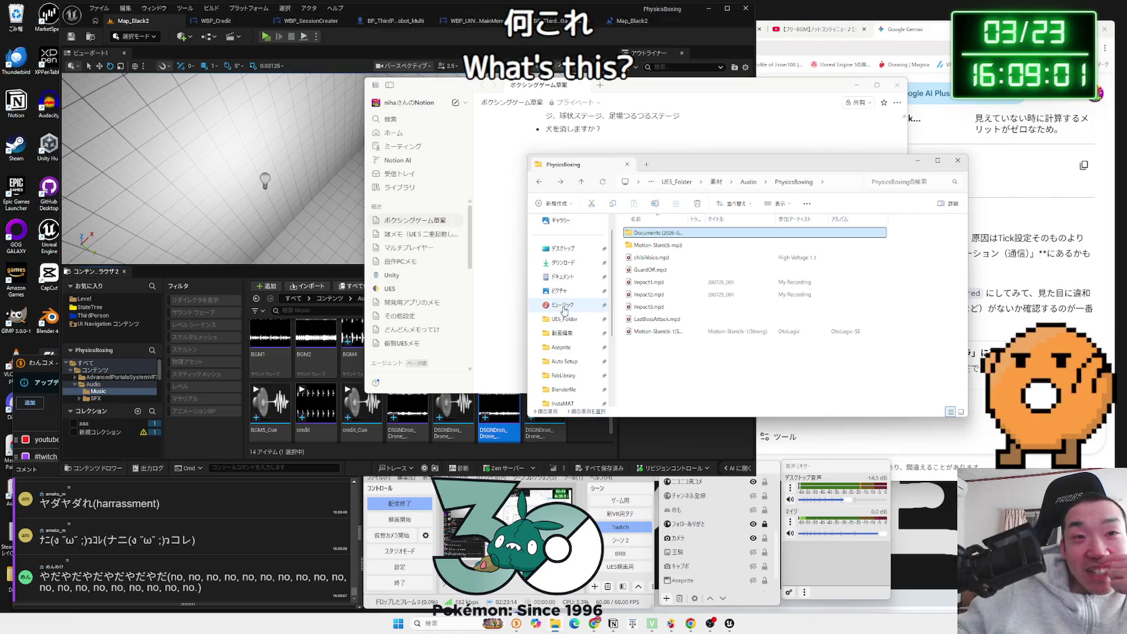
click(565, 318)
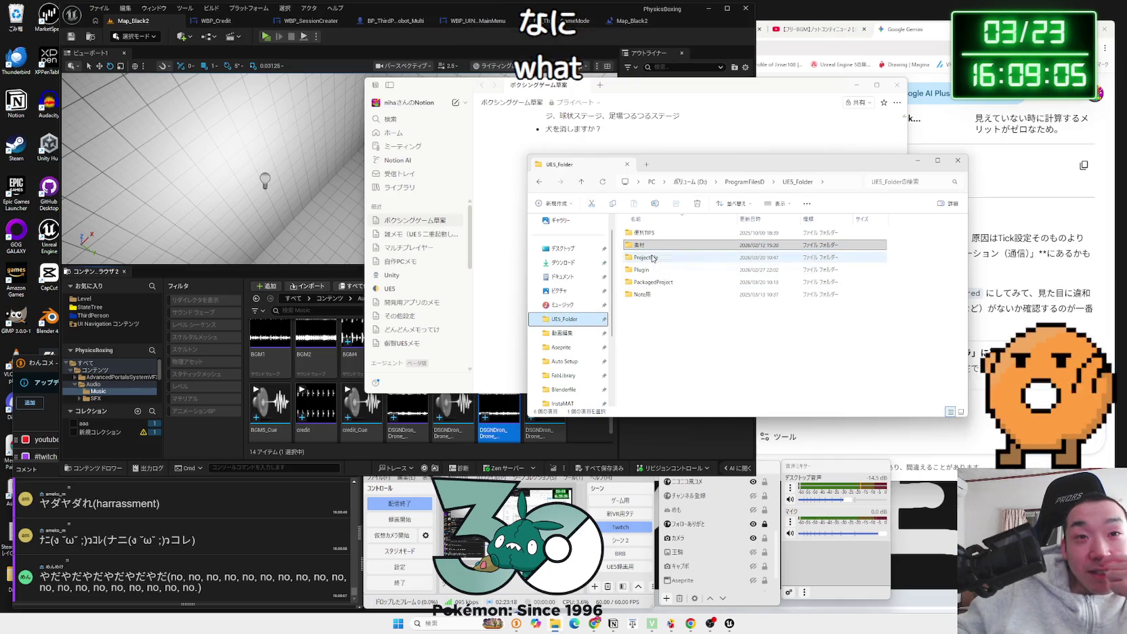
double_click(647, 257)
key(alt+Left)
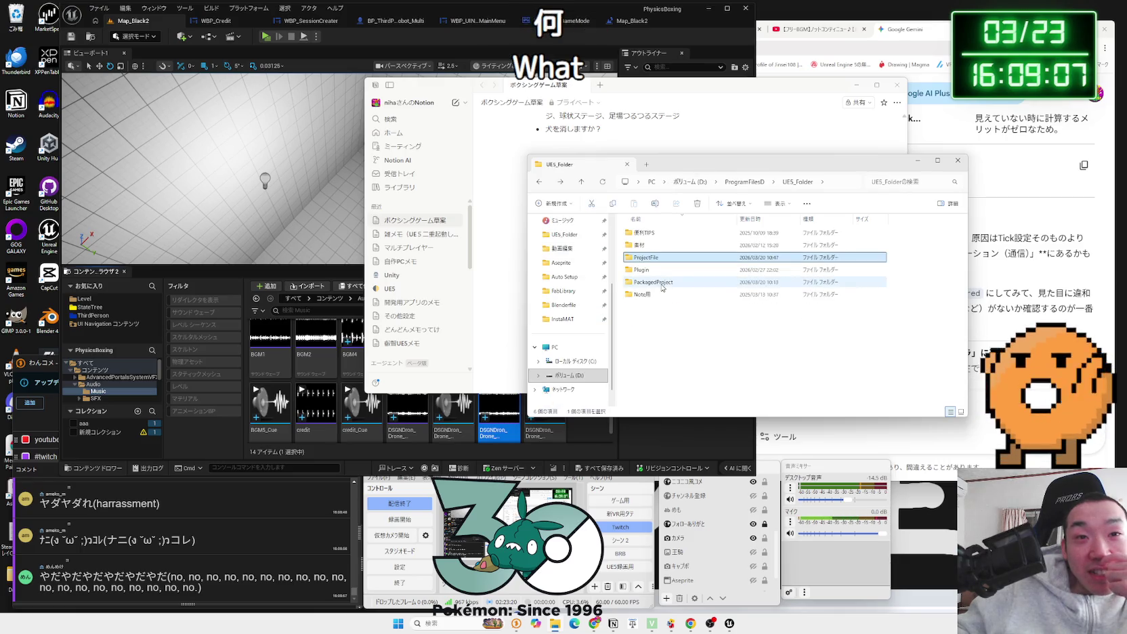
scroll(568, 372, down, 1)
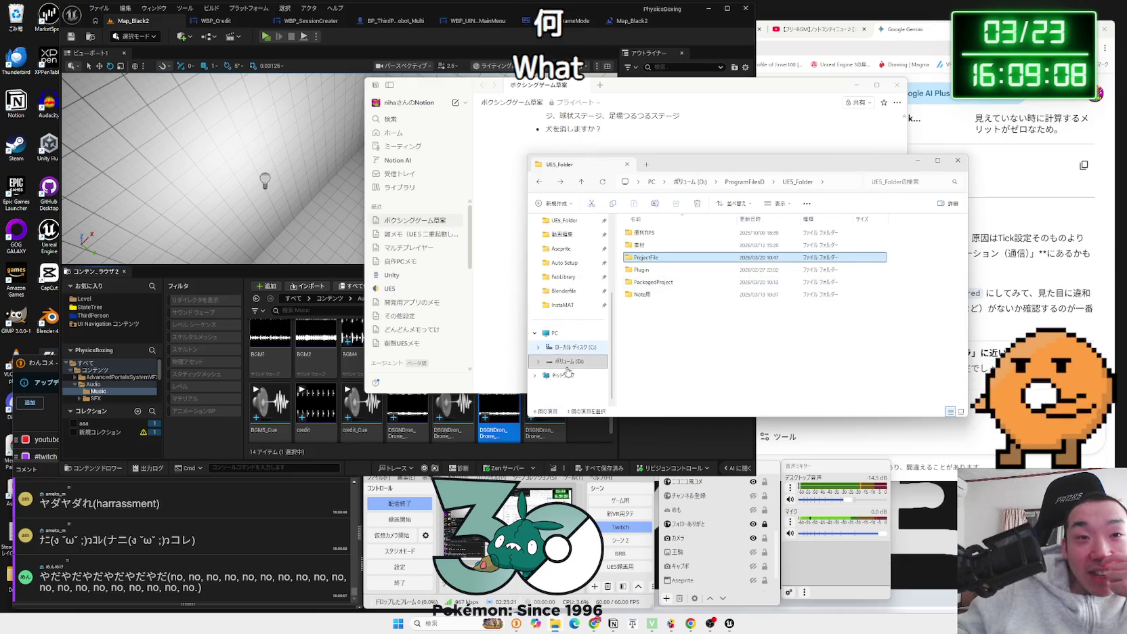
click(562, 233)
double_click(695, 238)
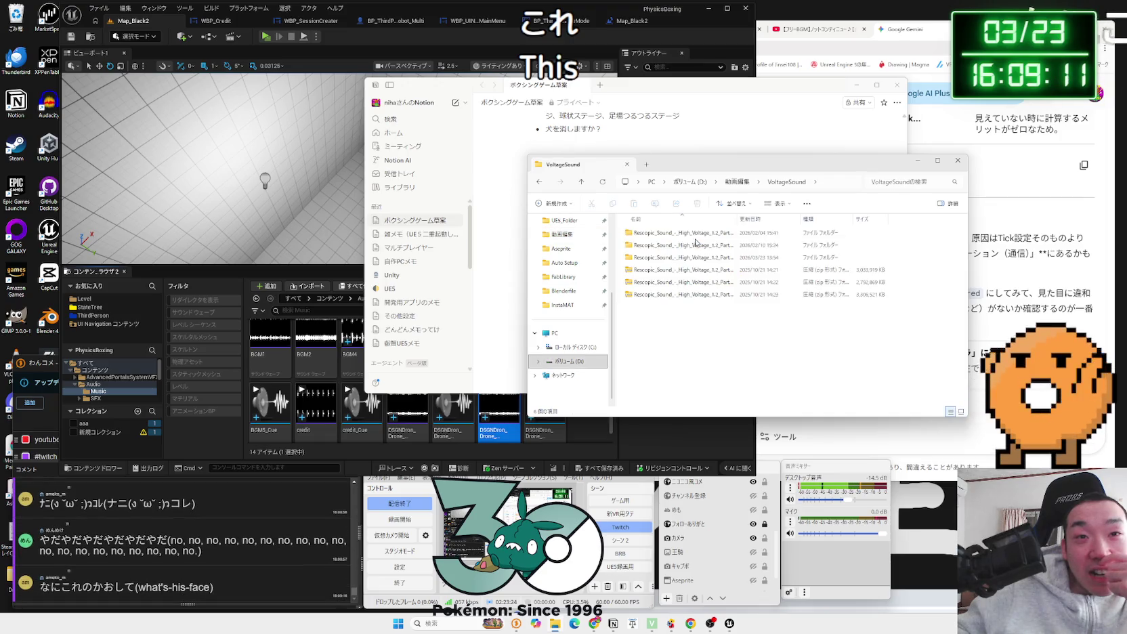
double_click(684, 234)
Step: Open the High Voltage 1.2 Part 1 pack's Designed - Abstract Glitches folder
double_click(684, 234)
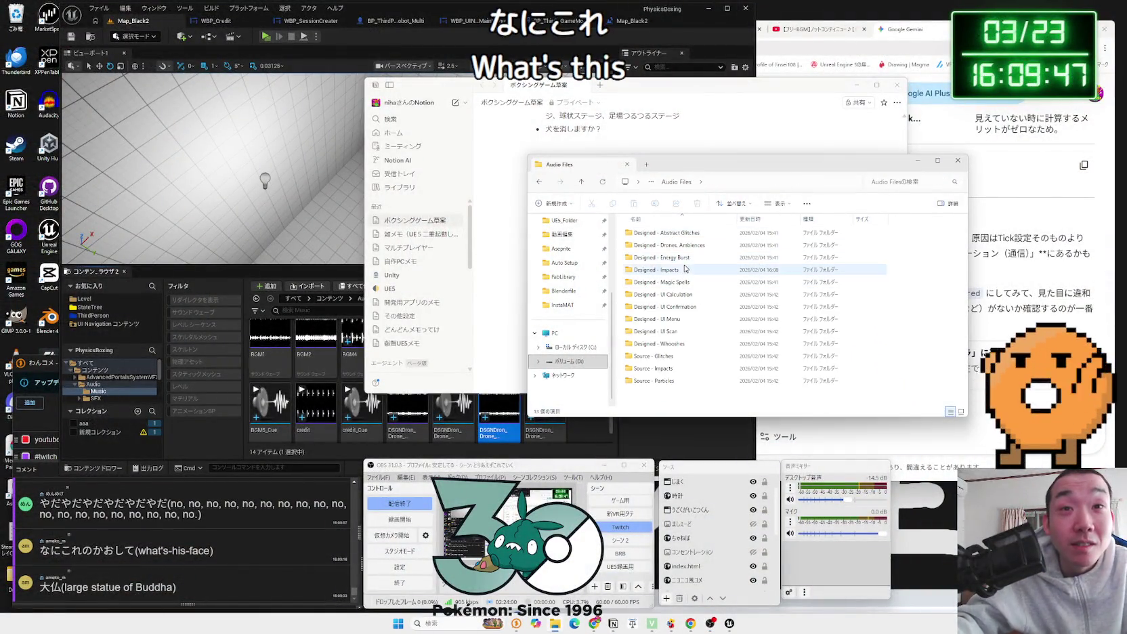
double_click(689, 245)
key(alt+Left)
double_click(698, 233)
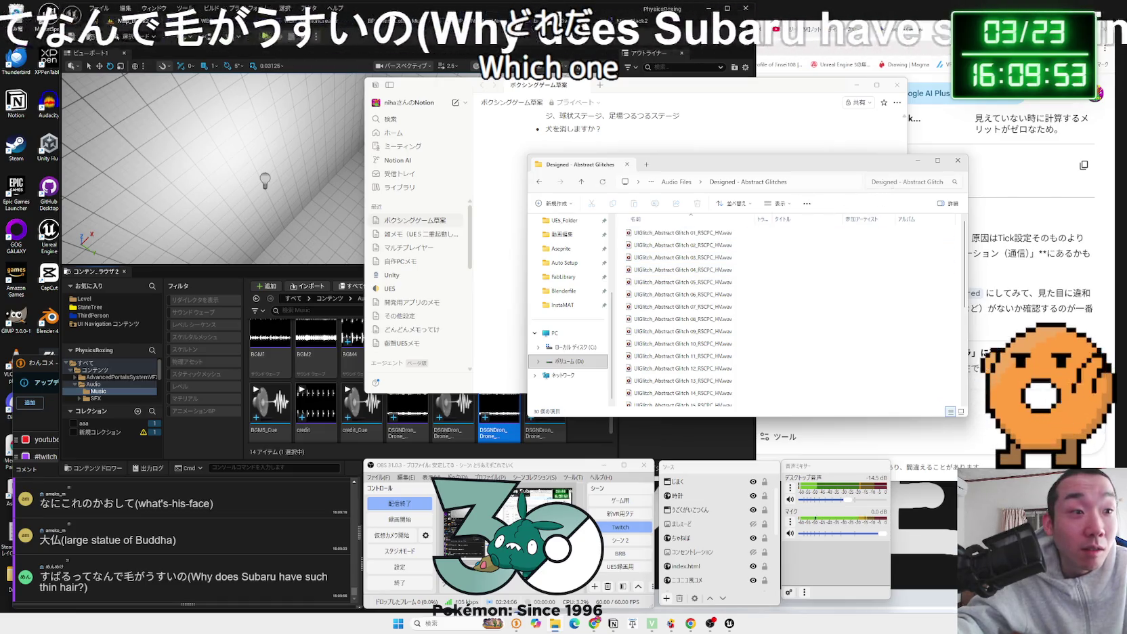
Step: Scroll the glitch list to items 16–30 and play Abstract Glitch 24
mouse_move(711, 164)
mouse_down()
mouse_move(868, 177)
mouse_move(792, 174)
mouse_up()
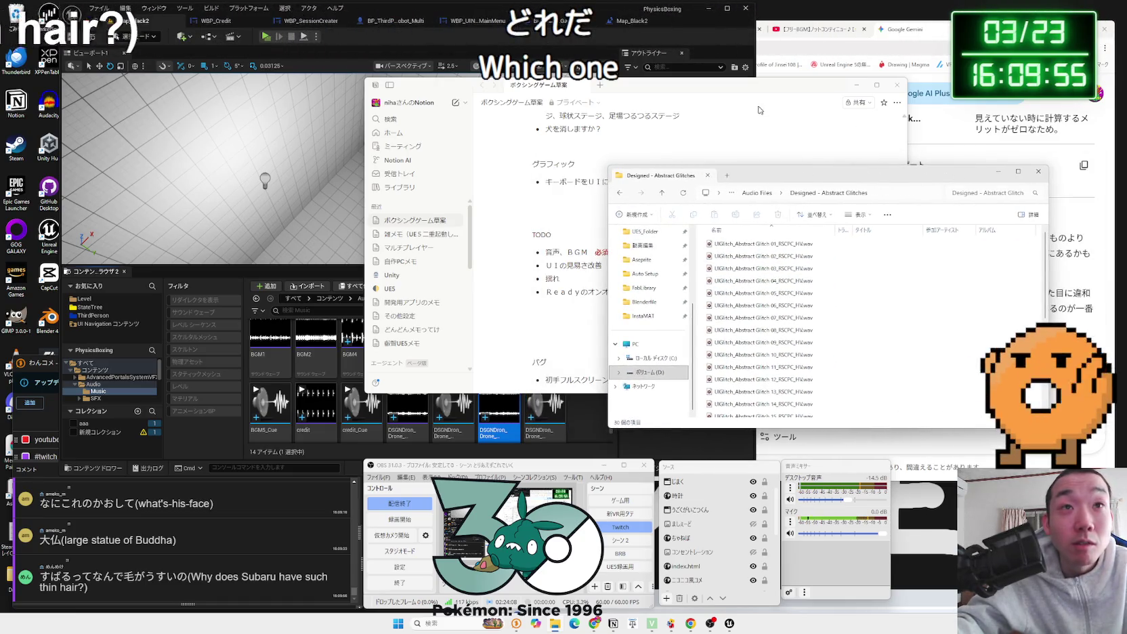
mouse_move(918, 178)
mouse_down()
mouse_move(868, 178)
mouse_move(880, 177)
mouse_up()
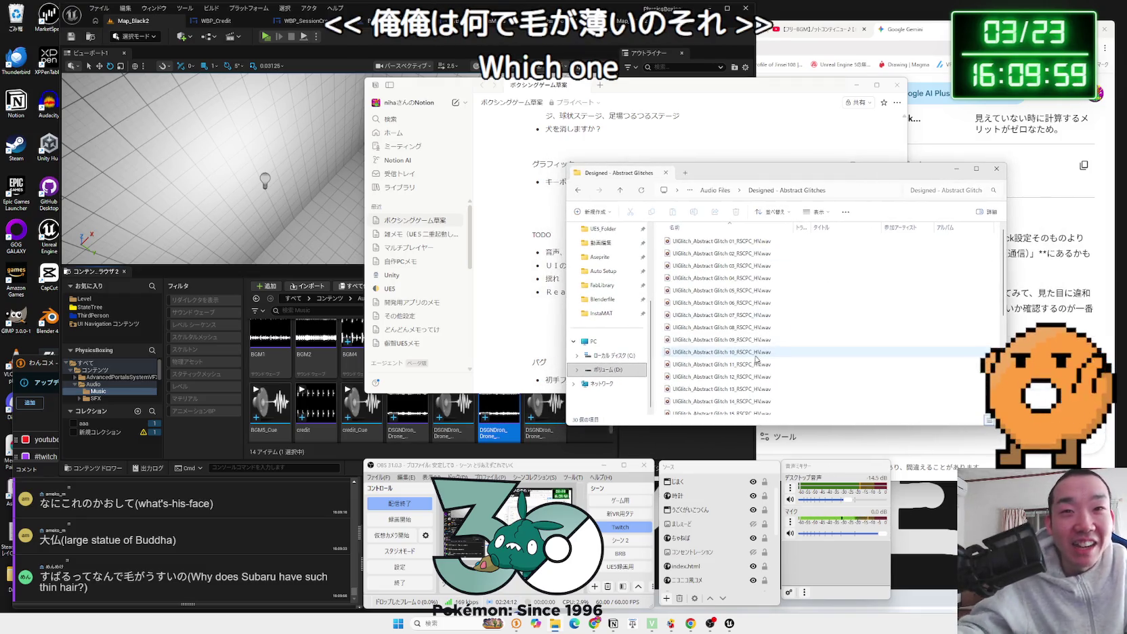
scroll(779, 258, down, 5)
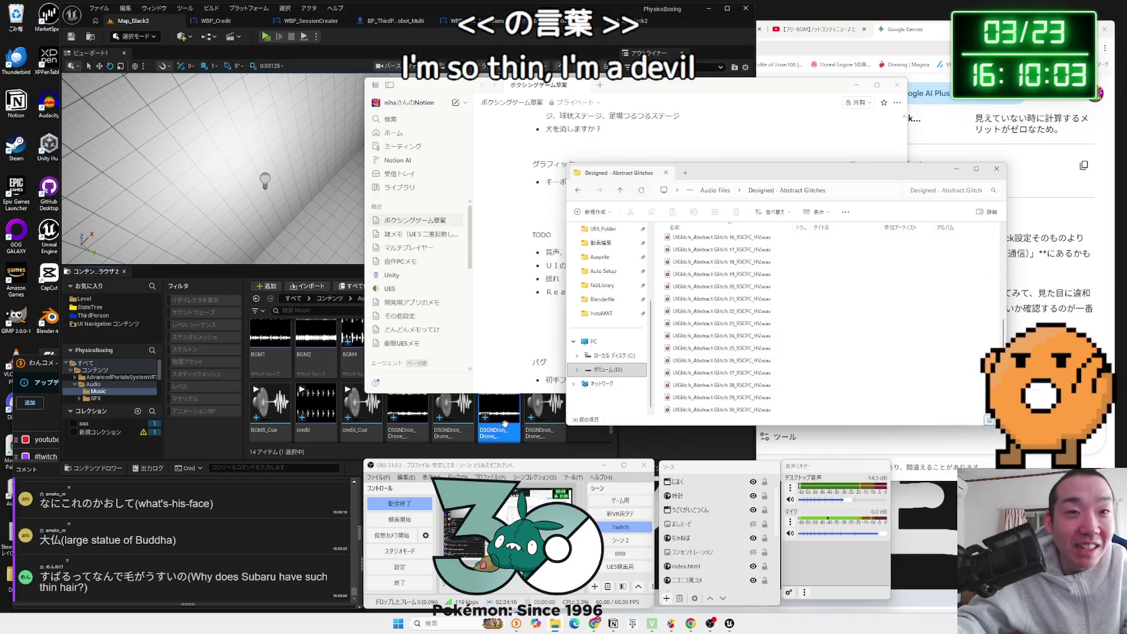
scroll(505, 422, down, 1)
mouse_move(503, 420)
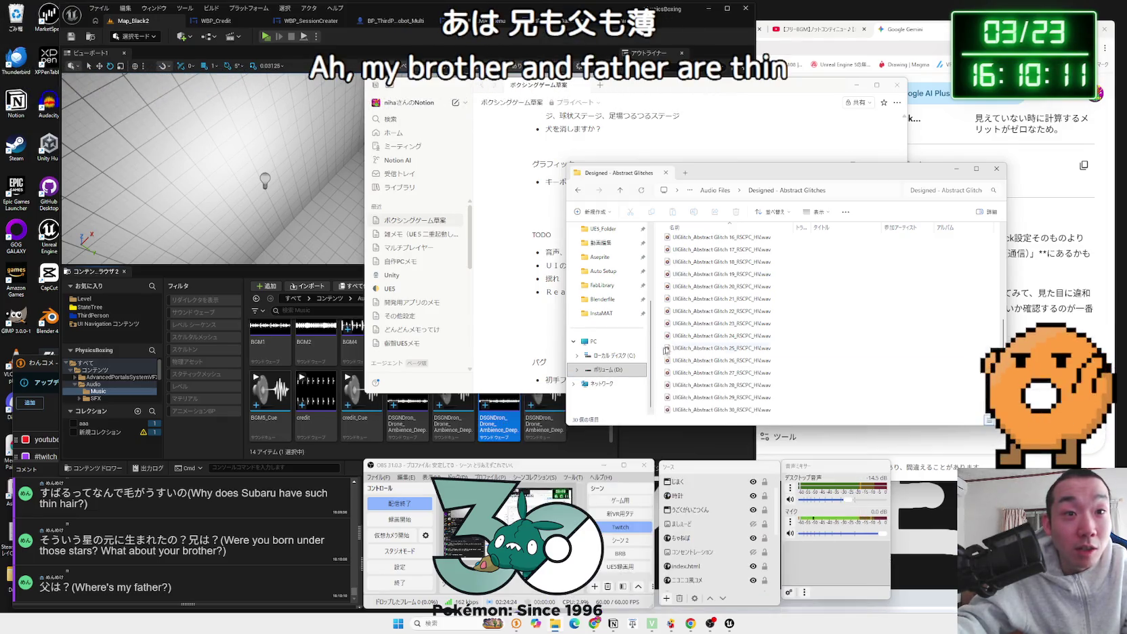
double_click(740, 336)
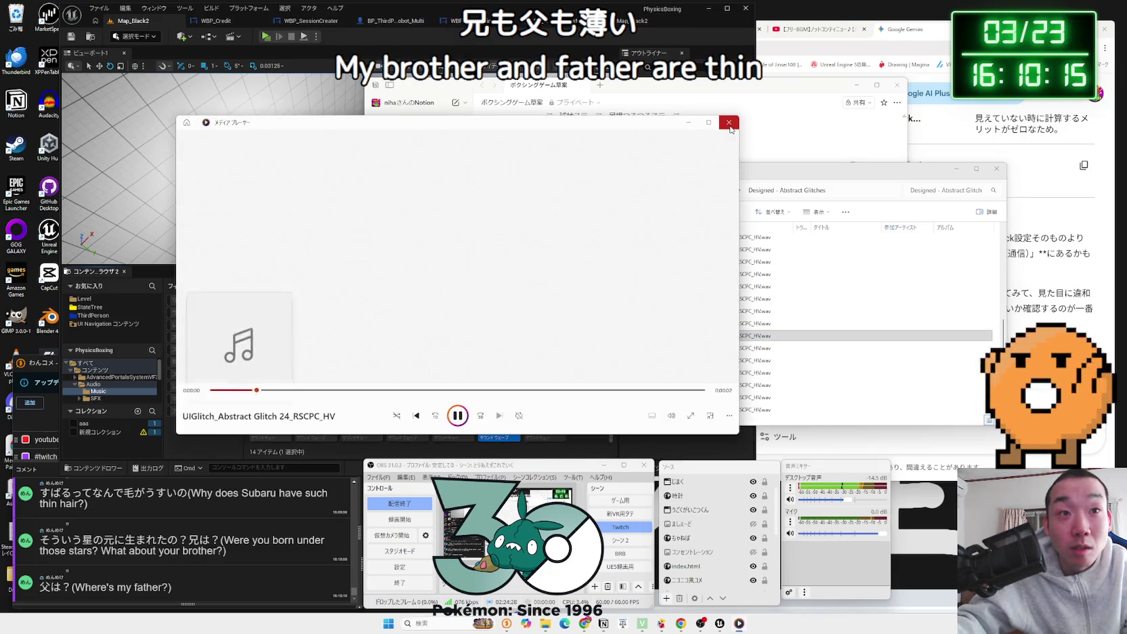
Step: Close the player and widen the drone folder's name column to show full file names
click(651, 122)
key(alt+Left)
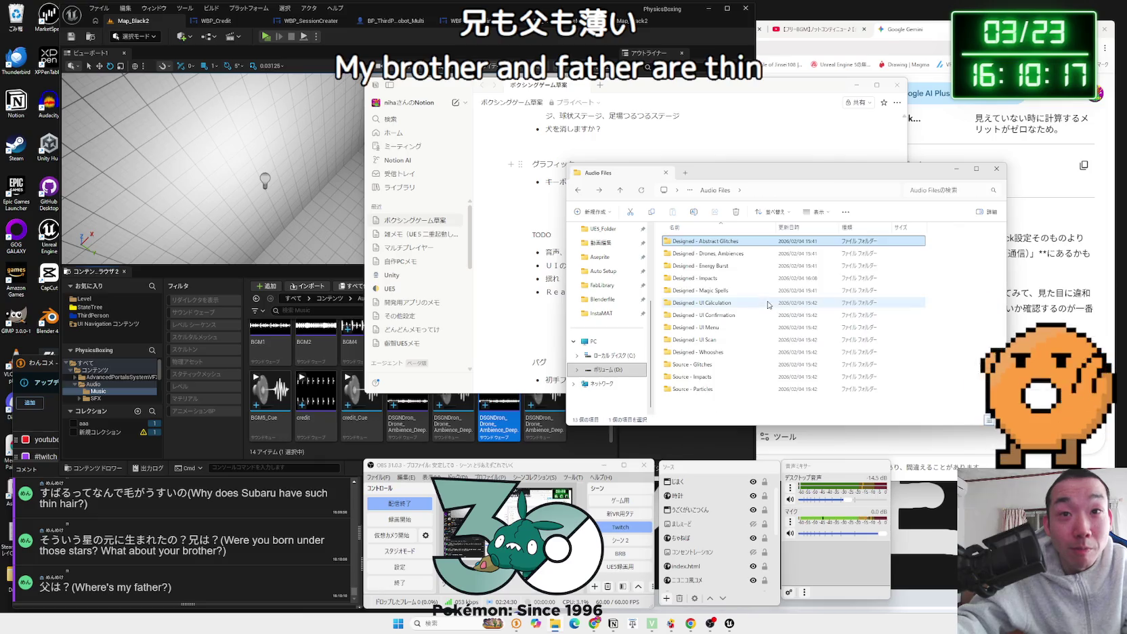
click(705, 268)
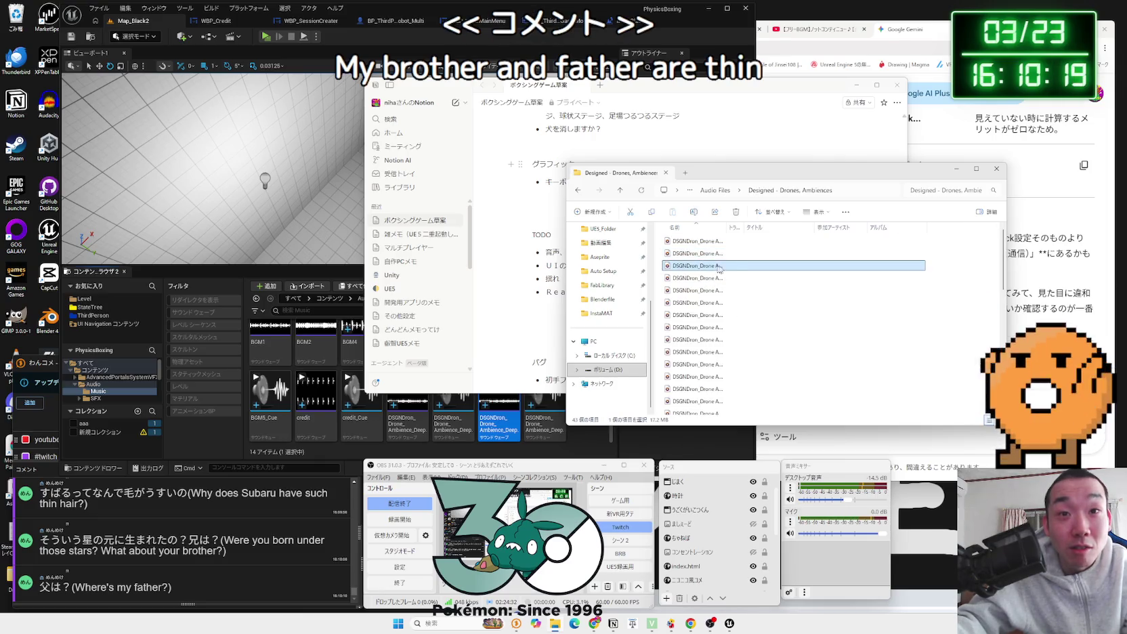
drag(726, 227, 737, 228)
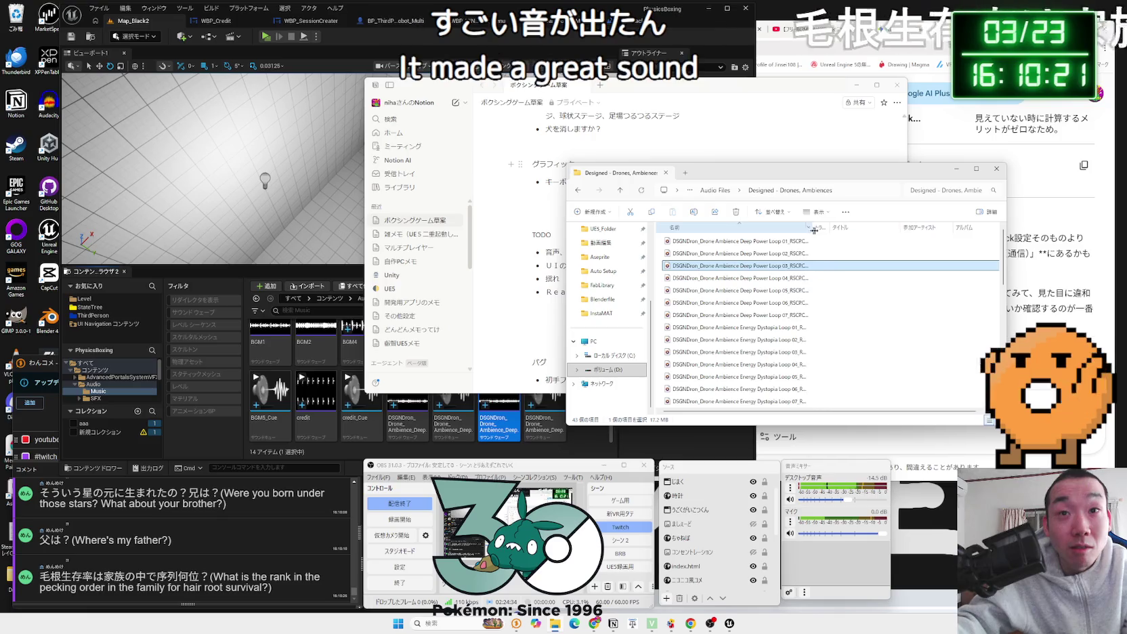
double_click(738, 228)
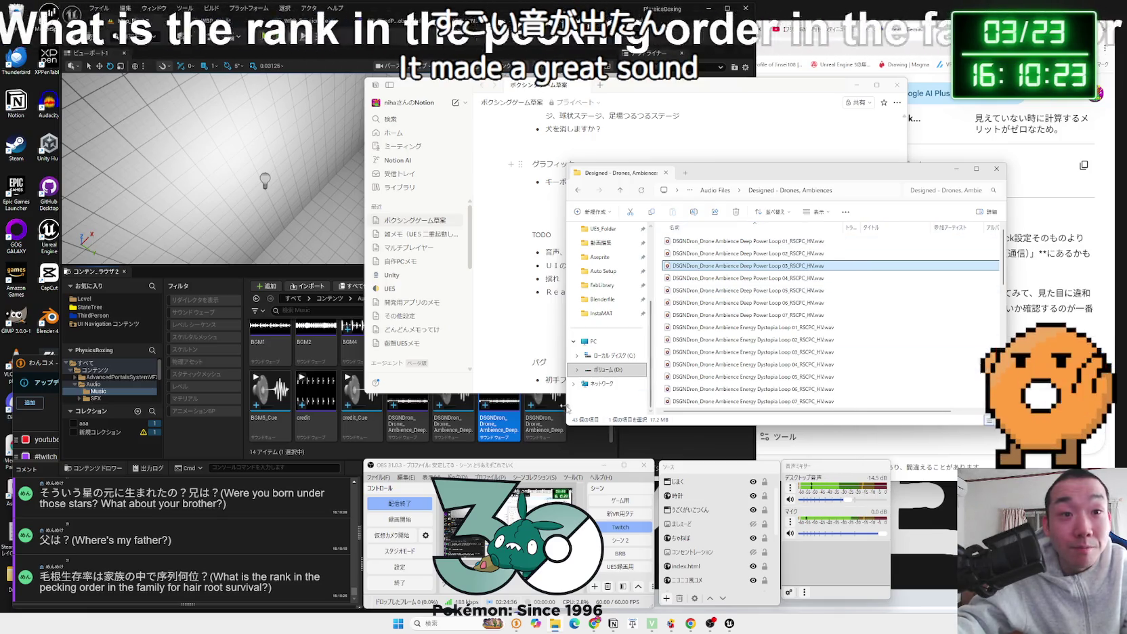
mouse_move(555, 416)
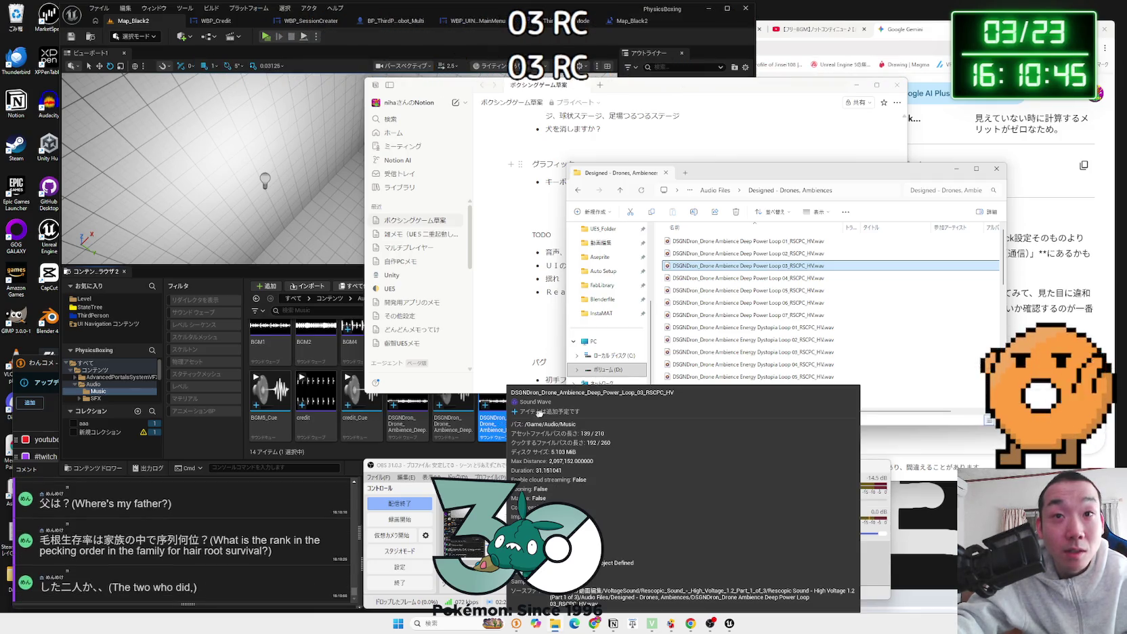
Step: Listen to Deep Power Loop 03 twice, then move the Notion notes to the right
double_click(707, 267)
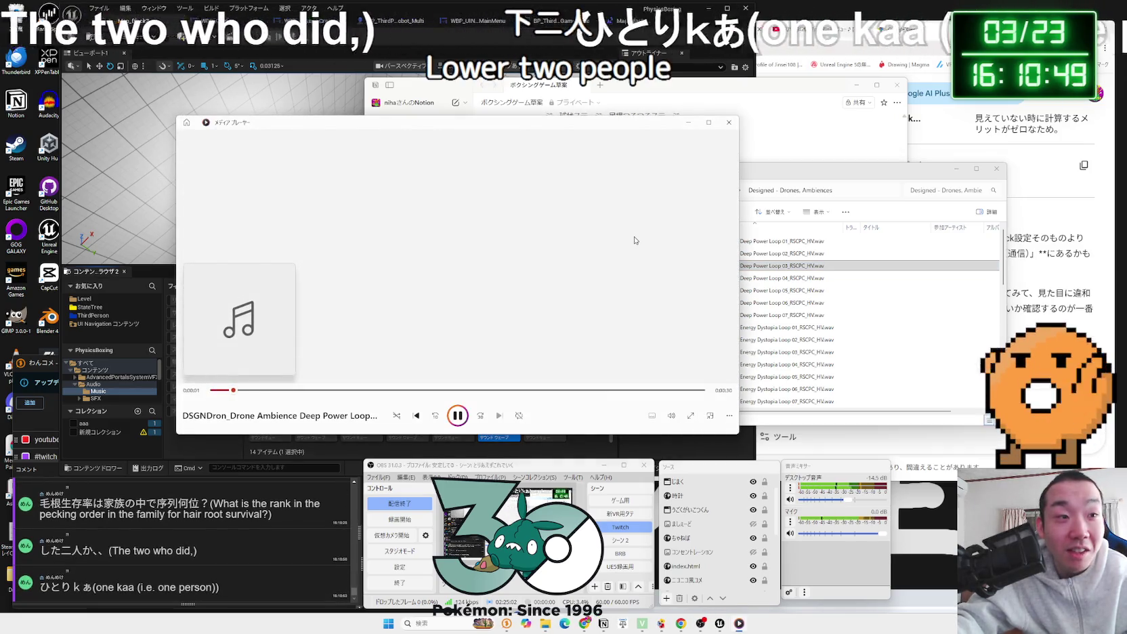
click(730, 123)
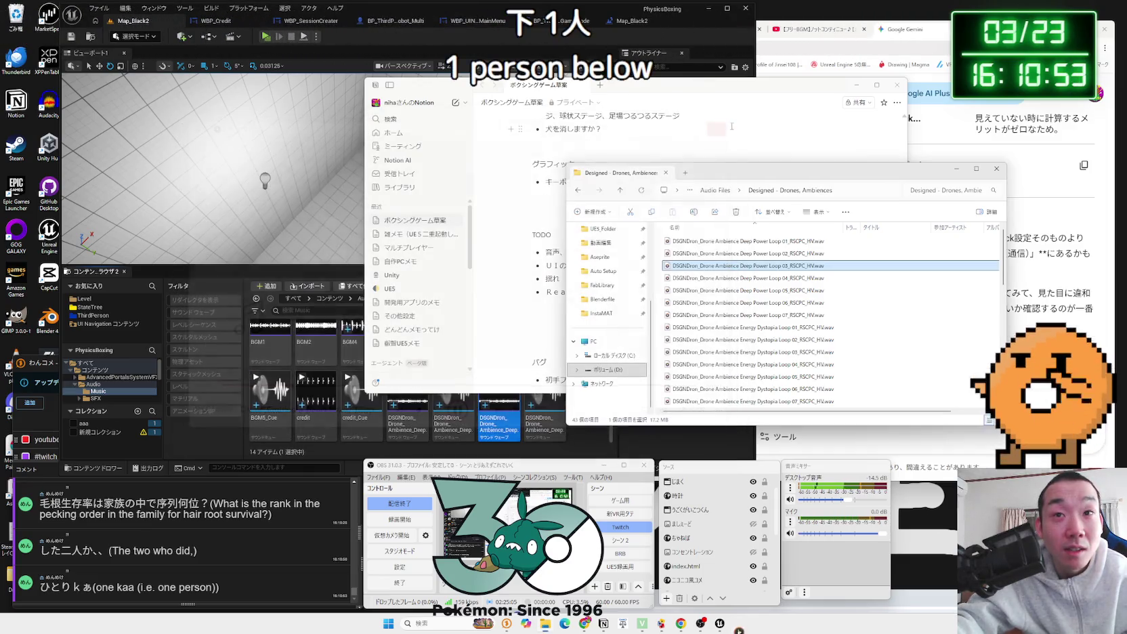
double_click(701, 269)
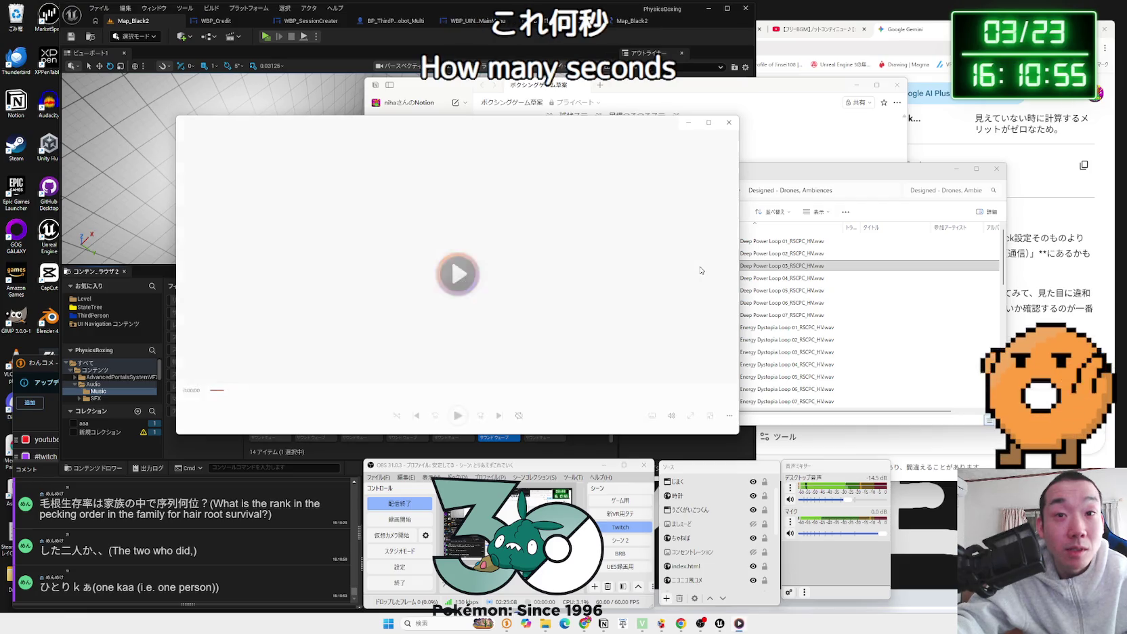
click(721, 126)
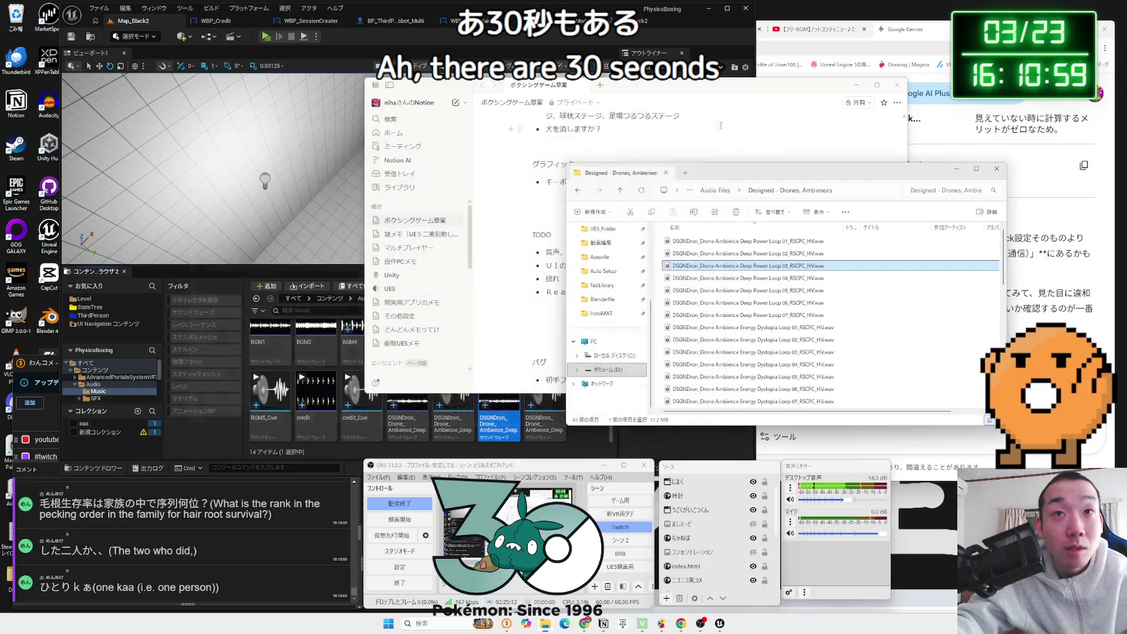
click(706, 99)
drag(706, 100, 907, 114)
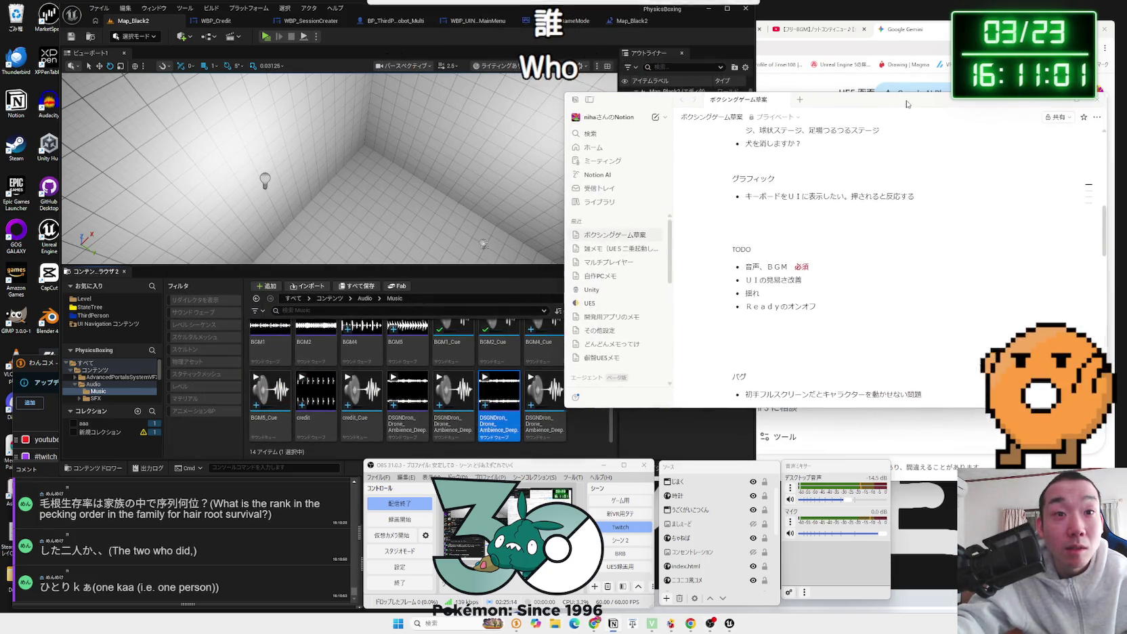
Step: Switch to the Map_Black2 level blueprint and centre the BeginPlay Play Sound 2D chain
click(624, 21)
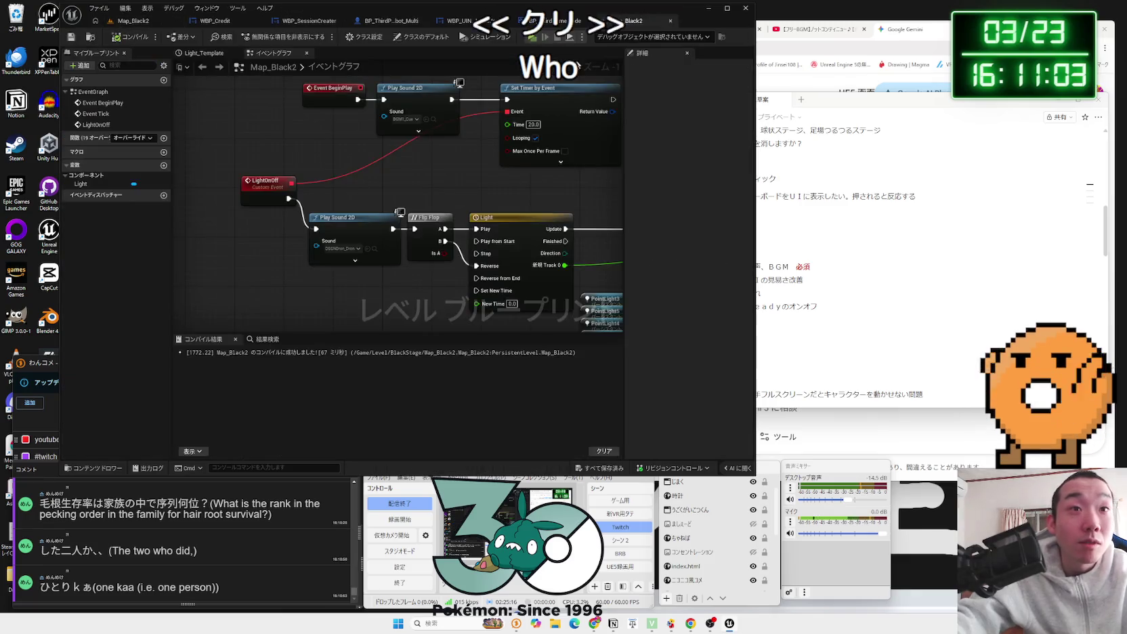
click(355, 215)
mouse_move(422, 96)
mouse_down()
mouse_move(409, 170)
mouse_move(281, 160)
mouse_move(352, 170)
mouse_up()
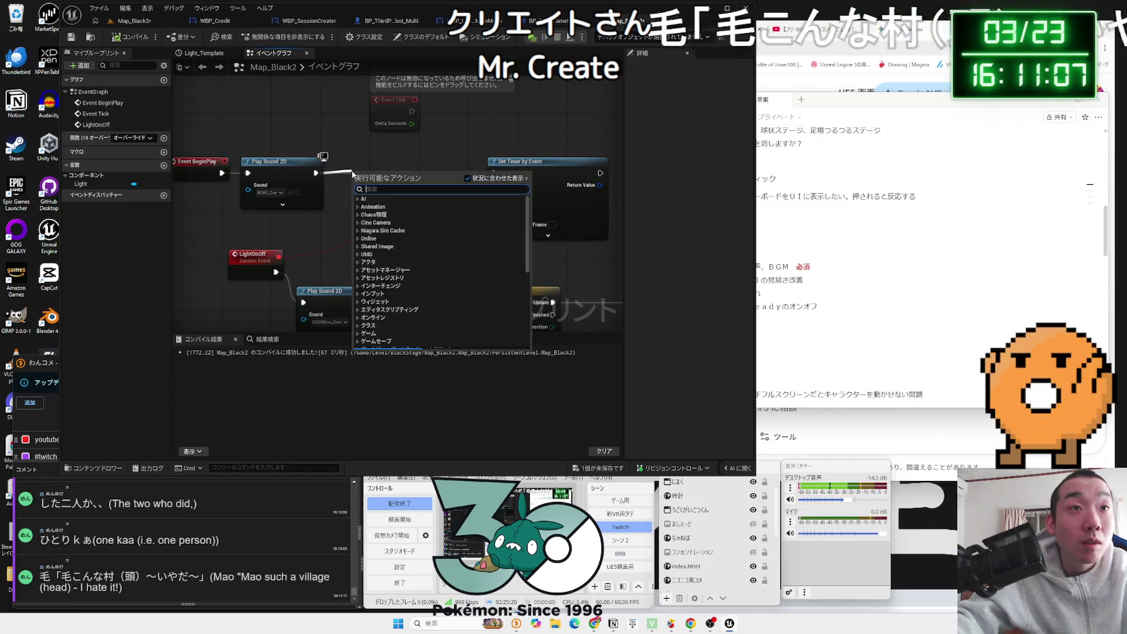
Step: Search 'create sound' and add a Create Sound 2D node after Play Sound 2D
text(create sound)
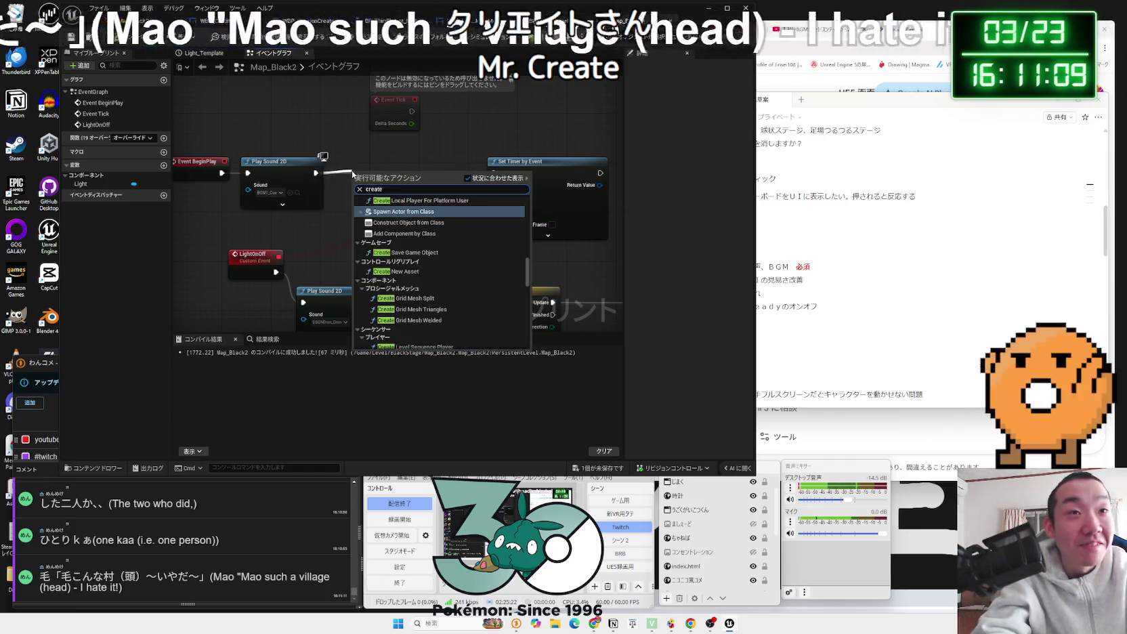
key(BackSpace)
key(BackSpace)
key(BackSpace)
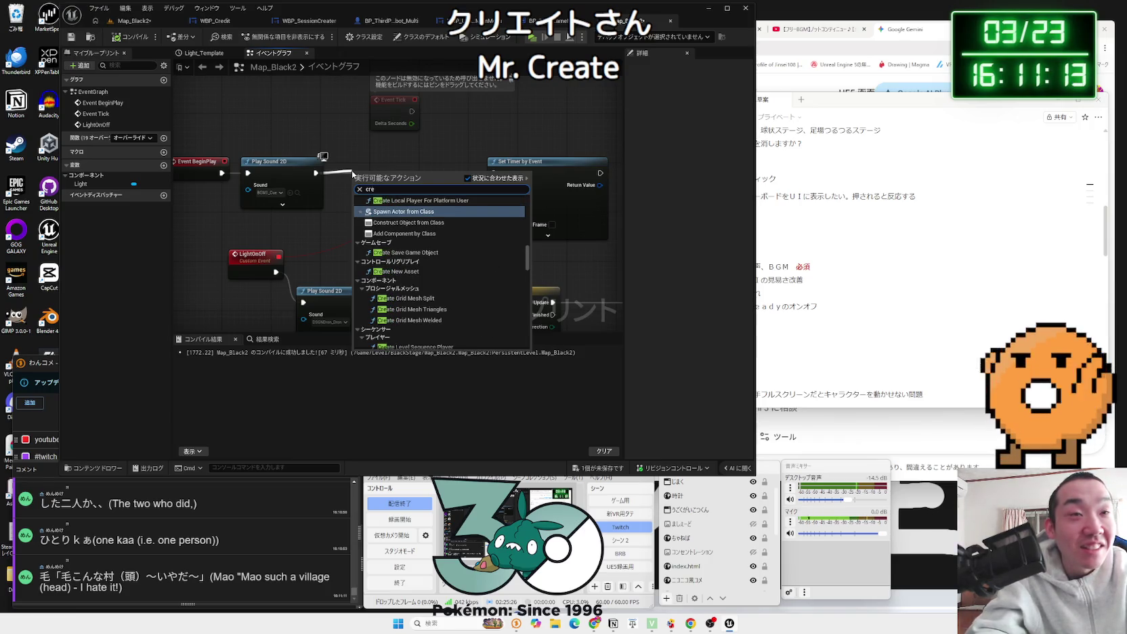
key(BackSpace)
text(re)
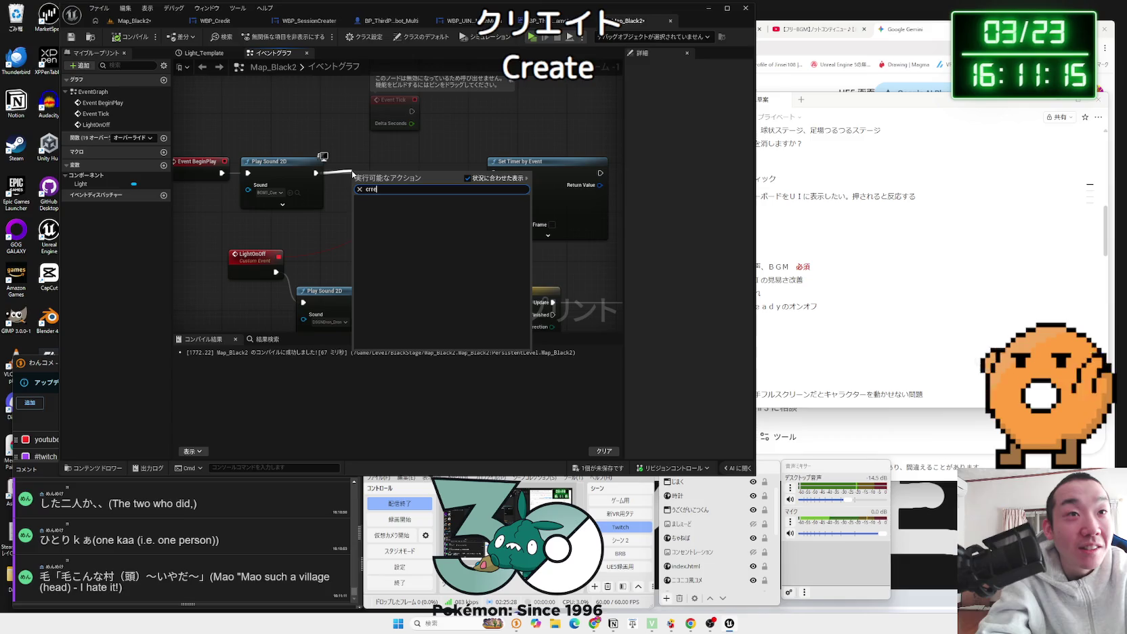
key(BackSpace)
key(BackSpace)
key(BackSpace)
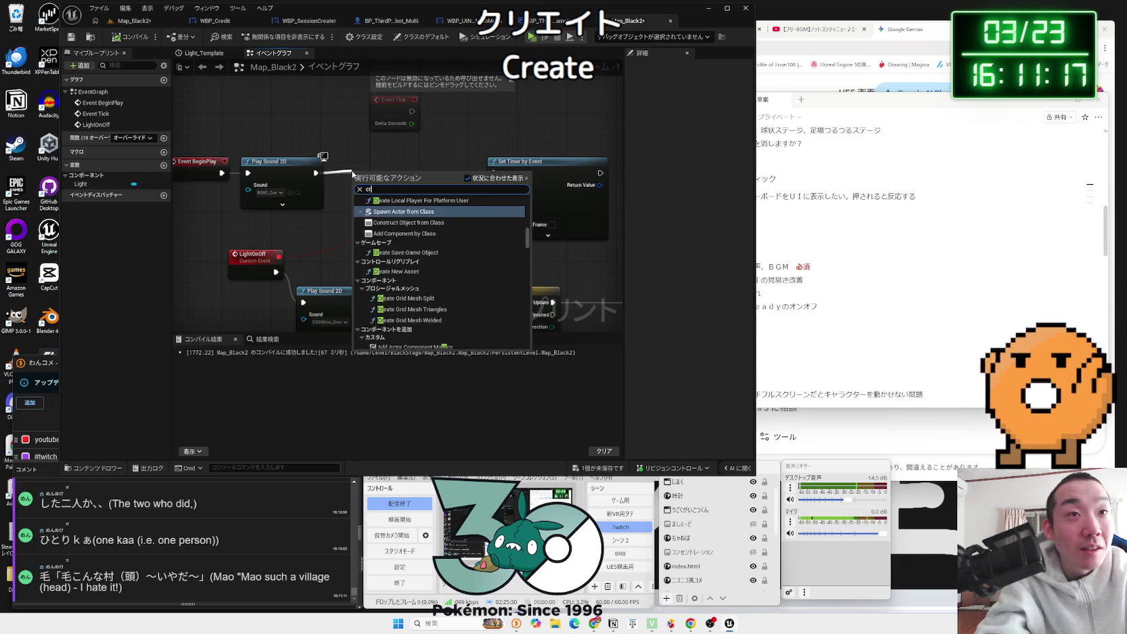
text(eate sound)
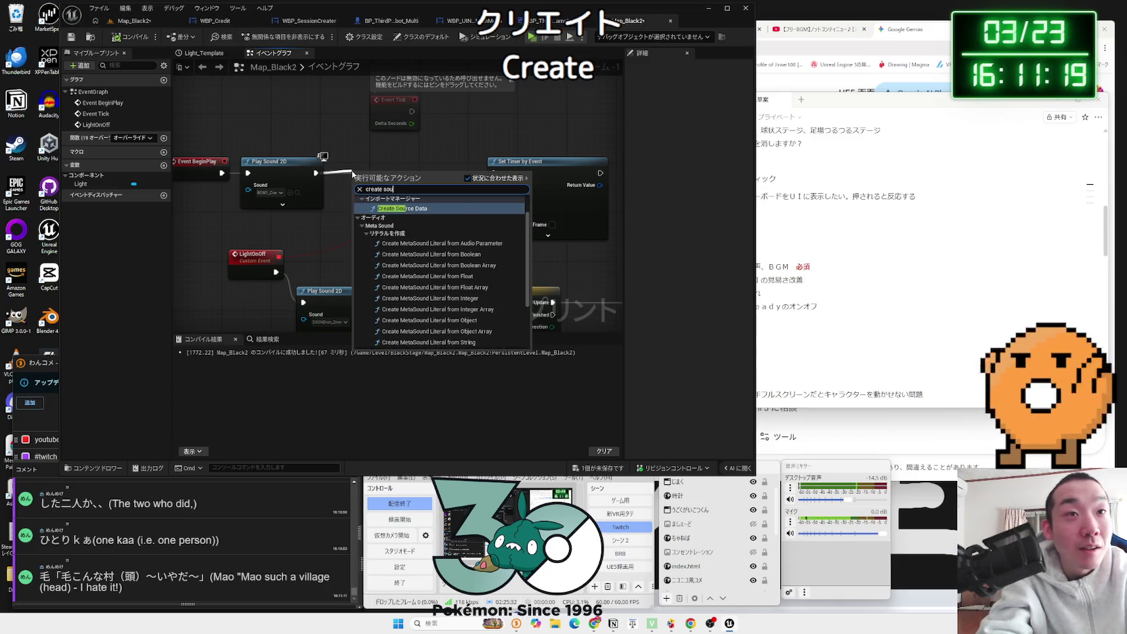
scroll(399, 282, down, 1)
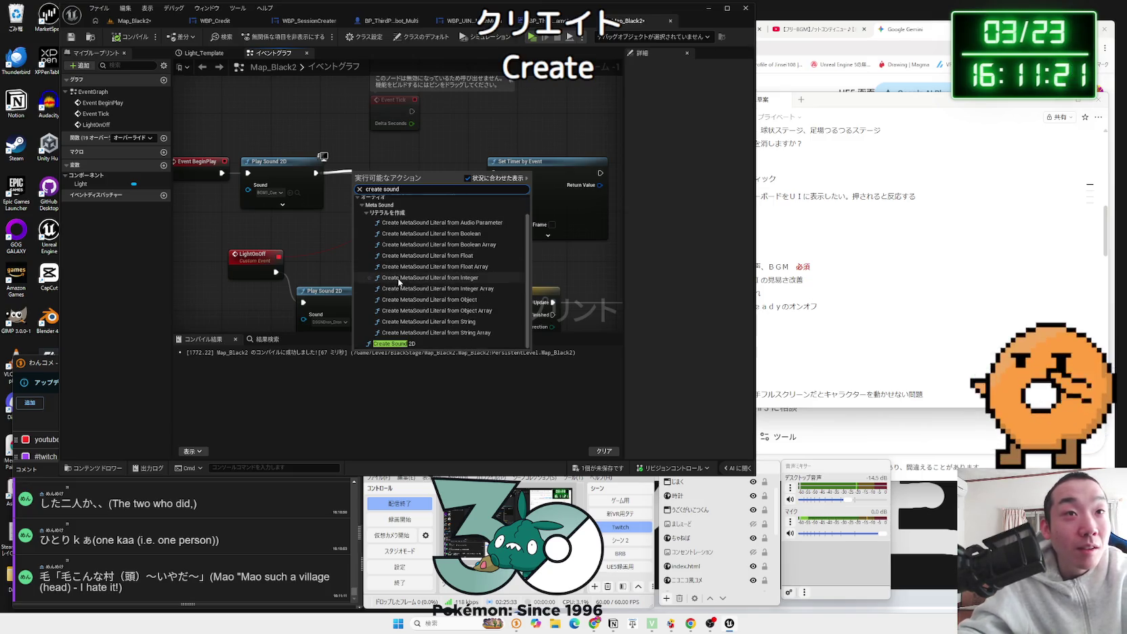
click(407, 340)
drag(400, 177, 388, 165)
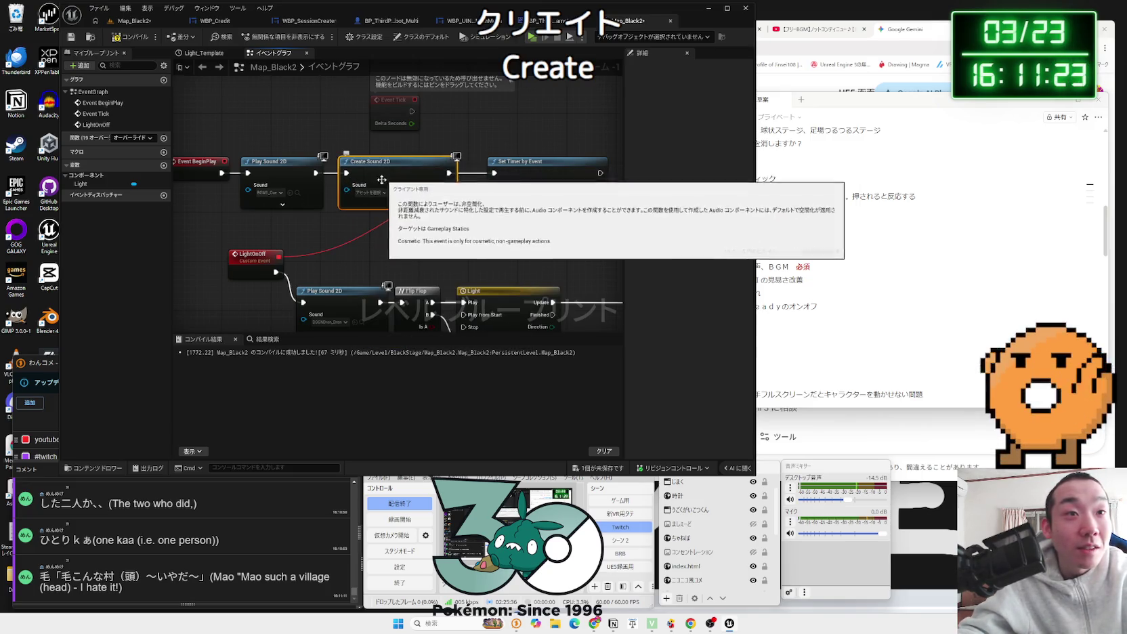
click(385, 193)
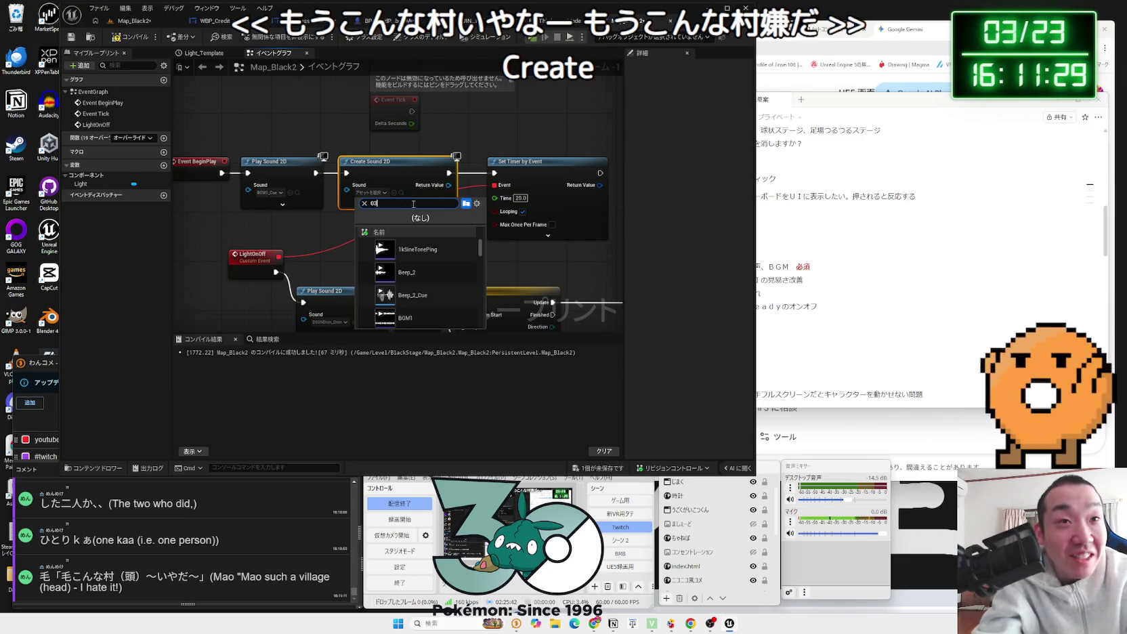
Step: Assign the DSGNDron drone loop, found by searching '03', as Create Sound 2D's Sound
text(03)
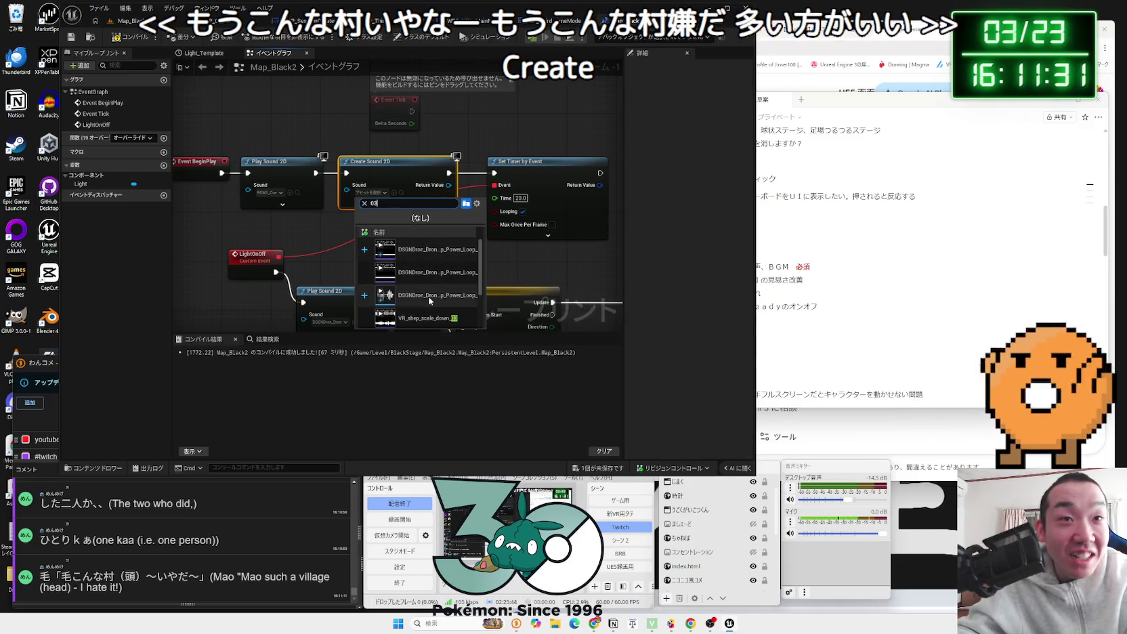
click(441, 289)
scroll(433, 269, down, 2)
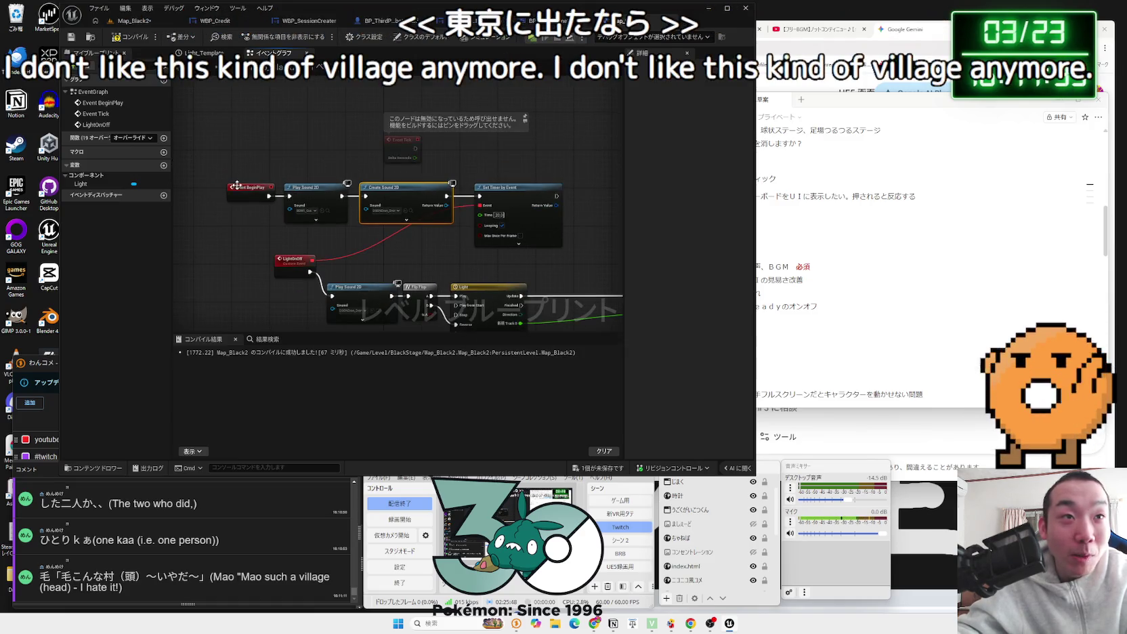
Step: Shift the BeginPlay nodes and Set Timer by Event right to make room
drag(498, 198, 540, 198)
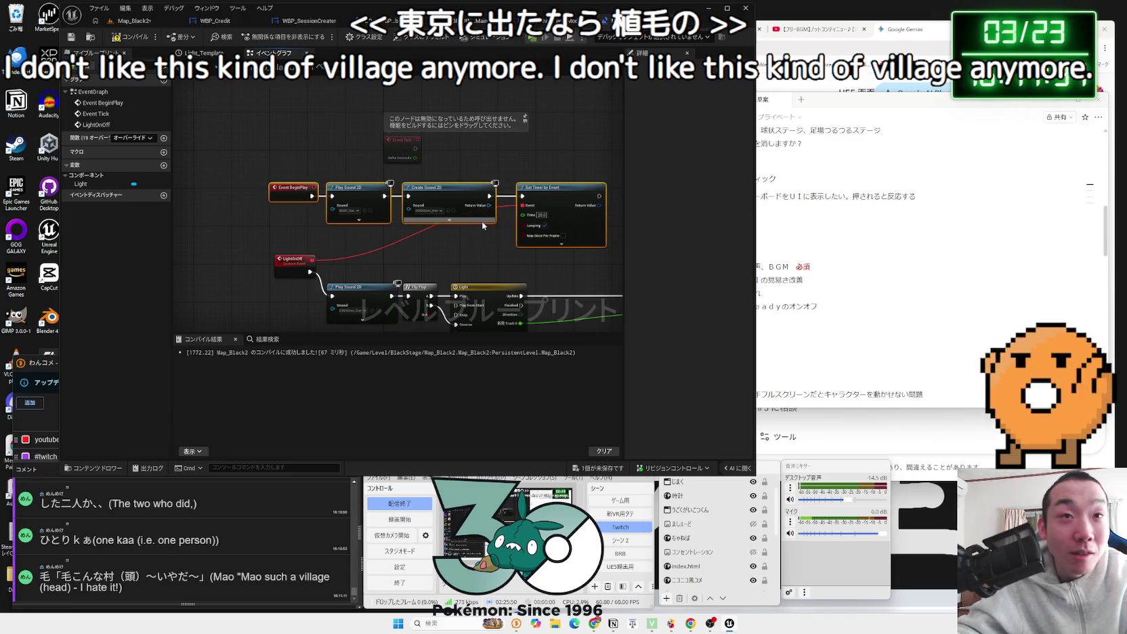
click(448, 219)
scroll(449, 284, up, 1)
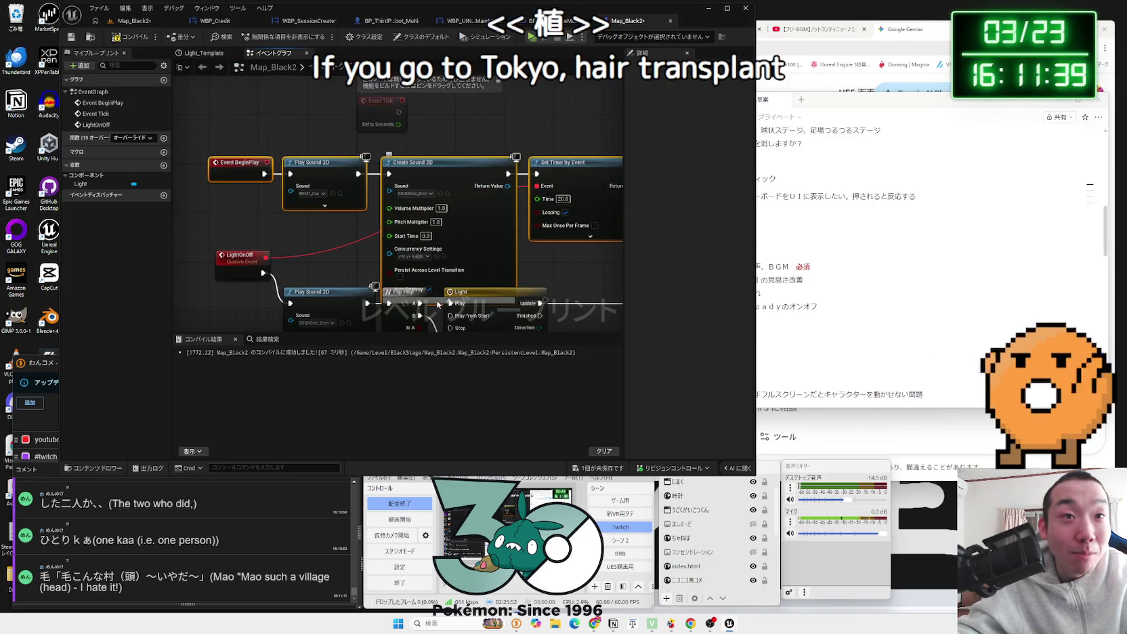
click(449, 283)
drag(440, 183, 536, 176)
click(451, 177)
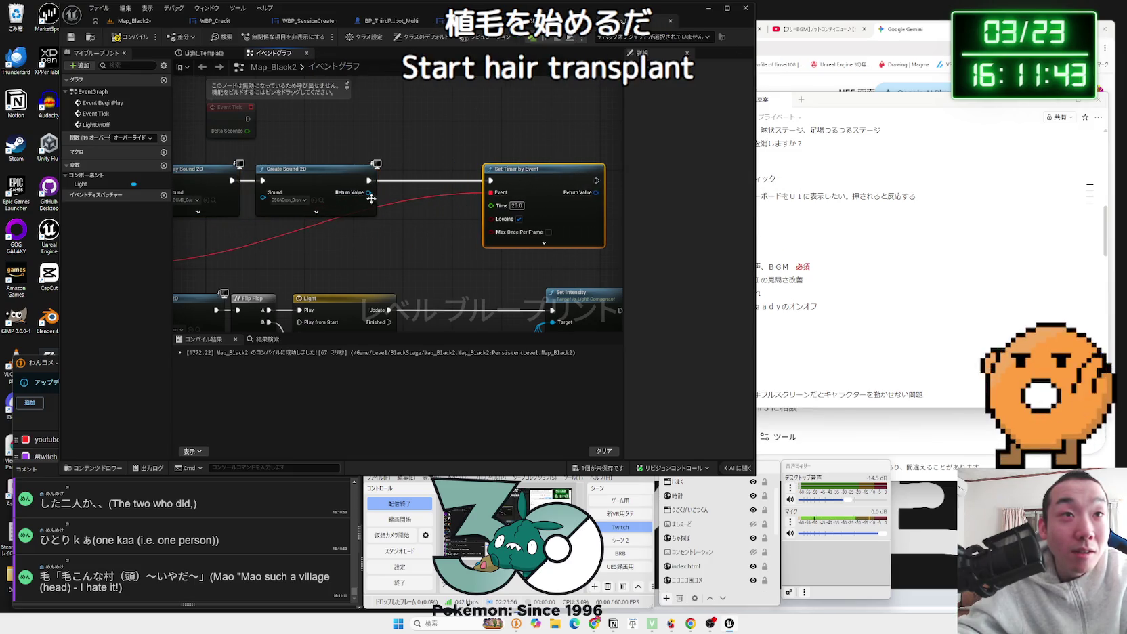
Step: Store the Create Sound 2D result in variable Gooo, chaining its Set into Set Timer by Event
drag(371, 199, 482, 191)
click(501, 203)
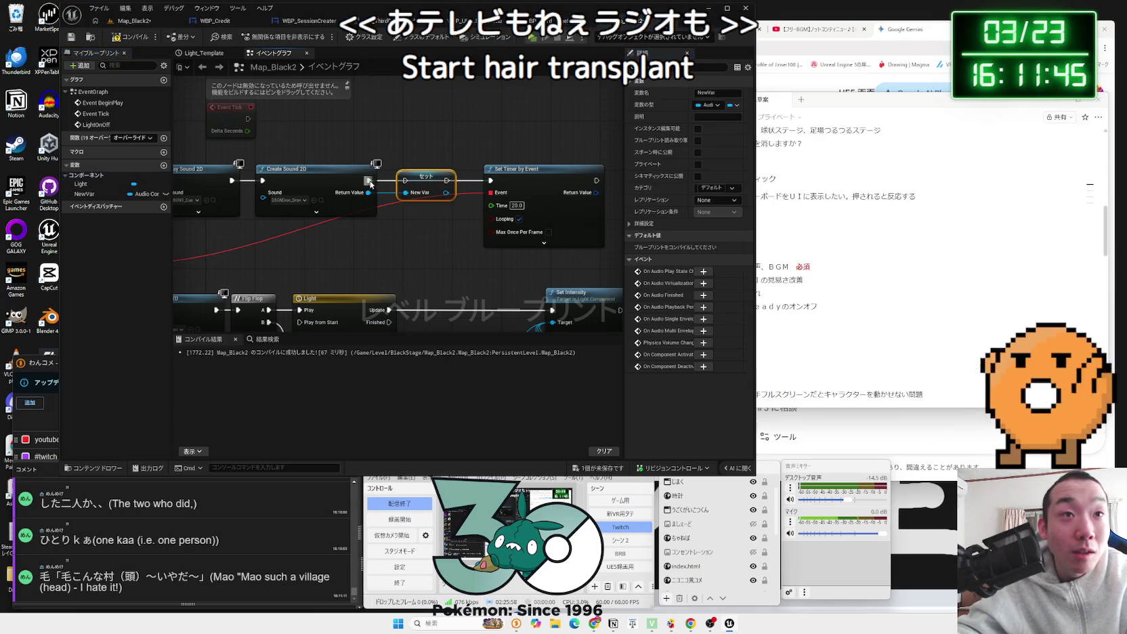
drag(447, 180, 484, 187)
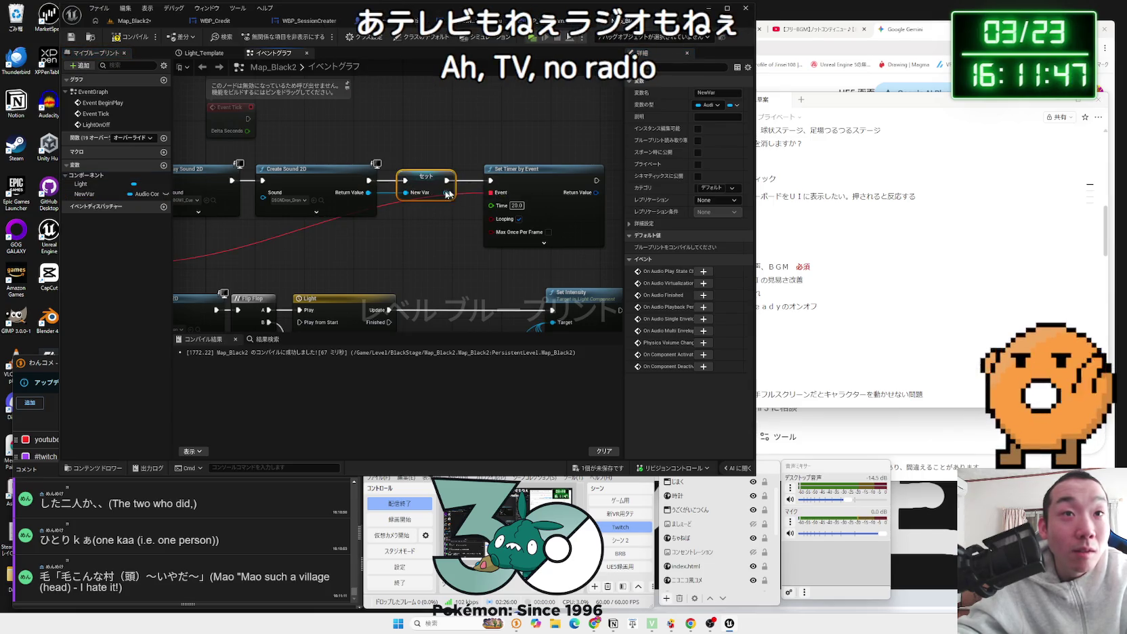
click(113, 195)
key(F2)
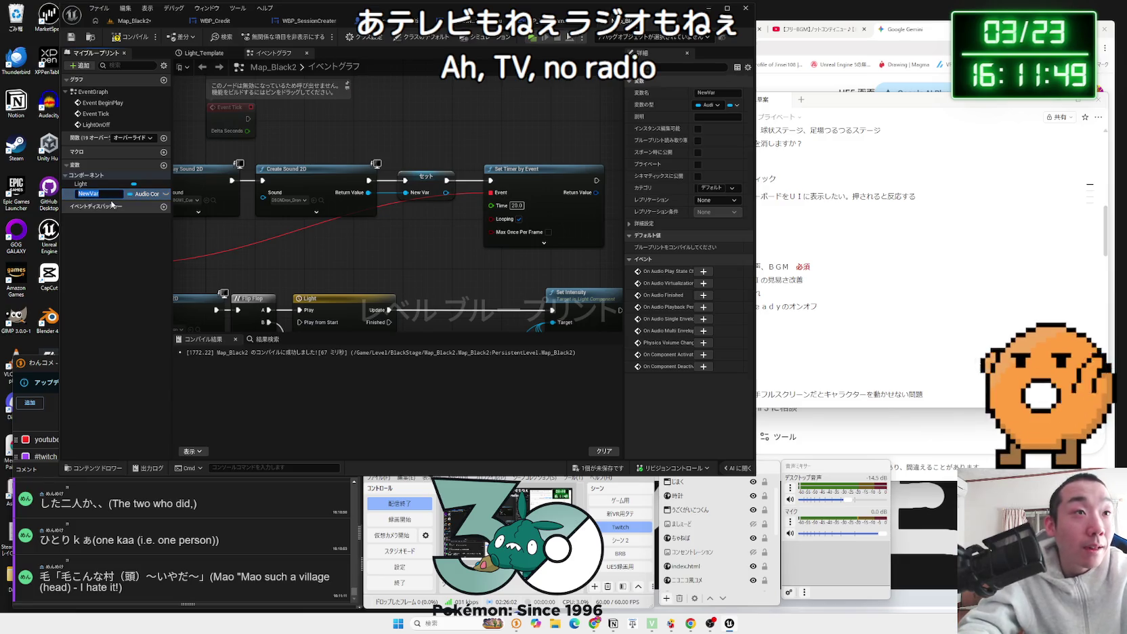
key(BackSpace)
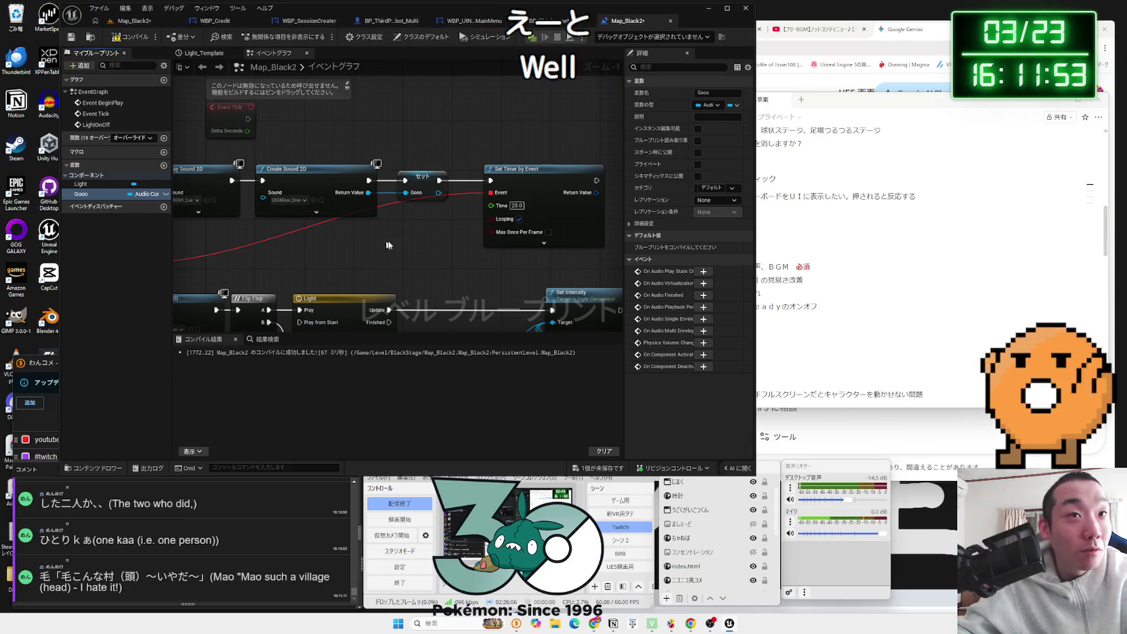
drag(502, 177, 477, 177)
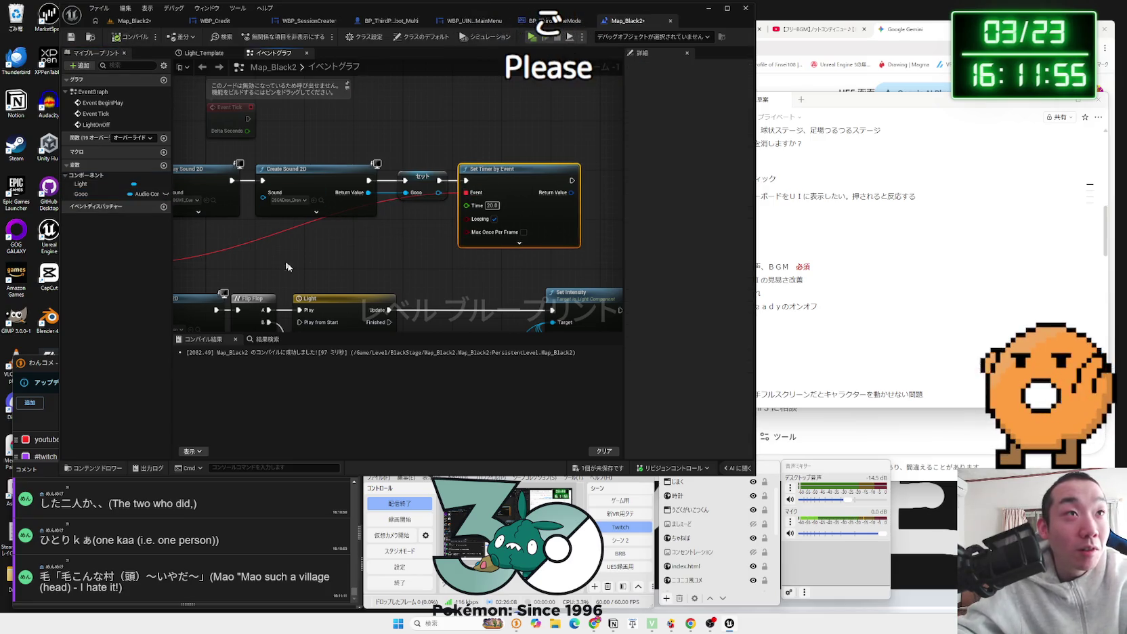
Step: Delete the extra Play Sound 2D and connect LightOnOff directly to Flip Flop
scroll(287, 266, down, 1)
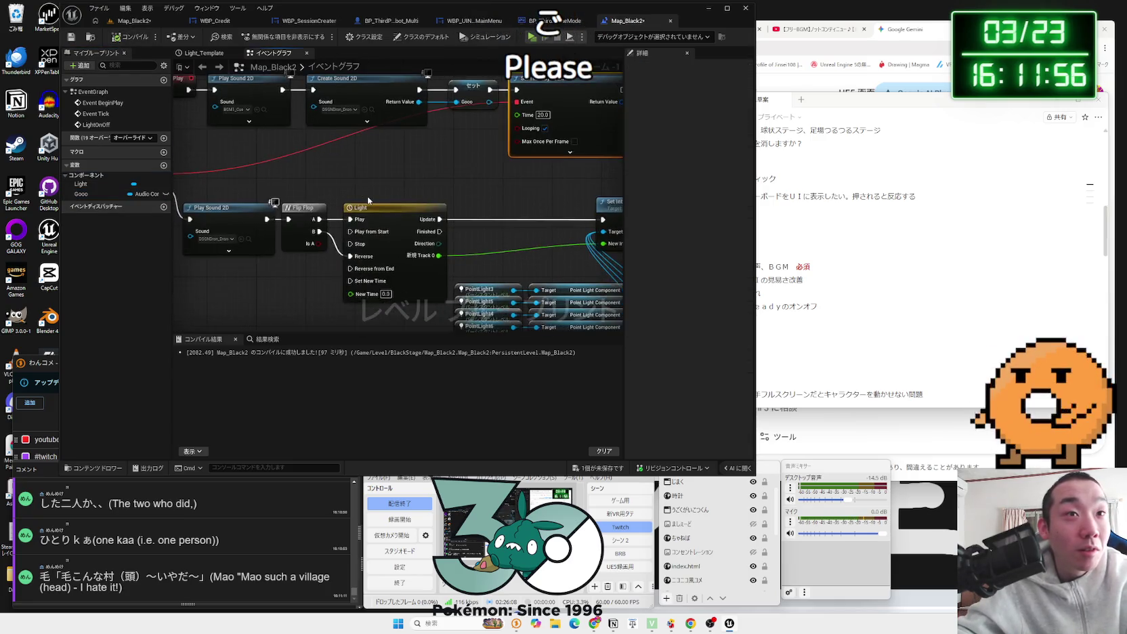
click(242, 210)
key(Delete)
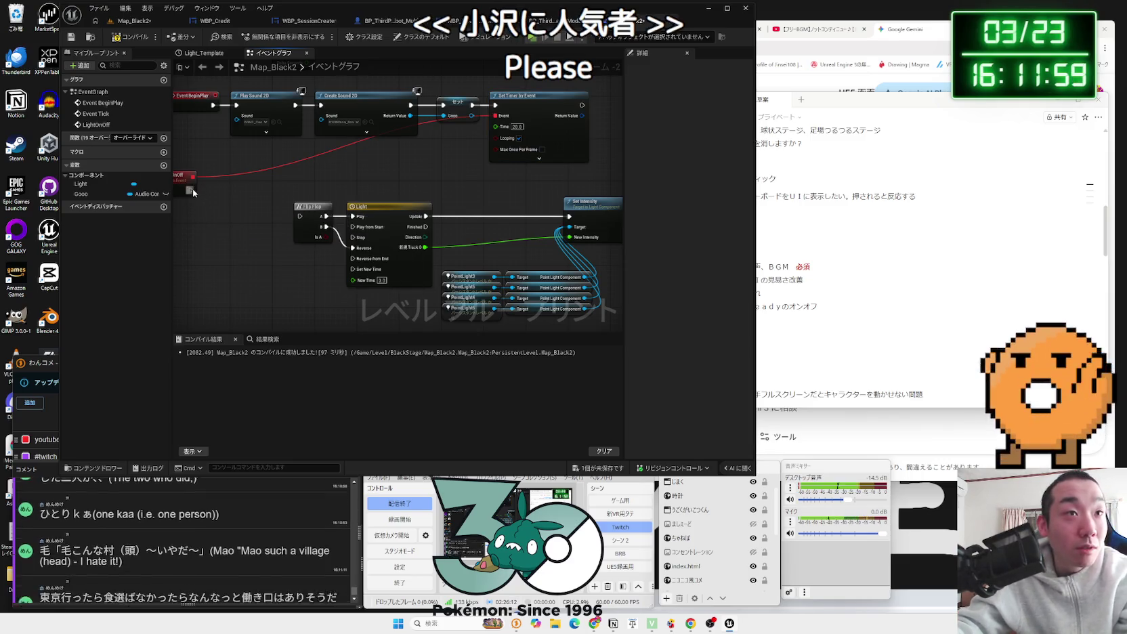
drag(191, 189, 299, 216)
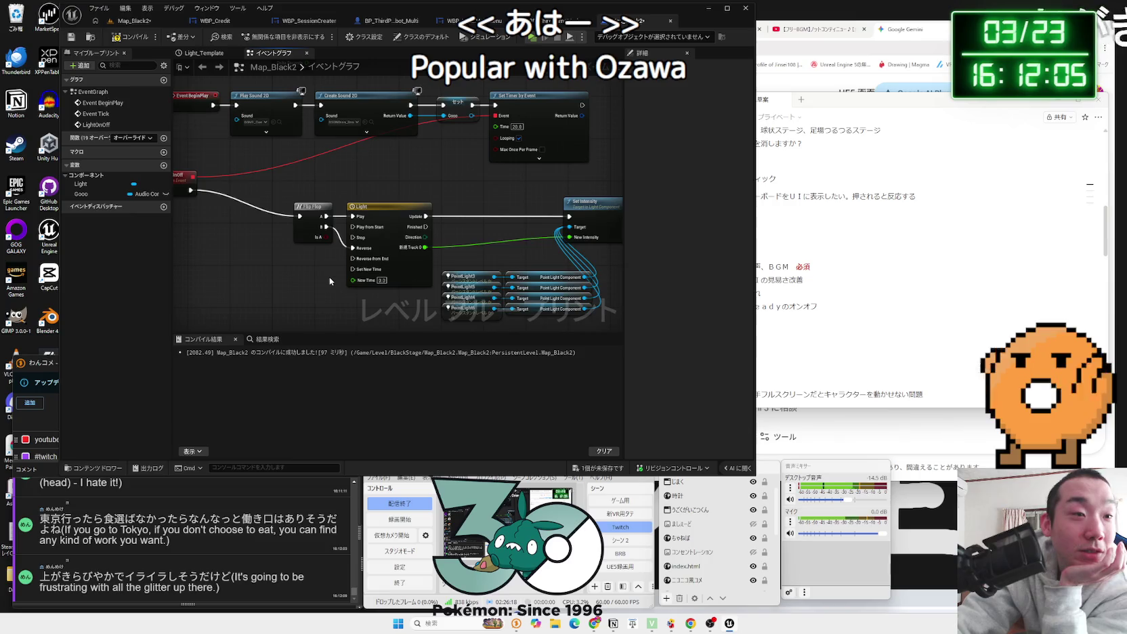
Step: Move LightOnOff and the PointLight getter nodes closer around Flip Flop
scroll(330, 282, down, 1)
drag(193, 186, 334, 214)
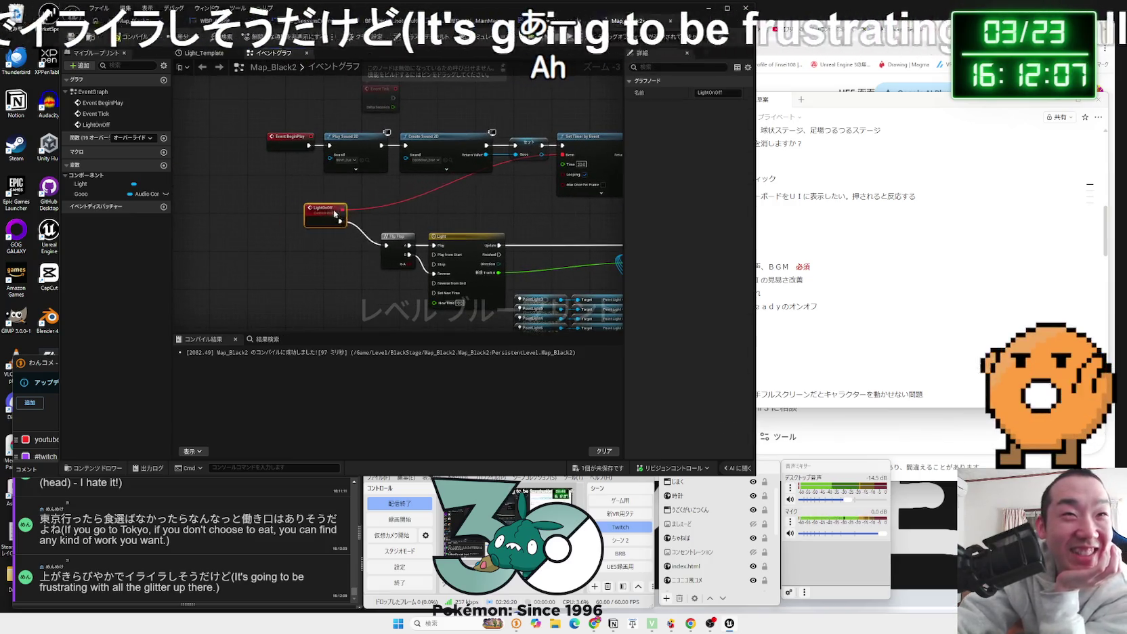
drag(469, 221, 314, 204)
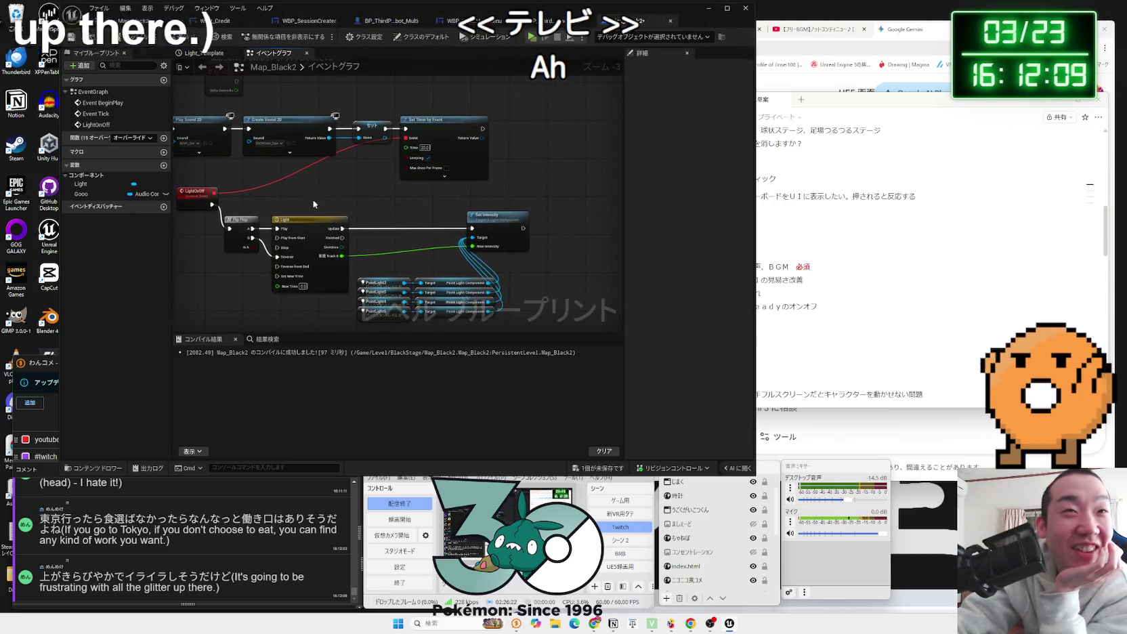
mouse_move(508, 272)
mouse_down()
mouse_move(402, 246)
mouse_move(398, 307)
mouse_move(417, 259)
mouse_up()
click(464, 293)
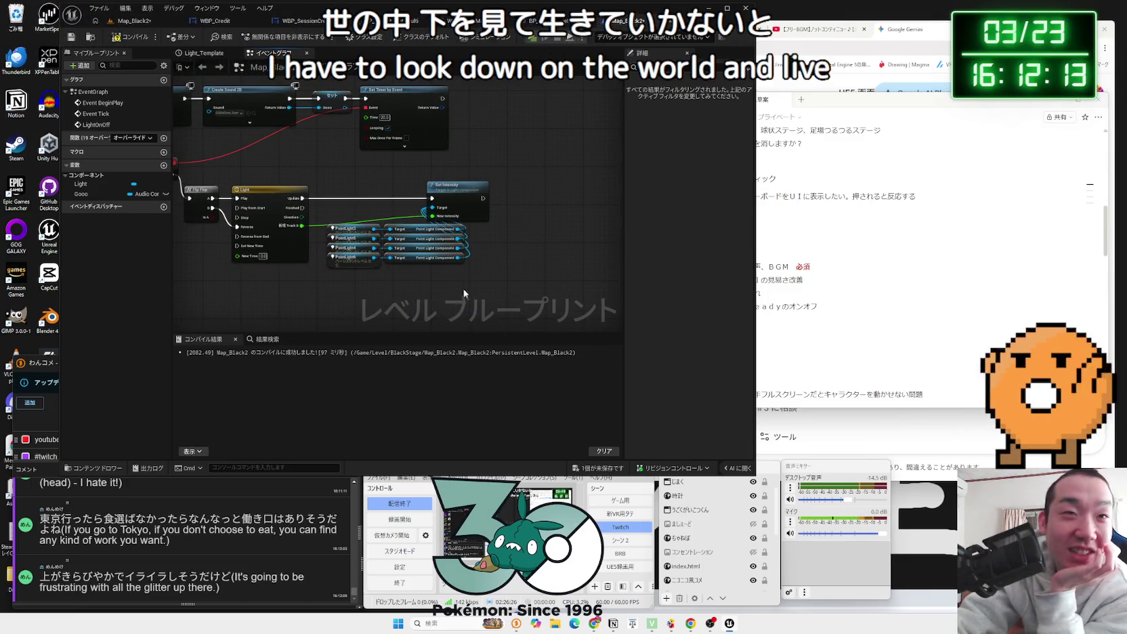
mouse_move(222, 183)
mouse_down()
mouse_move(208, 187)
mouse_move(211, 177)
mouse_up()
click(399, 183)
mouse_move(501, 159)
mouse_down()
mouse_move(329, 250)
mouse_move(342, 216)
mouse_move(407, 194)
mouse_move(479, 200)
mouse_up()
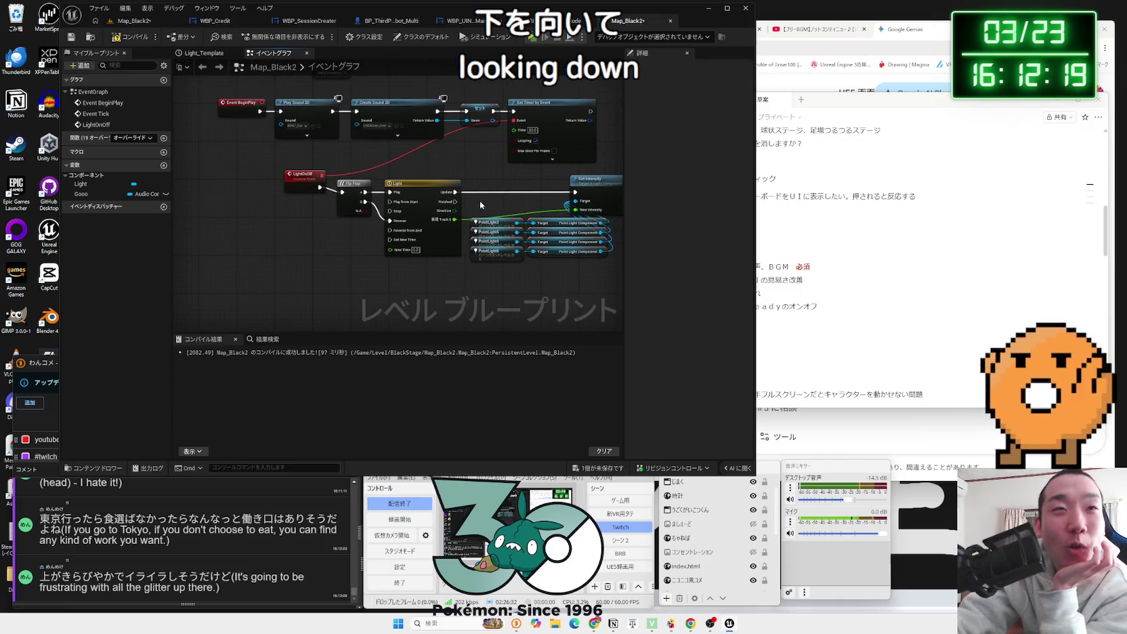
Step: Align Flip Flop, Light and Set Intensity, then move the whole light chain down
scroll(466, 143, up, 3)
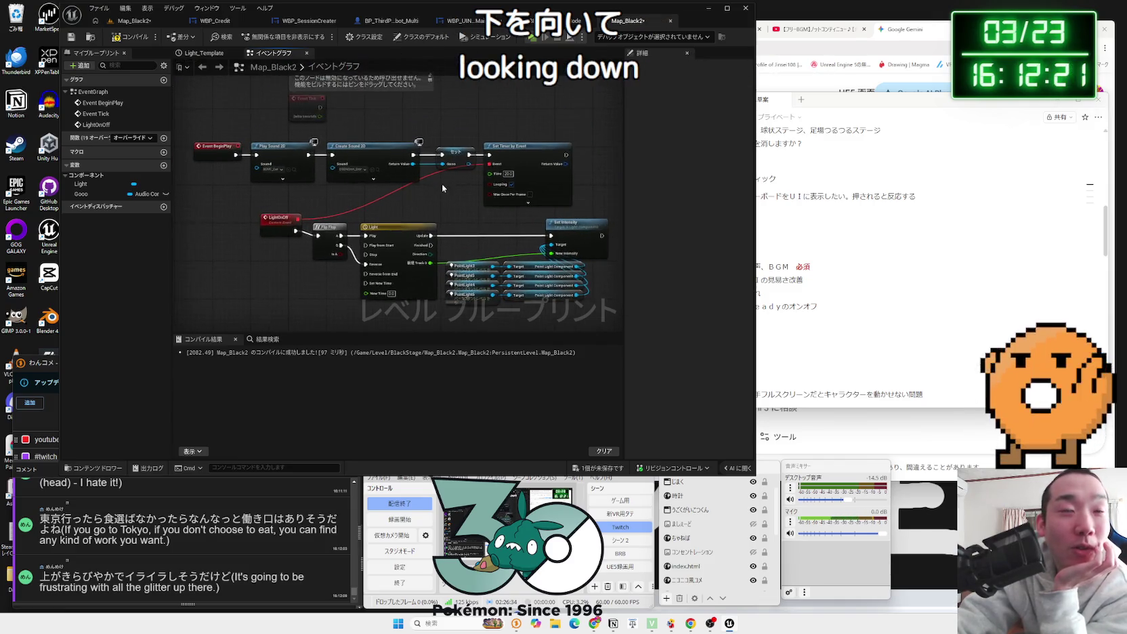
drag(303, 200, 302, 192)
drag(376, 198, 367, 191)
mouse_move(572, 193)
mouse_down()
mouse_move(415, 194)
mouse_move(478, 204)
mouse_move(415, 207)
mouse_move(414, 186)
mouse_up()
scroll(394, 191, down, 2)
drag(356, 271, 403, 221)
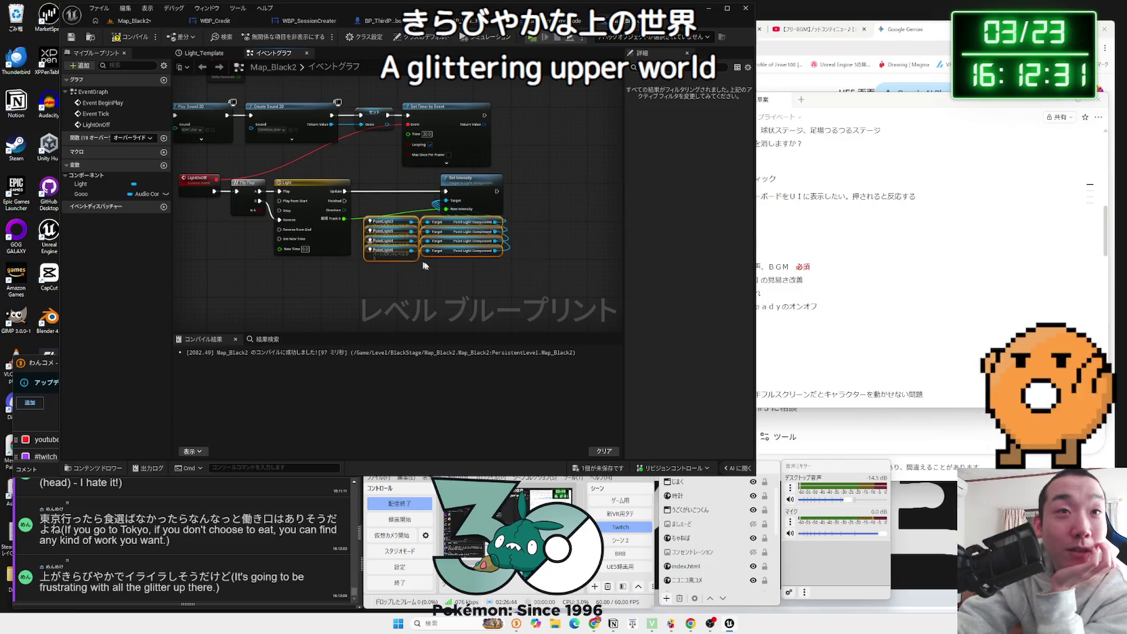
mouse_move(508, 268)
mouse_down()
mouse_move(179, 173)
mouse_move(212, 196)
mouse_up()
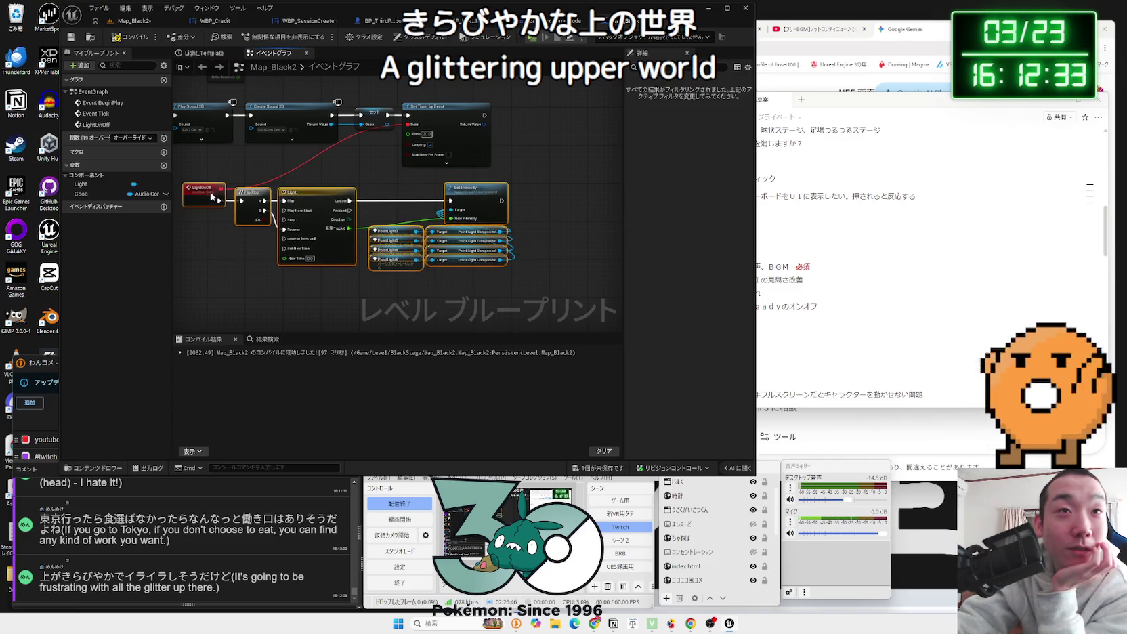
click(220, 163)
scroll(323, 194, up, 2)
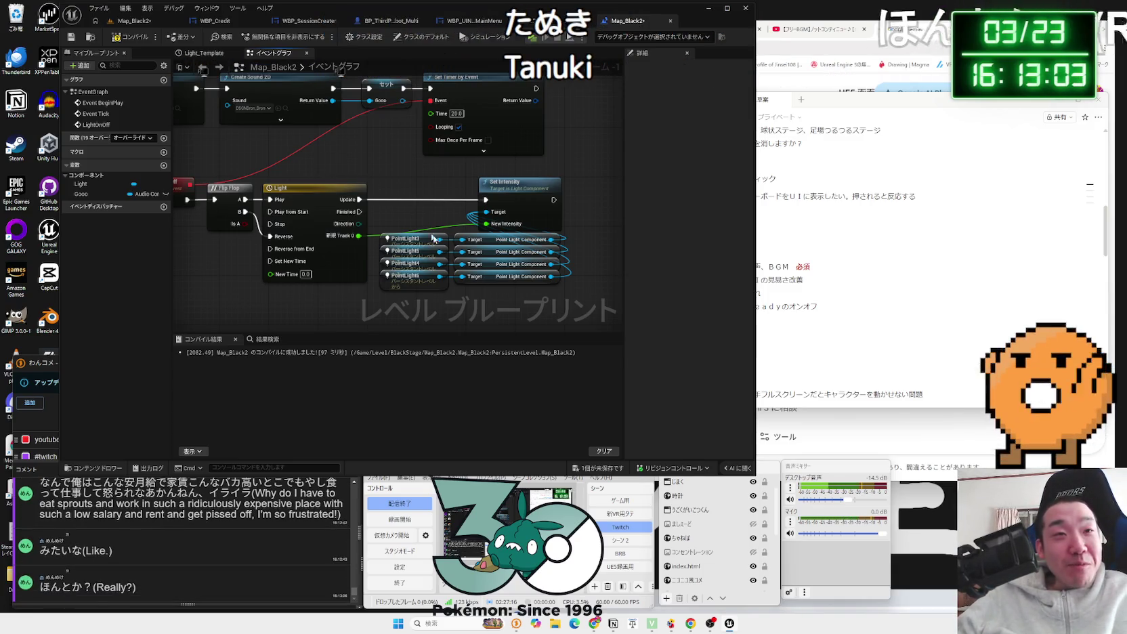
Step: Line up the PointLight, Target and Set Intensity nodes neatly in the light chain
mouse_move(428, 304)
mouse_down()
mouse_move(388, 255)
mouse_move(414, 257)
mouse_move(429, 236)
mouse_move(410, 242)
mouse_up()
click(538, 300)
drag(502, 298, 404, 196)
drag(489, 188, 477, 188)
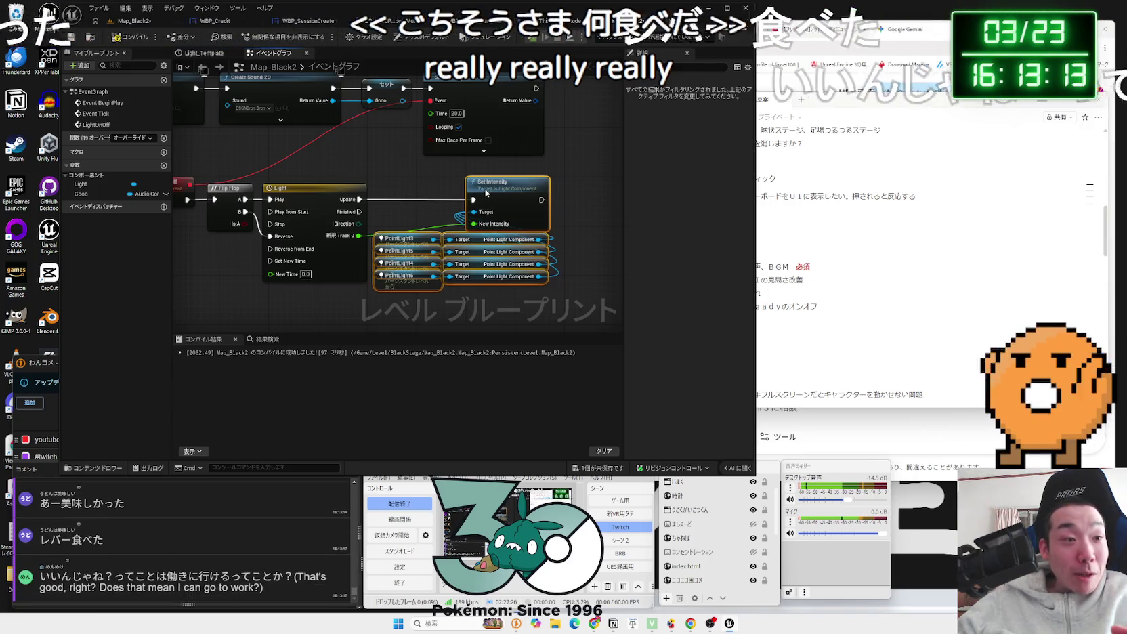
click(383, 291)
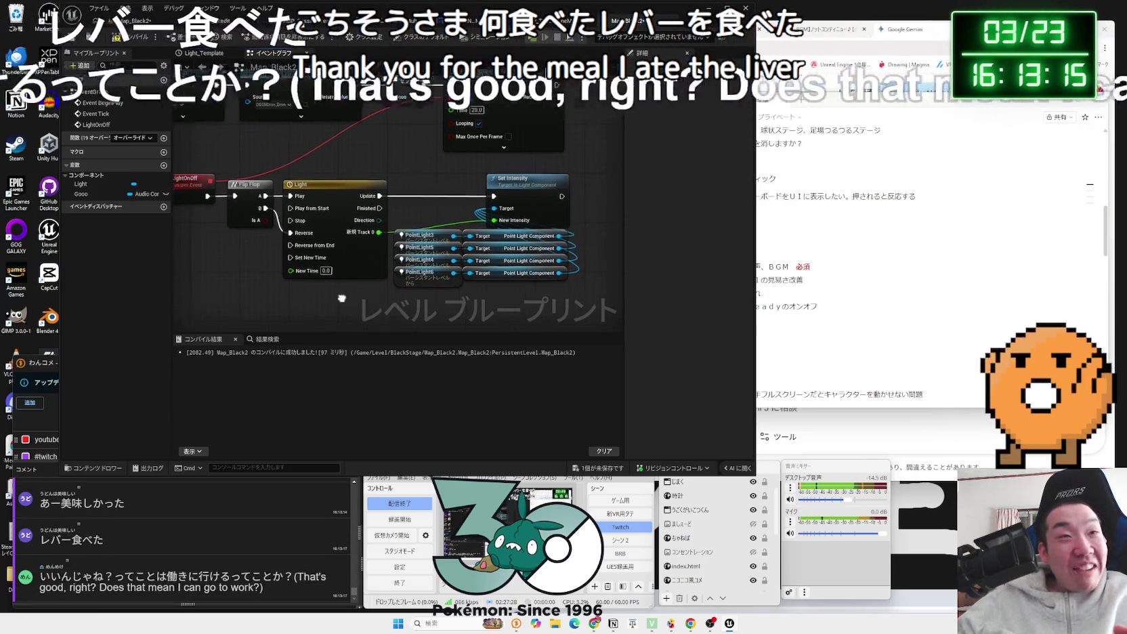
scroll(383, 290, up, 1)
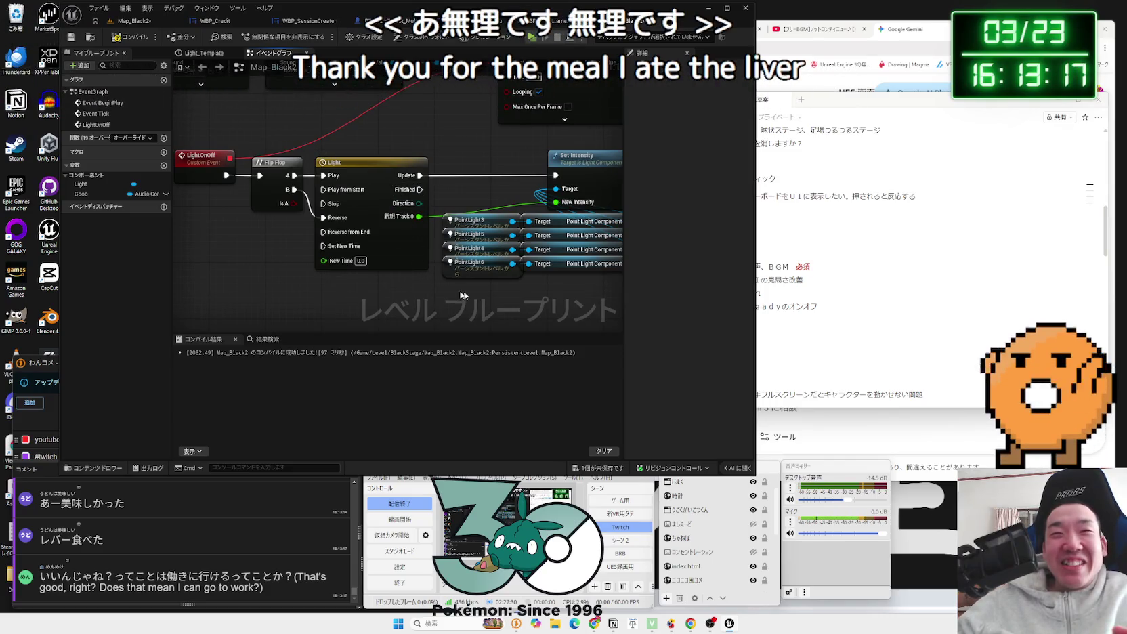
scroll(451, 299, down, 1)
scroll(451, 299, down, 1)
drag(555, 281, 245, 195)
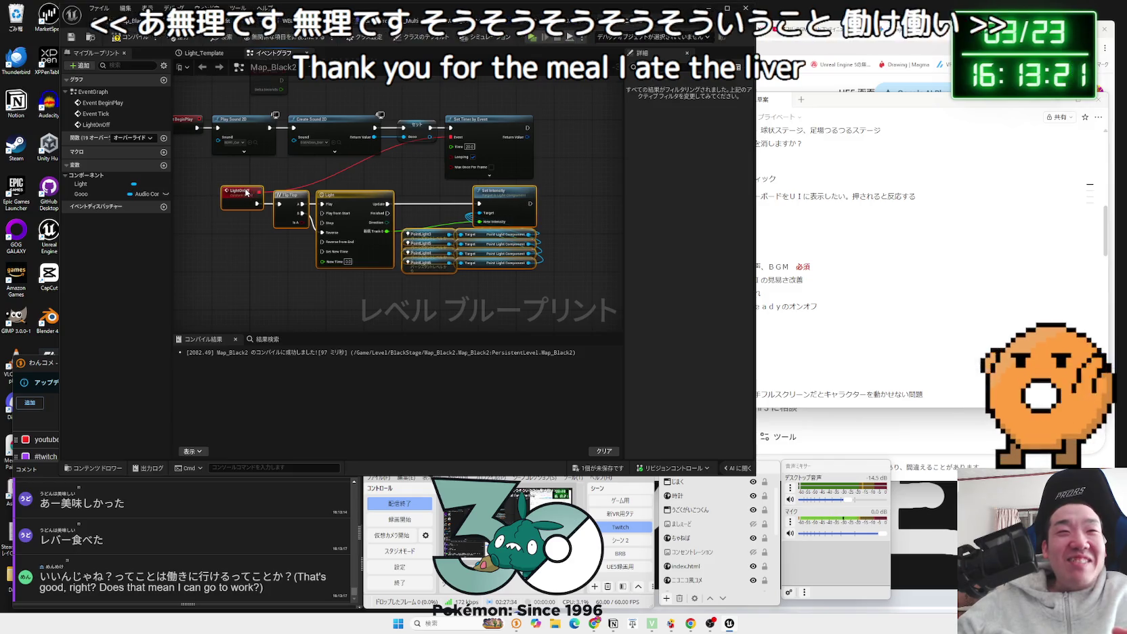
scroll(284, 255, up, 2)
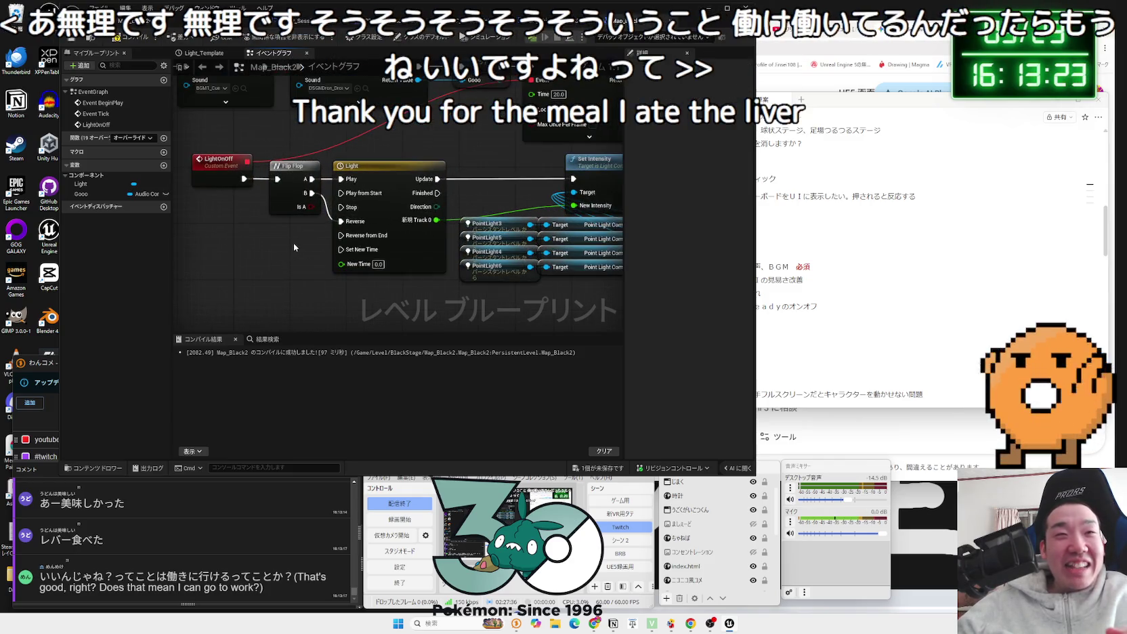
Step: Save the modified Map_Black2 level and open the Light timeline's curve editor
click(590, 469)
click(617, 401)
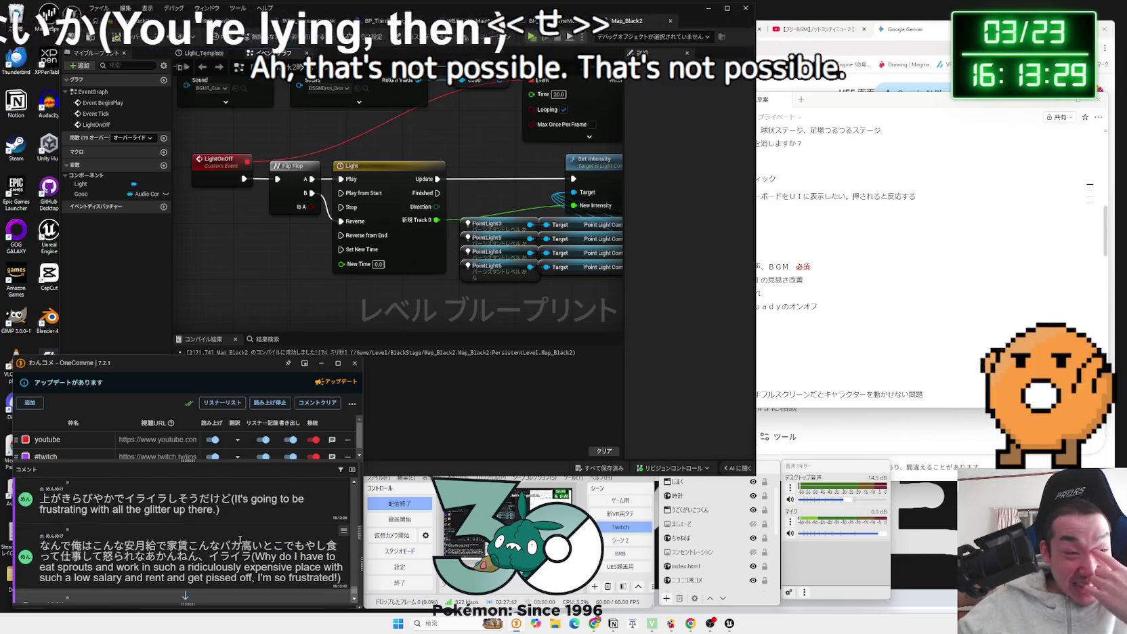
scroll(239, 543, down, 5)
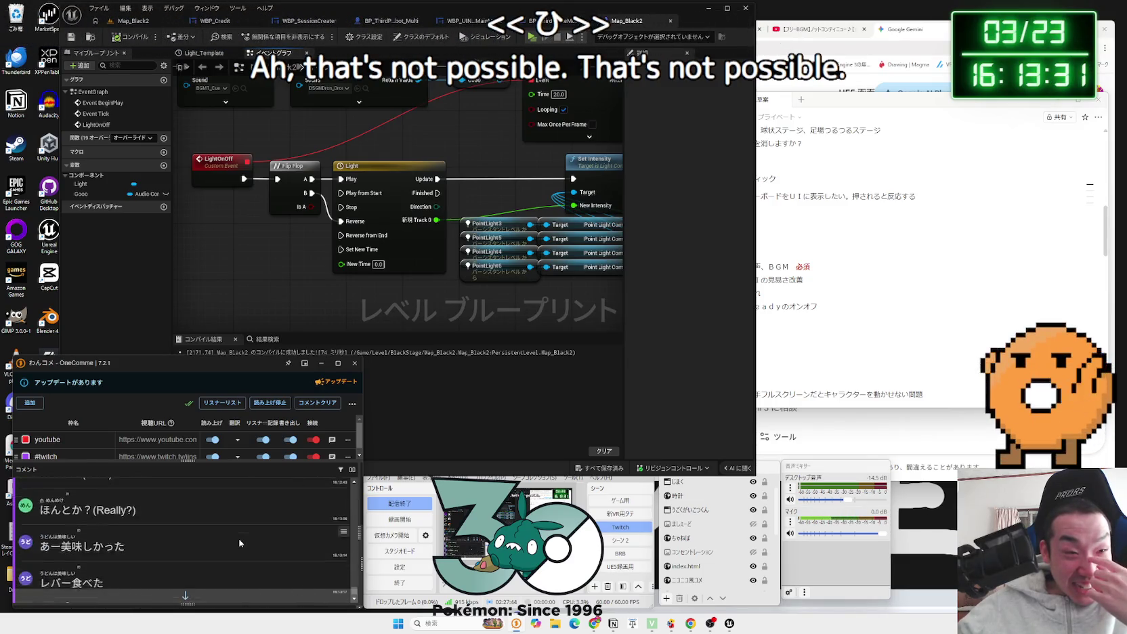
click(425, 310)
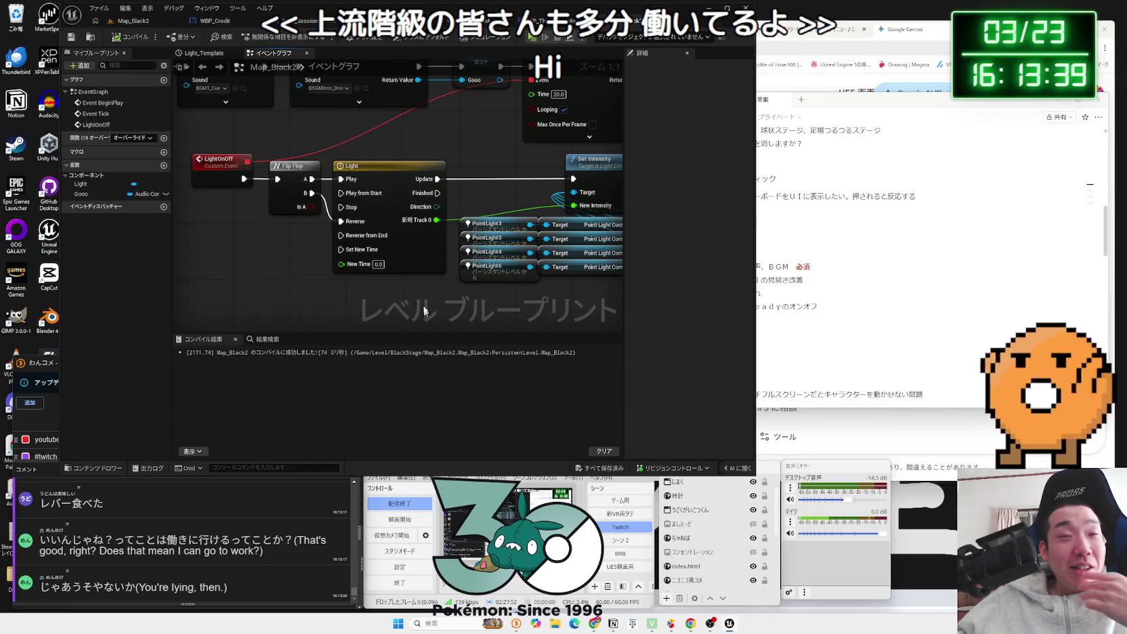
double_click(372, 168)
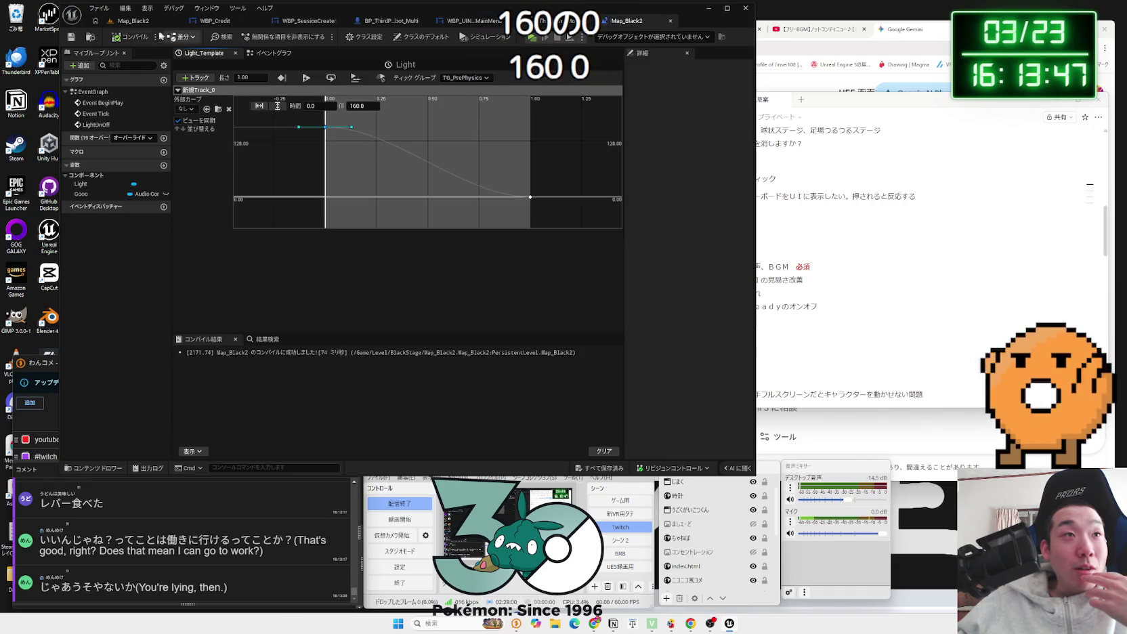
Step: Reopen the Light timeline from the Event Graph and add a new float track
click(248, 54)
scroll(426, 300, down, 2)
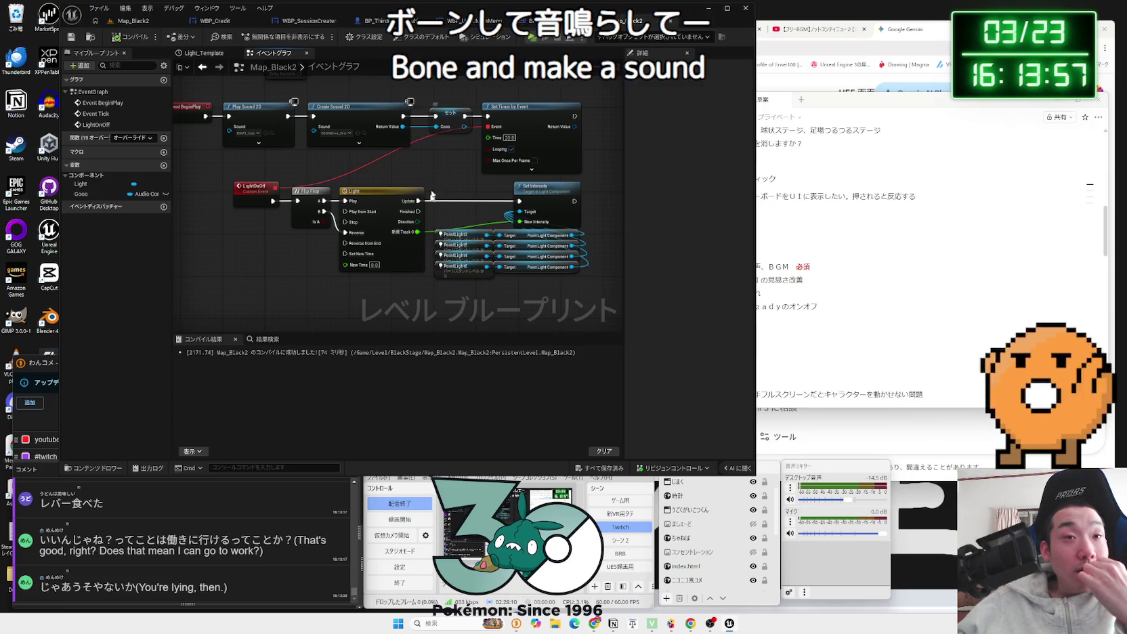
double_click(407, 202)
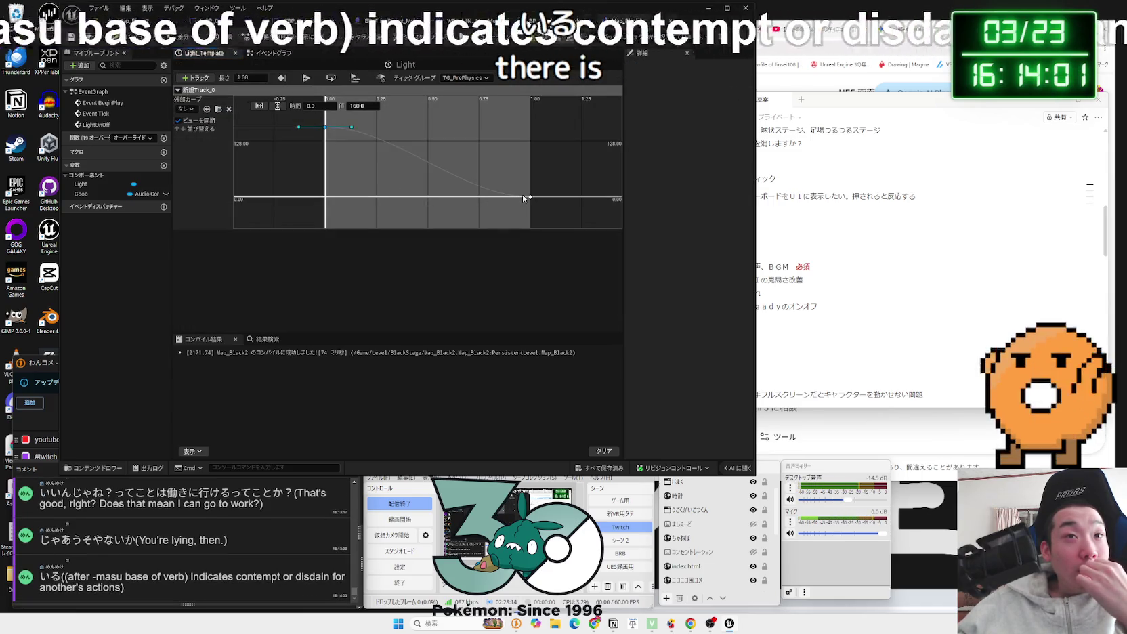
mouse_move(532, 198)
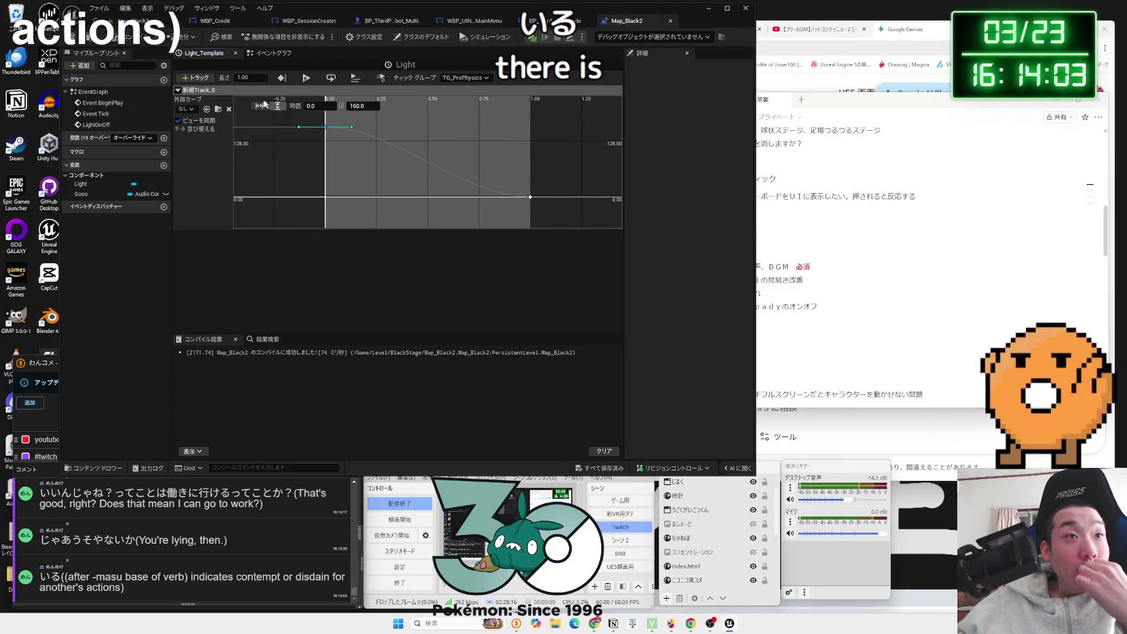
click(200, 79)
click(215, 94)
text(BGM)
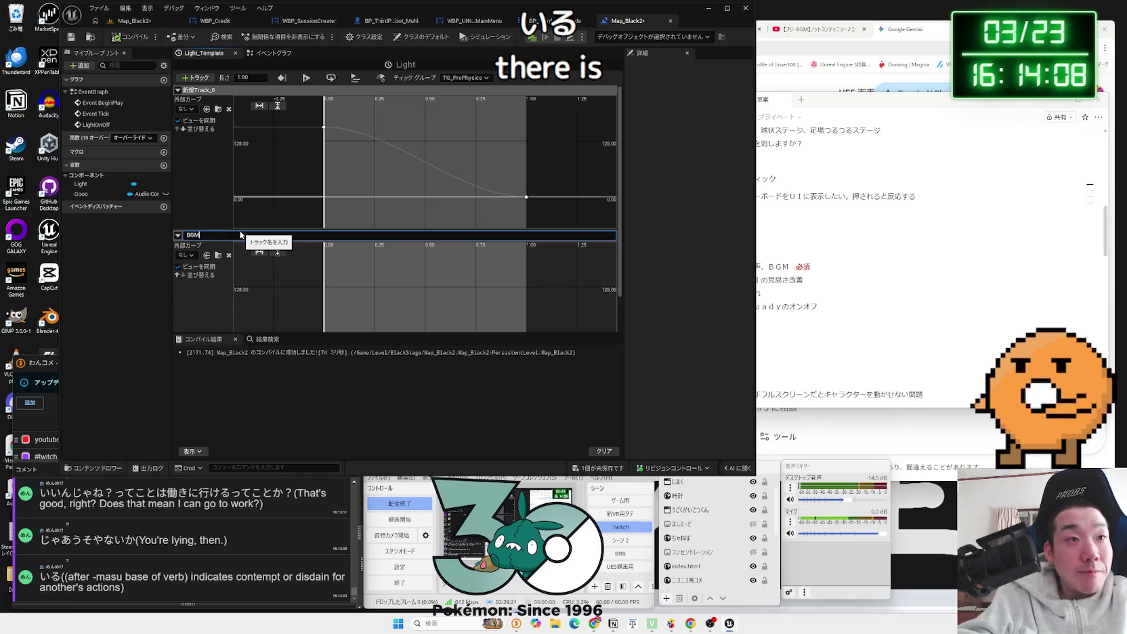
Step: Name the new timeline track BGM and save Map_Black2
key(Return)
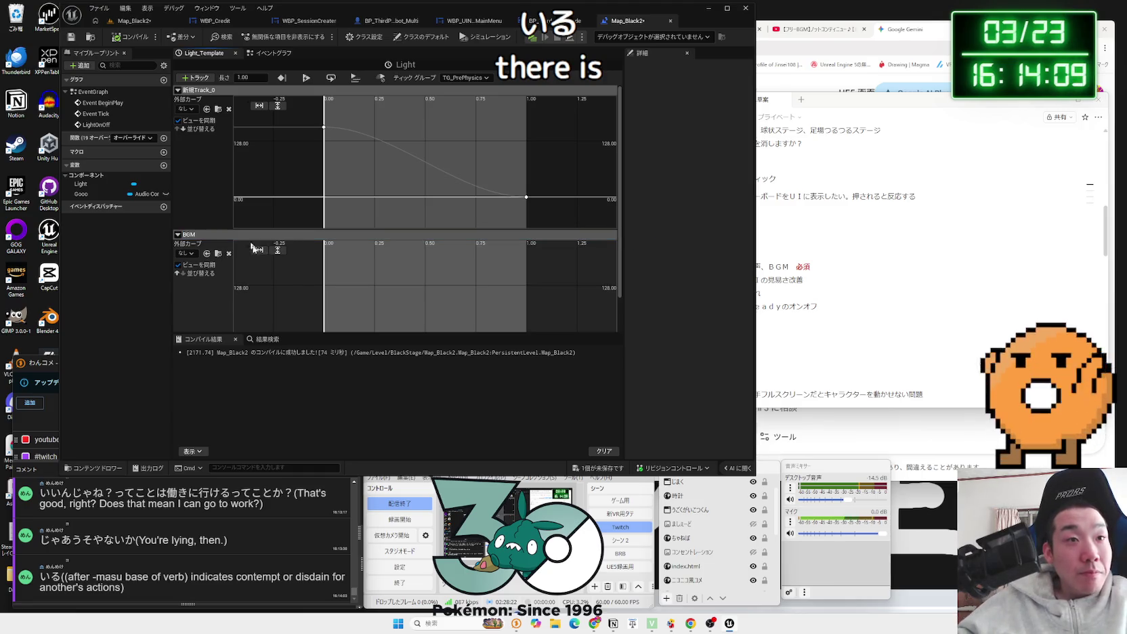
scroll(321, 288, down, 3)
scroll(372, 303, down, 2)
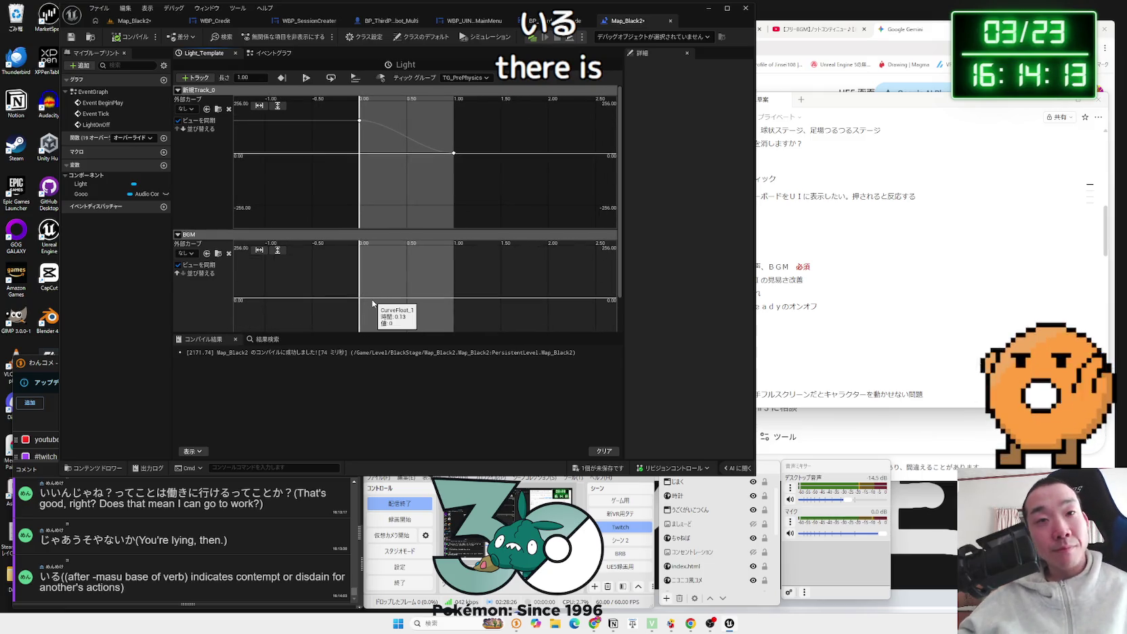
click(591, 467)
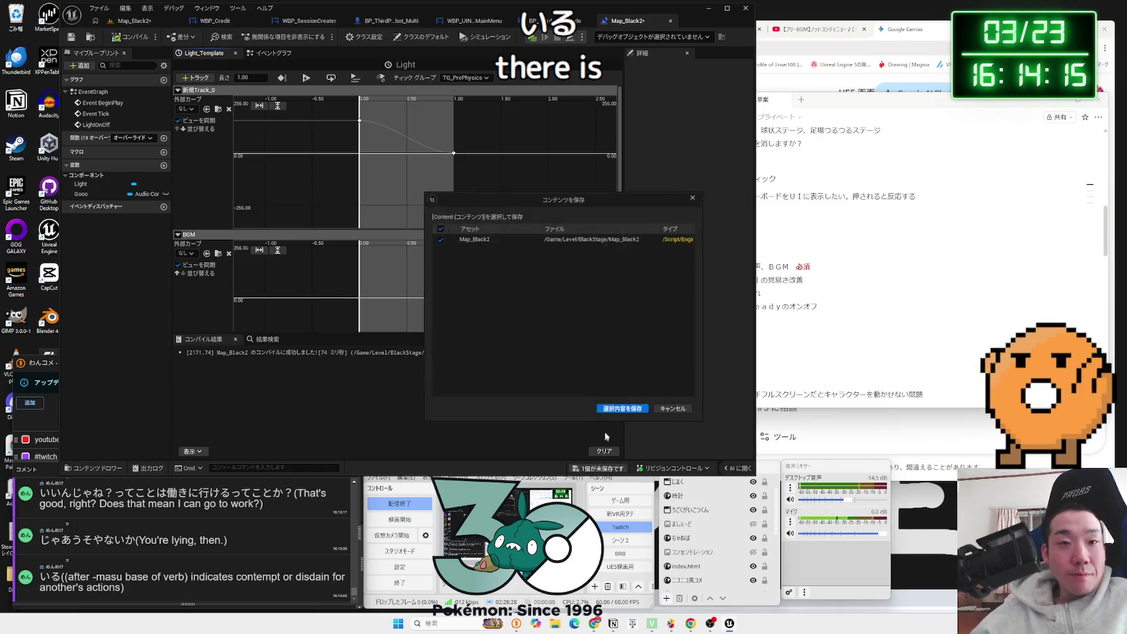
click(607, 411)
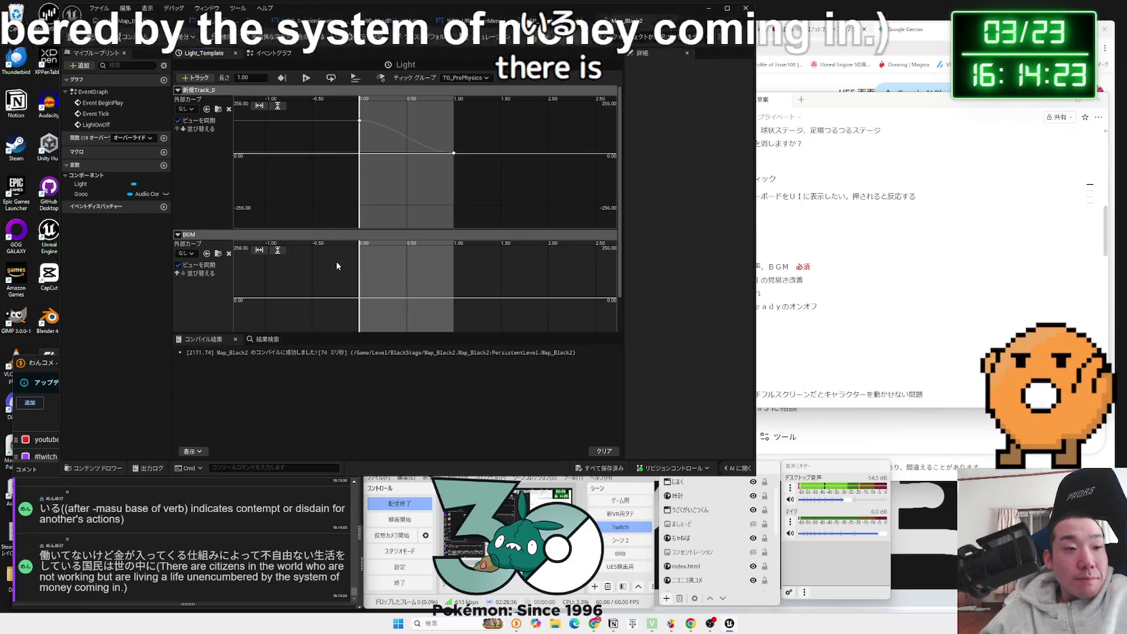
Step: Delete the BGM track from the Light timeline, leaving only NewTrack_0
scroll(359, 298, up, 2)
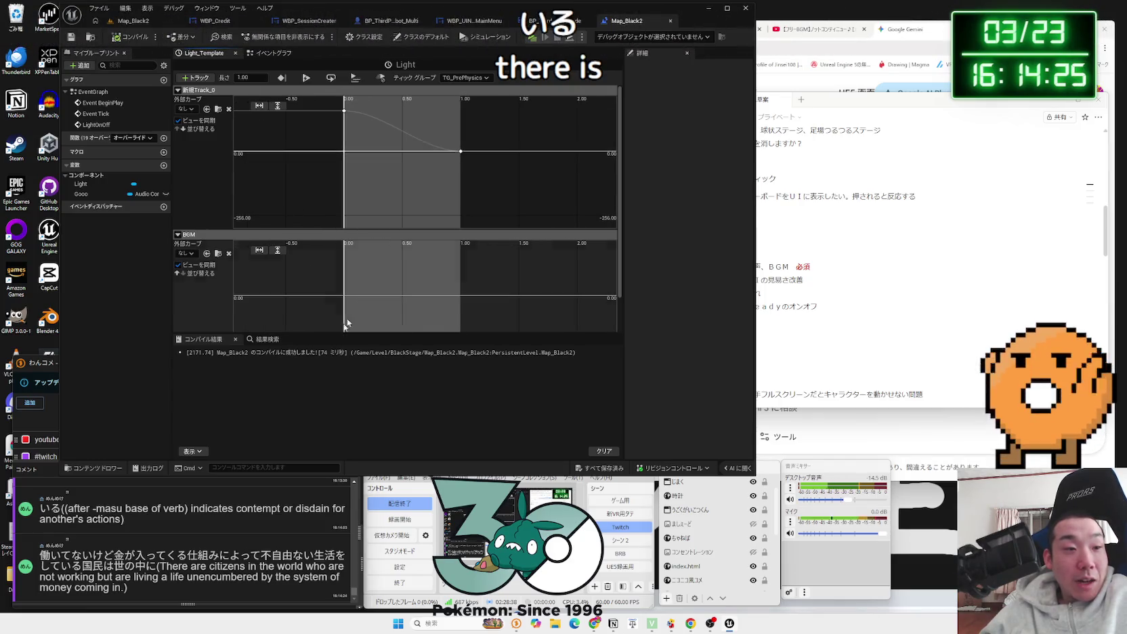
click(214, 552)
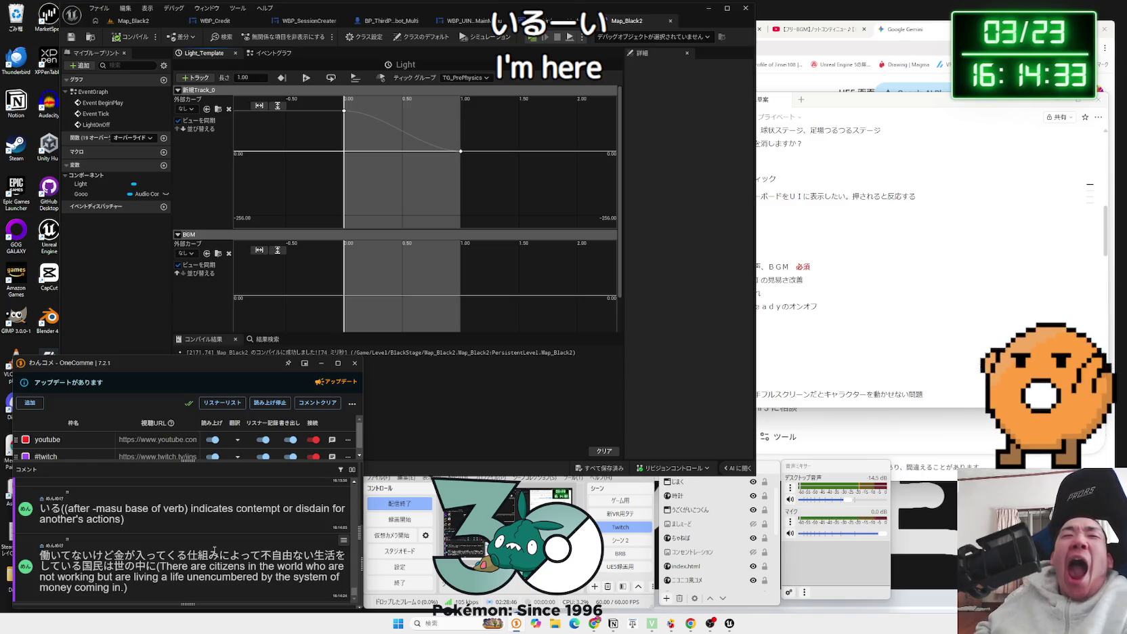
click(177, 233)
right_click(180, 239)
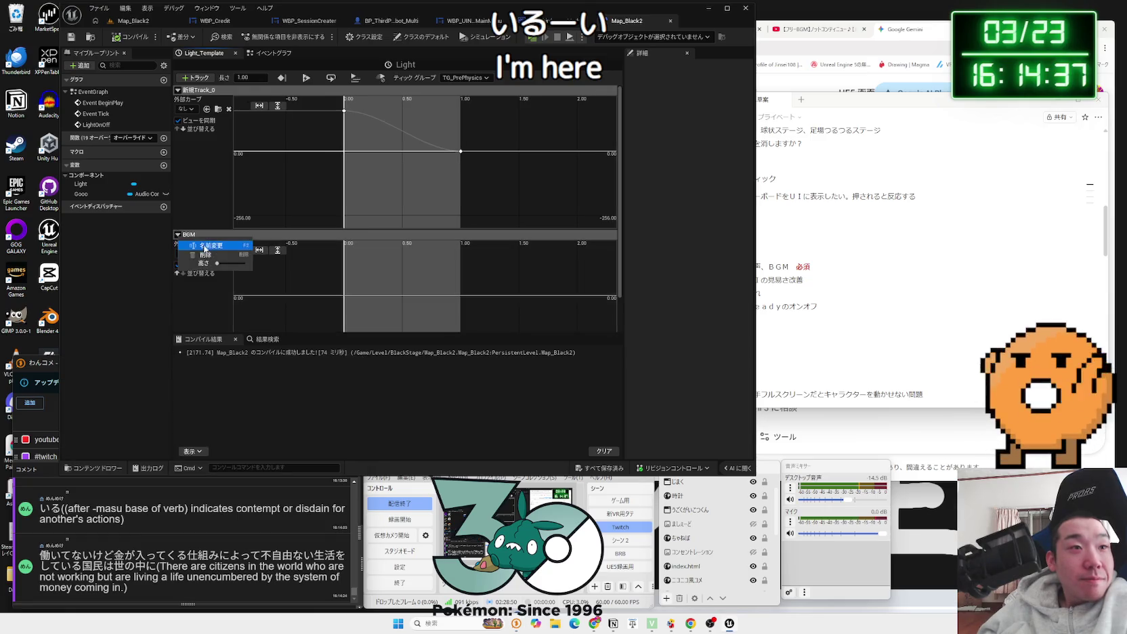
click(205, 254)
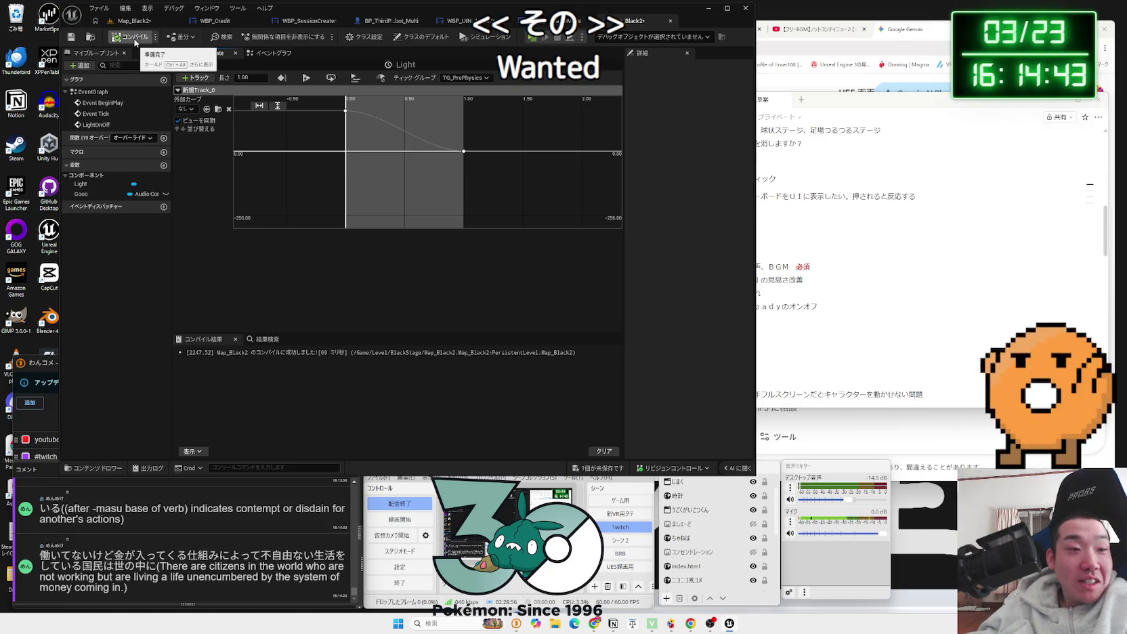
Step: Delete the Create Sound 2D and Set nodes and wire Play Sound 2D to Set Timer by Event
click(273, 54)
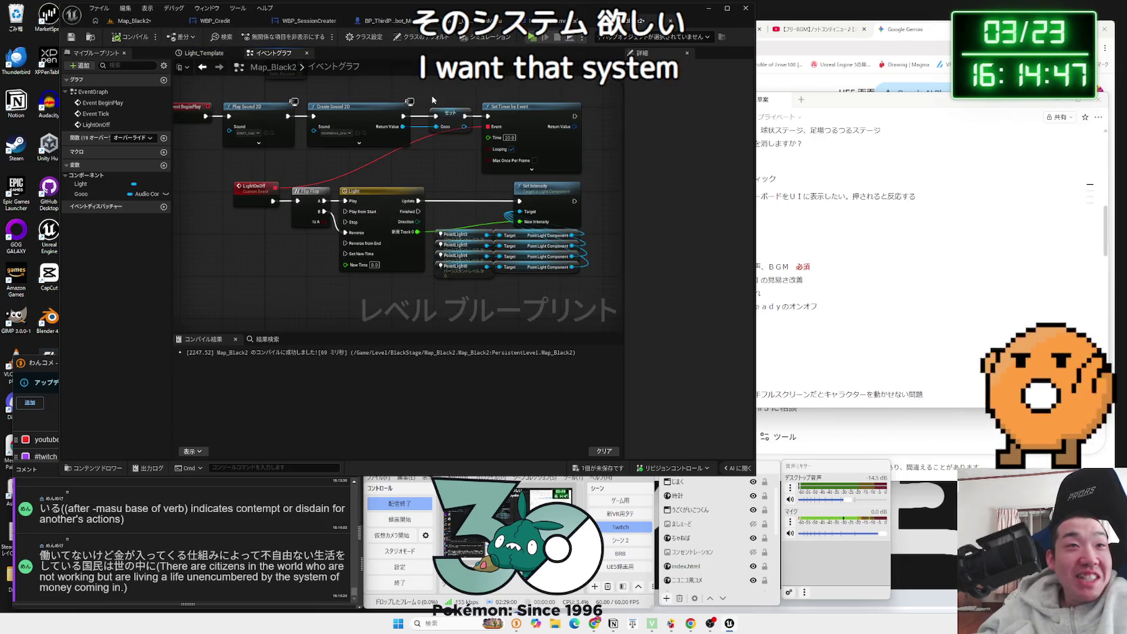
key(Delete)
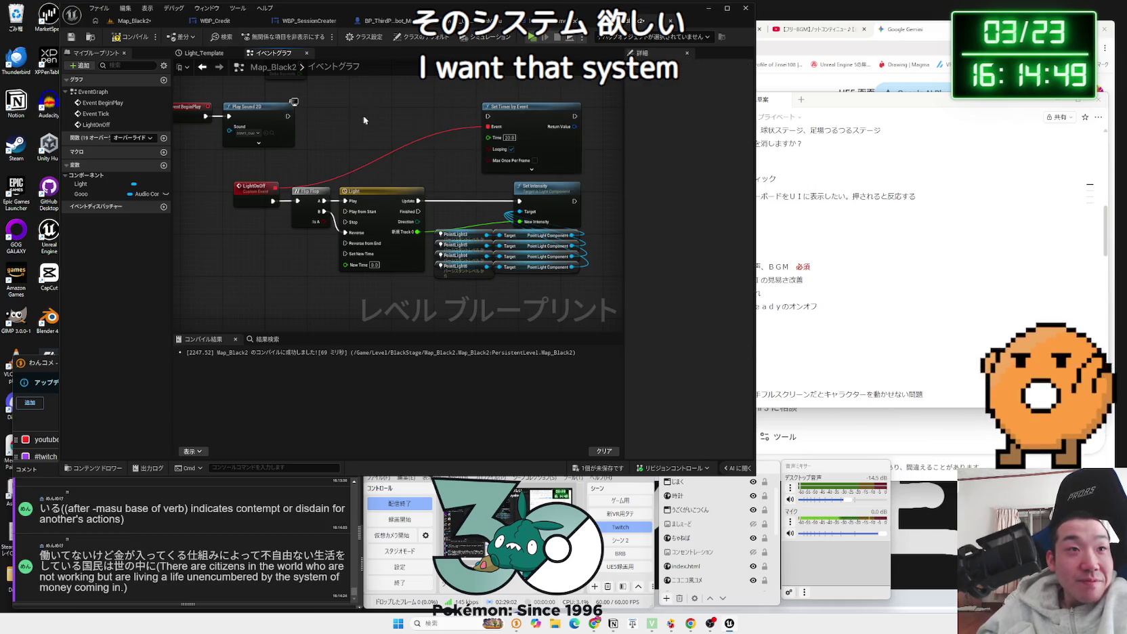
drag(490, 121, 490, 122)
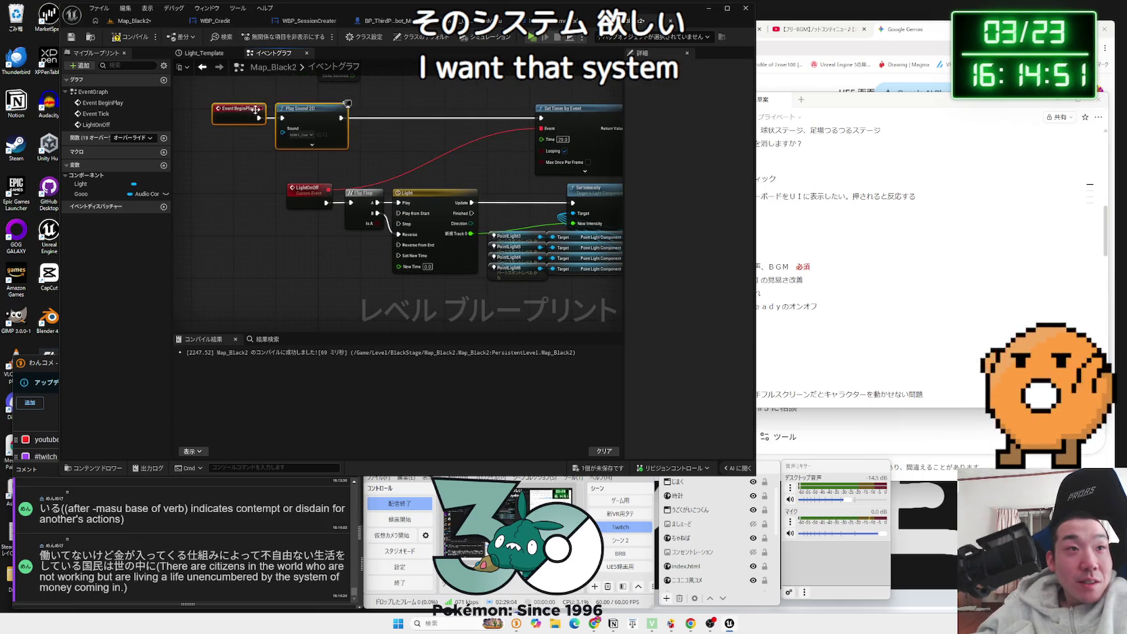
drag(256, 110, 346, 110)
click(273, 179)
Step: Compile and save the level blueprint, then test-play Map_Black2 to hear the music
key(F7)
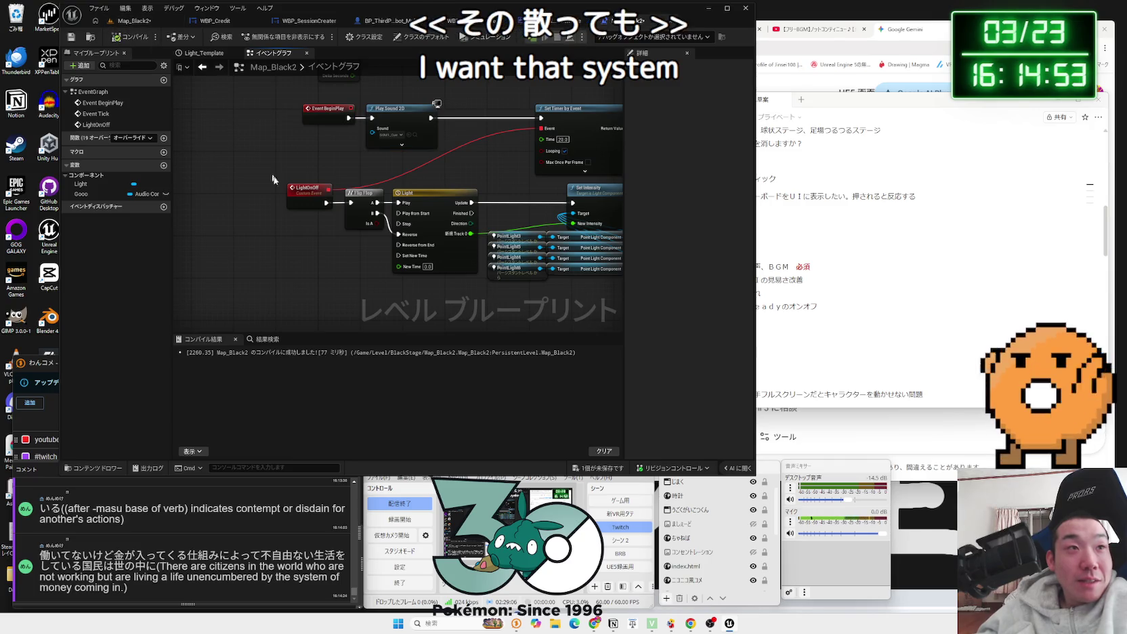
key(ctrl+s)
key(Return)
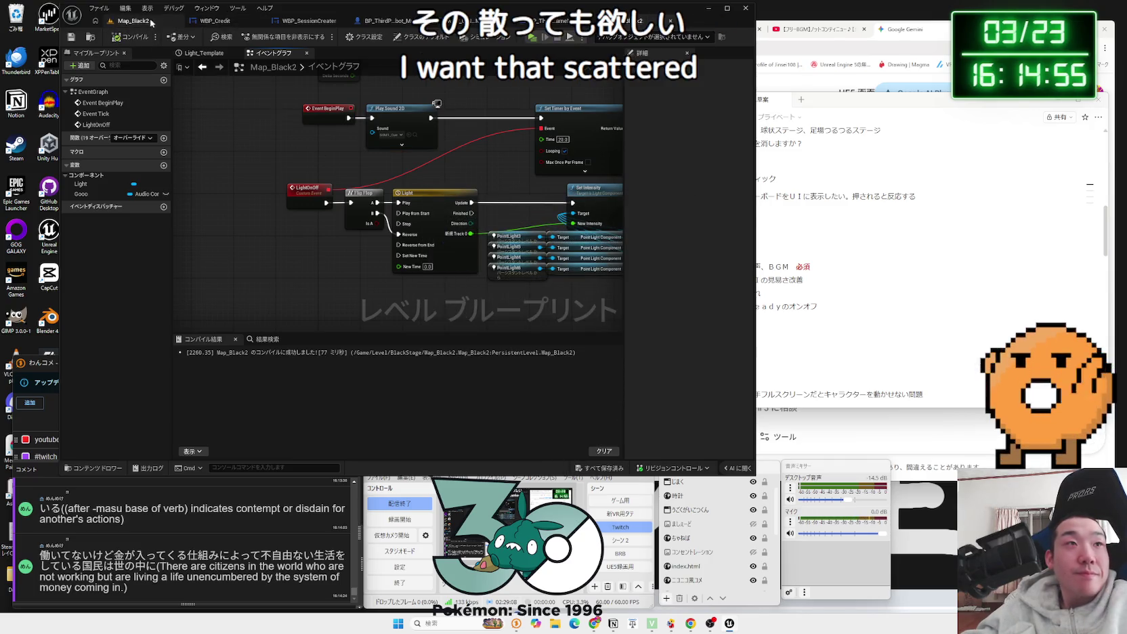
click(150, 22)
click(266, 36)
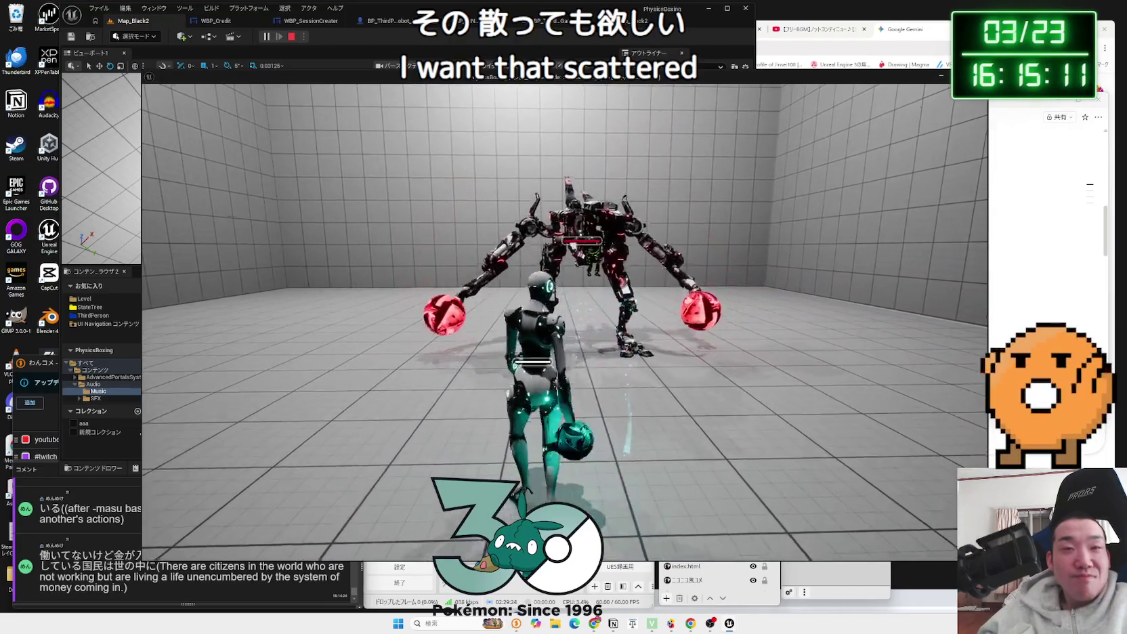
key(Escape)
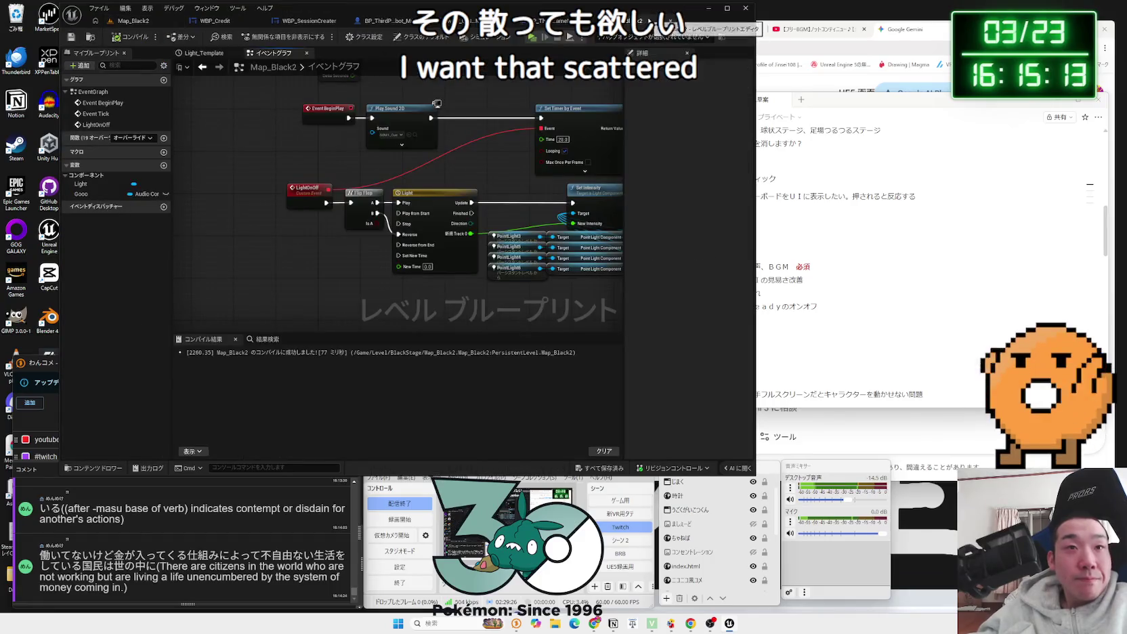
scroll(445, 135, up, 1)
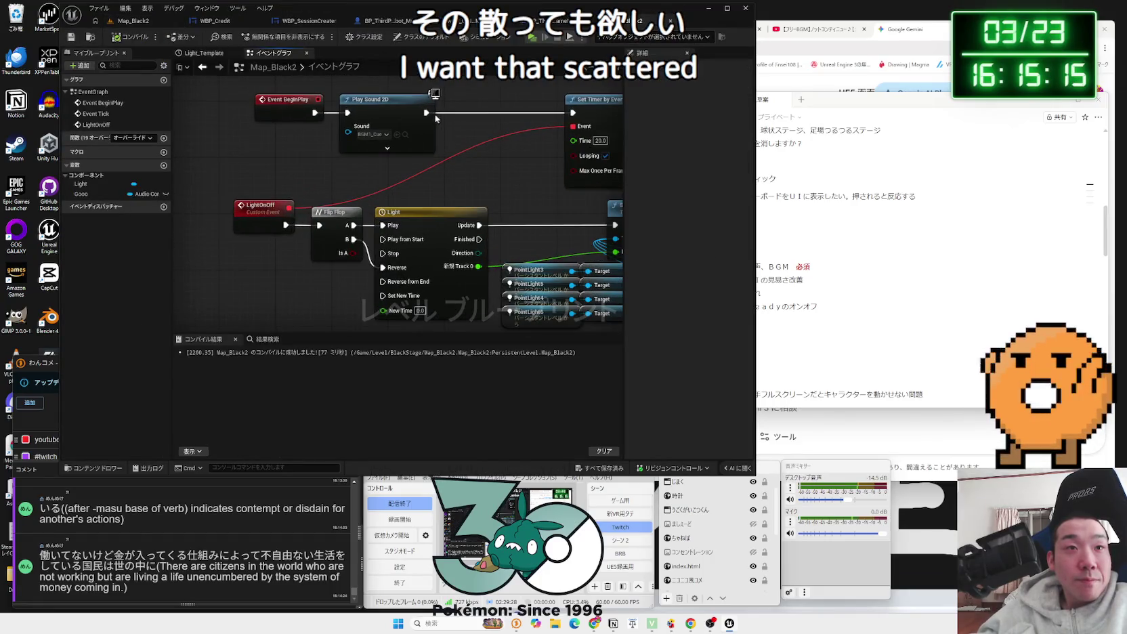
Step: Chain a second Play Sound 2D node after the first, with its Sound set to BGM5_Cue
drag(458, 112, 460, 111)
text(play sound)
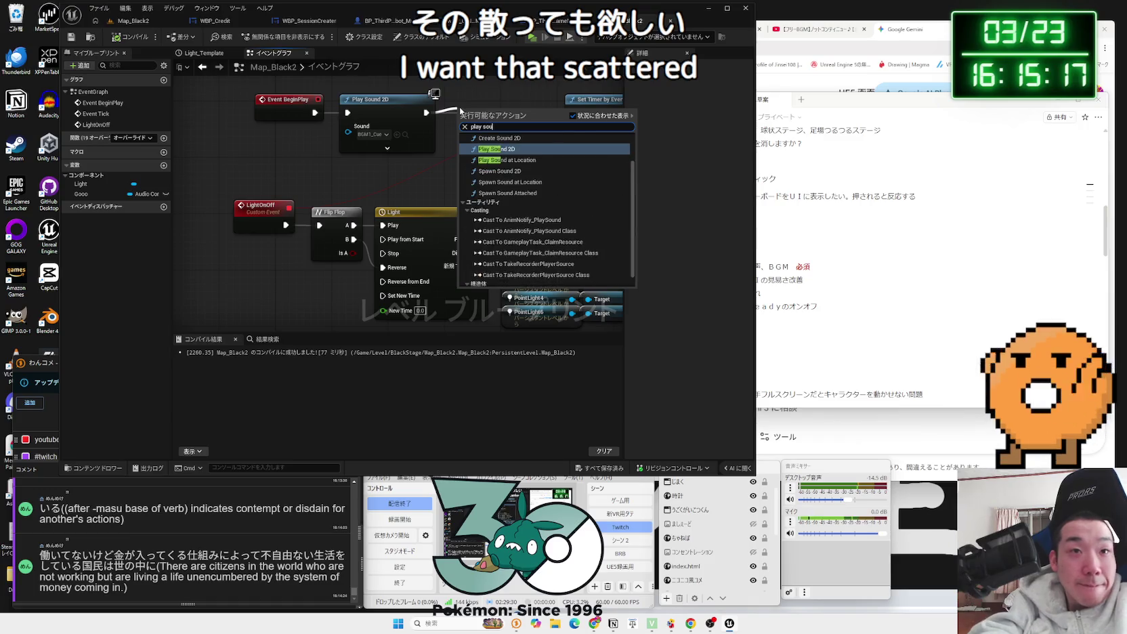
key(Return)
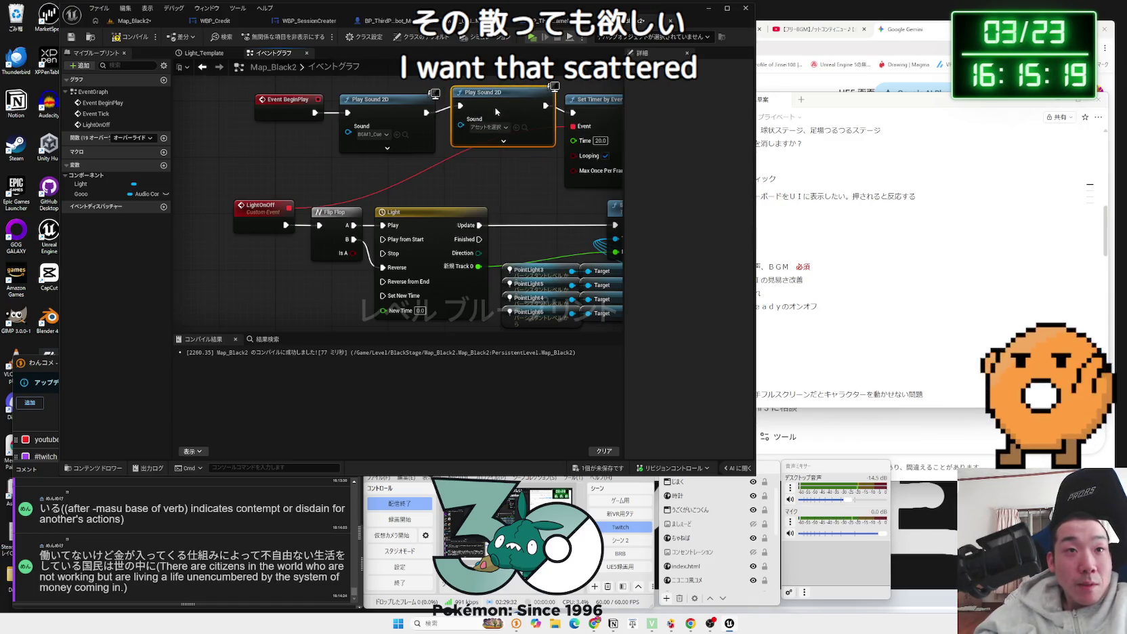
drag(496, 112, 488, 128)
click(483, 135)
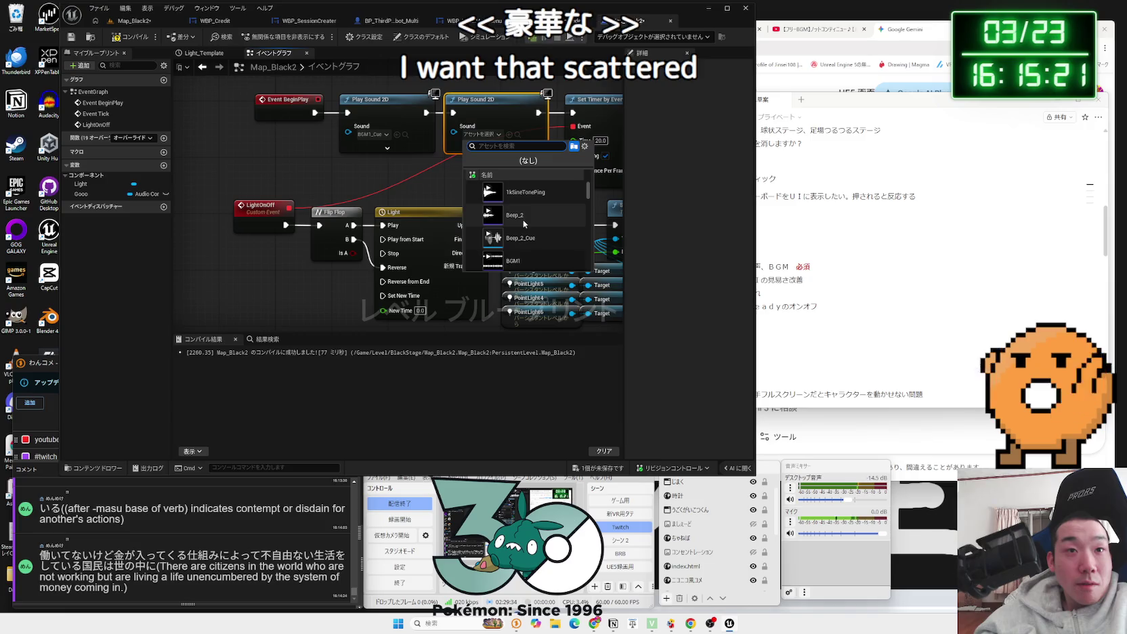
scroll(525, 224, down, 3)
scroll(533, 240, down, 2)
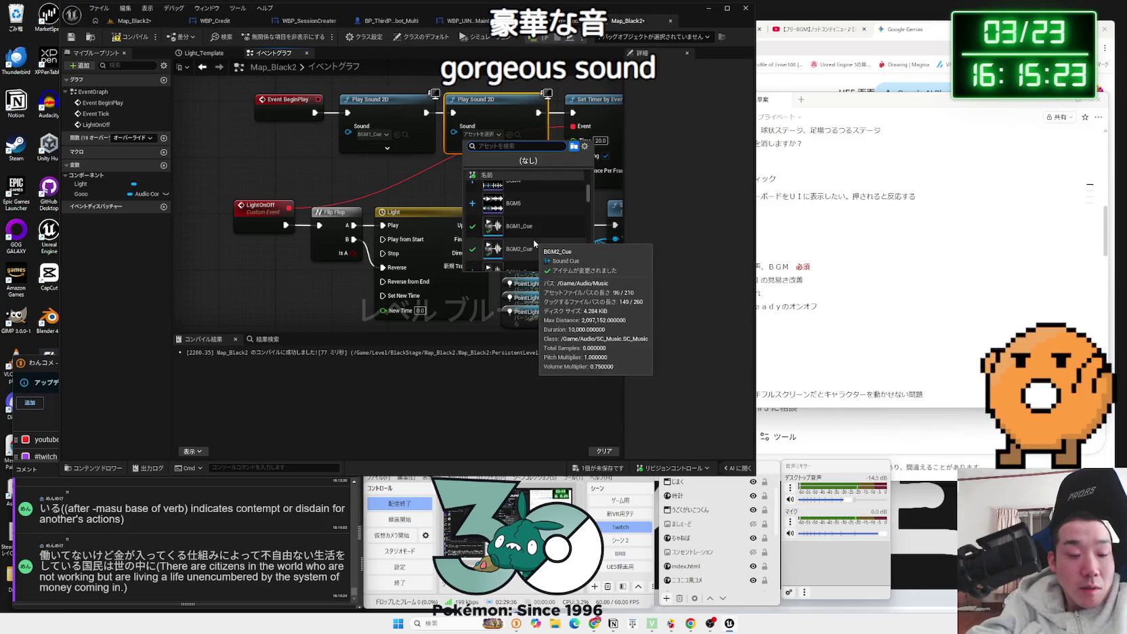
scroll(533, 240, down, 1)
click(532, 257)
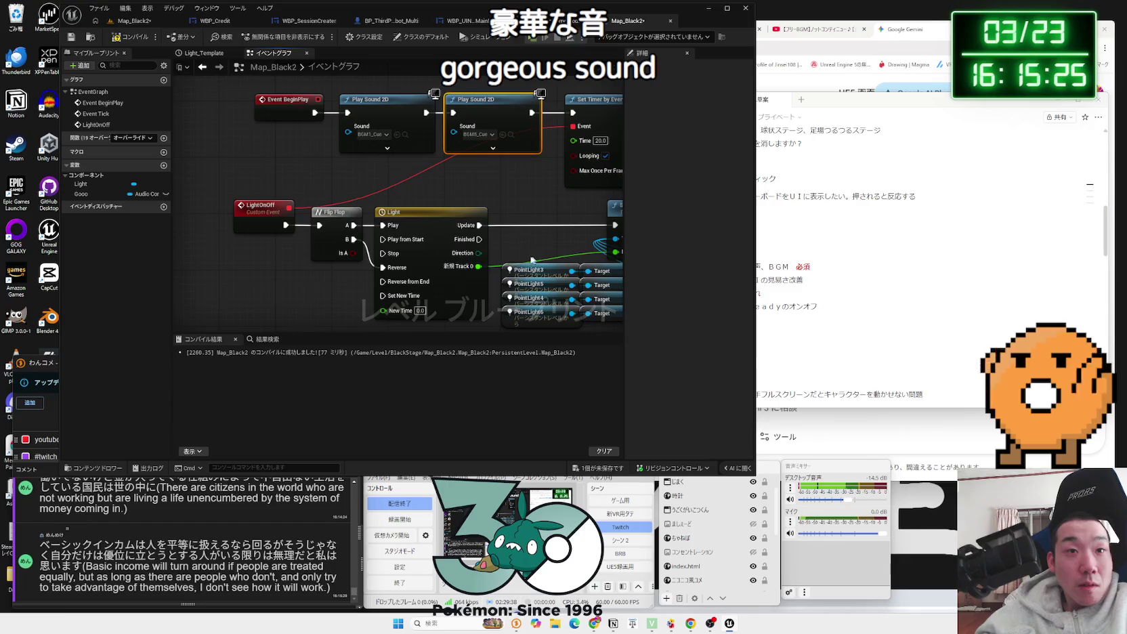
Step: Move the LightOnOff and Flip Flop nodes lower to tidy the graph
click(387, 148)
mouse_move(360, 237)
mouse_down()
mouse_move(308, 196)
mouse_move(285, 200)
mouse_move(224, 288)
mouse_move(268, 208)
mouse_up()
click(355, 258)
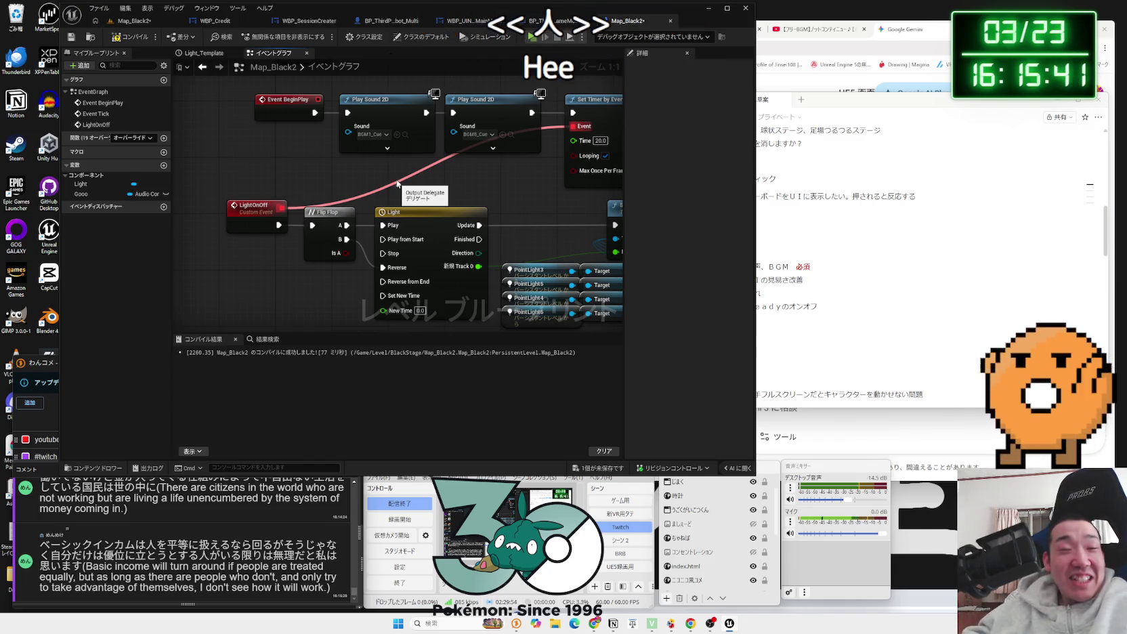
mouse_move(593, 128)
mouse_down()
mouse_move(469, 148)
mouse_move(469, 132)
mouse_up()
click(369, 95)
Step: Compile and save the level blueprint, then start a test play of Map_Black2
click(129, 37)
click(596, 468)
click(623, 414)
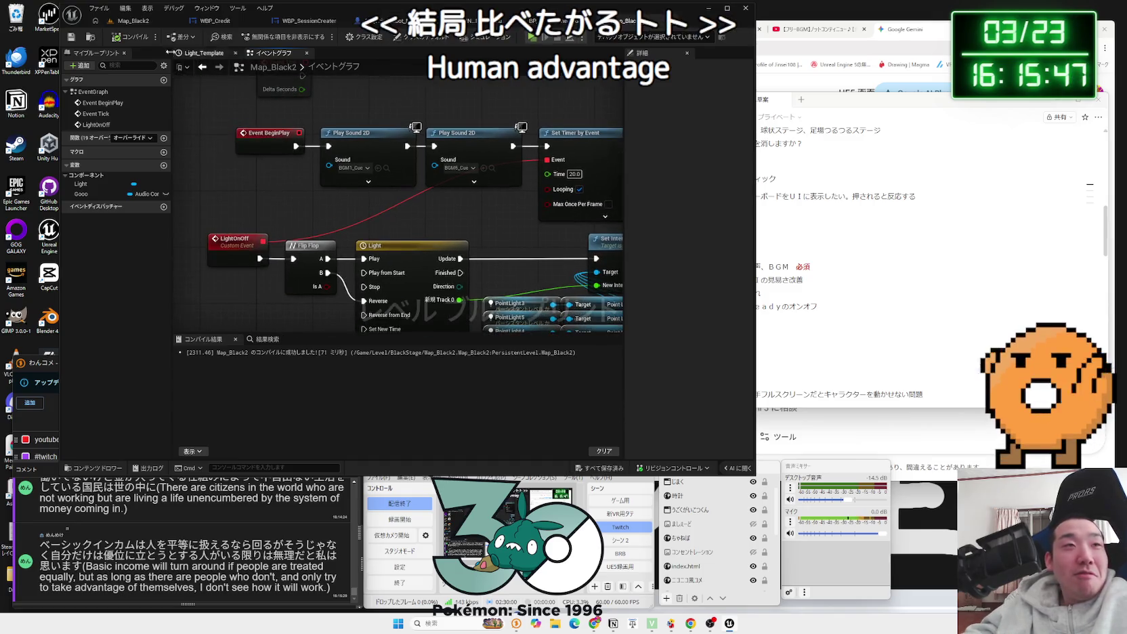
click(126, 21)
click(267, 36)
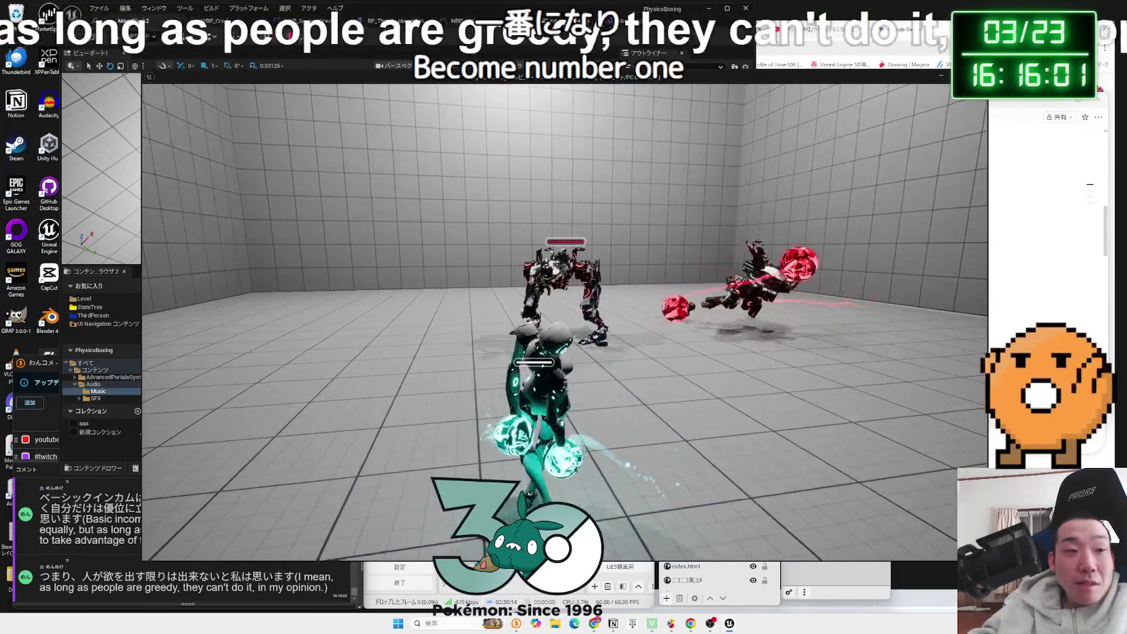
Step: Stop the test play and return to the level blueprint's Event Graph
key(Escape)
click(627, 26)
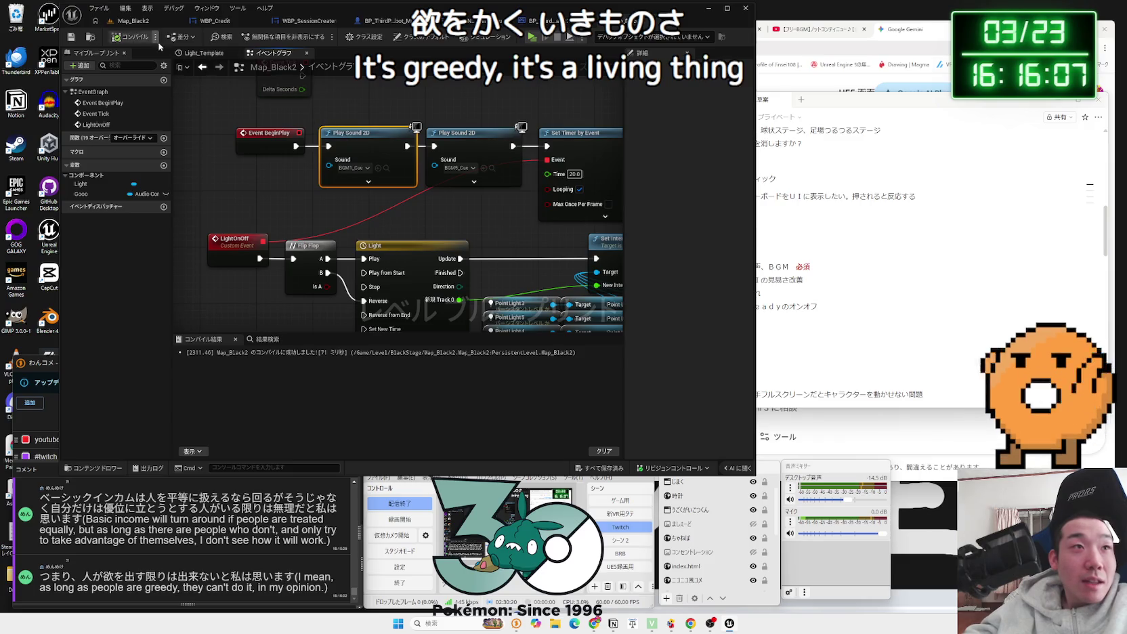
click(128, 21)
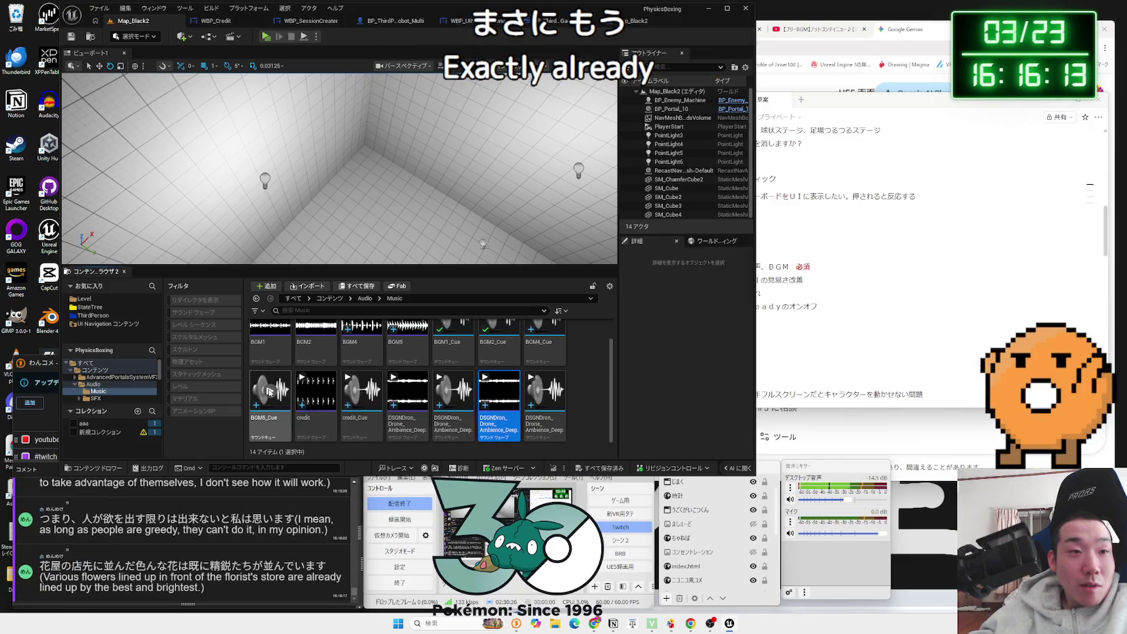
scroll(271, 389, up, 1)
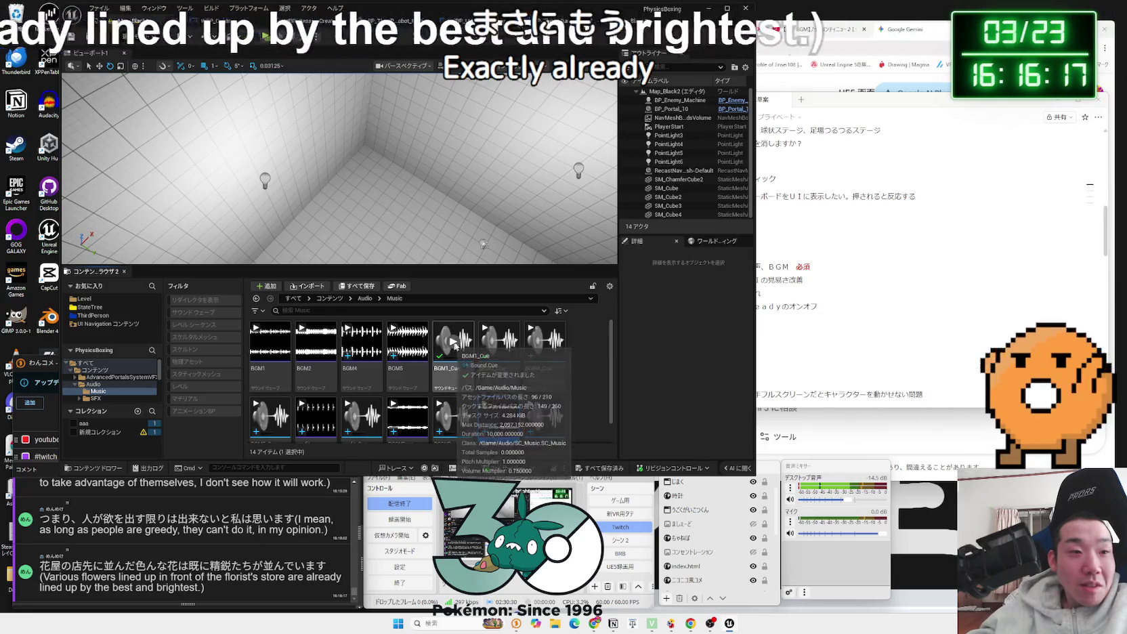
click(631, 21)
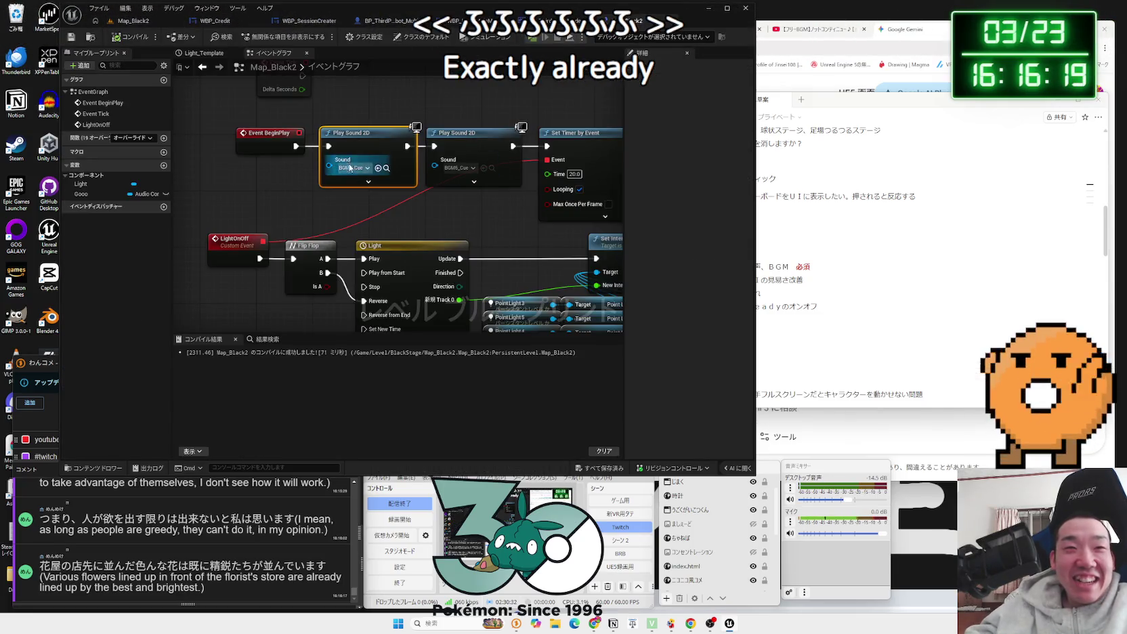
Step: Expand the first Play Sound 2D to reveal Volume and Pitch Multiplier, then open a browser tab
click(367, 181)
mouse_move(335, 249)
mouse_down()
mouse_move(335, 183)
mouse_move(285, 207)
mouse_move(291, 235)
mouse_up()
click(290, 235)
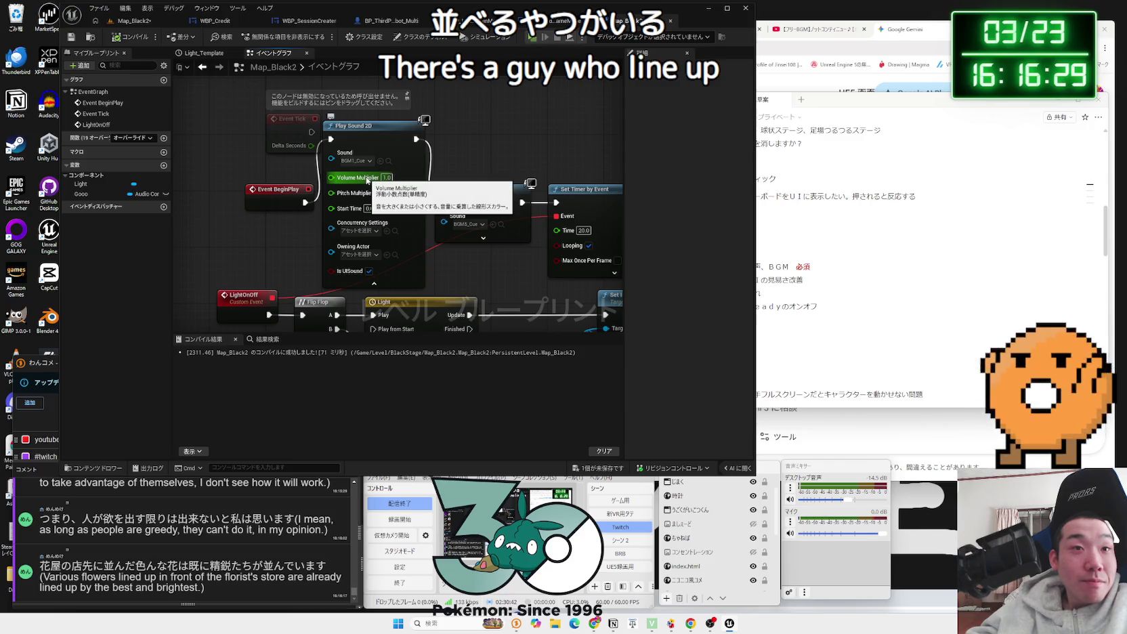
click(943, 84)
key(ctrl+t)
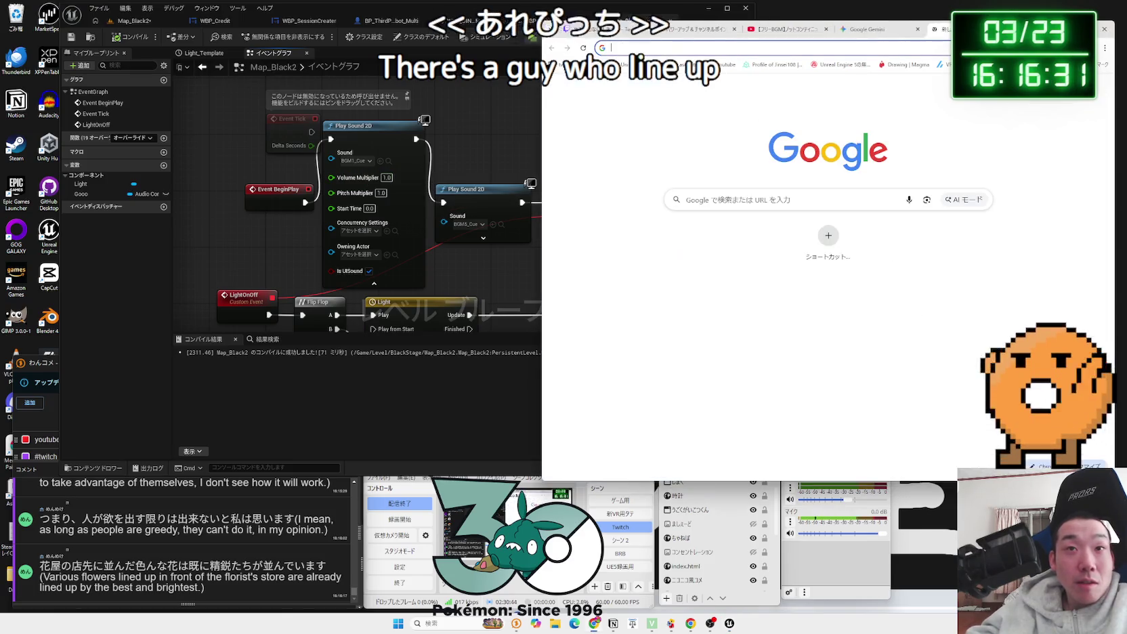
Step: Search Google for 'BGM ピッチ', skim the results, and go back to the Unreal blueprint
text(pi)
key(BackSpace)
key(BackSpace)
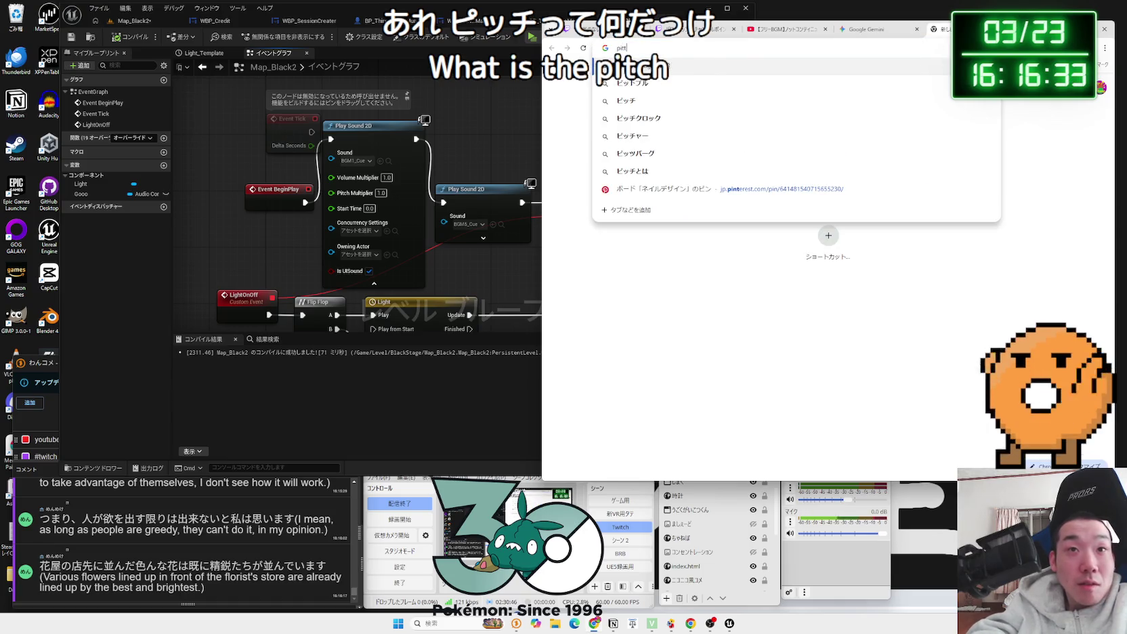
key(Zenkaku_Hankaku)
text(bgm pit)
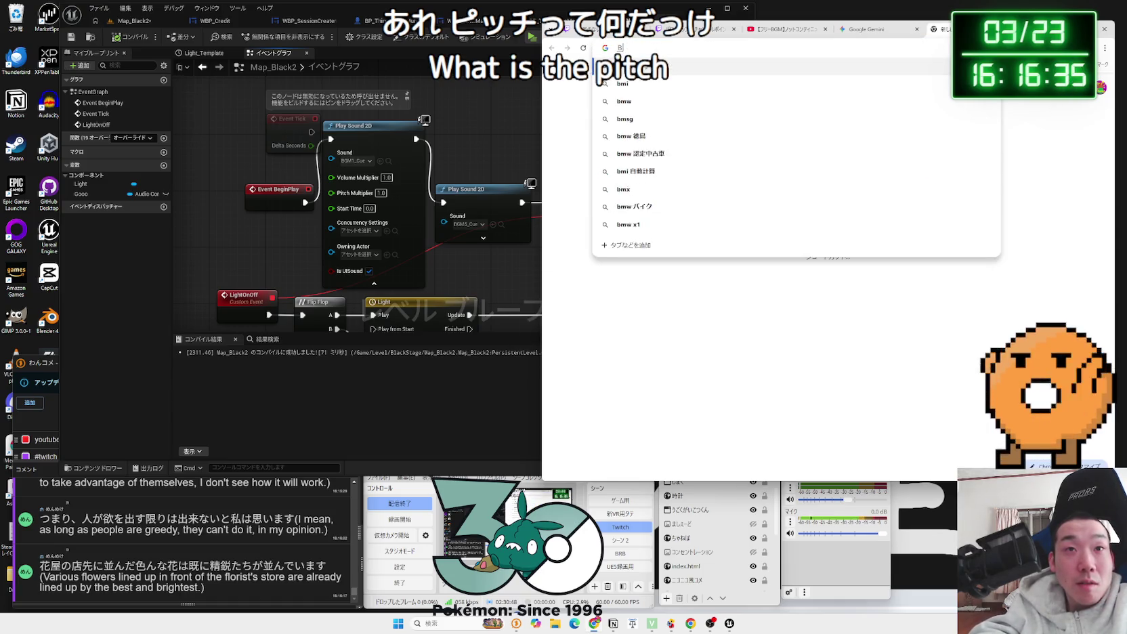
text(chi)
key(space)
key(Return)
key(Return)
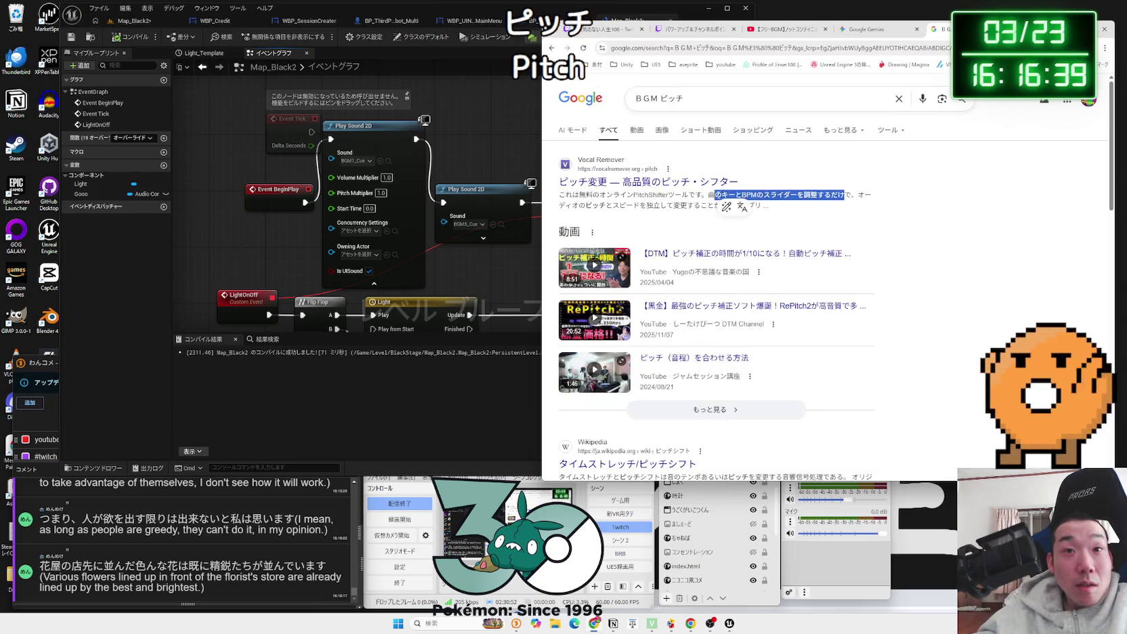
click(804, 210)
scroll(762, 236, down, 3)
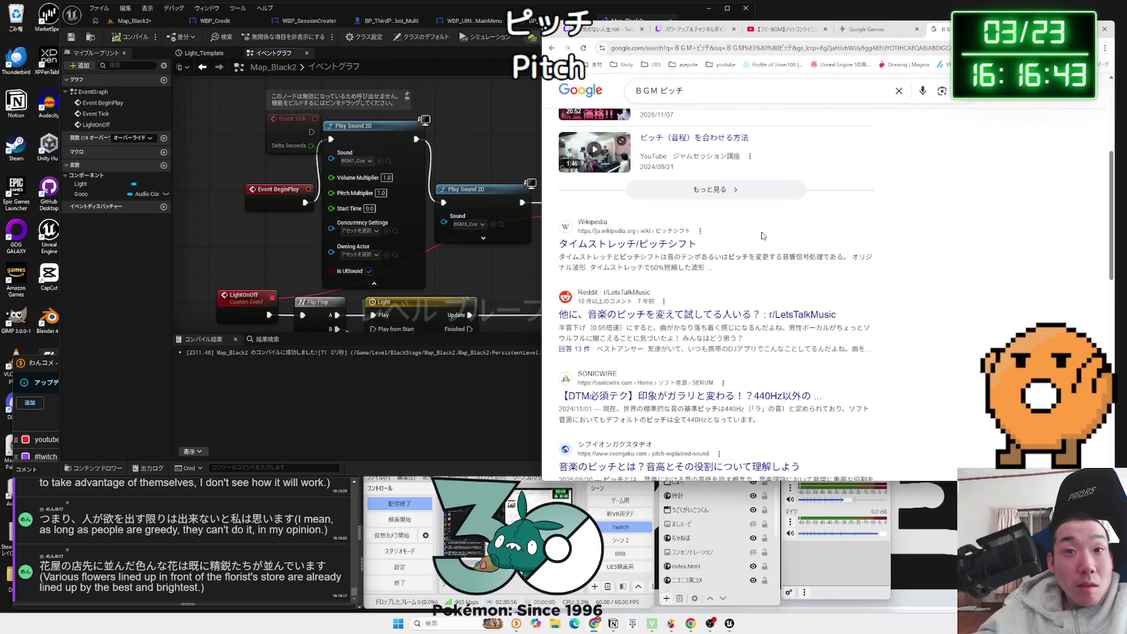
scroll(763, 236, down, 1)
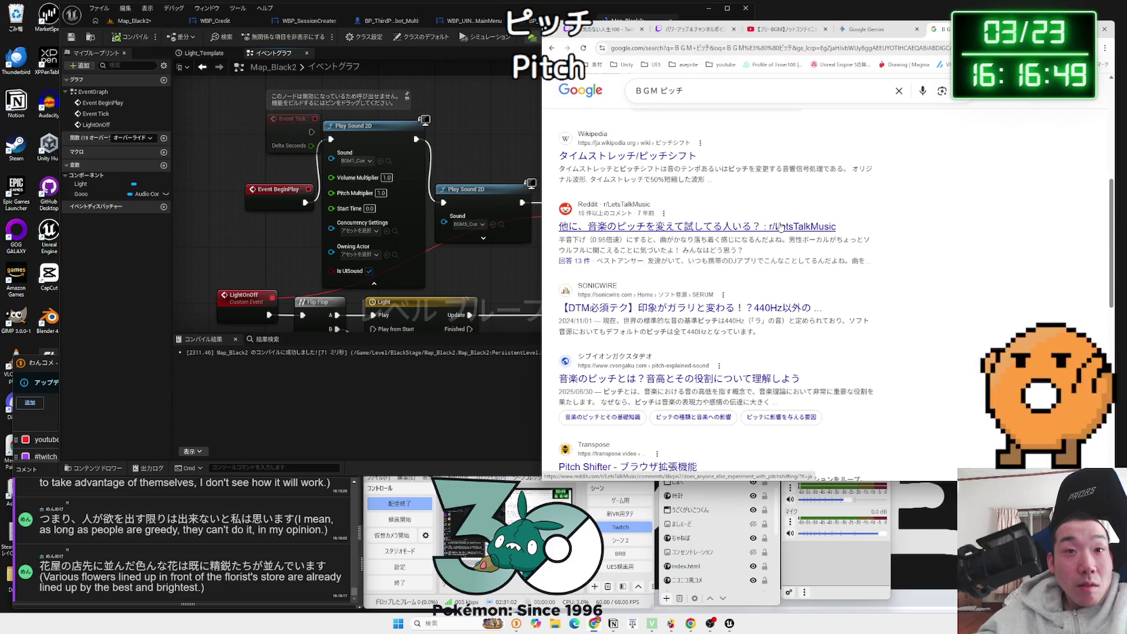
click(280, 251)
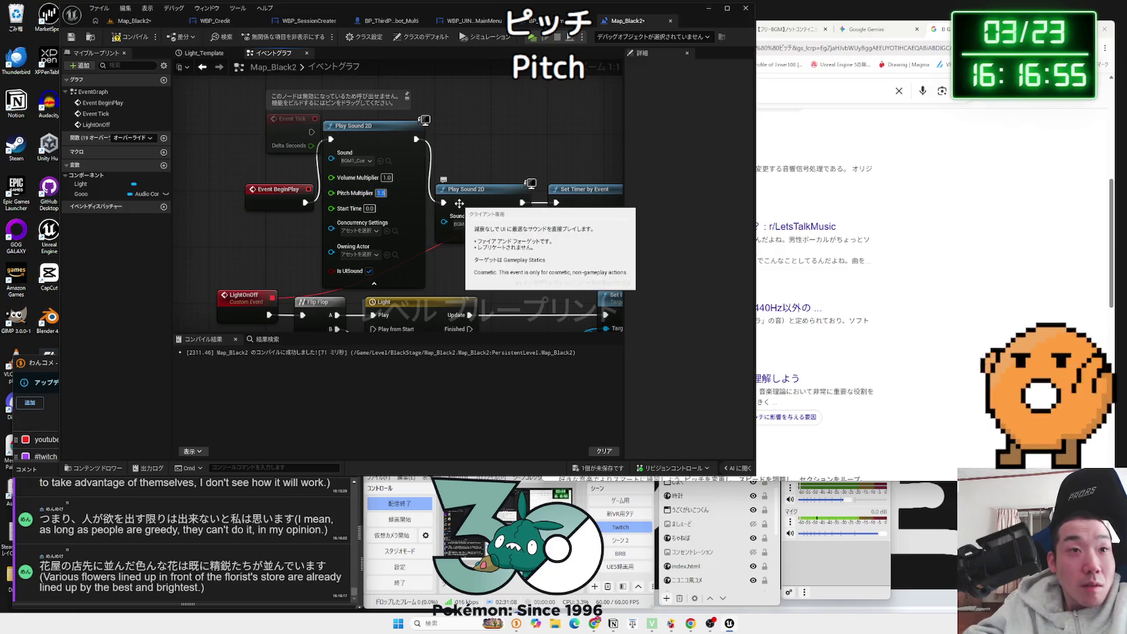
Step: Play-test Map_Black2 twice, moving the boxer with A and W
click(133, 21)
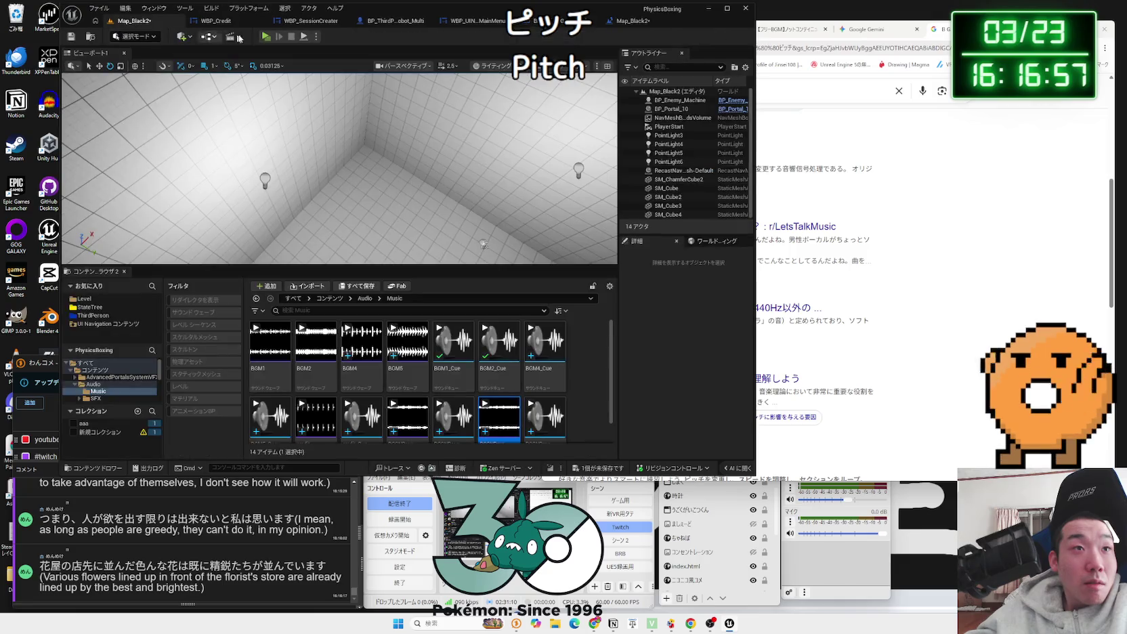
click(266, 36)
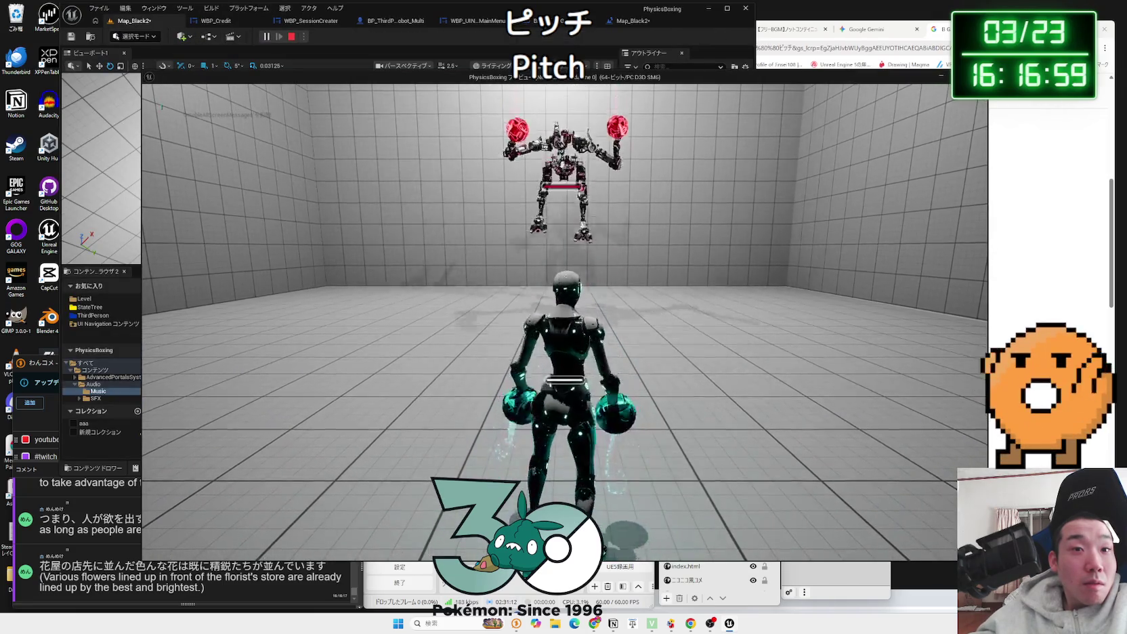
key(a)
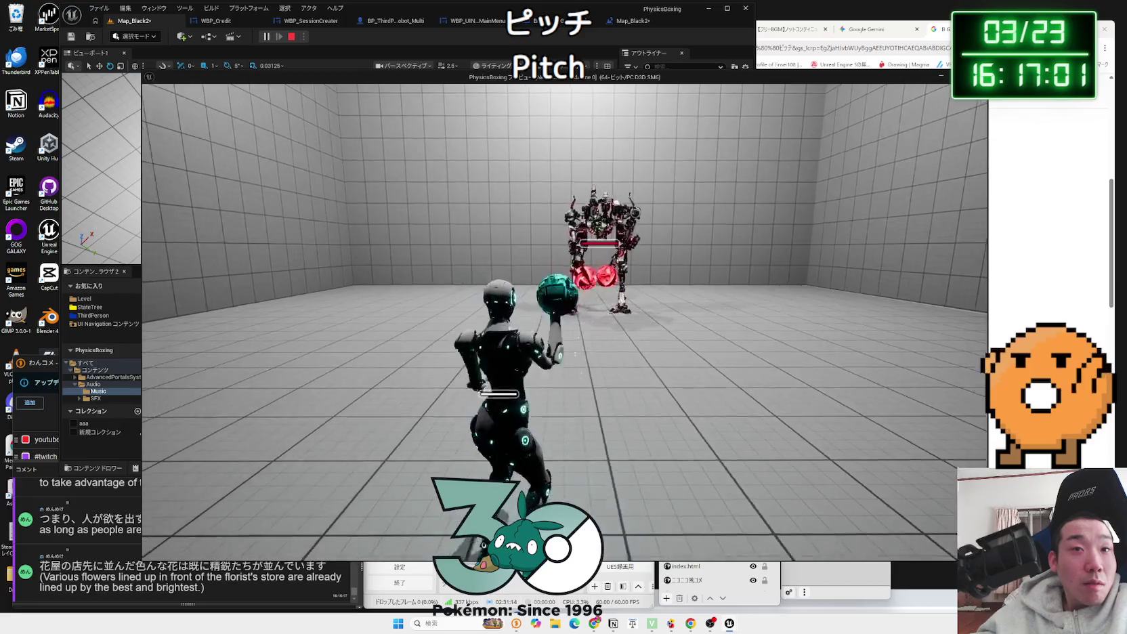
key(w)
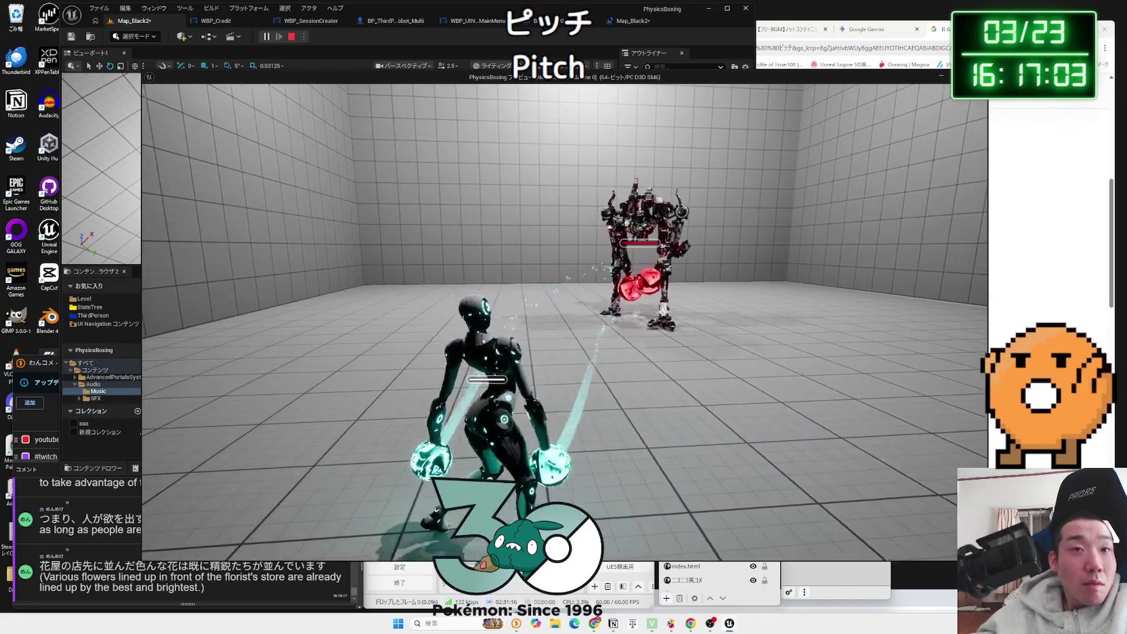
key(Escape)
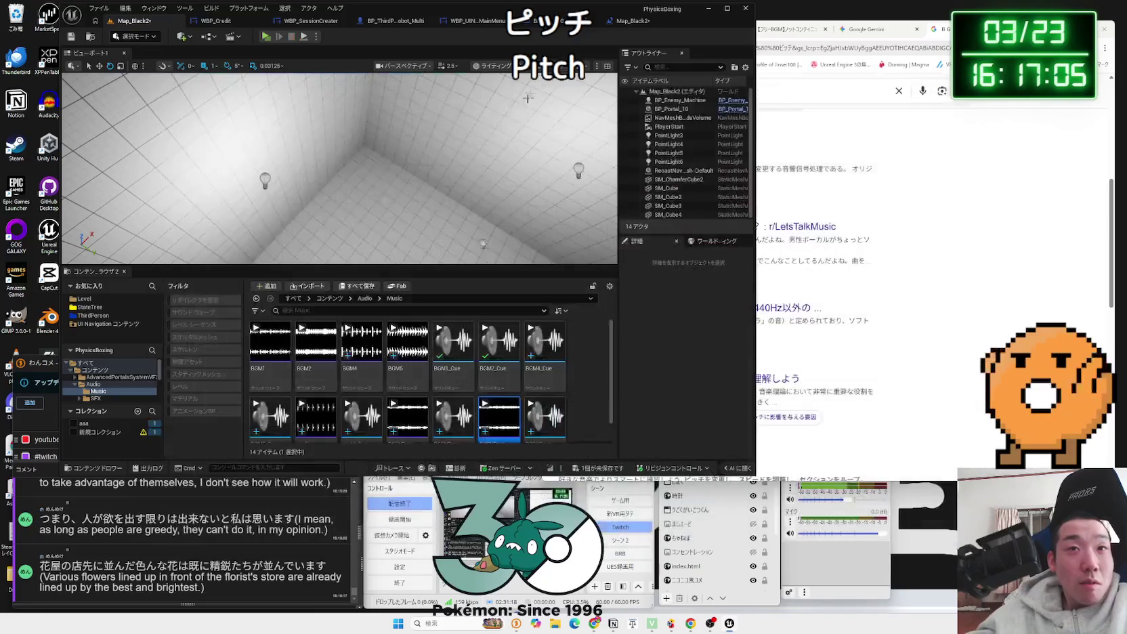
click(622, 25)
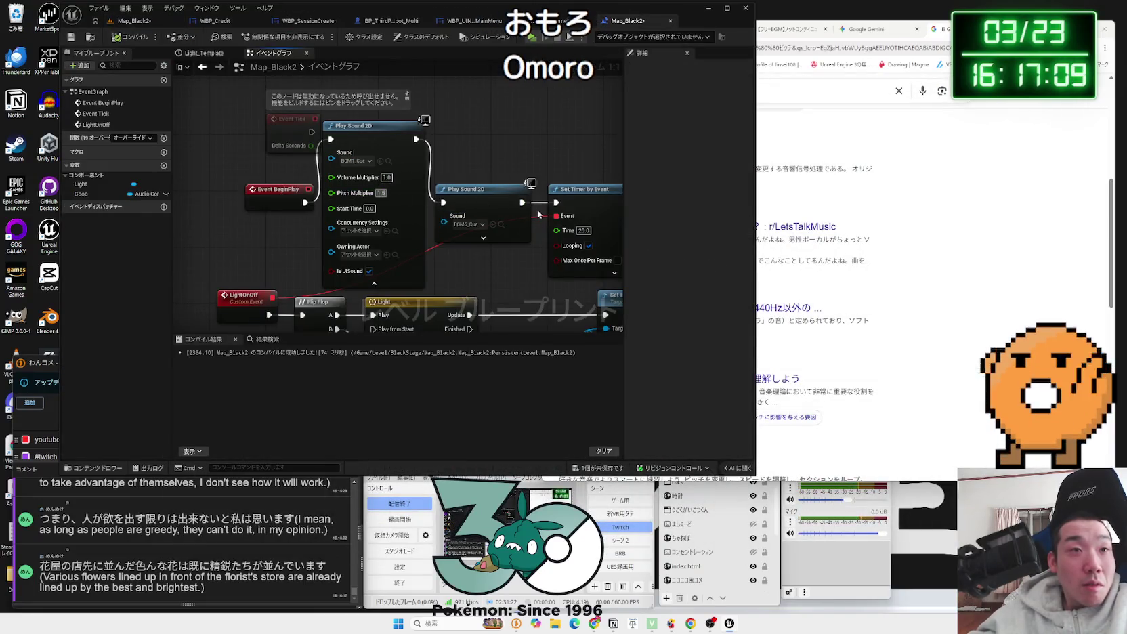
click(133, 25)
key(alt+p)
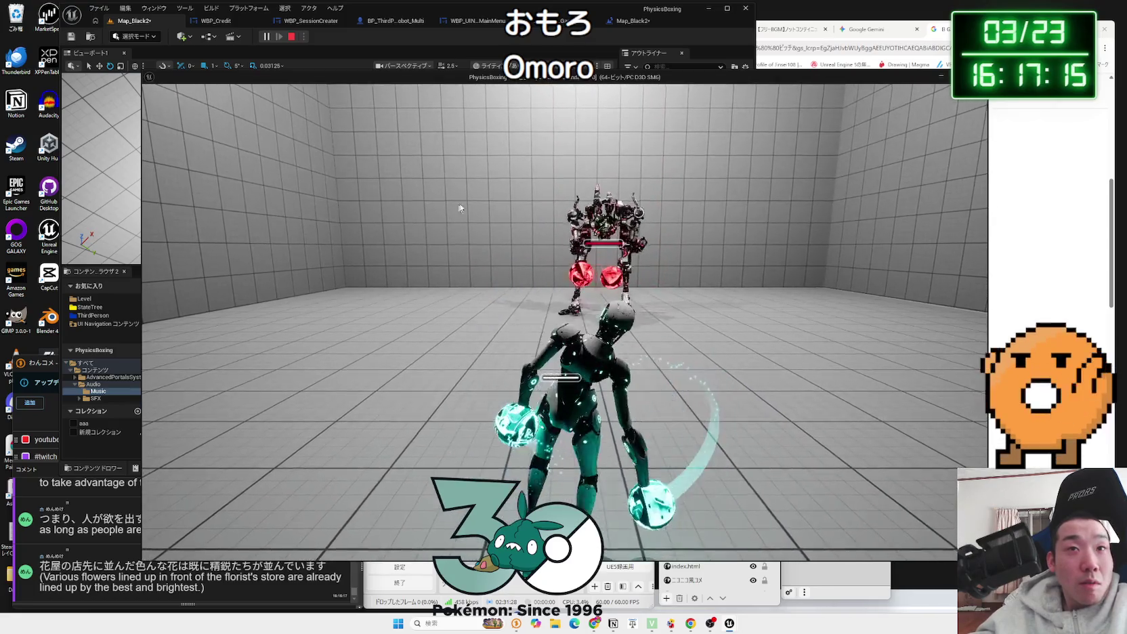
key(Escape)
click(626, 23)
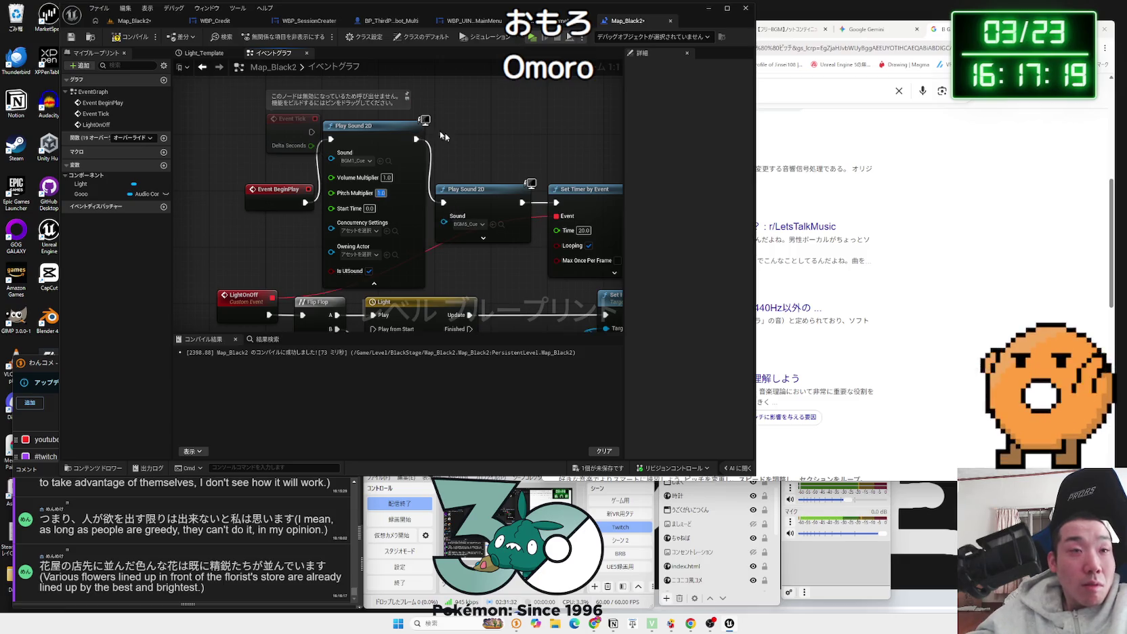
Step: Delete the BGM1_Cue Play Sound 2D node and wire Event BeginPlay to the remaining one
click(373, 285)
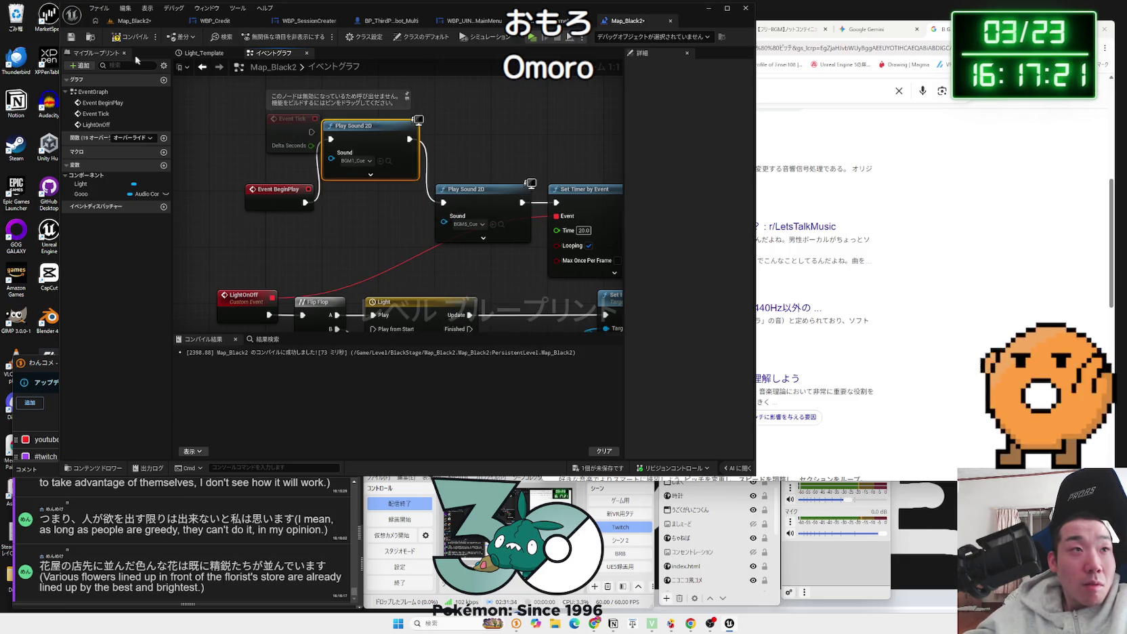
click(127, 27)
key(alt+p)
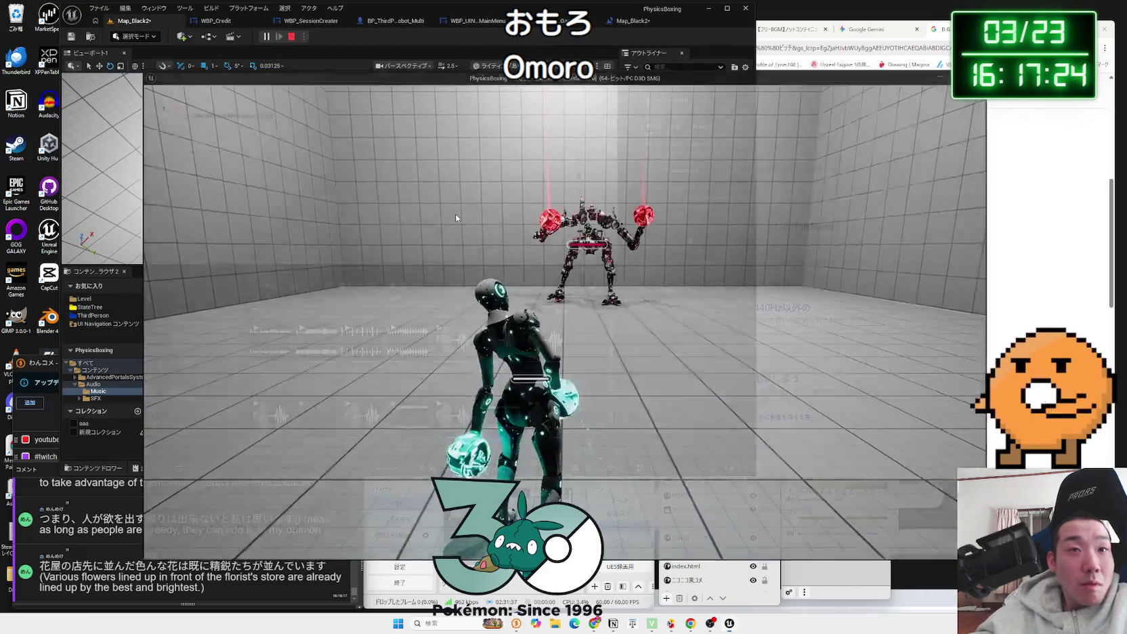
key(Escape)
click(639, 23)
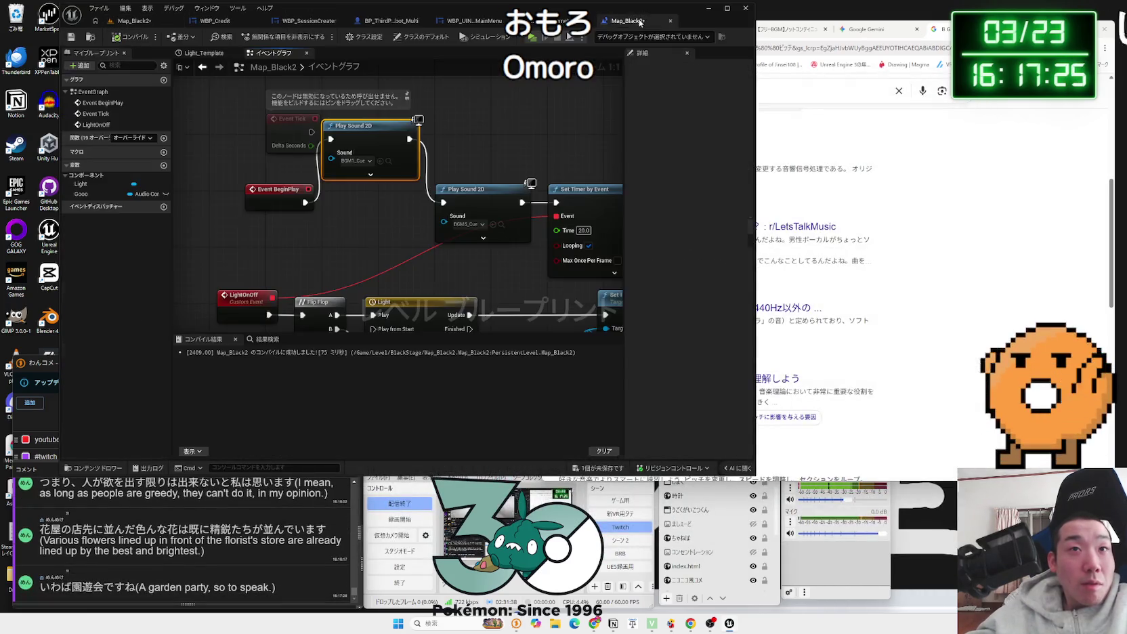
mouse_move(373, 140)
mouse_down()
mouse_move(369, 191)
mouse_move(443, 202)
mouse_up()
key(Delete)
drag(313, 198, 418, 198)
Step: Play-test the rewired music and save Map_Black2
click(138, 26)
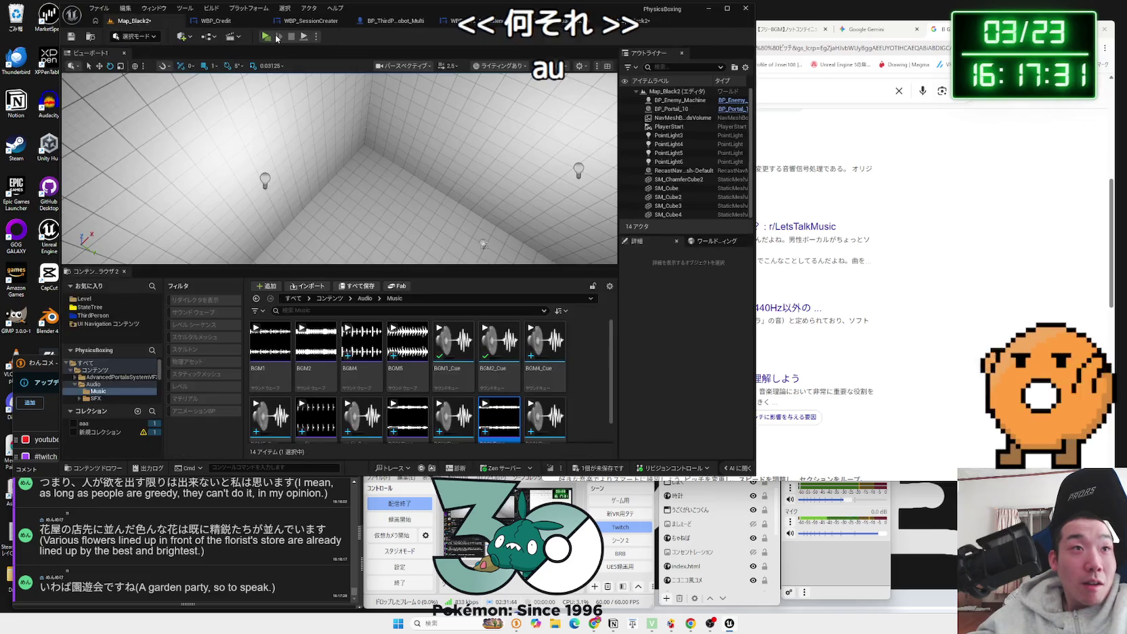
click(265, 36)
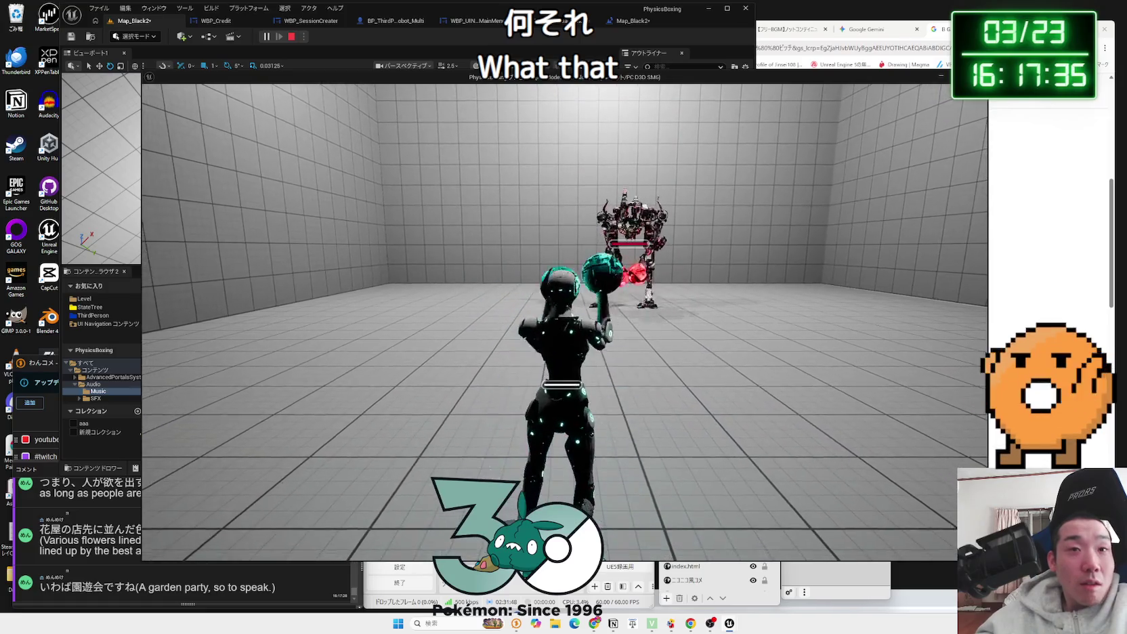
key(Escape)
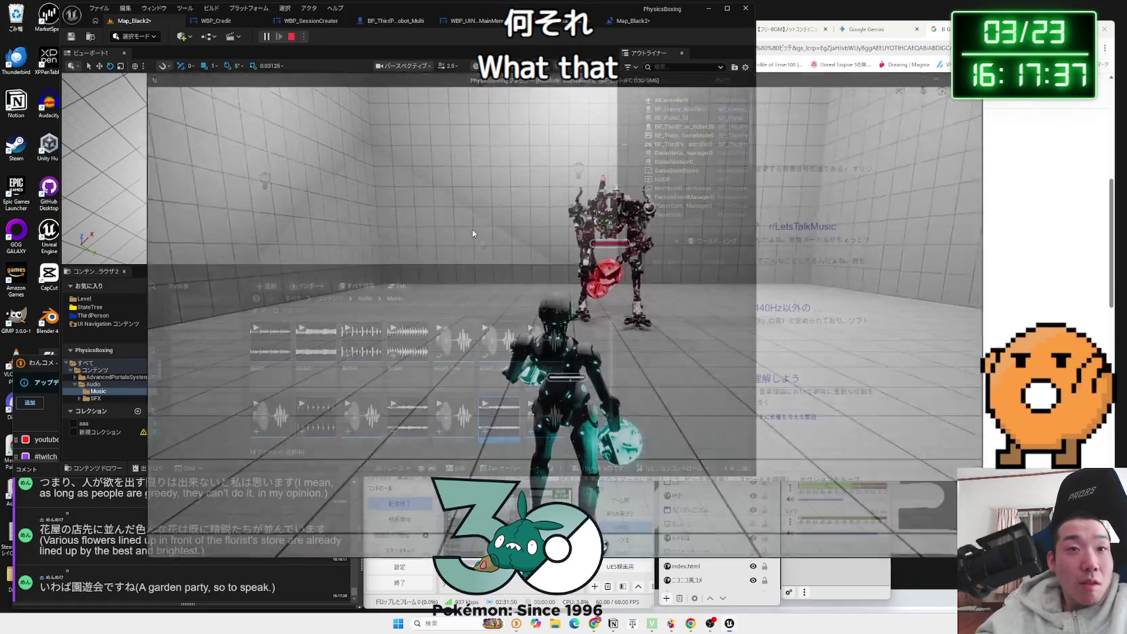
click(602, 461)
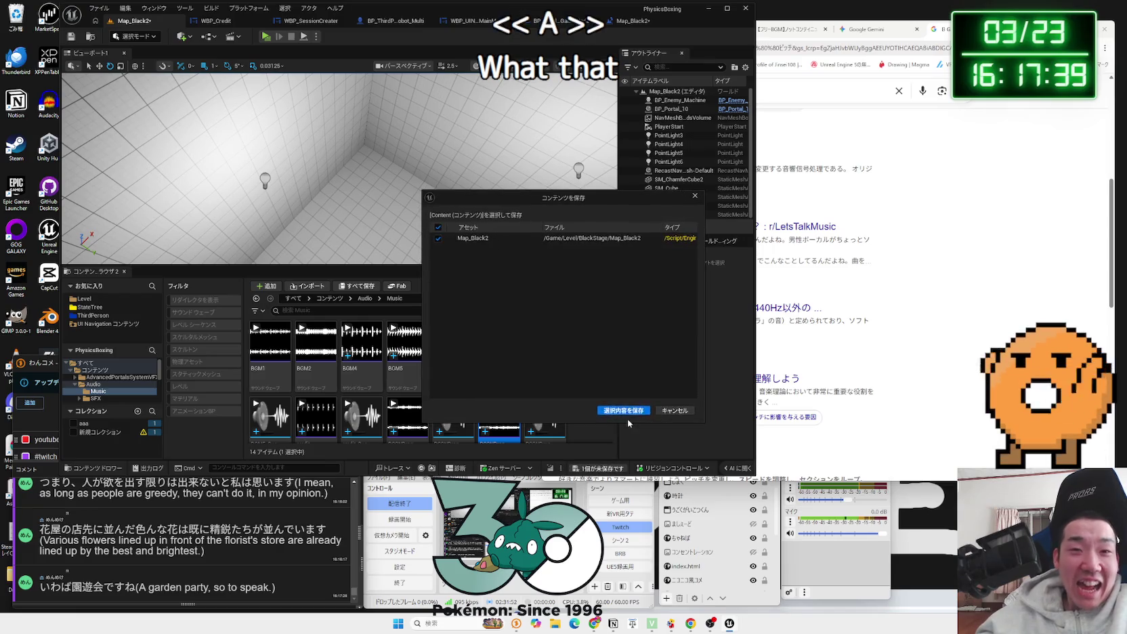
click(627, 419)
click(211, 561)
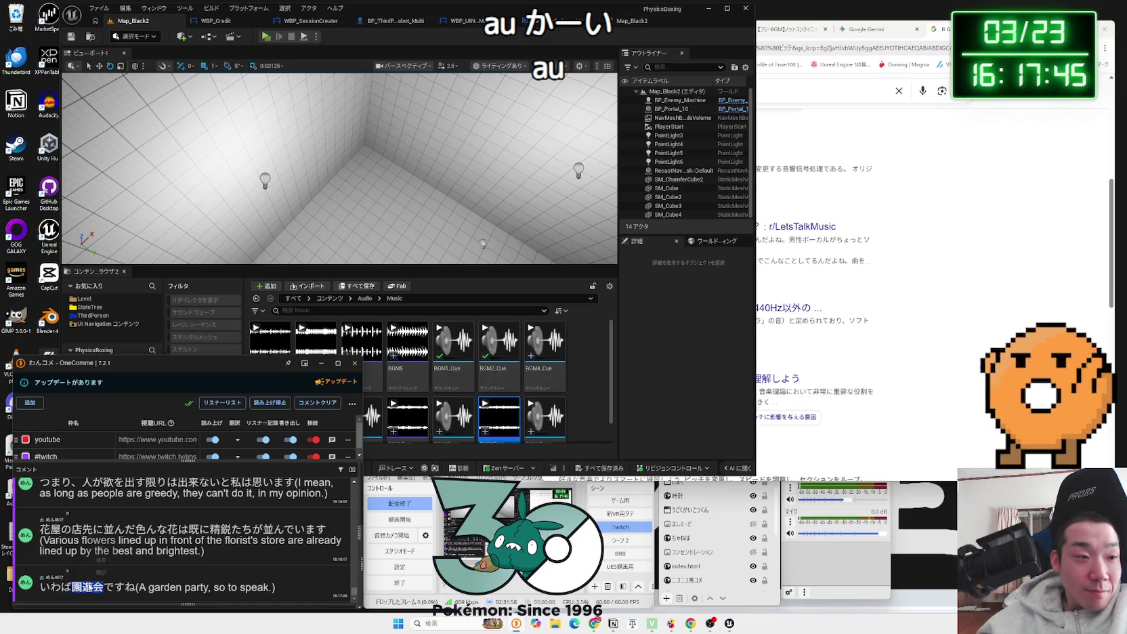
Step: Search Google for 園遊会 and read its description and purpose
click(100, 561)
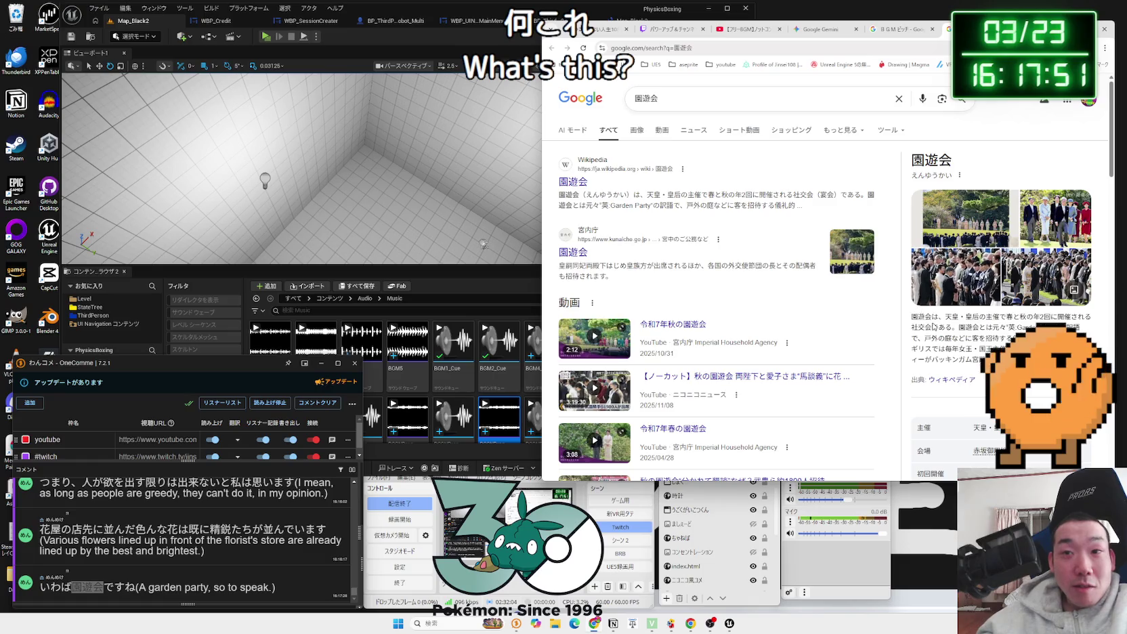
drag(1001, 360, 927, 327)
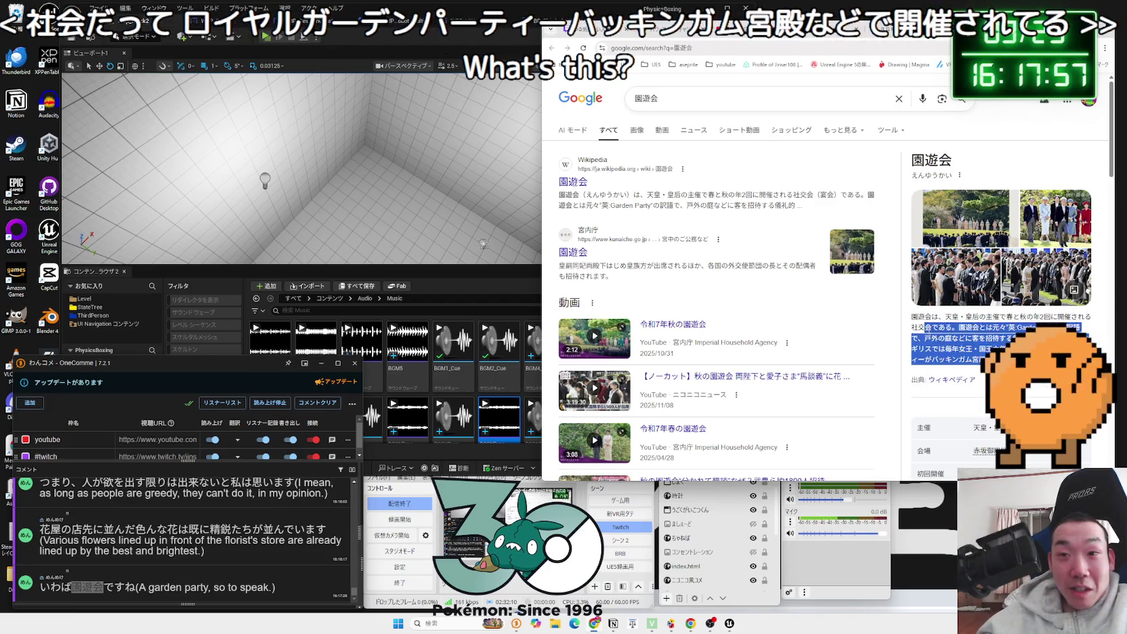
click(844, 292)
click(782, 204)
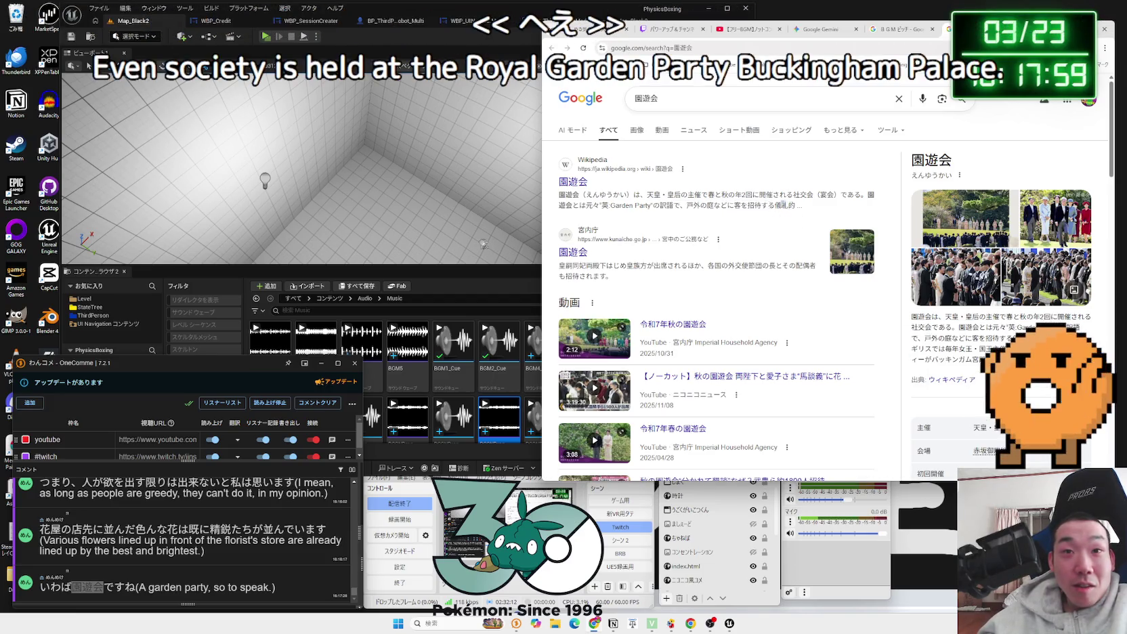
triple_click(782, 205)
click(695, 201)
scroll(694, 201, down, 6)
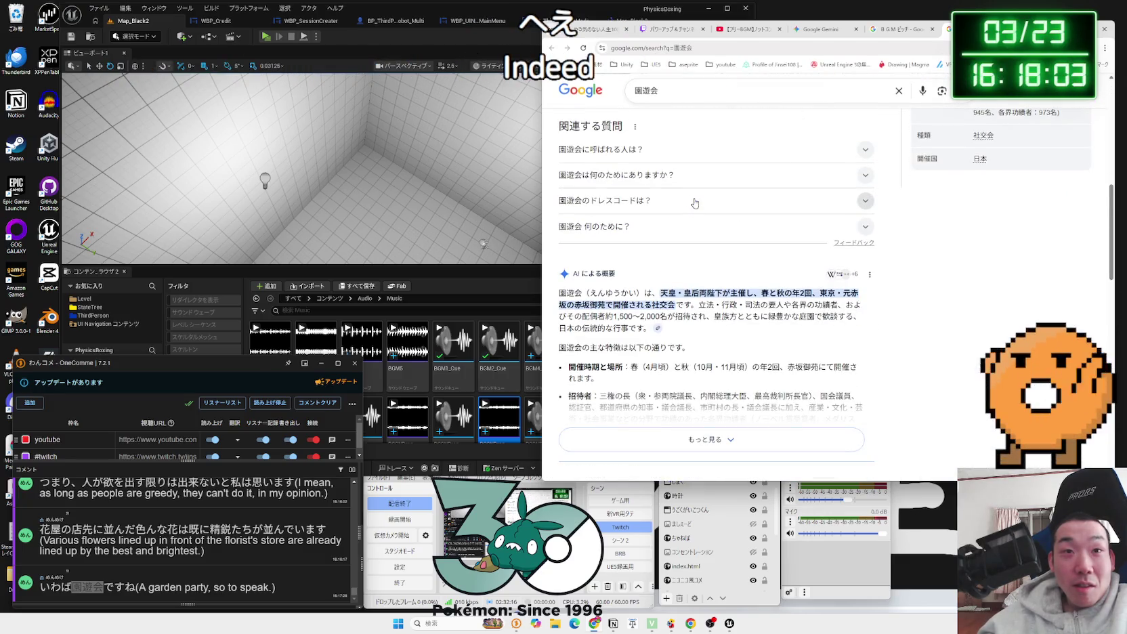
click(652, 177)
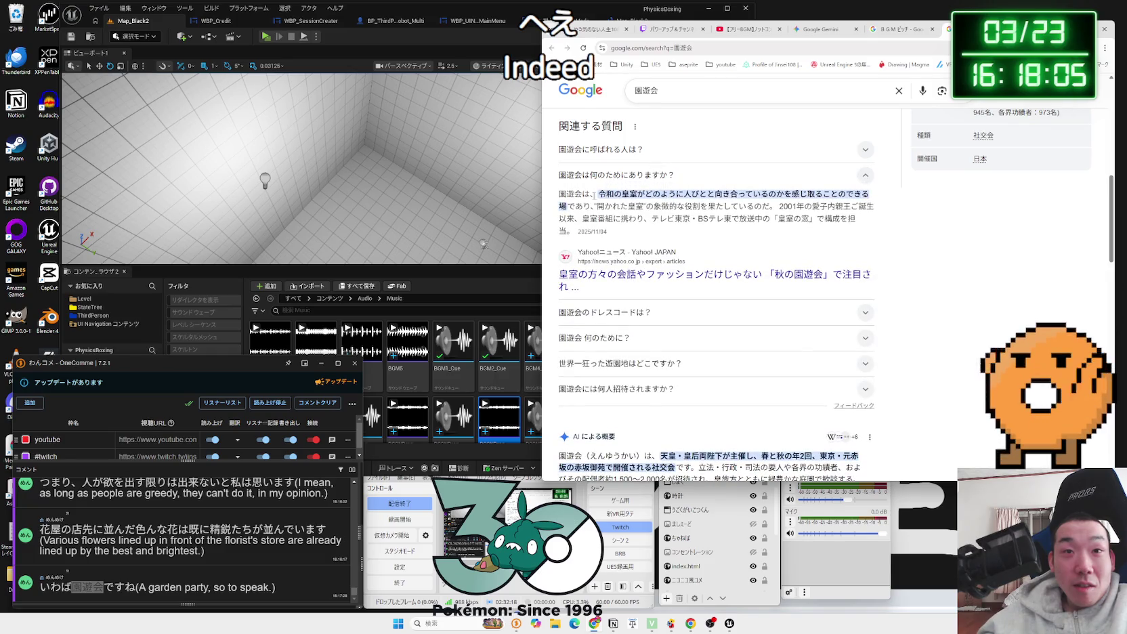
mouse_move(738, 194)
mouse_down()
mouse_move(850, 194)
mouse_move(565, 207)
mouse_up()
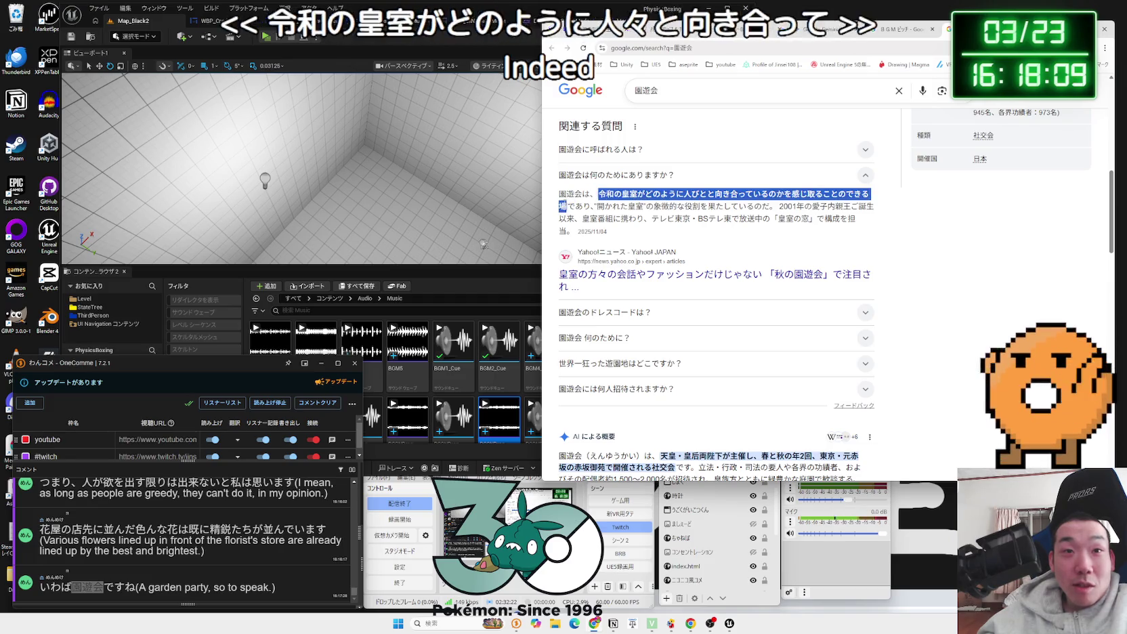
scroll(657, 158, up, 6)
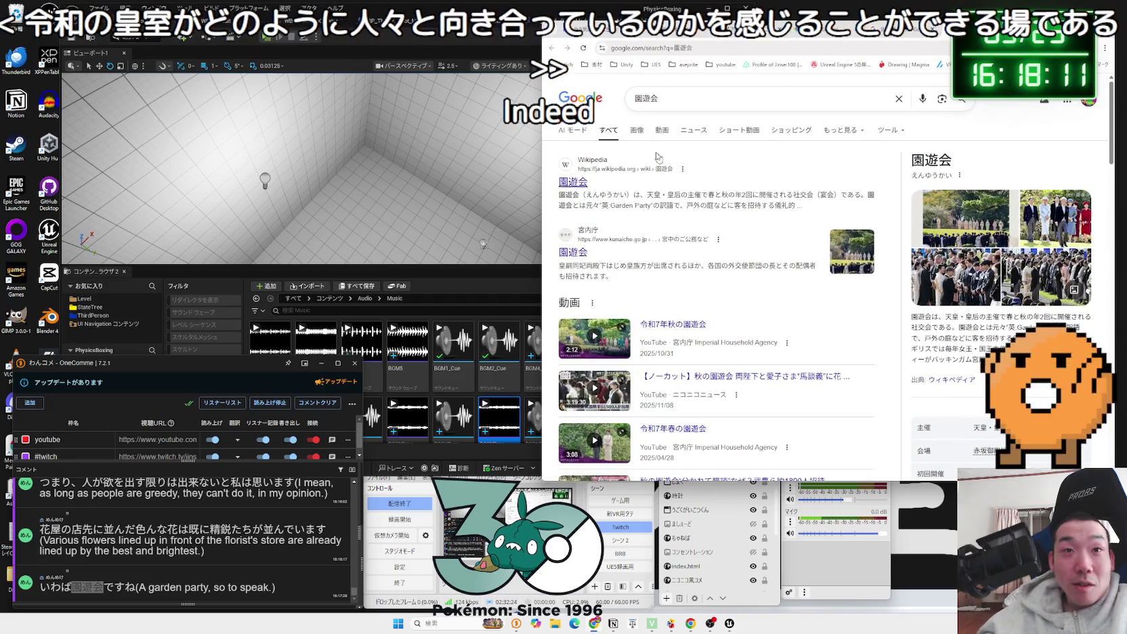
Step: Browse the 園遊会 image results, close the search tabs, and return to Unreal
click(639, 134)
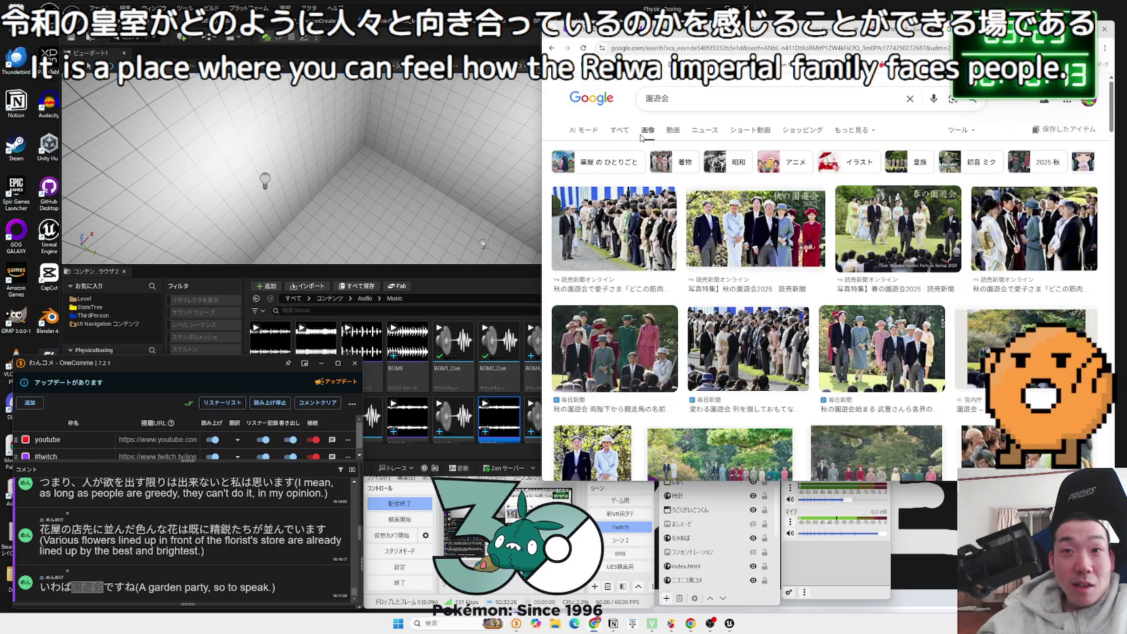
scroll(684, 217, down, 5)
scroll(684, 217, down, 10)
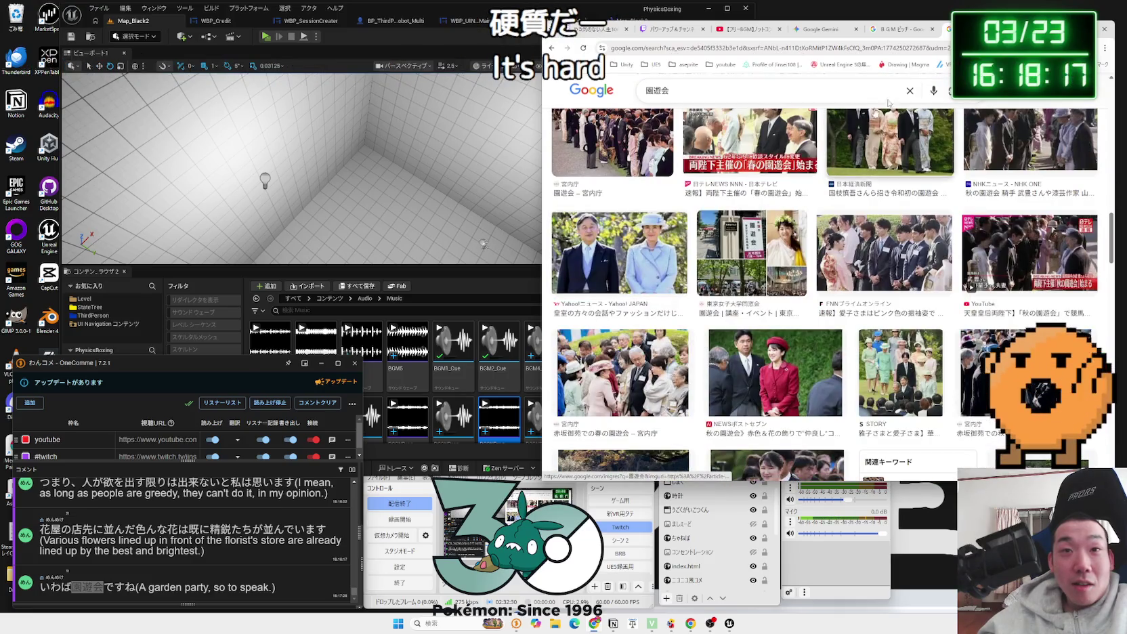
key(ctrl+w)
key(ctrl+w)
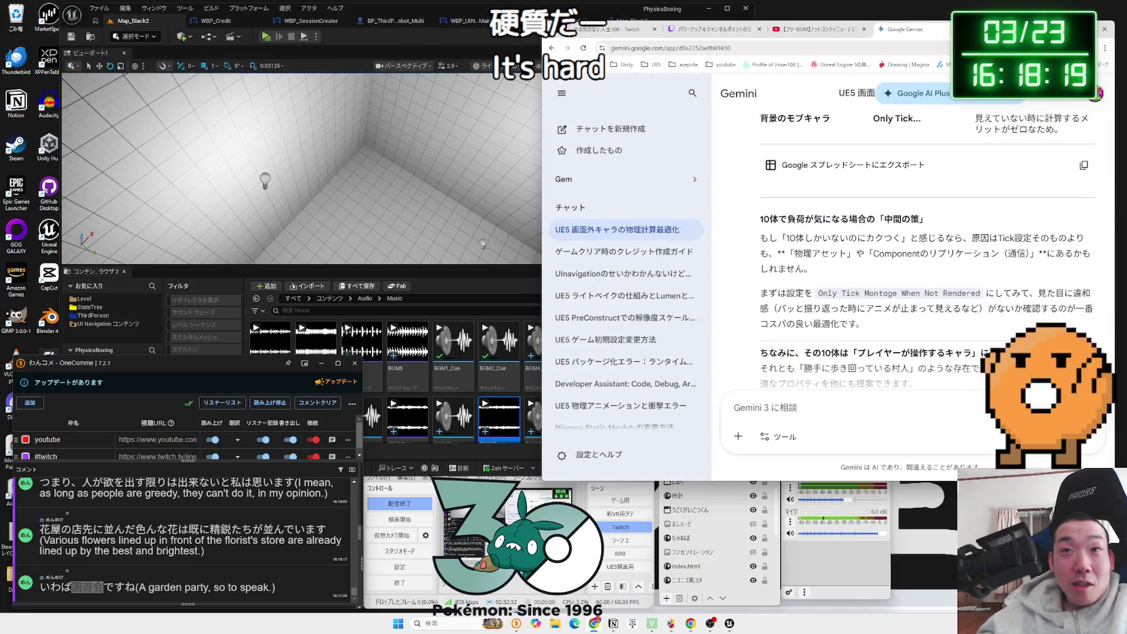
click(459, 277)
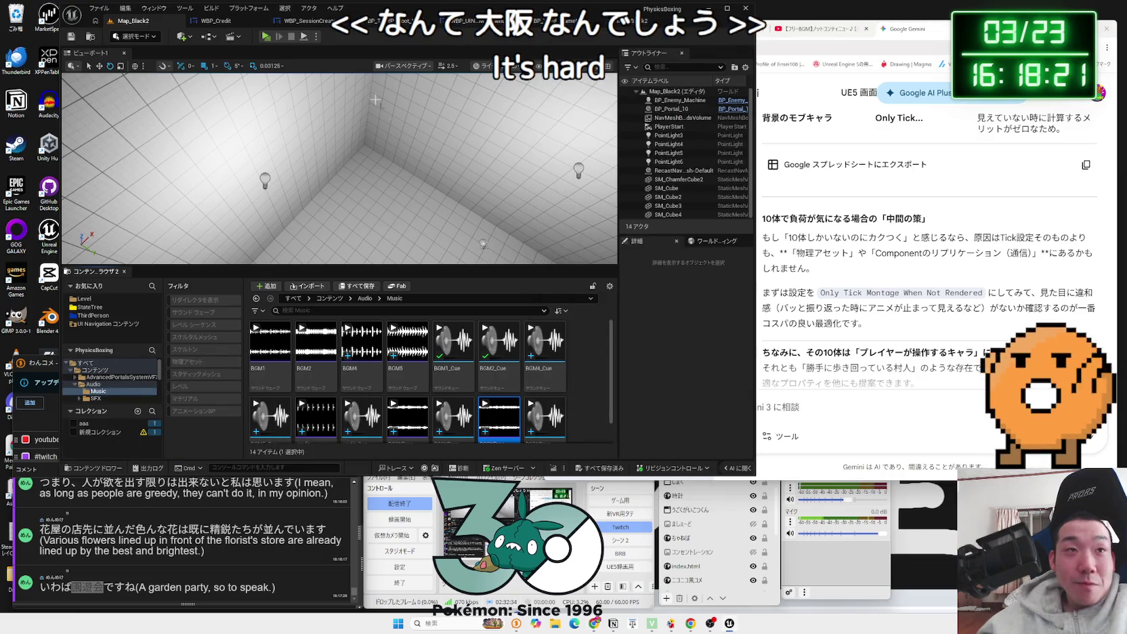
Step: Play-test Map_Black2, walking the character toward the robot with W
click(267, 36)
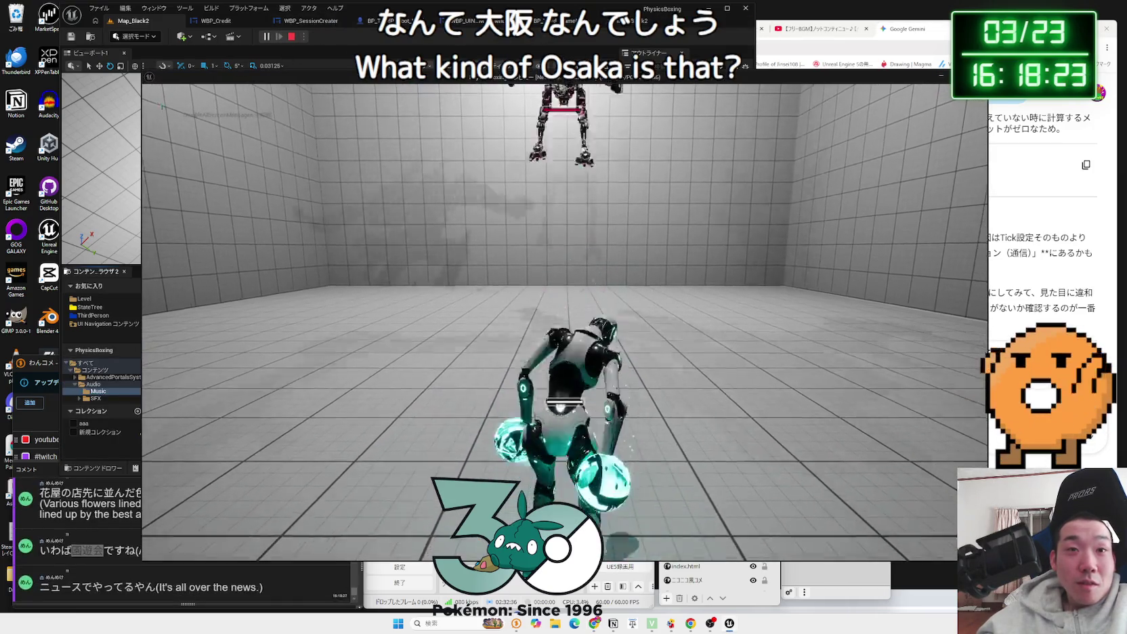
key(w)
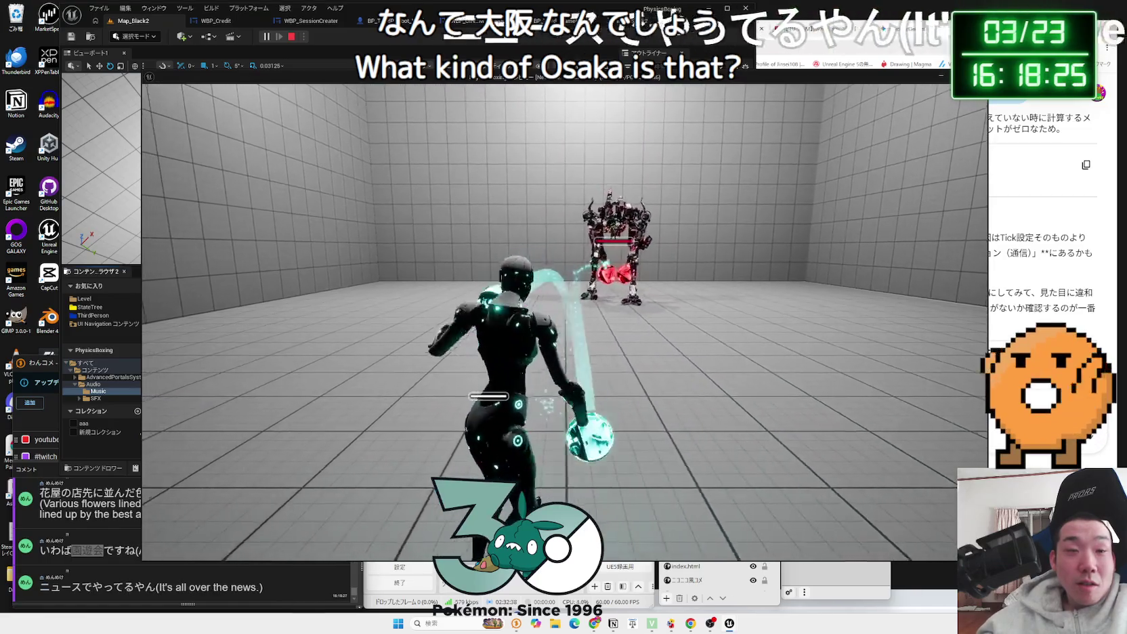
key(Escape)
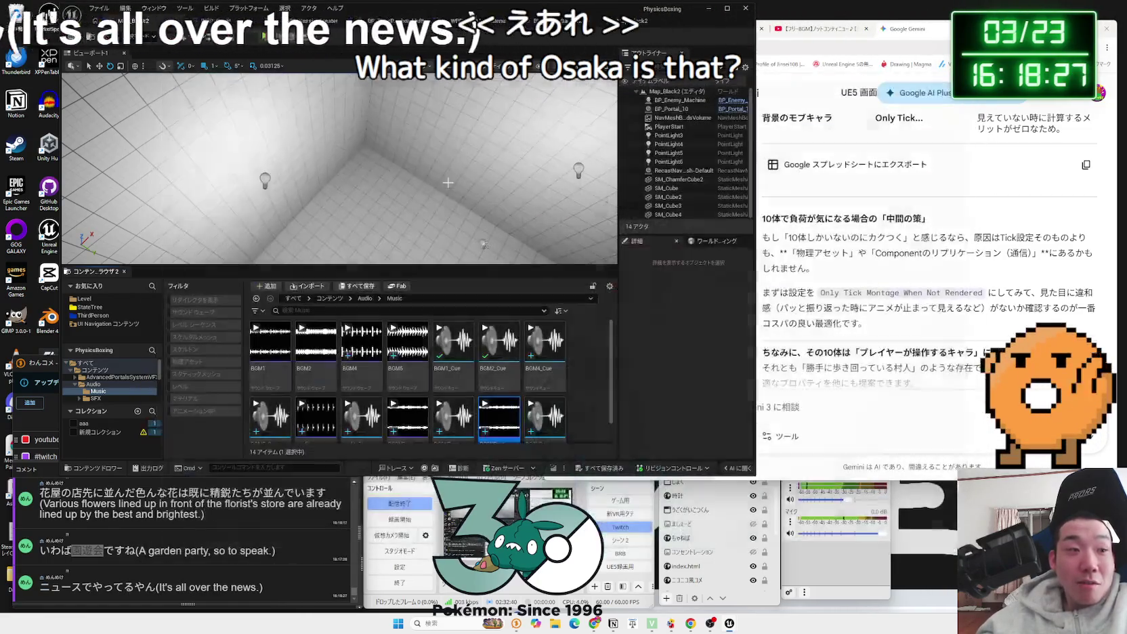
Step: Preview the drone ambience and BGM2_Cue sound cues, then return to the level blueprint
scroll(553, 392, down, 1)
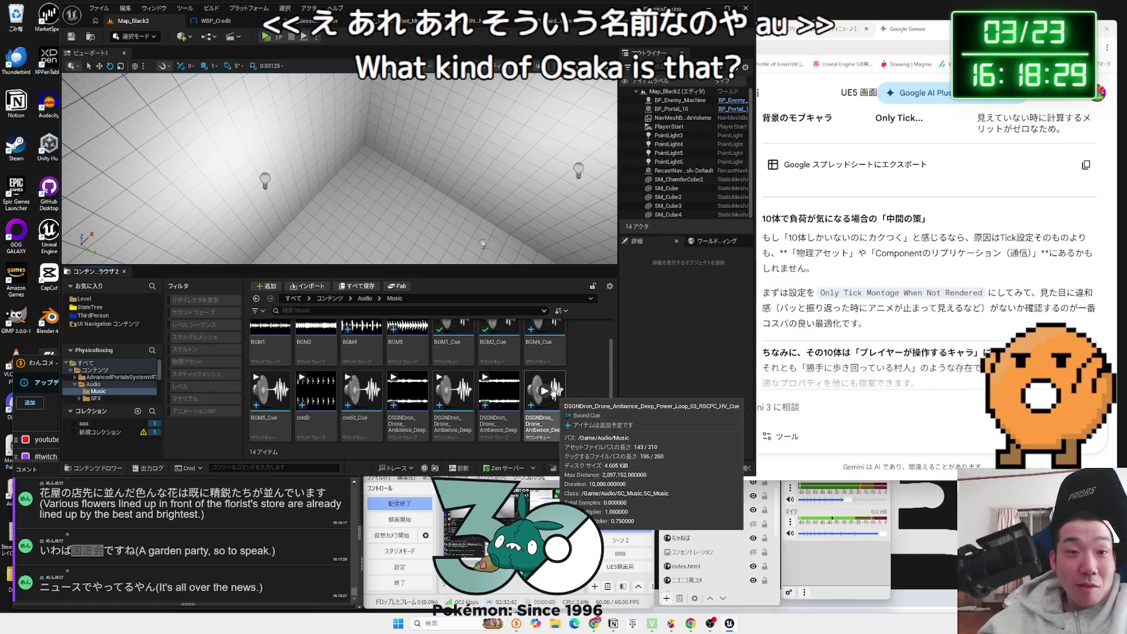
click(545, 392)
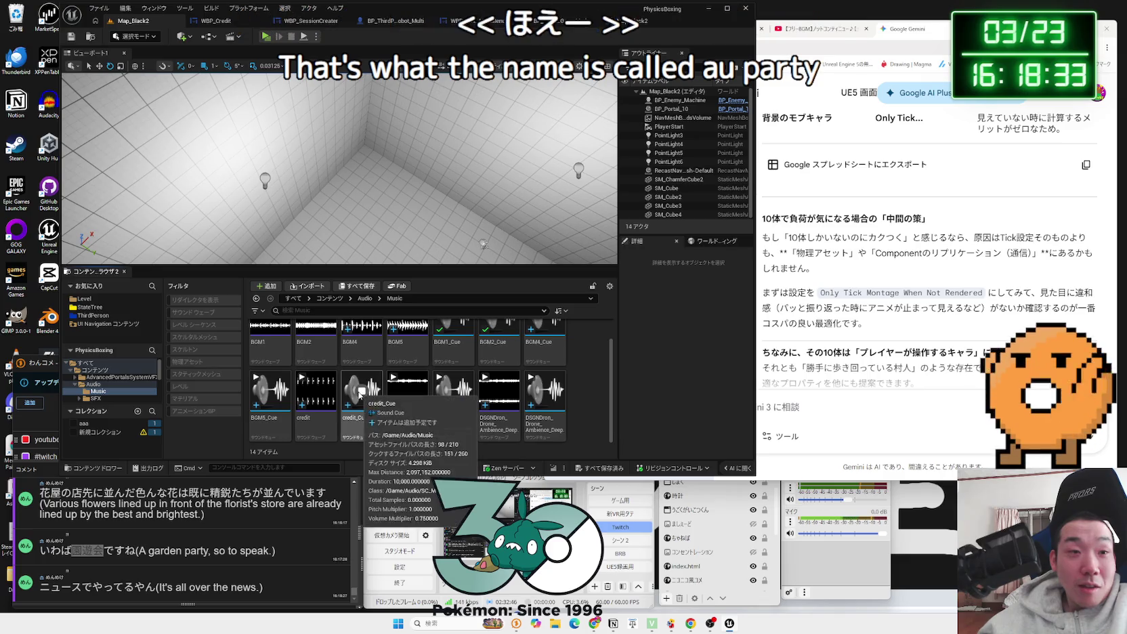
scroll(407, 372, up, 2)
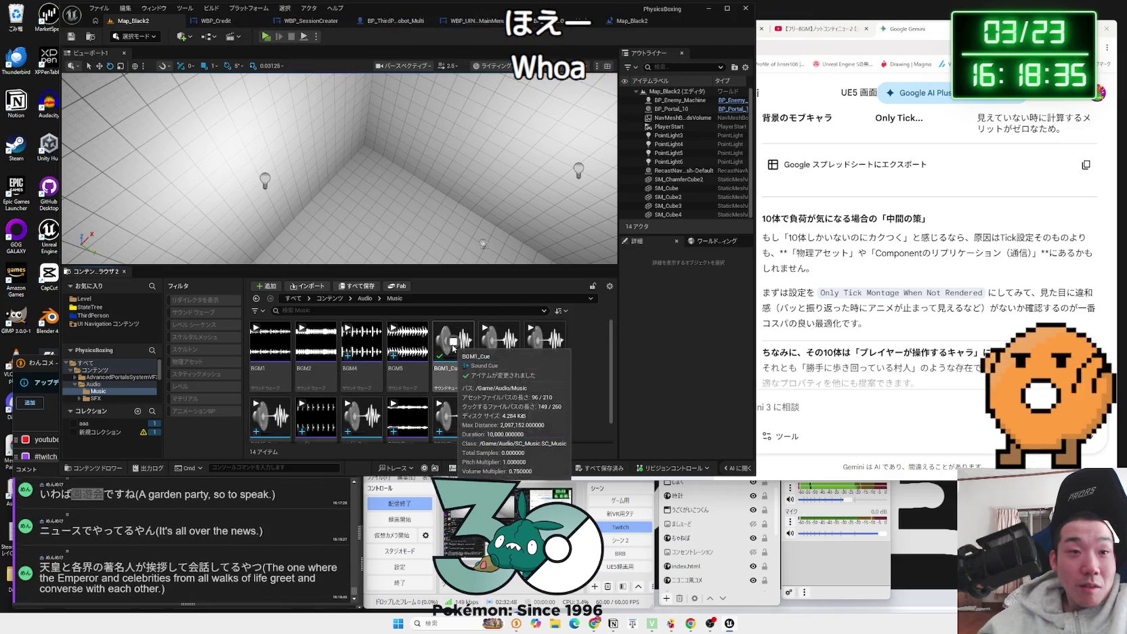
click(500, 343)
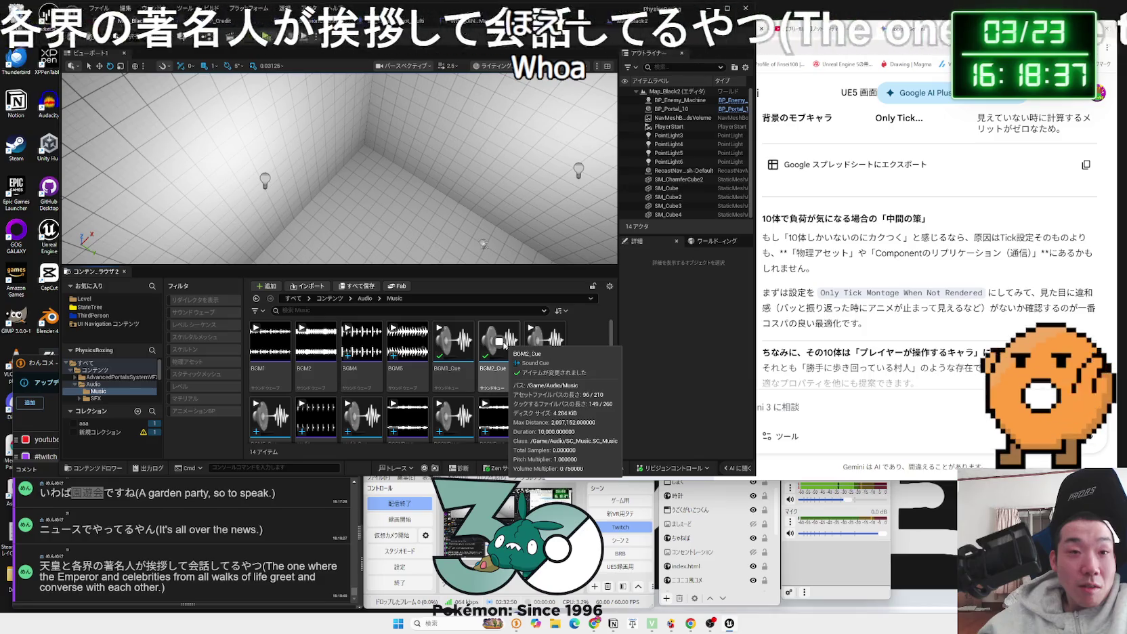
click(502, 343)
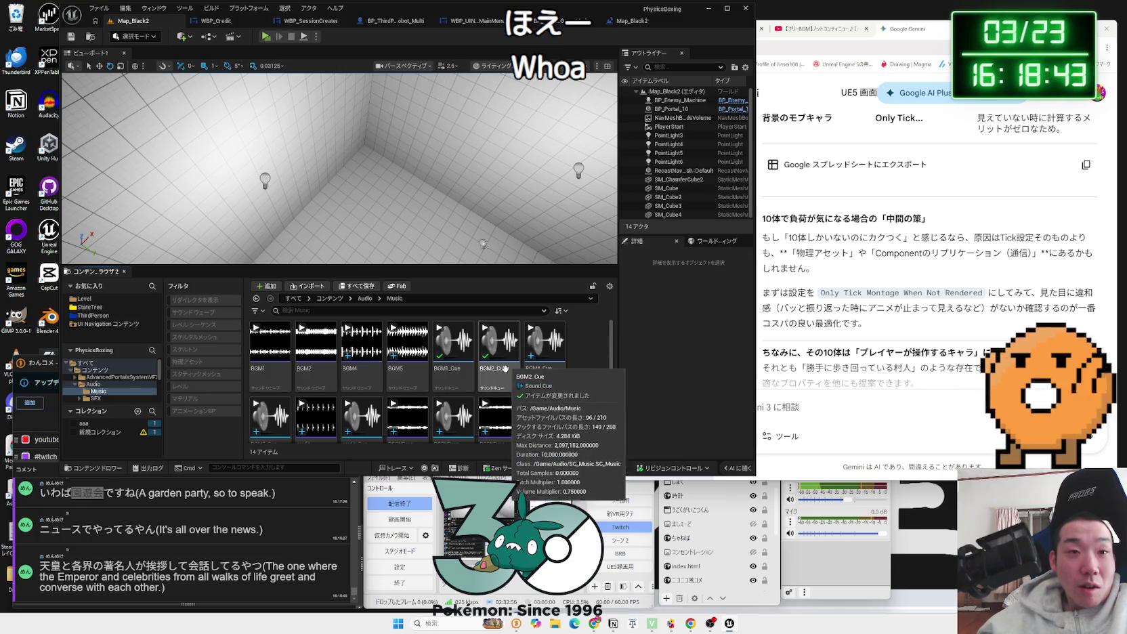
click(621, 25)
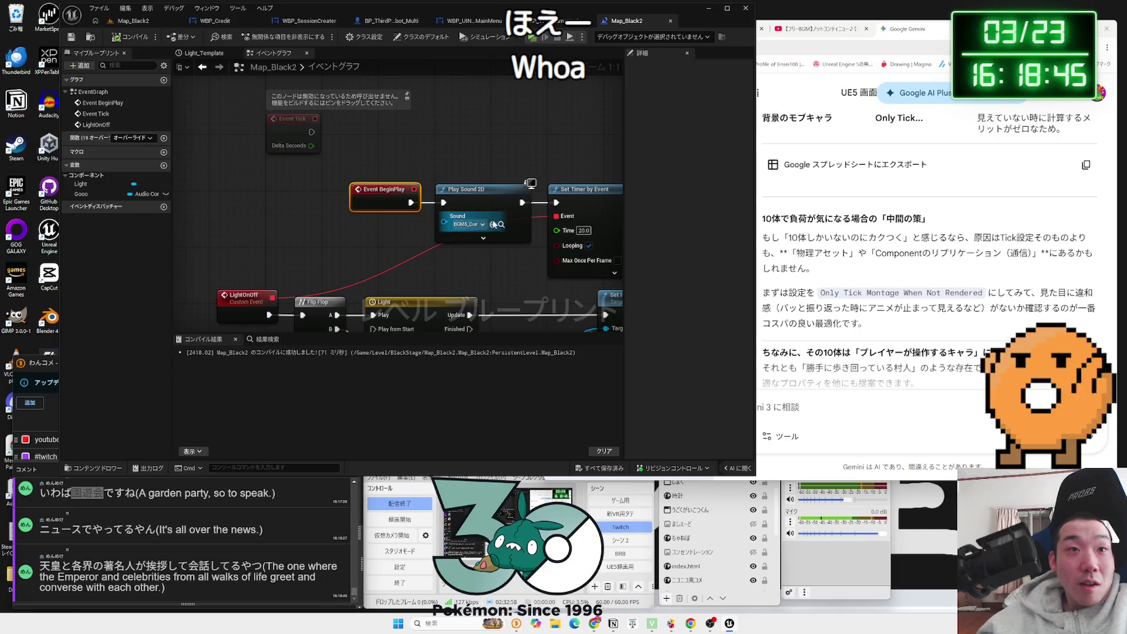
Step: Set the existing Play Sound 2D node's sound to BGM2_Cue
click(486, 225)
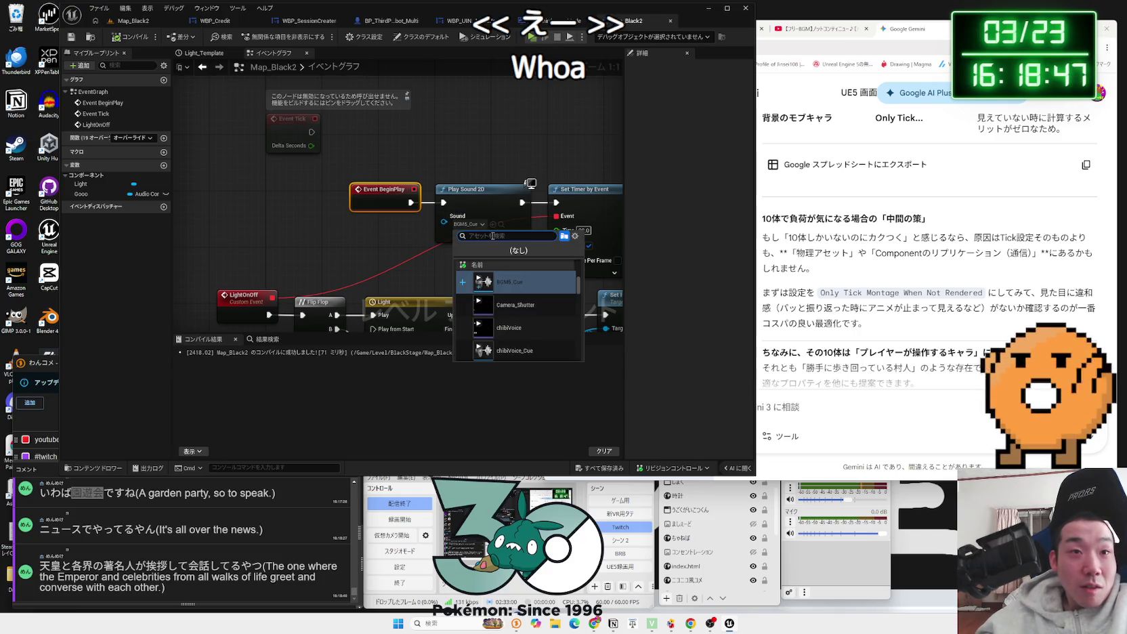
click(392, 235)
click(392, 235)
click(475, 225)
text(bgm)
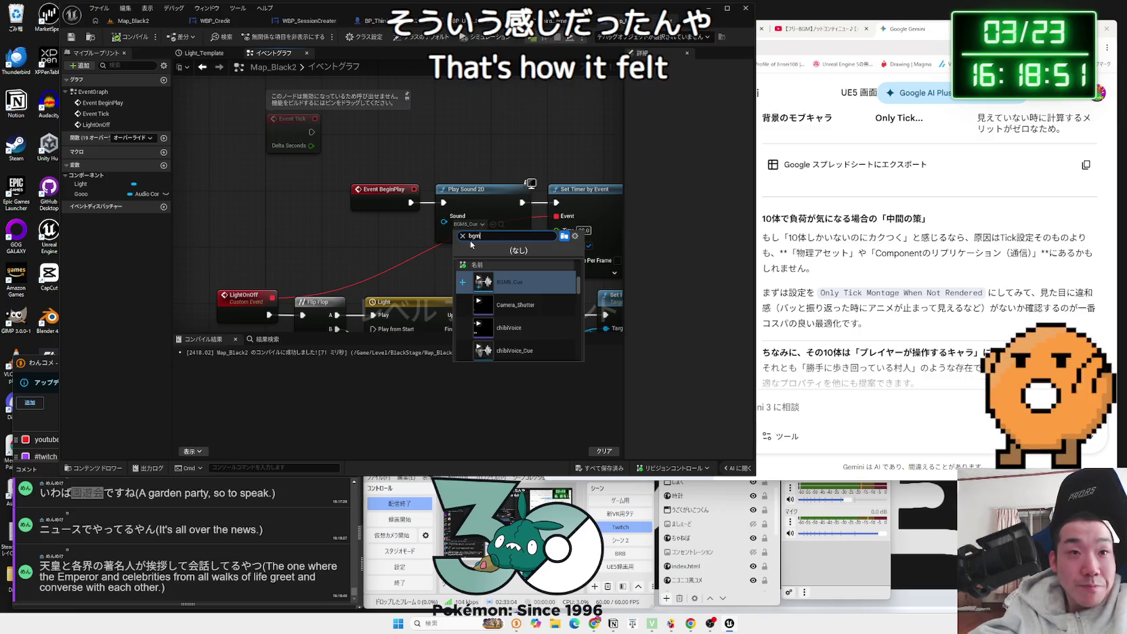
text(2)
click(522, 306)
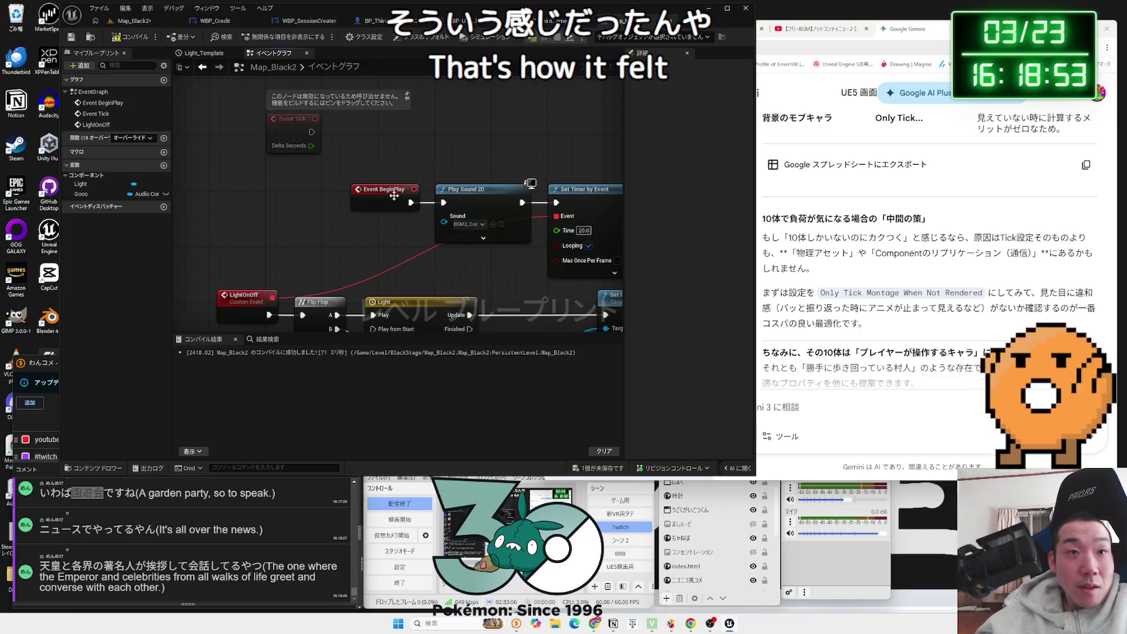
Step: Add a new Play Sound 2D node off Event BeginPlay's exec pin
drag(351, 198, 353, 199)
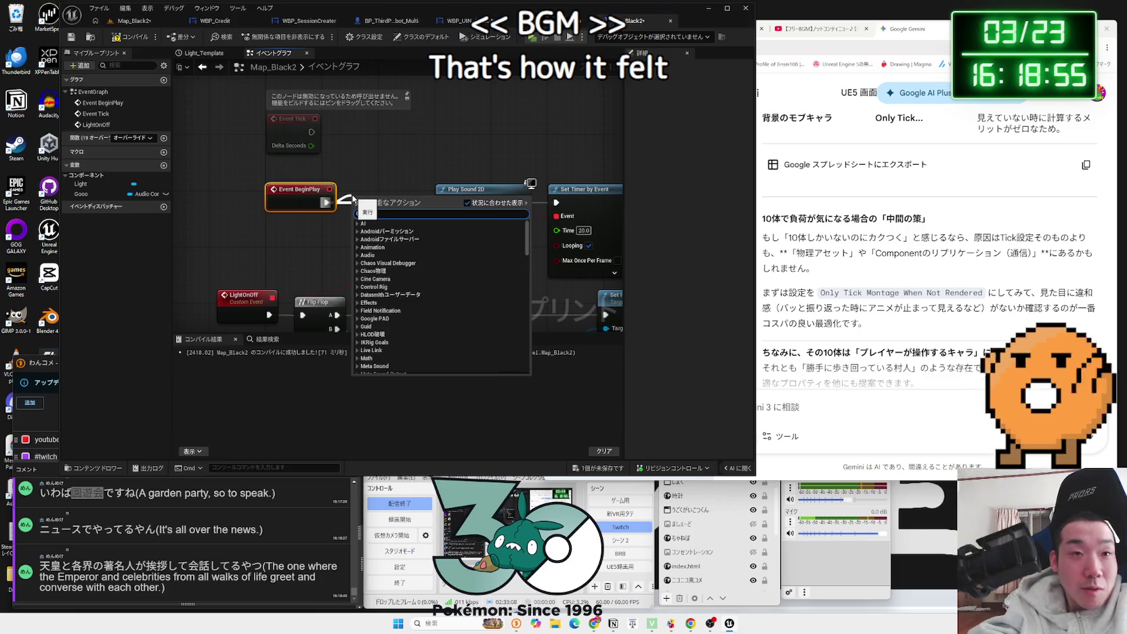
key(Up)
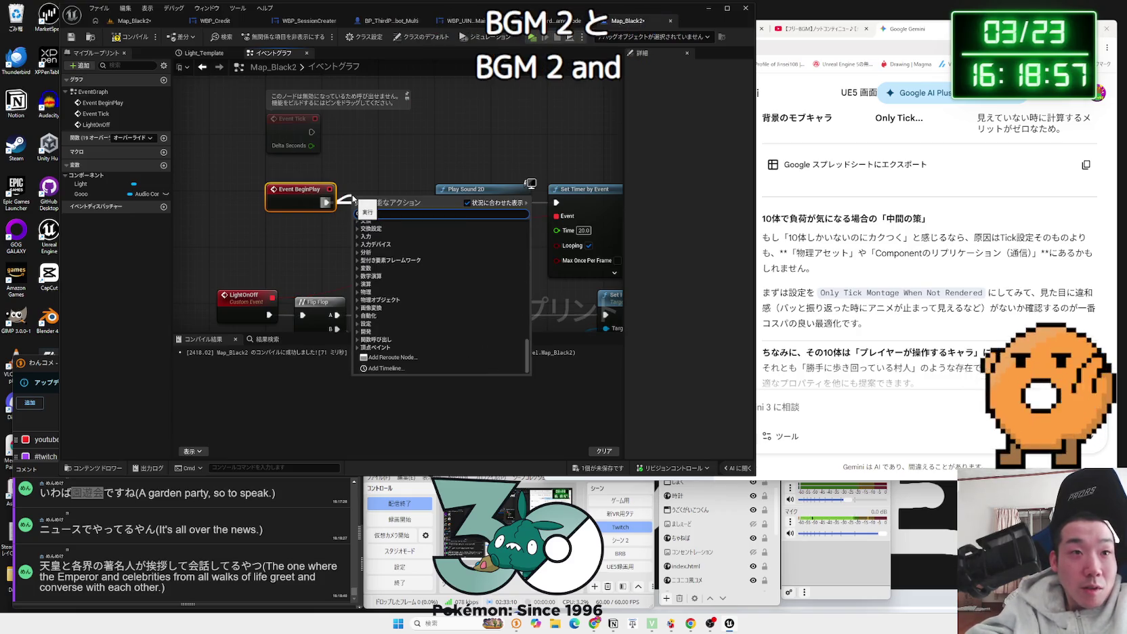
text(sound)
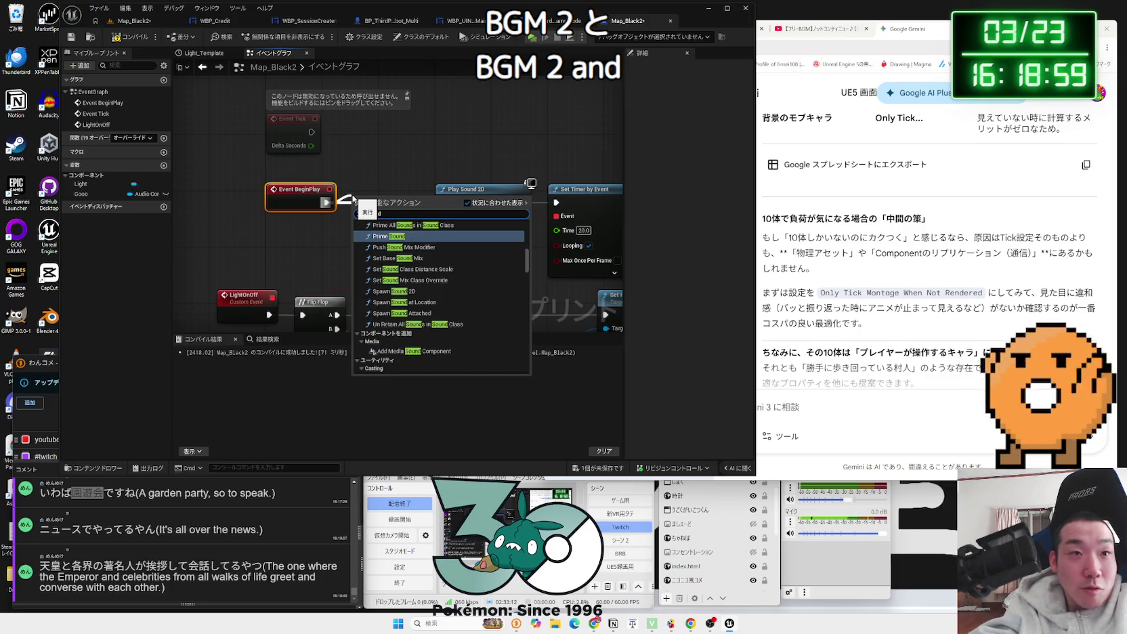
text( 2d)
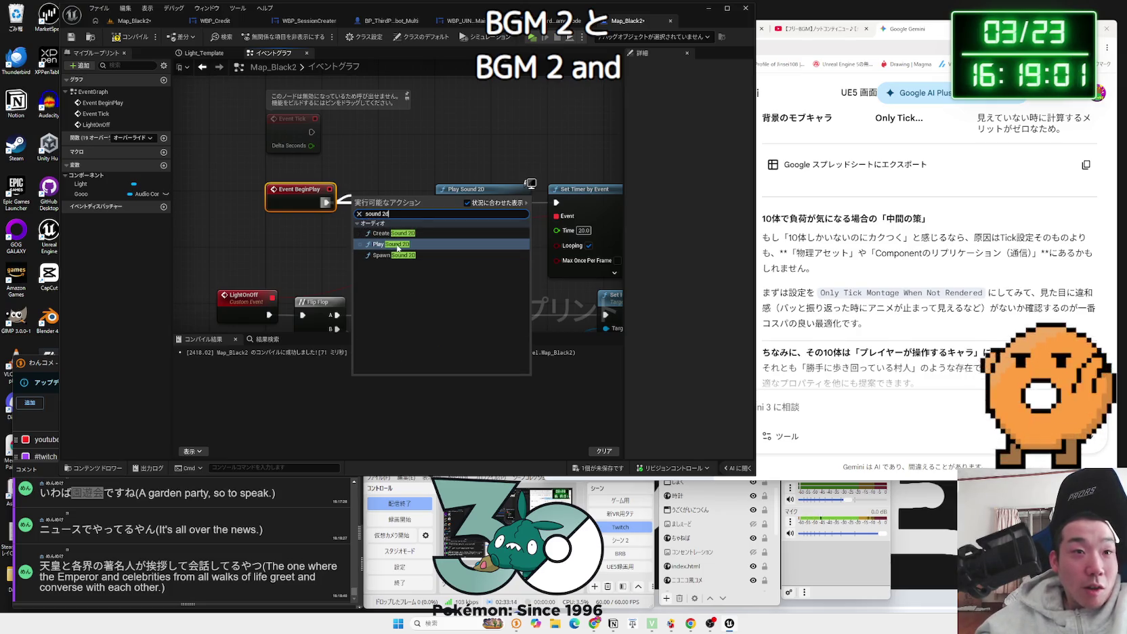
click(398, 244)
Step: Line up BeginPlay and the new Play Sound 2D node, and set its sound to BGM4_Cue
drag(299, 198, 263, 199)
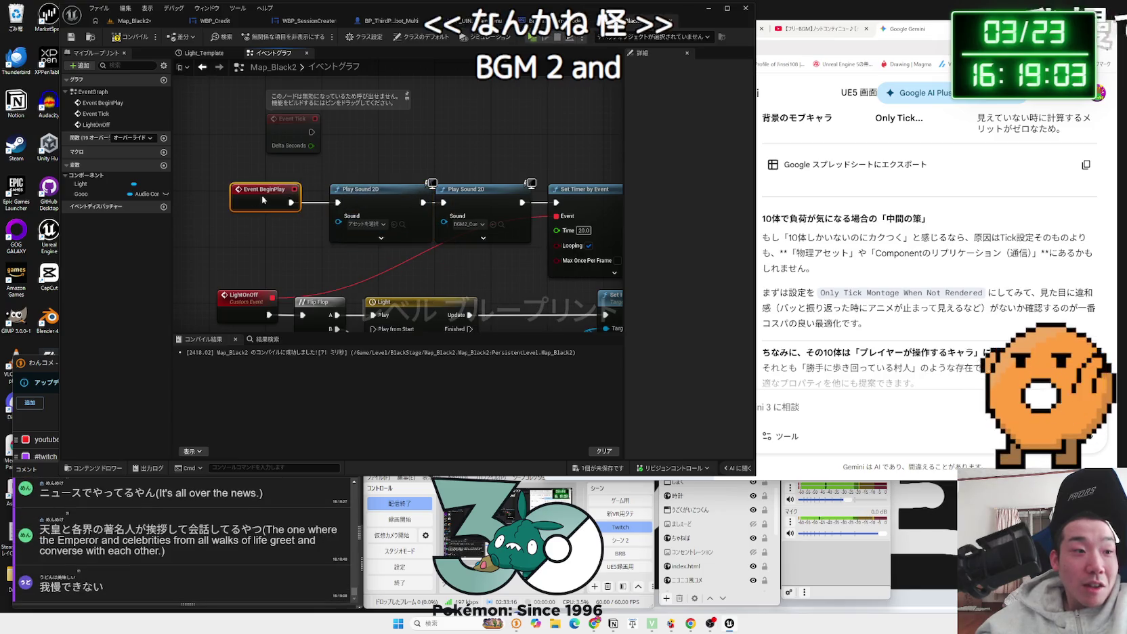
drag(370, 196, 355, 196)
click(360, 224)
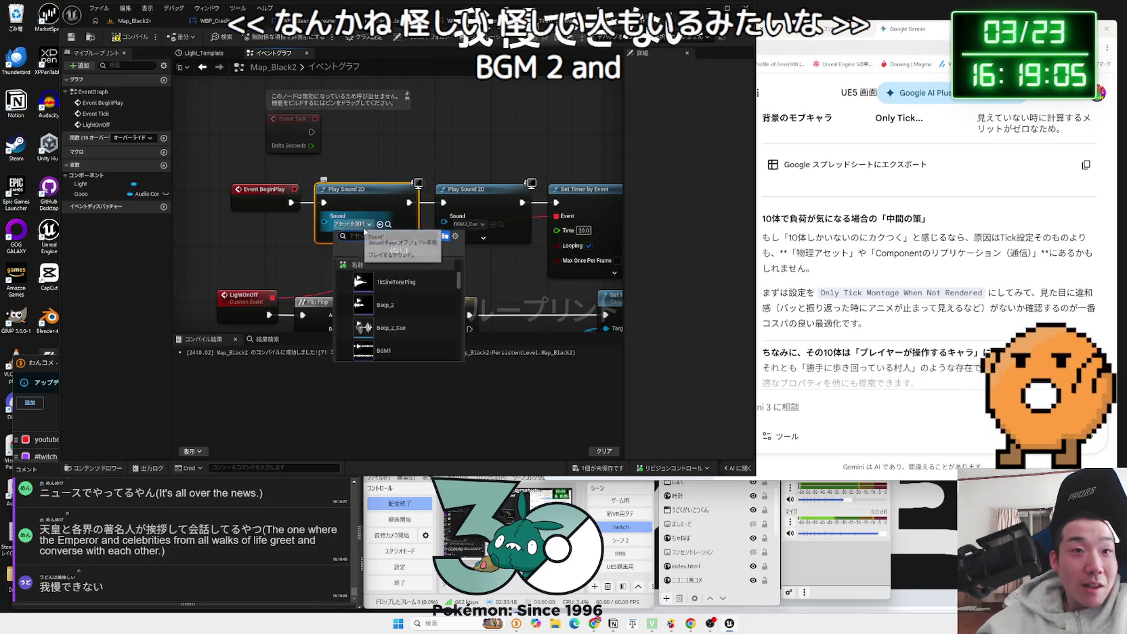
text(bgm)
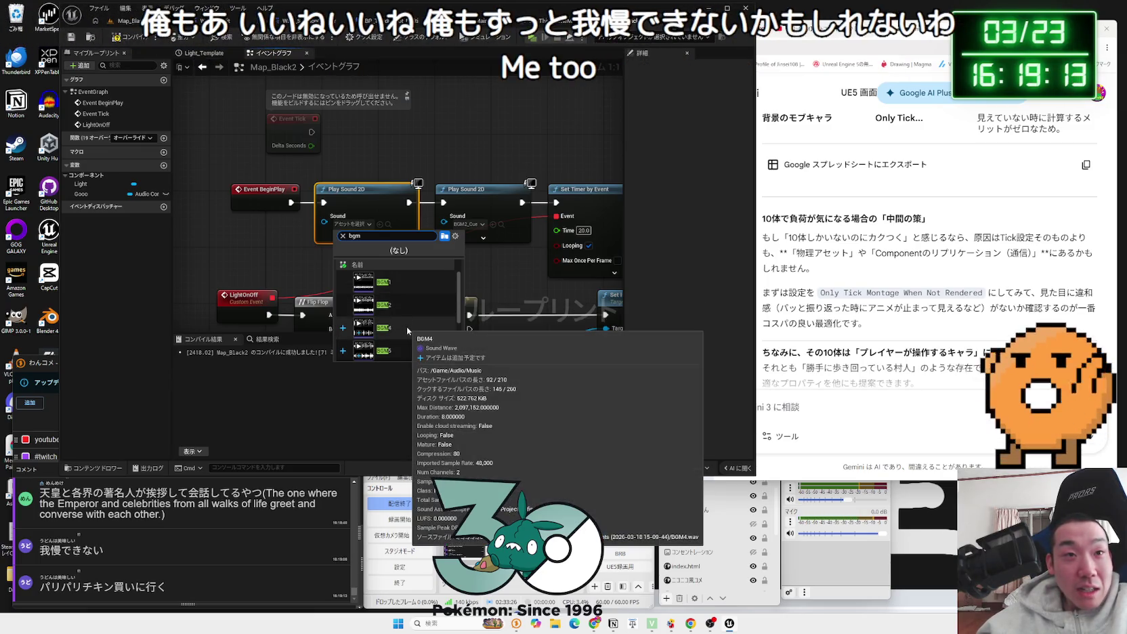
click(407, 327)
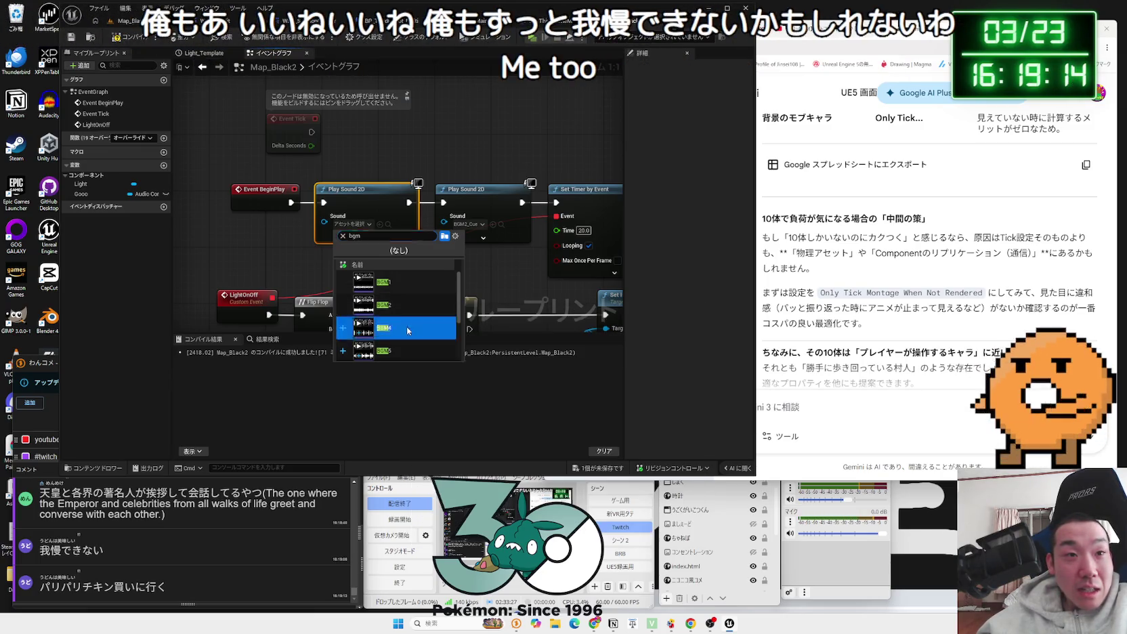
Step: Play-test Map_Black2 to hear the BGM4 music
click(133, 26)
key(alt+p)
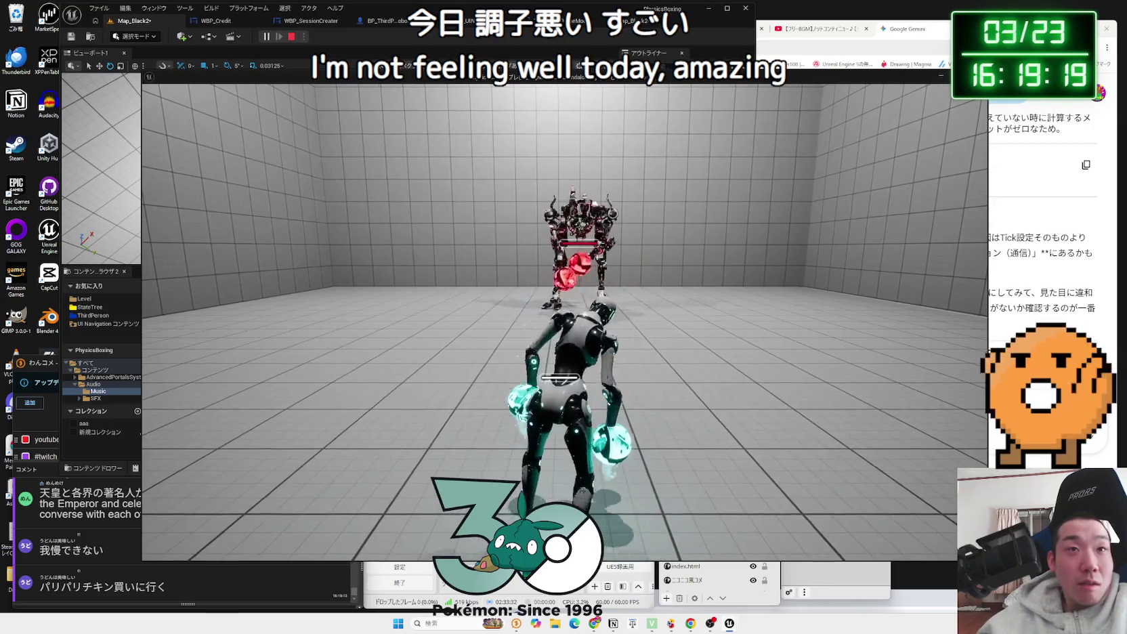
key(Escape)
click(636, 21)
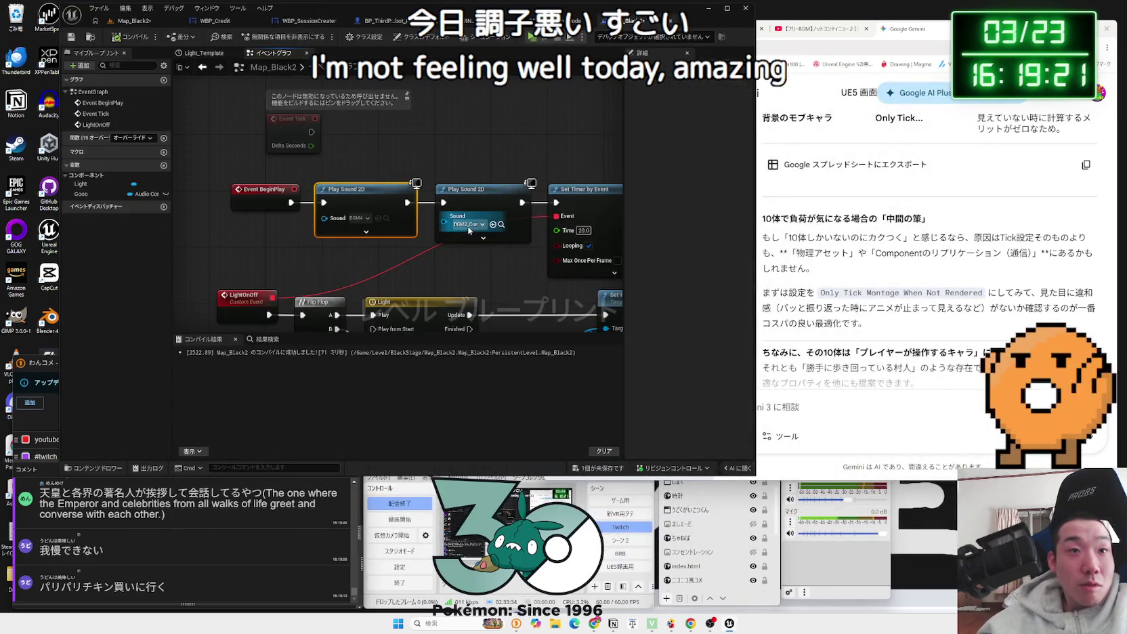
Step: Change the first Play Sound 2D's sound to BGM5_Cue and play-test the level again
click(364, 220)
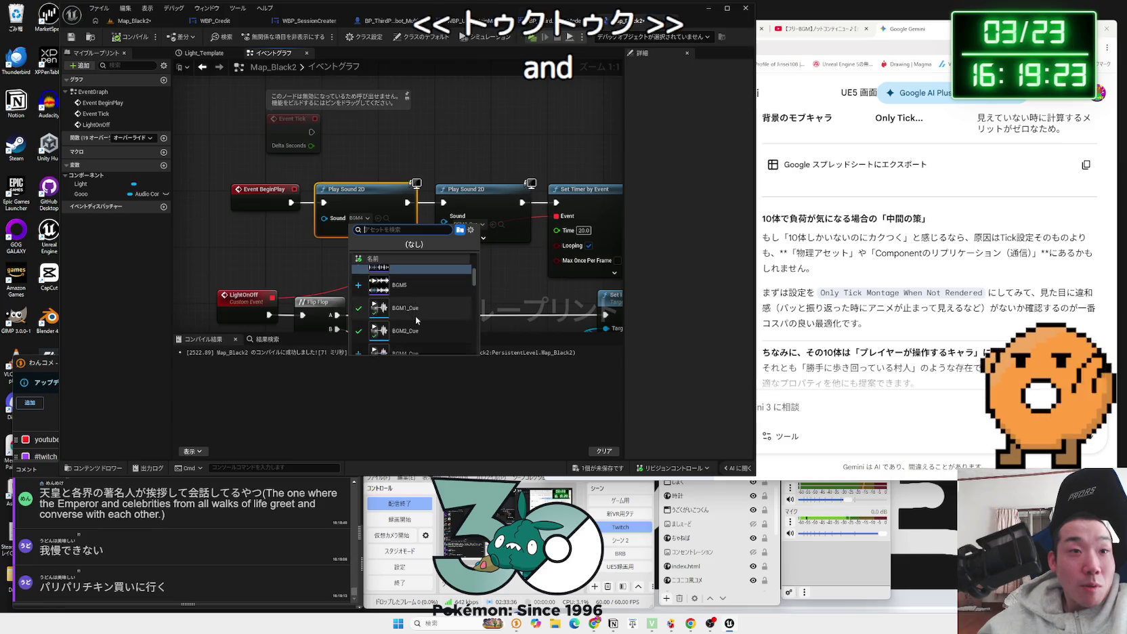
scroll(421, 321, down, 1)
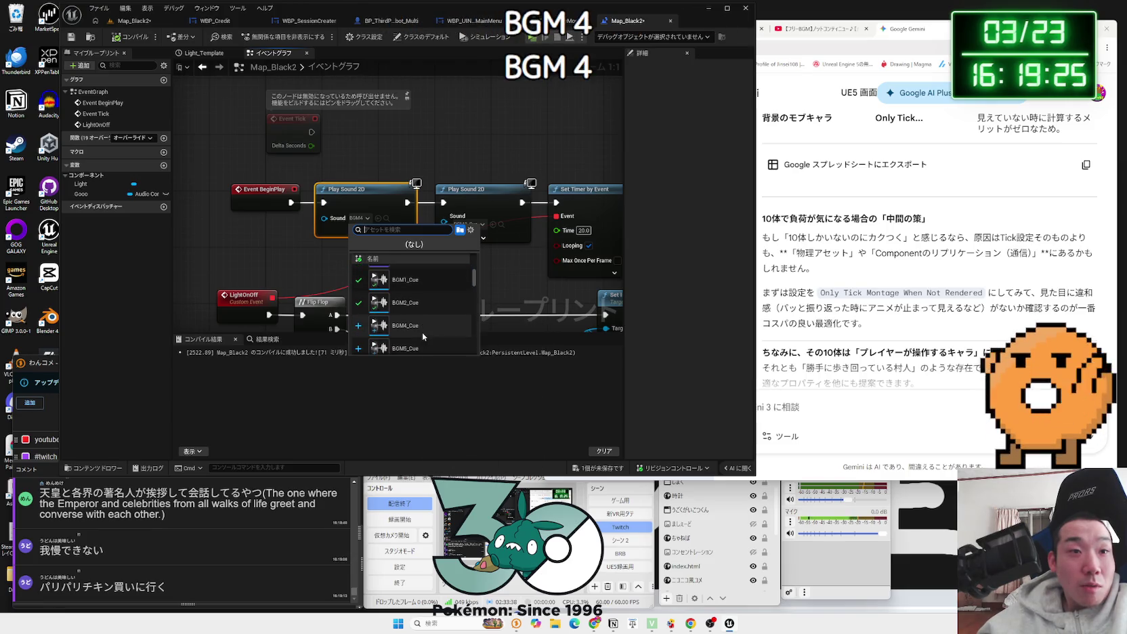
scroll(419, 318, down, 1)
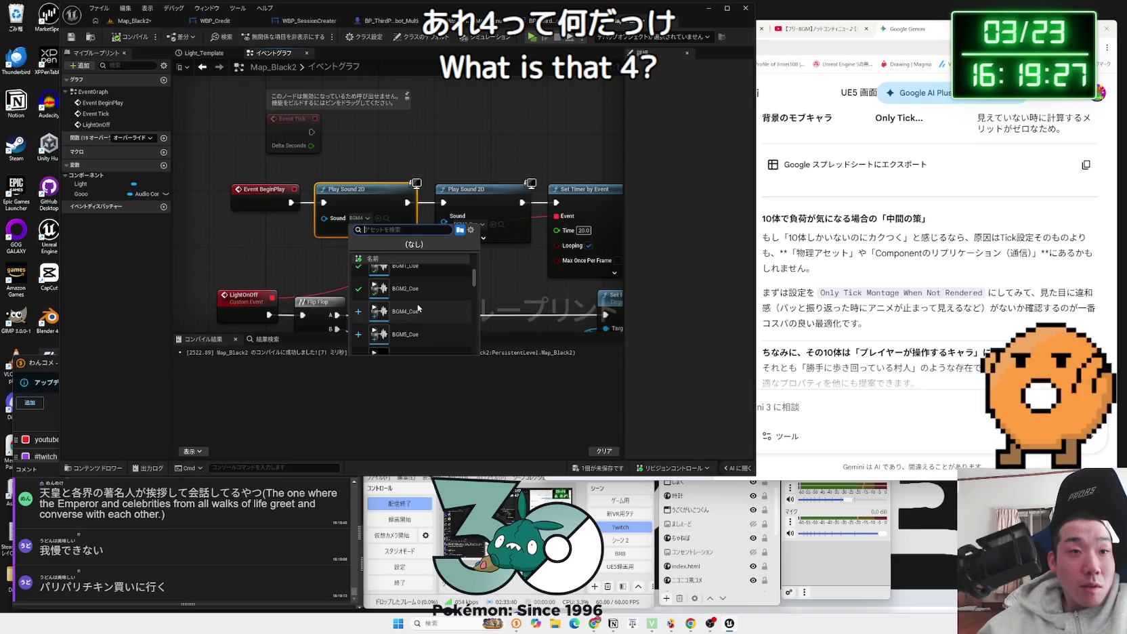
click(424, 331)
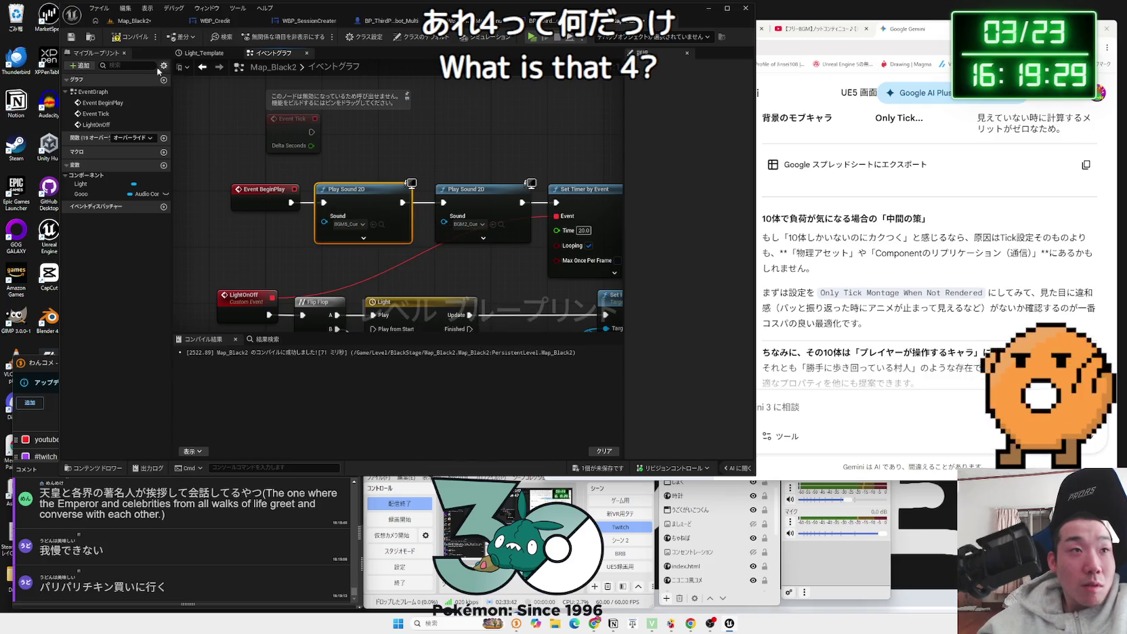
click(132, 21)
click(262, 37)
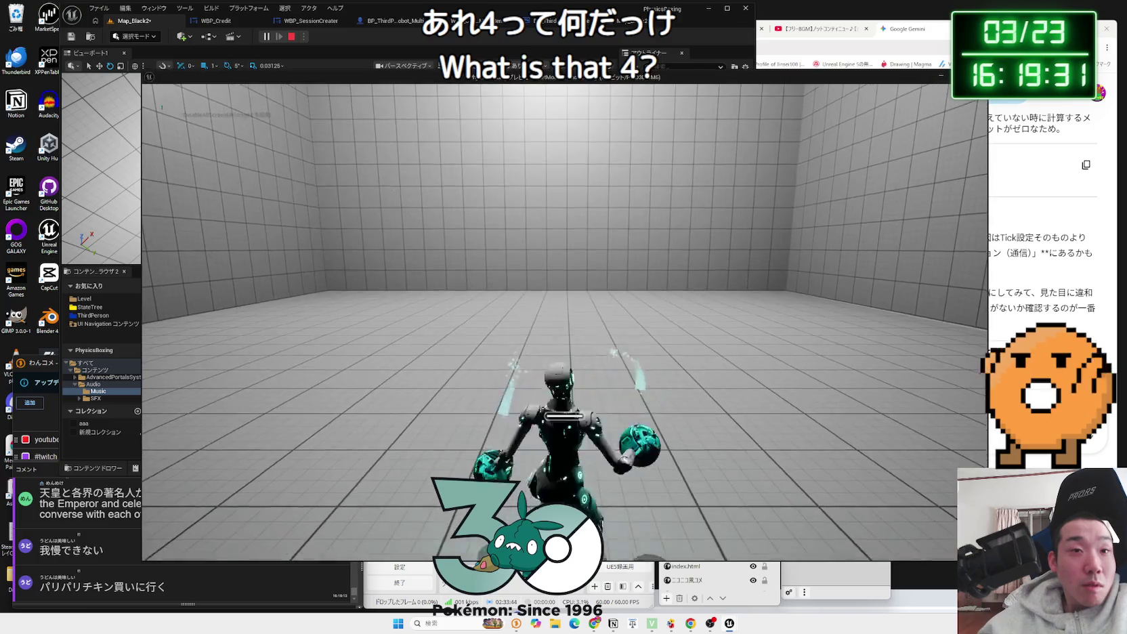
key(Escape)
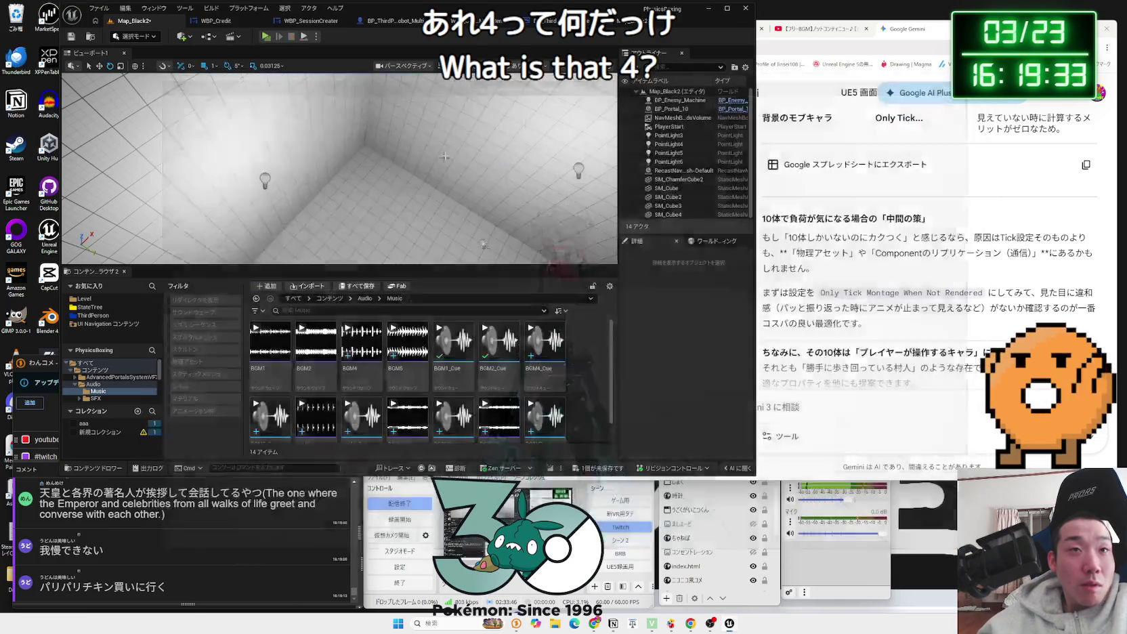
click(626, 26)
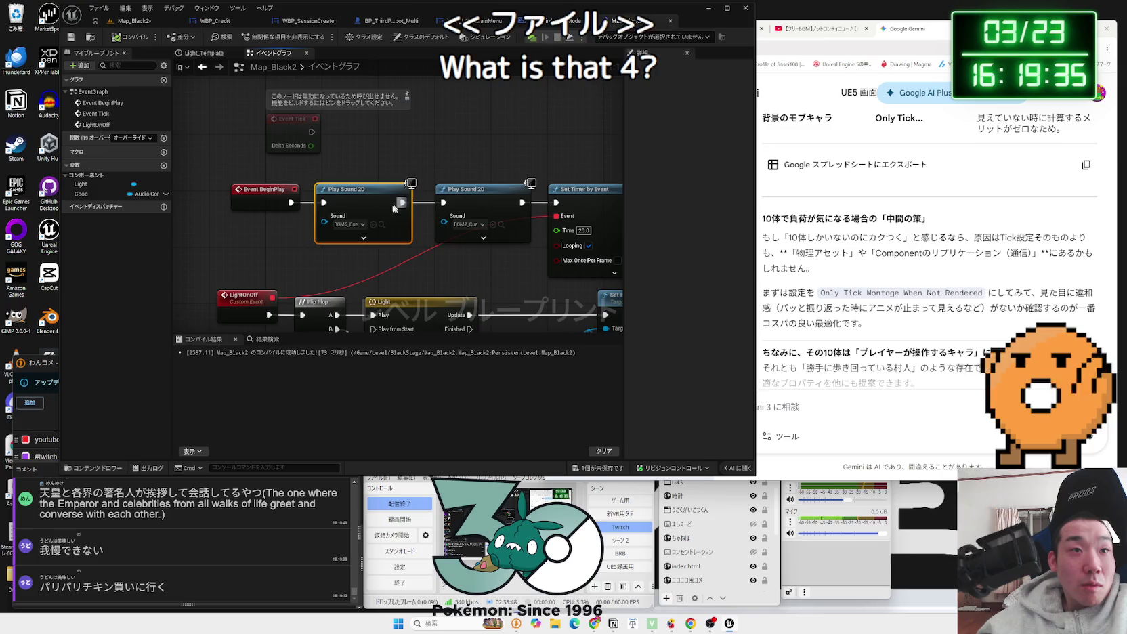
Step: Set the first Play Sound 2D's sound to BGM4_Cue, leaving the second node unchanged
click(350, 225)
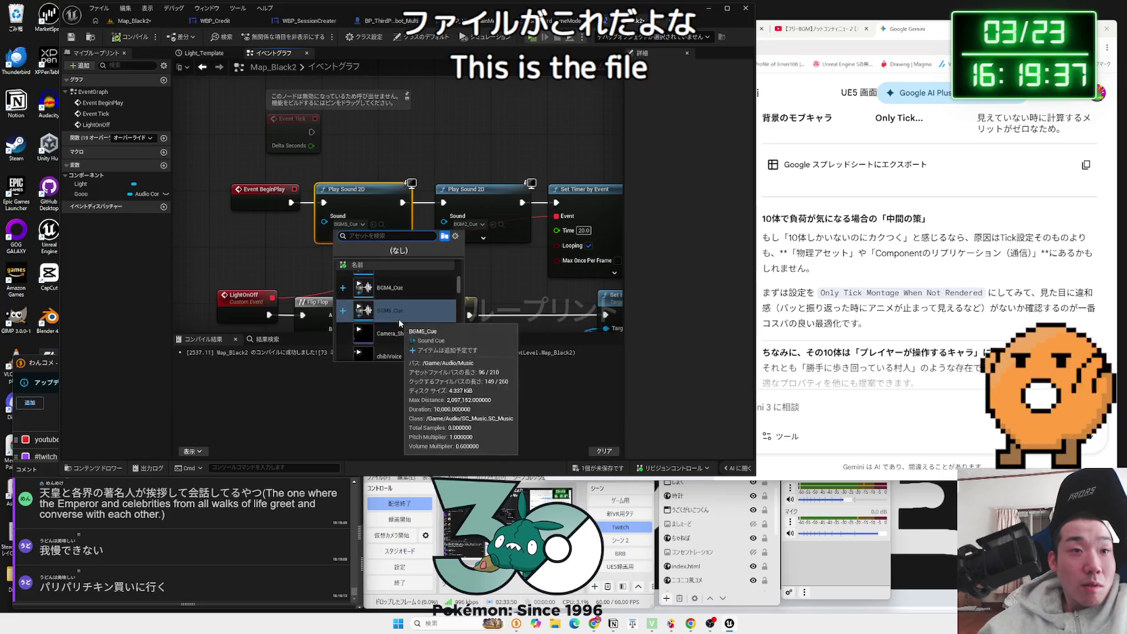
scroll(402, 322, up, 3)
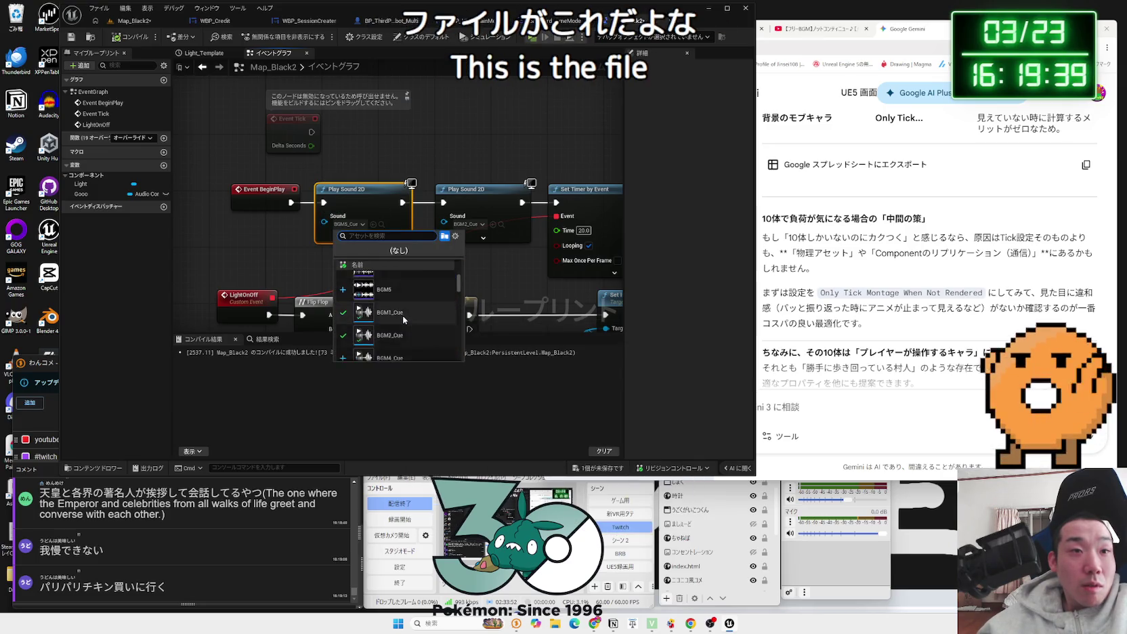
scroll(404, 320, down, 1)
click(401, 339)
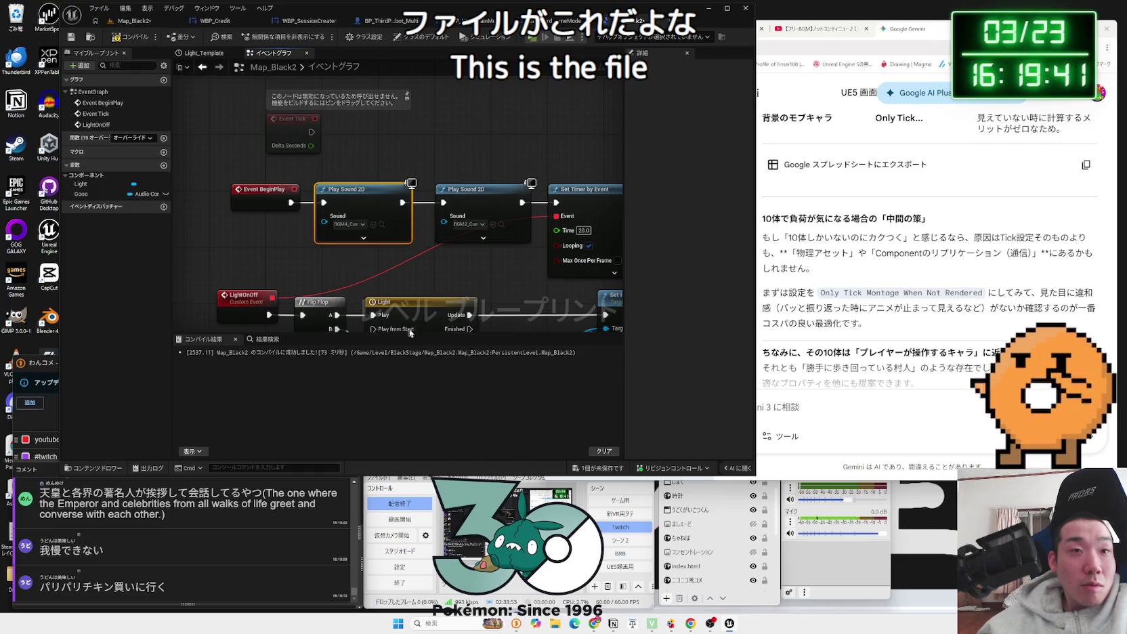
click(467, 225)
click(365, 236)
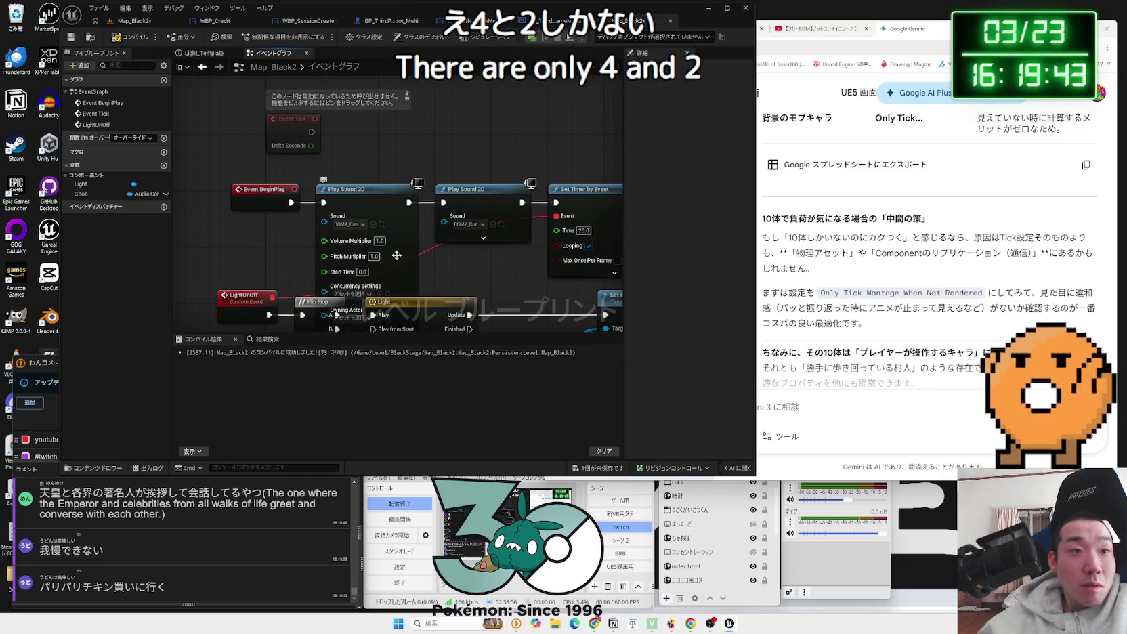
key(ctrl+z)
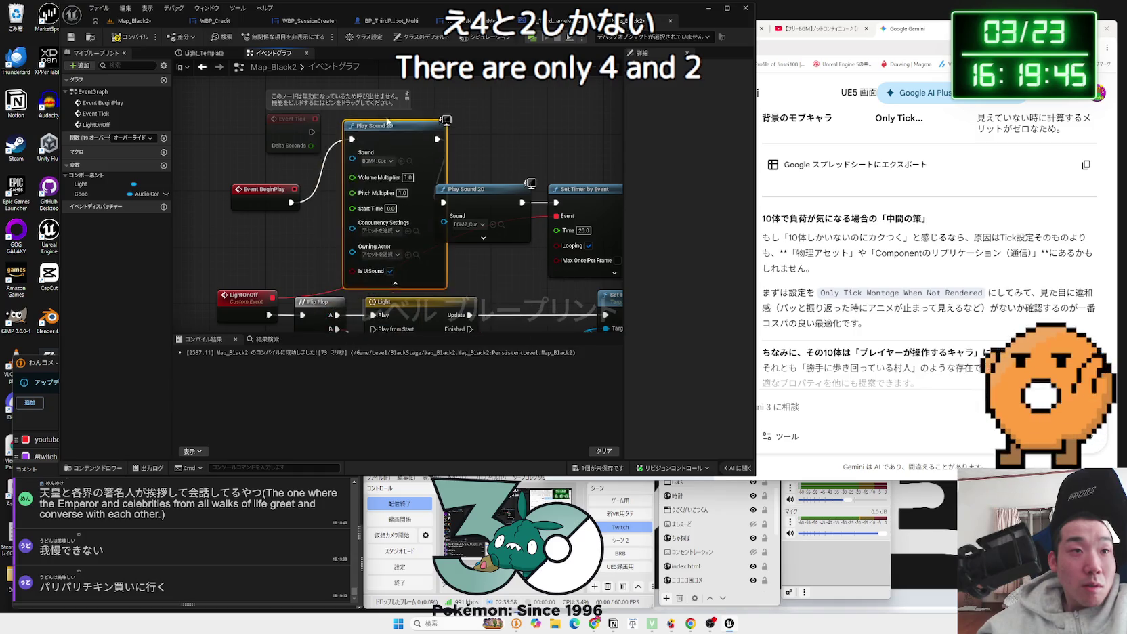
Step: Rewire BeginPlay so the BGM2 node plays first, followed by the BGM4 node
double_click(326, 163)
drag(318, 153, 329, 180)
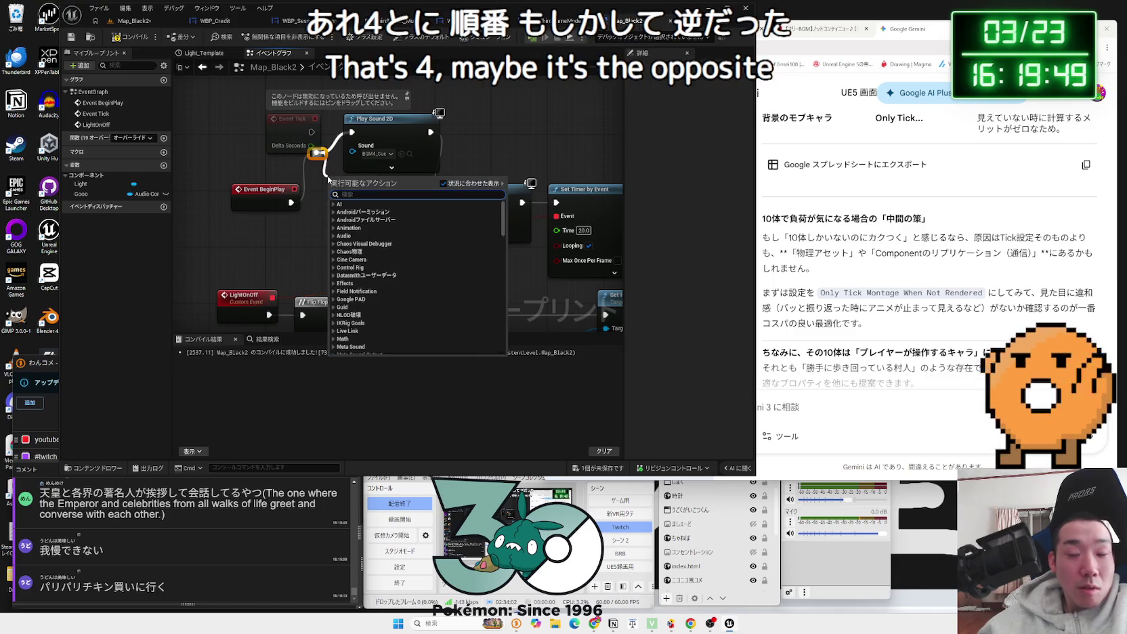
key(Escape)
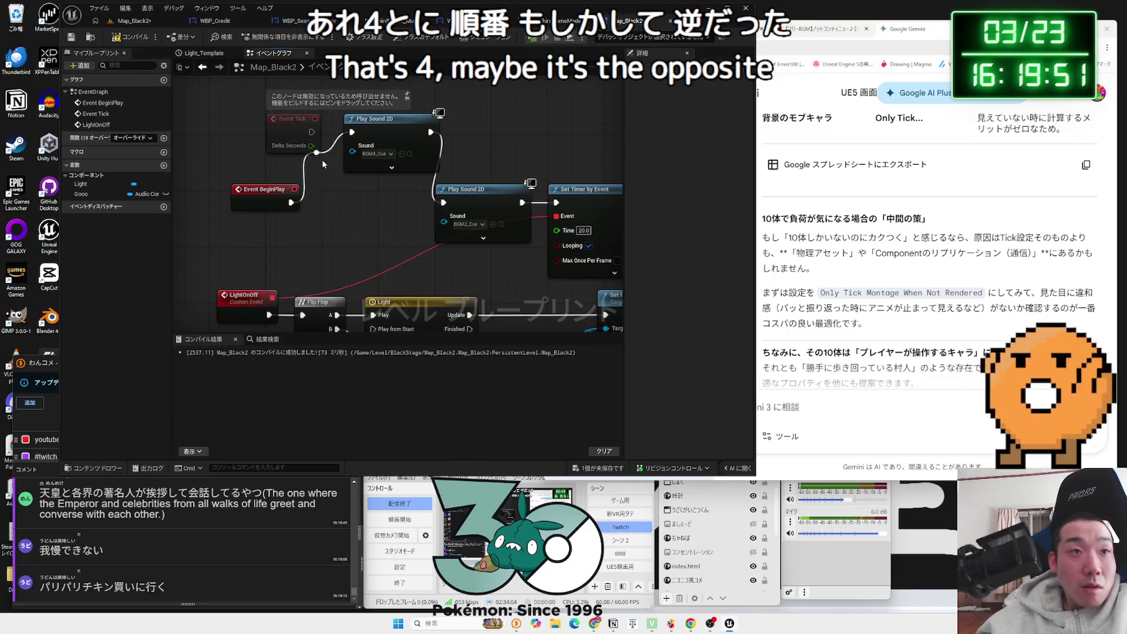
key(Delete)
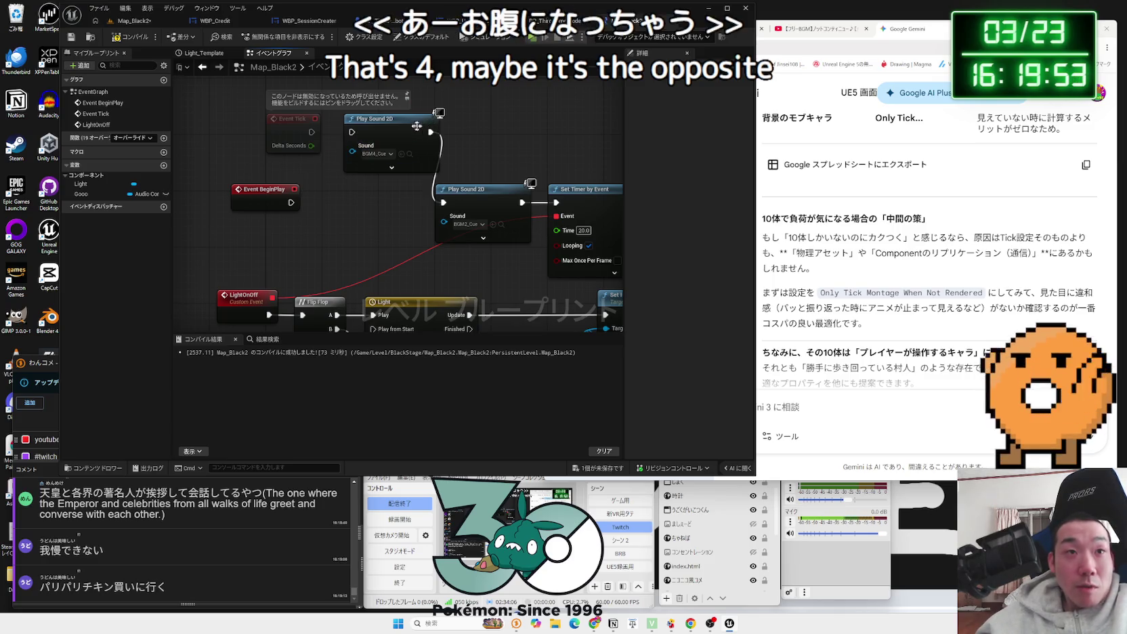
drag(379, 150, 463, 136)
click(457, 176)
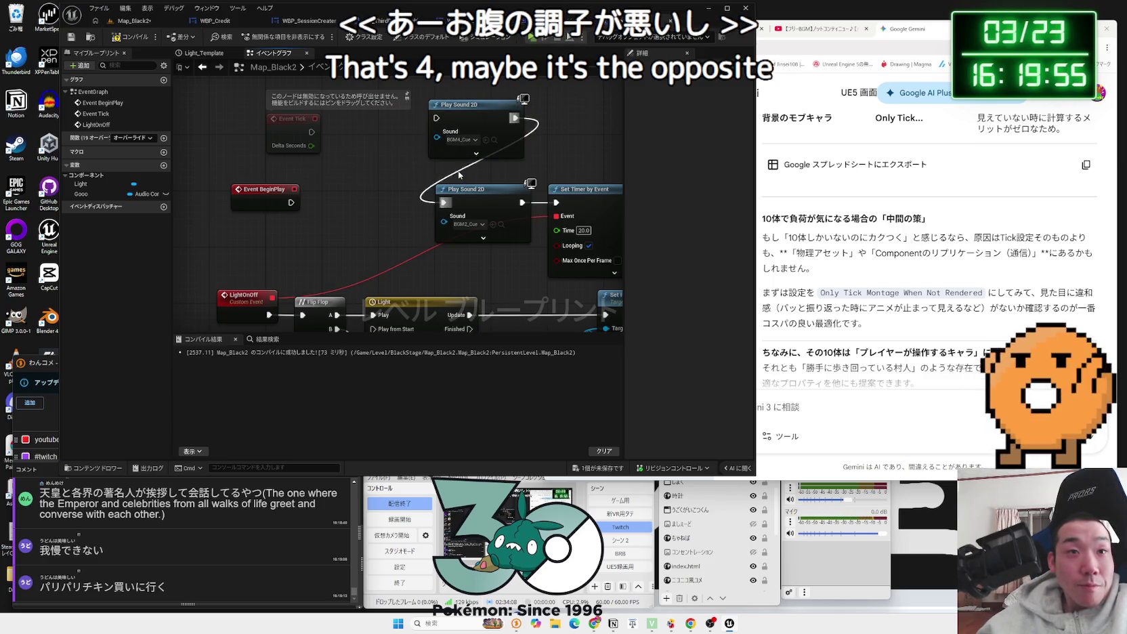
alt+click(444, 201)
drag(444, 223, 342, 201)
key(Escape)
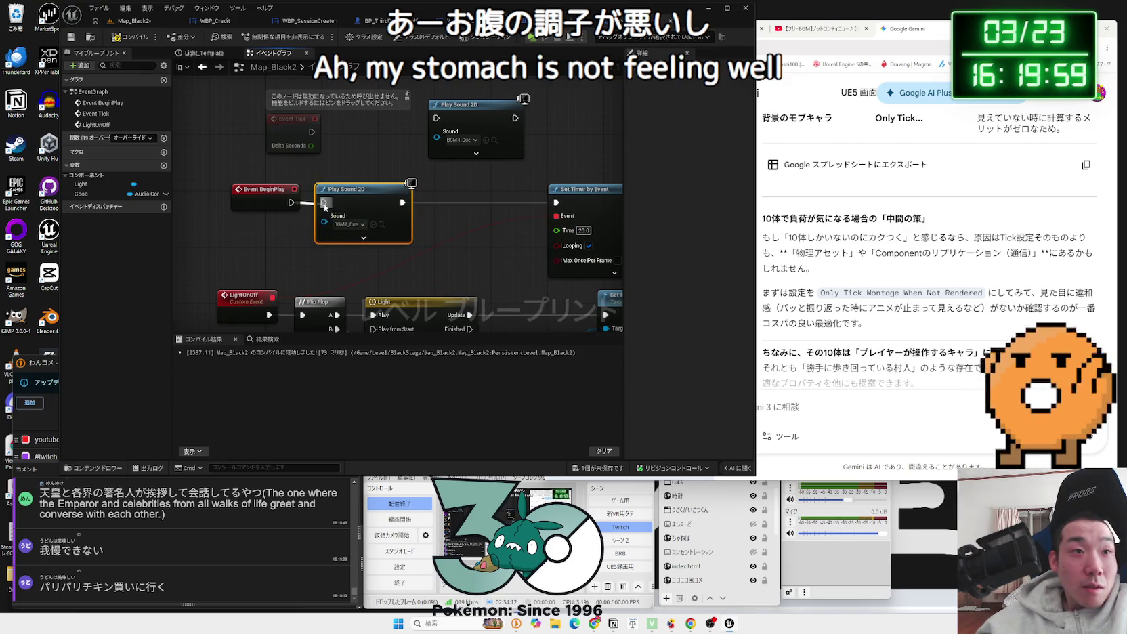
mouse_move(474, 111)
mouse_down()
mouse_move(482, 195)
mouse_move(437, 203)
mouse_up()
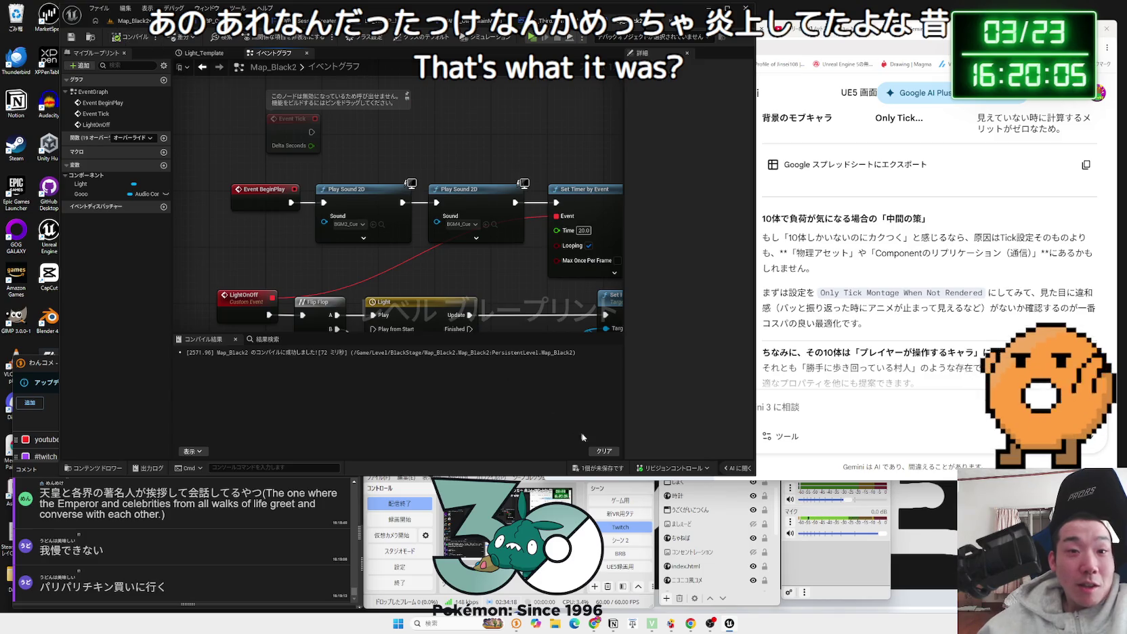
Step: Save Map_Black2 and play-test it, walking up to punch the red robot
click(600, 468)
click(623, 410)
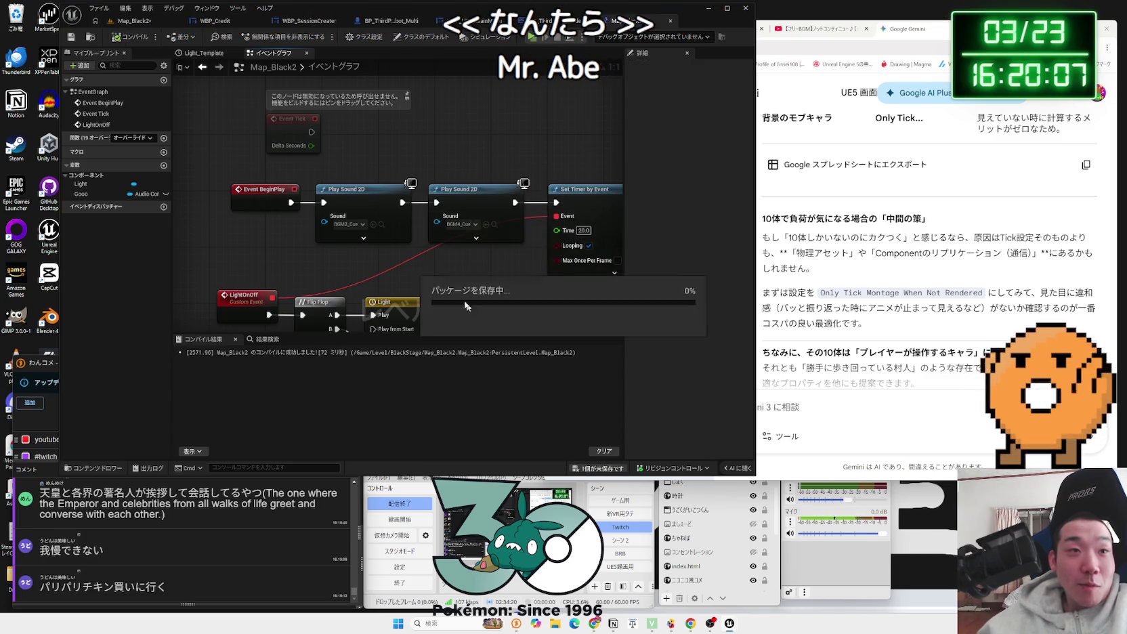
click(129, 21)
click(266, 36)
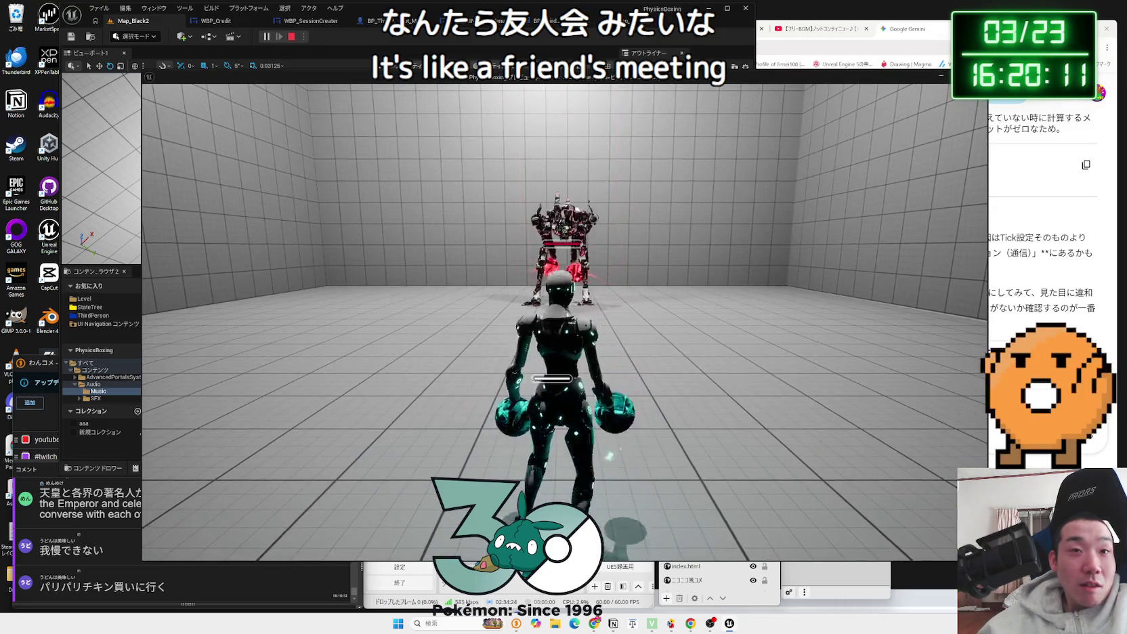
key(a)
key(w)
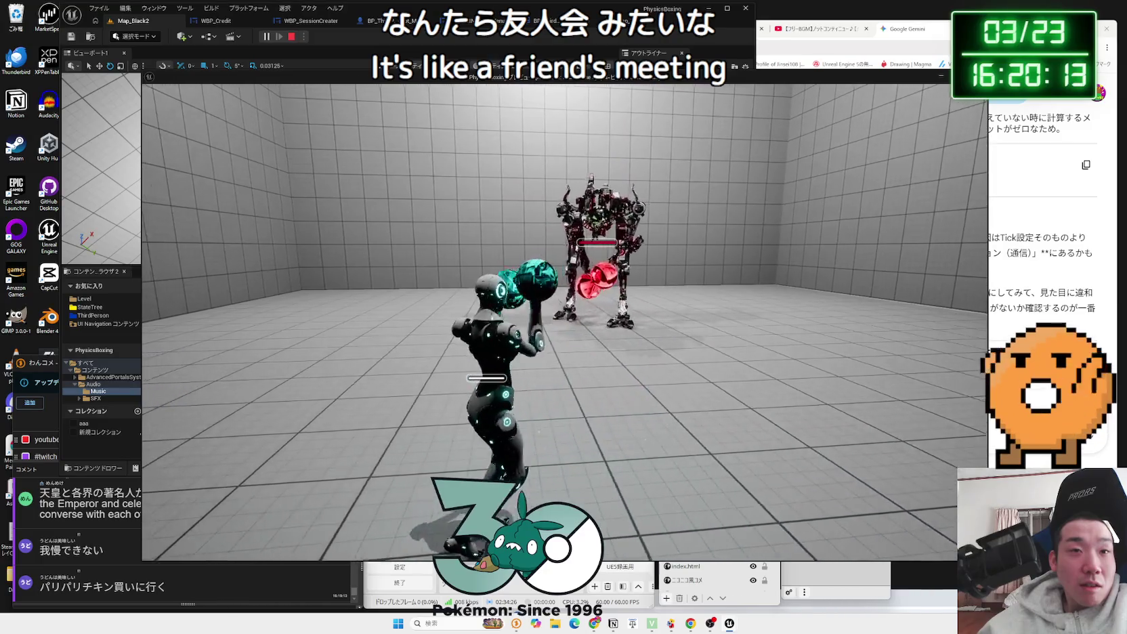
key(w)
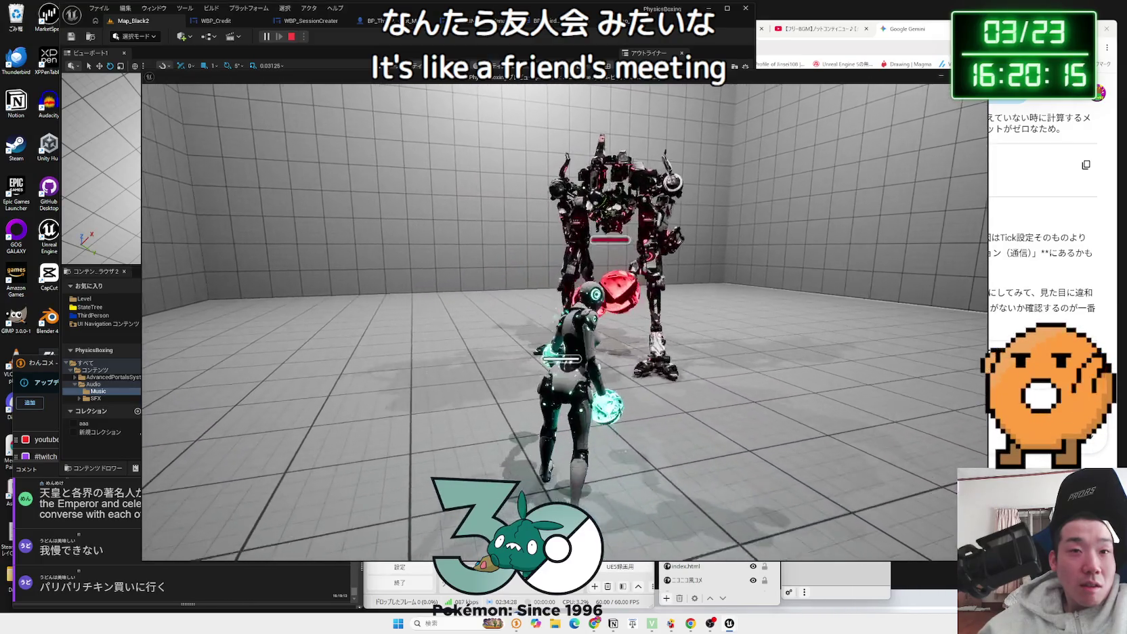
key(w)
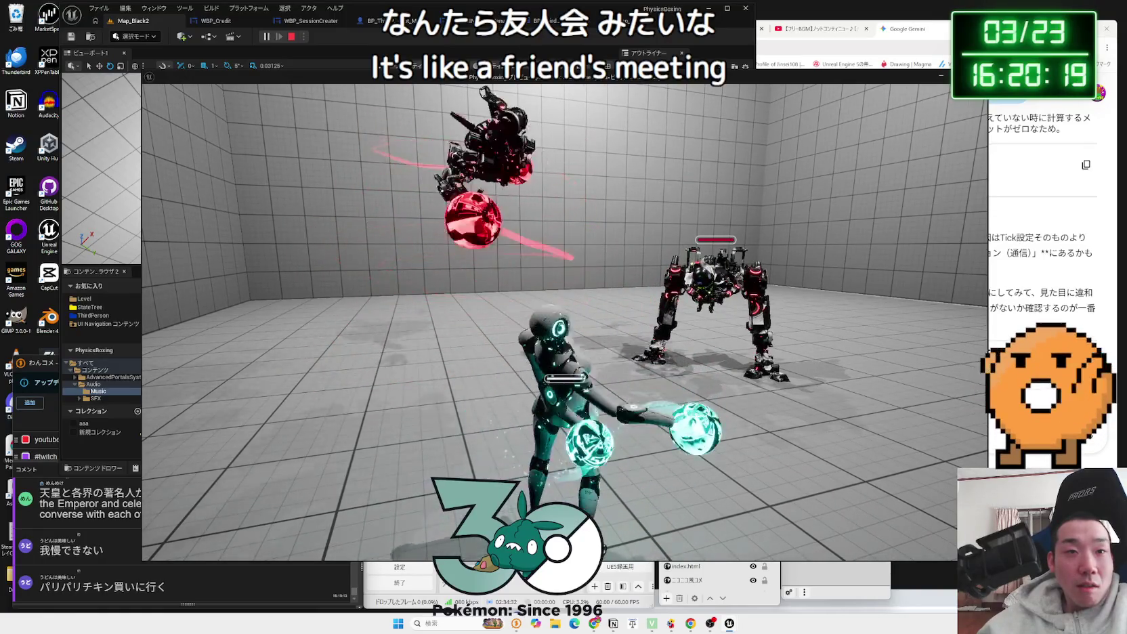
key(Escape)
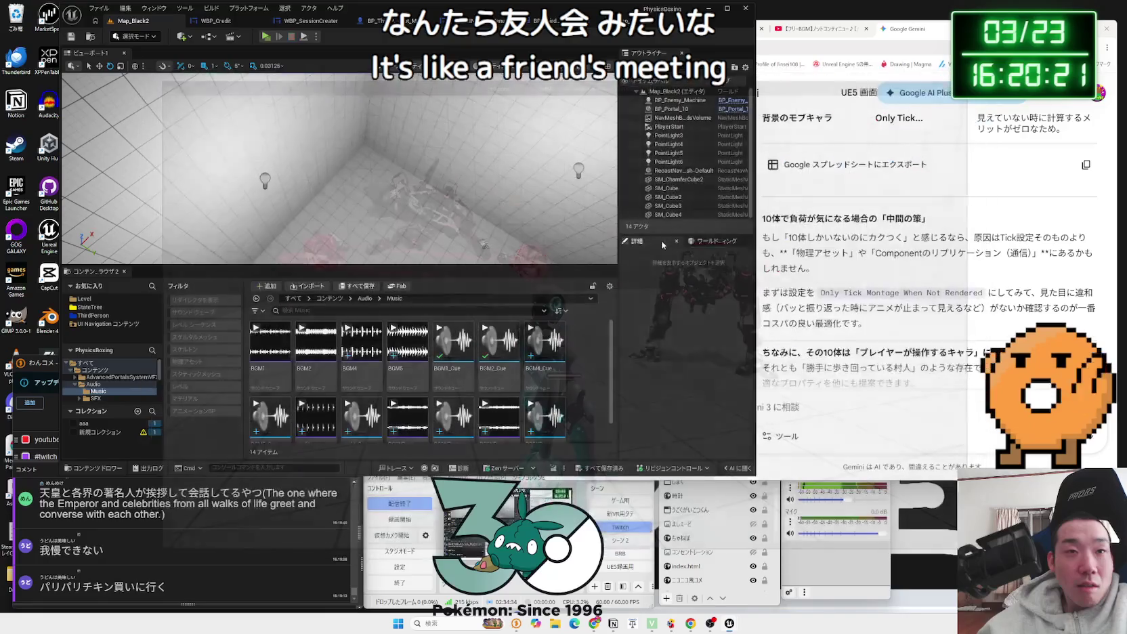
click(635, 23)
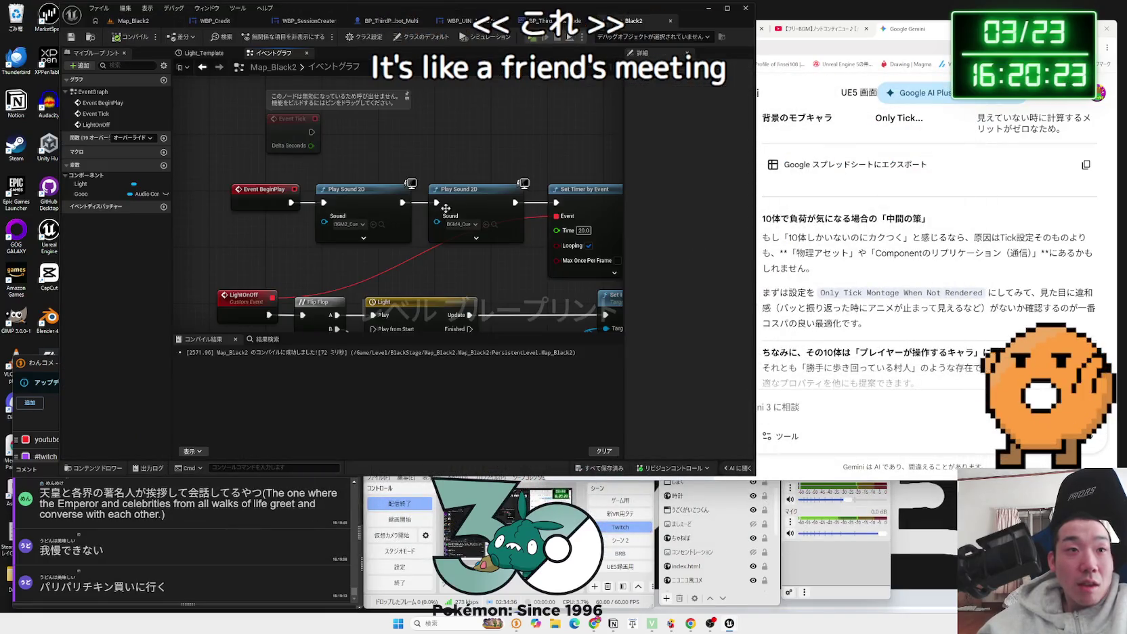
Step: Swap the order so BeginPlay triggers BGM4 before BGM2, then play-test the level
drag(425, 205, 436, 202)
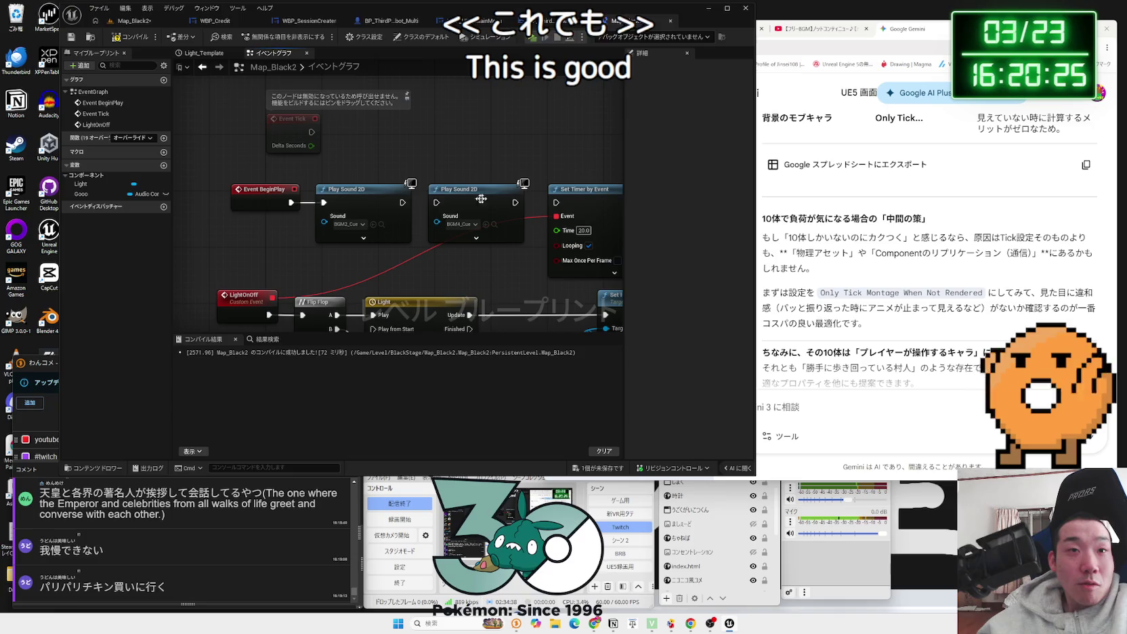
drag(345, 189, 430, 245)
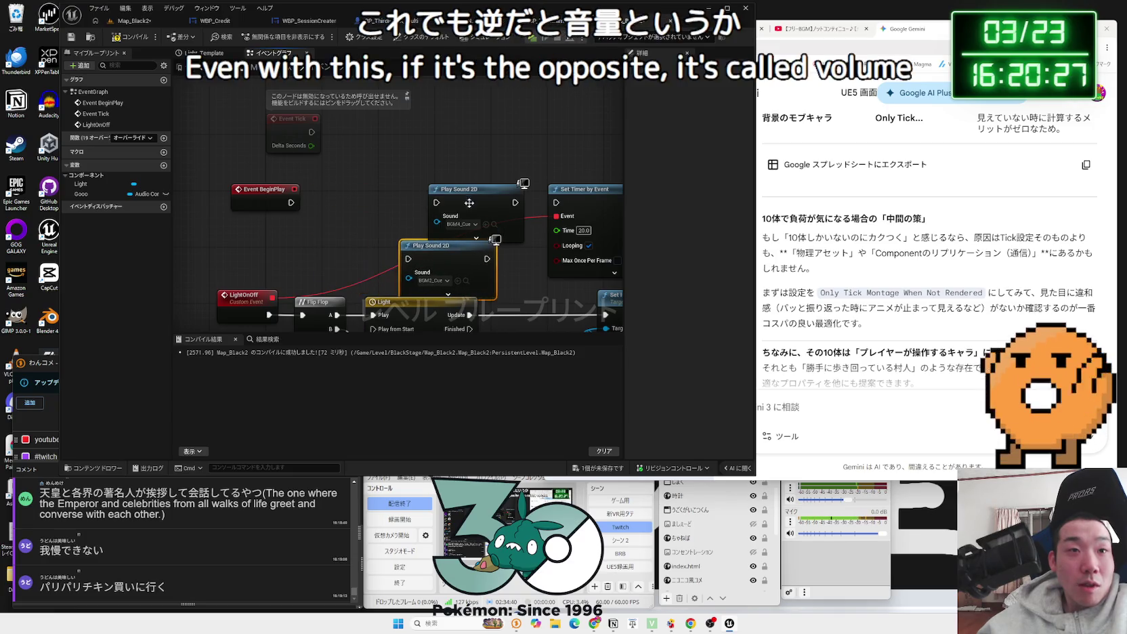
drag(467, 190, 363, 190)
drag(292, 202, 331, 202)
mouse_move(443, 246)
mouse_down()
mouse_move(462, 203)
mouse_move(556, 201)
mouse_up()
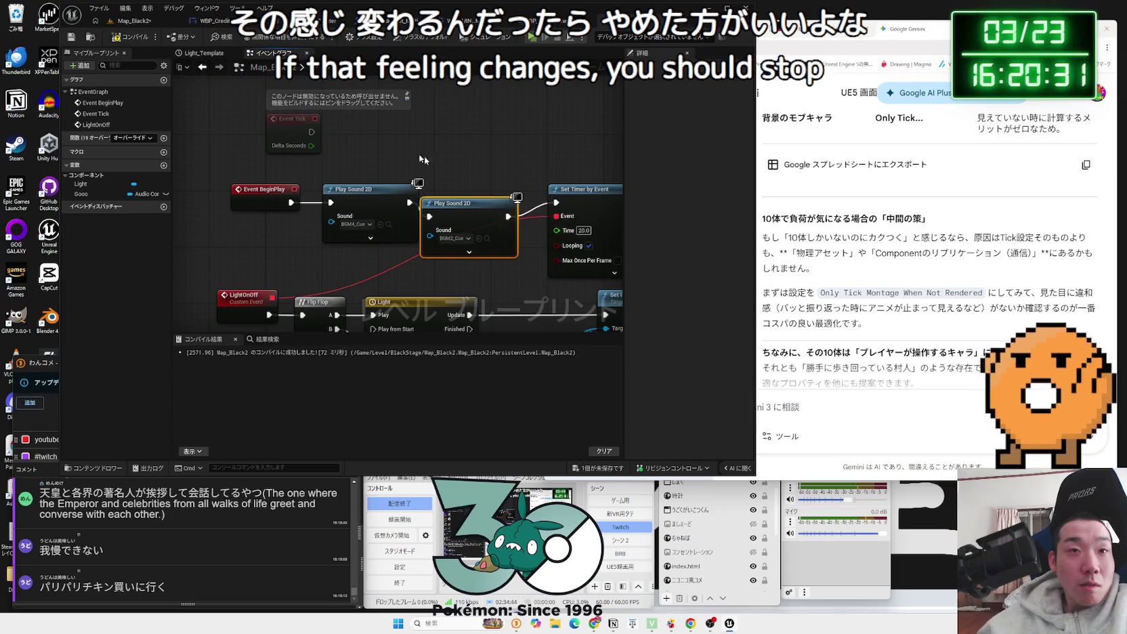
click(133, 21)
click(265, 37)
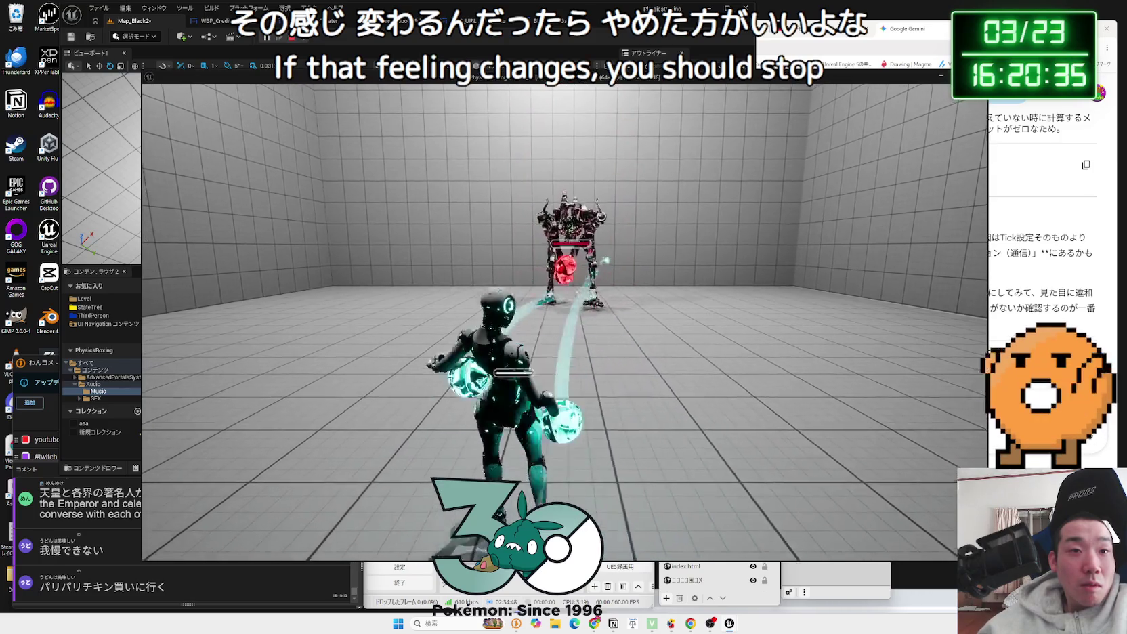
key(Escape)
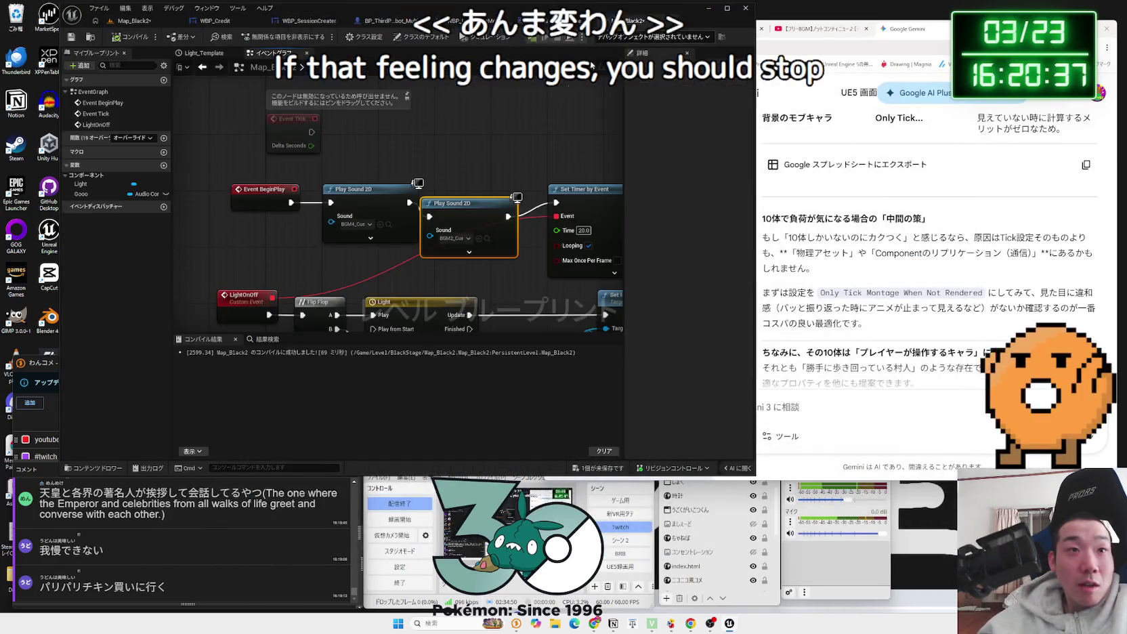
Step: Rewire BeginPlay back to BGM2 first with BGM4 after it, and save with Ctrl+S
click(355, 165)
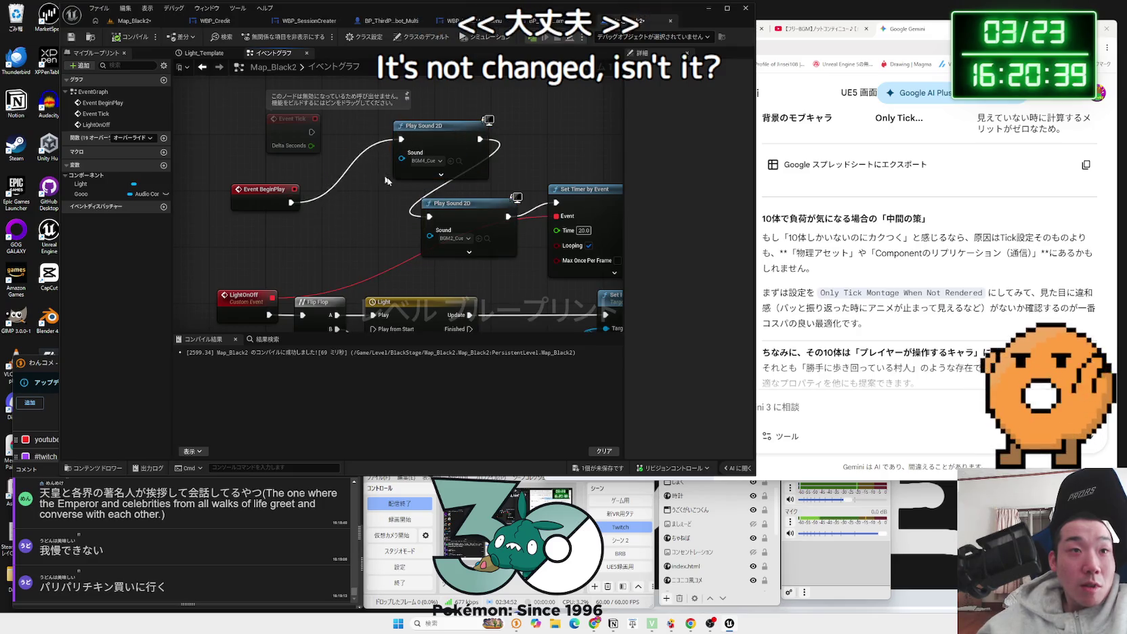
drag(430, 197, 352, 196)
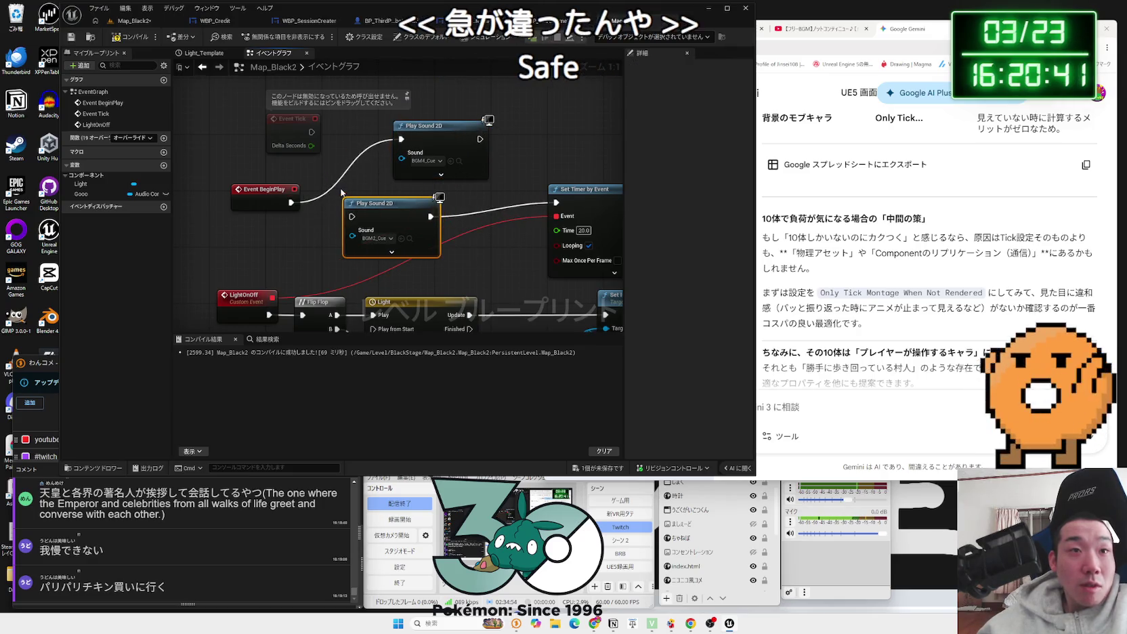
alt+click(291, 202)
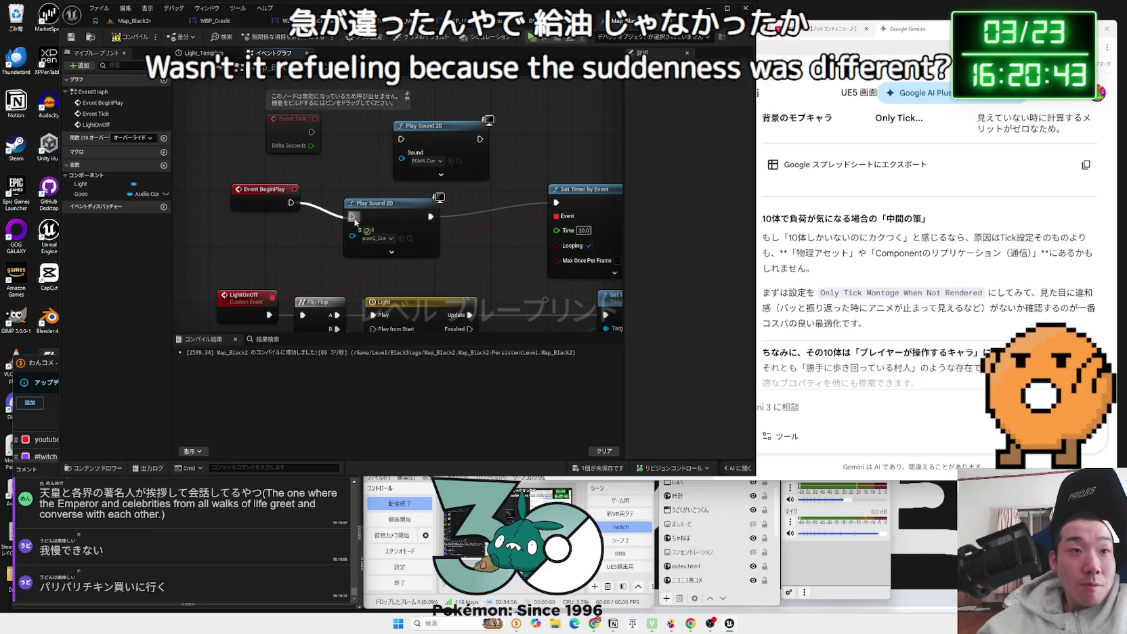
drag(354, 220, 353, 218)
drag(376, 214, 361, 199)
mouse_move(446, 138)
mouse_down()
mouse_move(480, 202)
mouse_move(557, 201)
mouse_up()
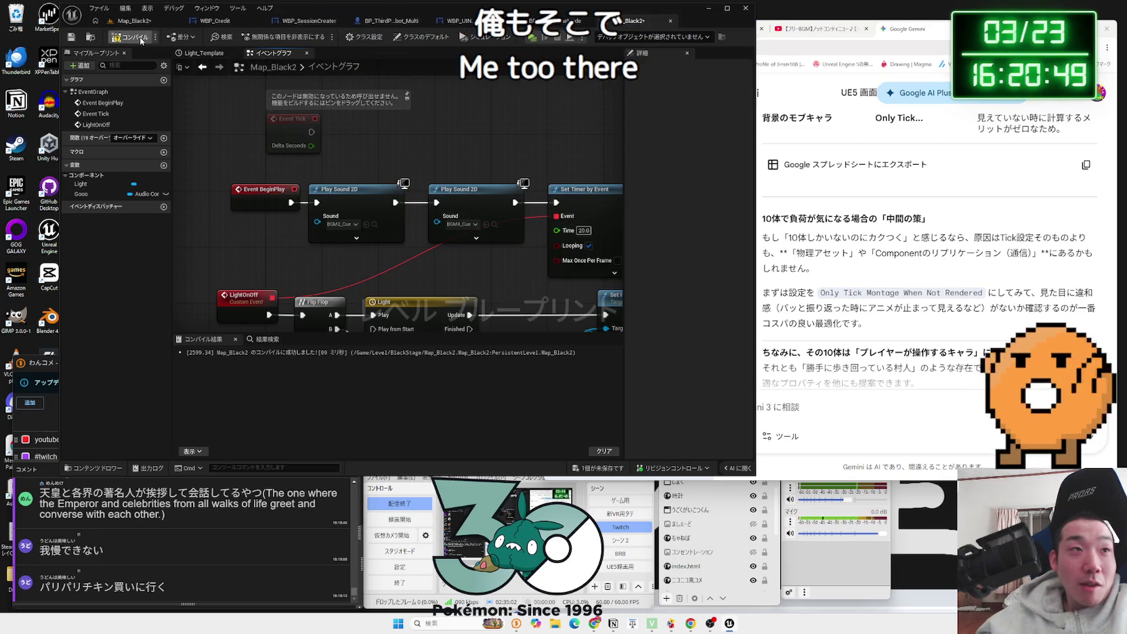
key(ctrl+s)
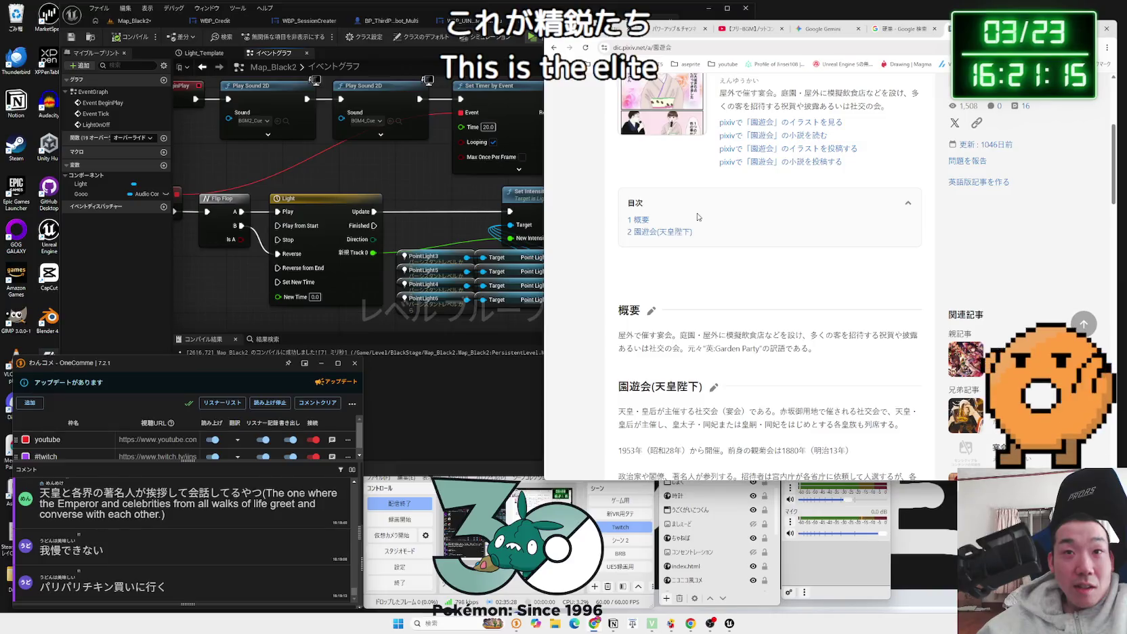
Step: Run the suggested Google search '園遊会 に 呼ばれる には'
scroll(698, 217, down, 3)
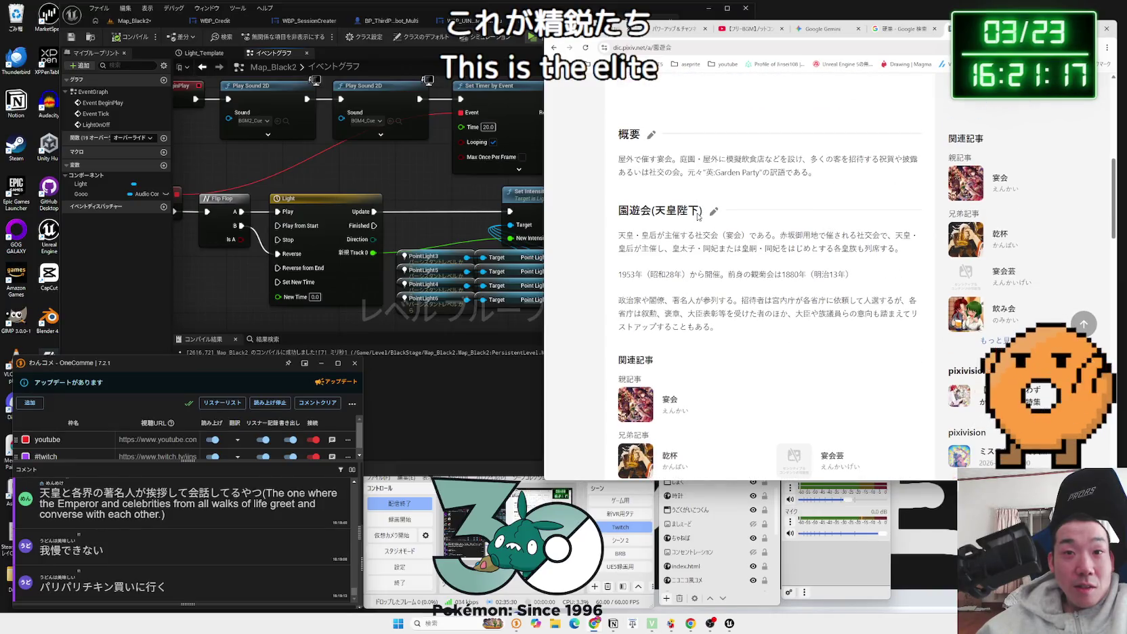
scroll(699, 217, down, 2)
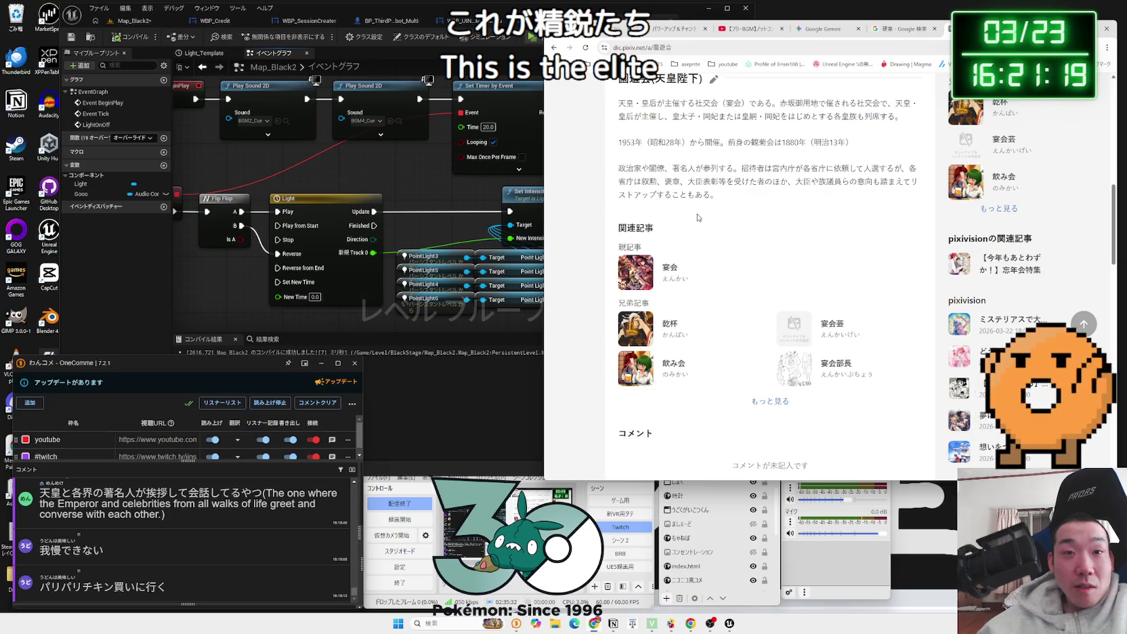
key(alt+Left)
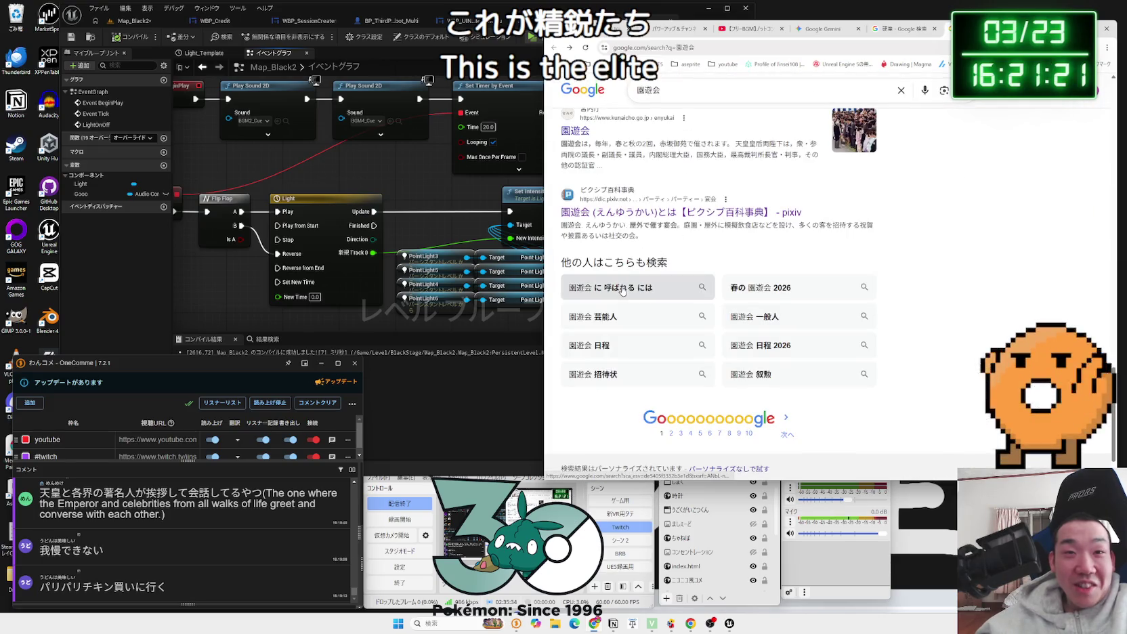
click(623, 291)
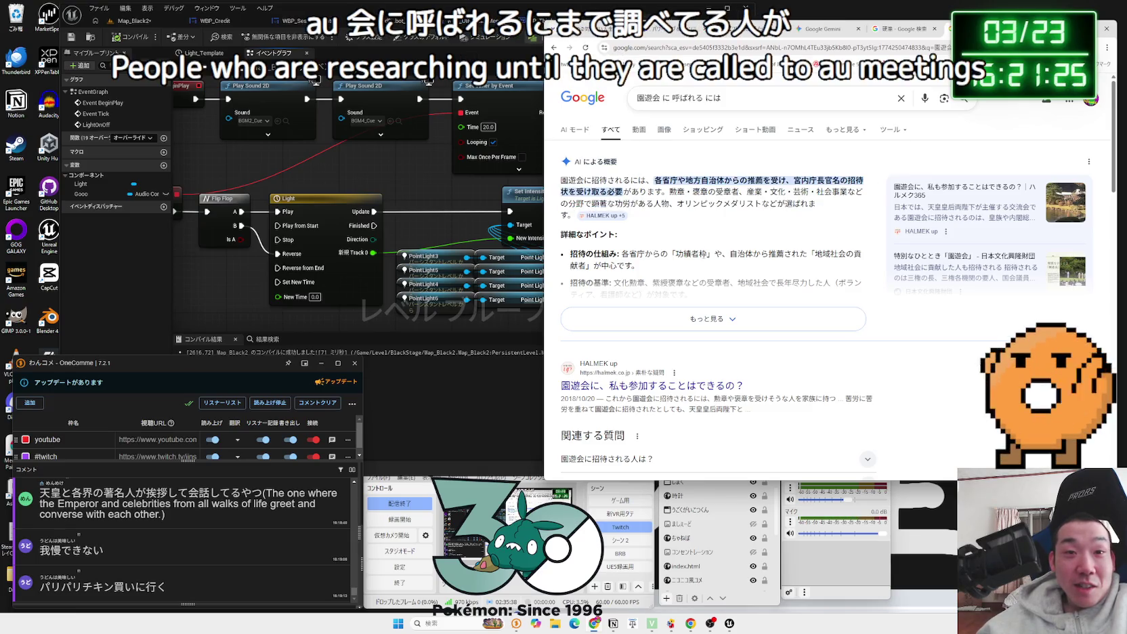
Step: Read the HALMEK up article on attending the 園遊会, highlighting passages about Olympic medalists
scroll(704, 259, down, 4)
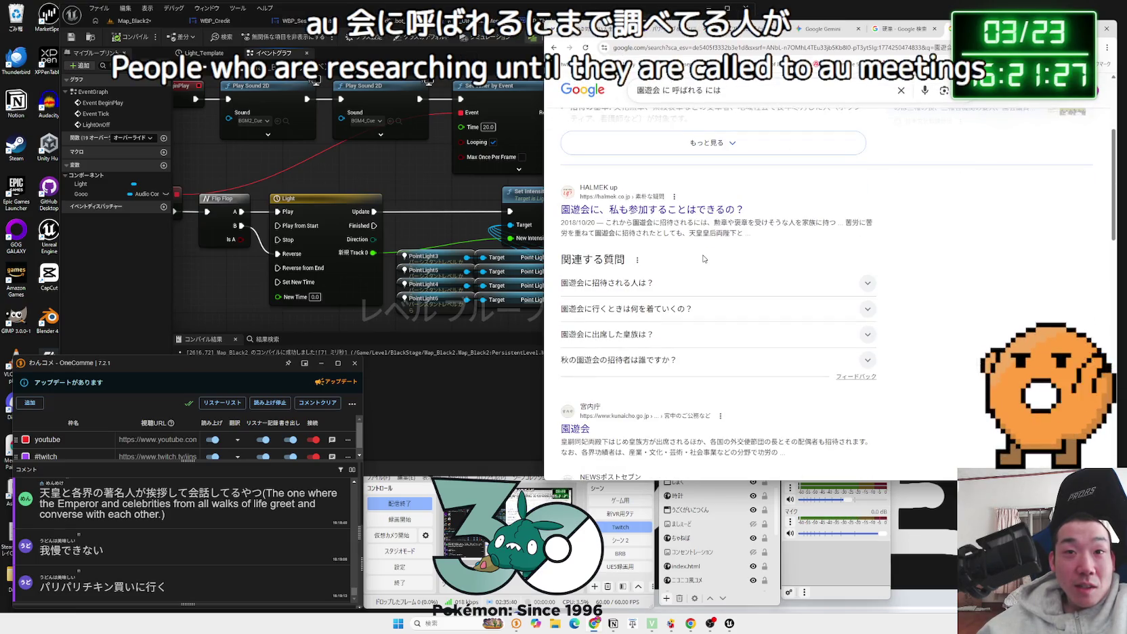
click(690, 209)
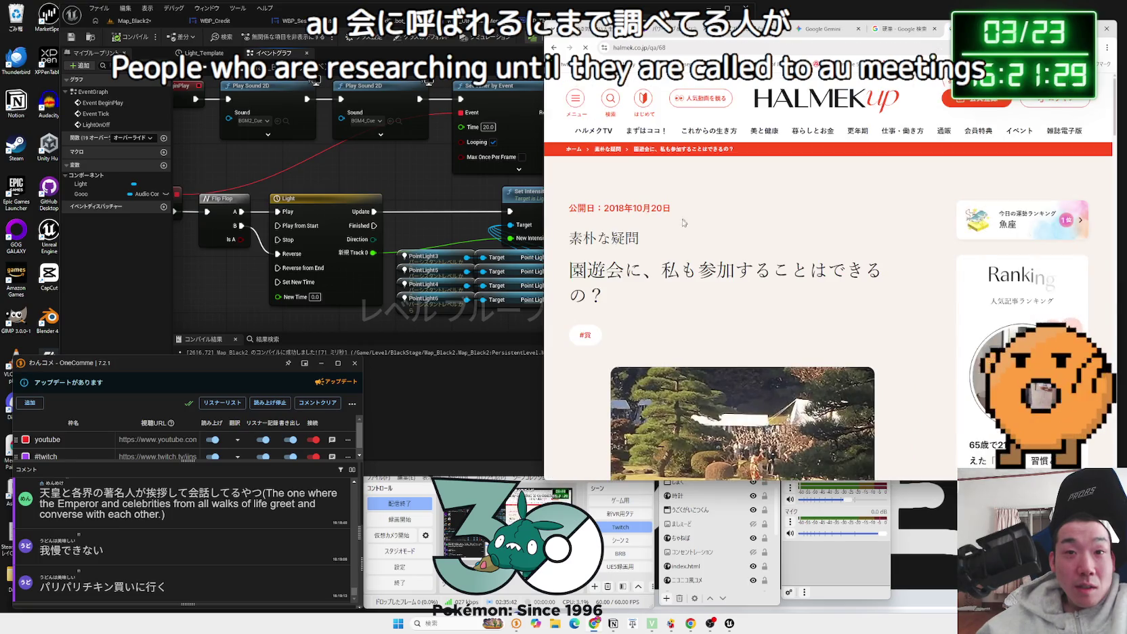
scroll(664, 253, down, 2)
scroll(664, 252, down, 5)
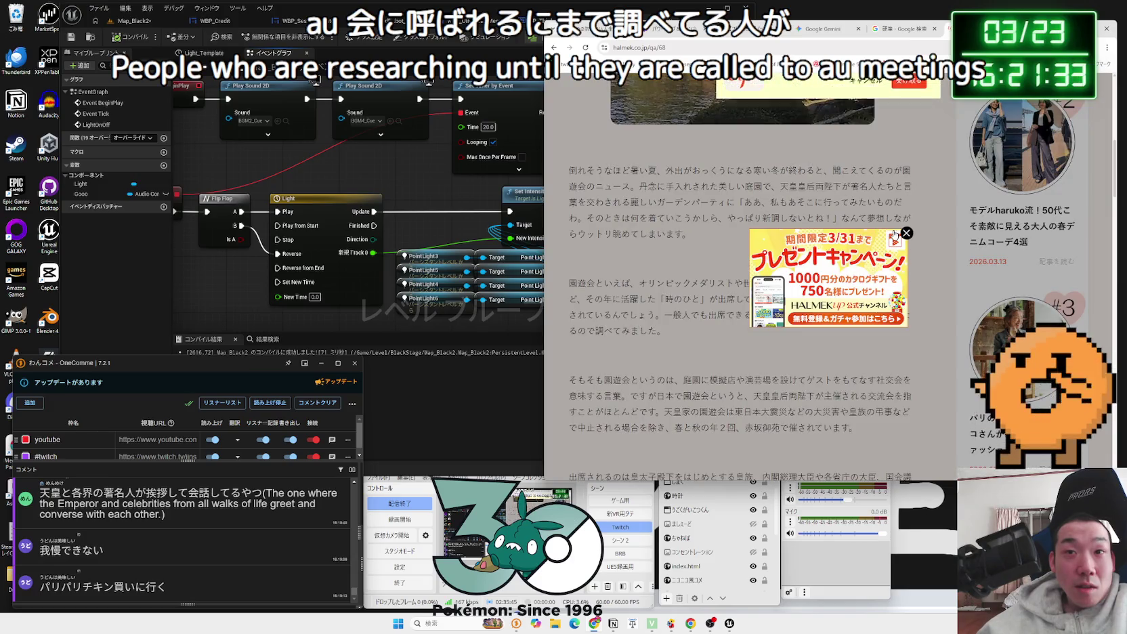
click(906, 234)
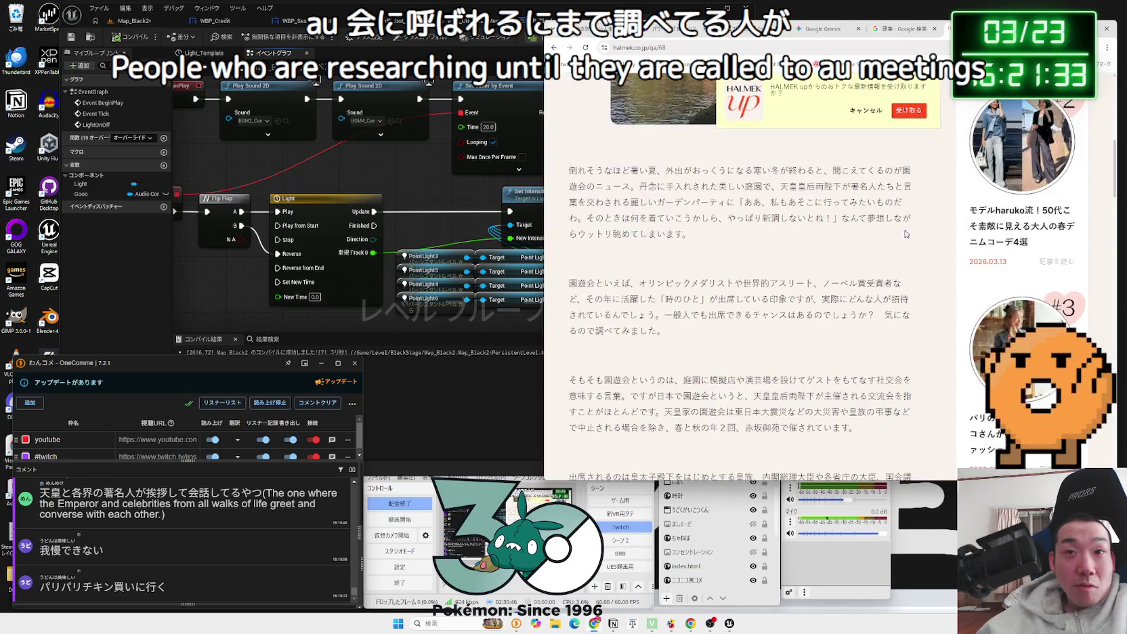
mouse_move(657, 283)
mouse_down()
mouse_move(835, 283)
mouse_move(633, 284)
mouse_move(741, 283)
mouse_up()
mouse_move(904, 283)
mouse_down()
mouse_move(596, 283)
mouse_move(746, 283)
mouse_up()
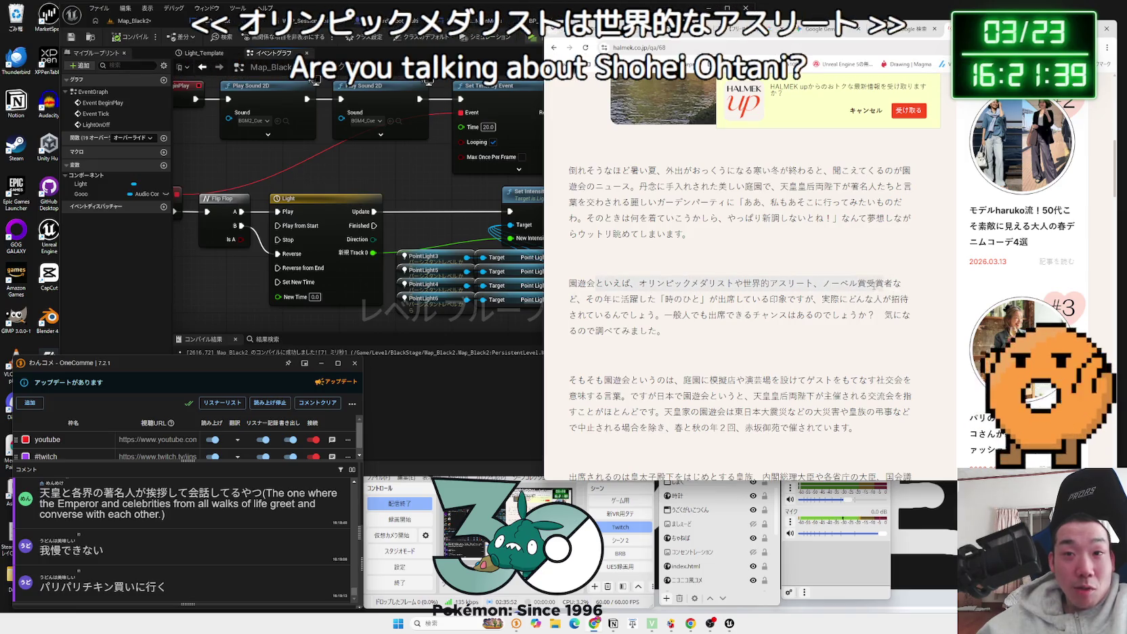
drag(569, 283, 674, 296)
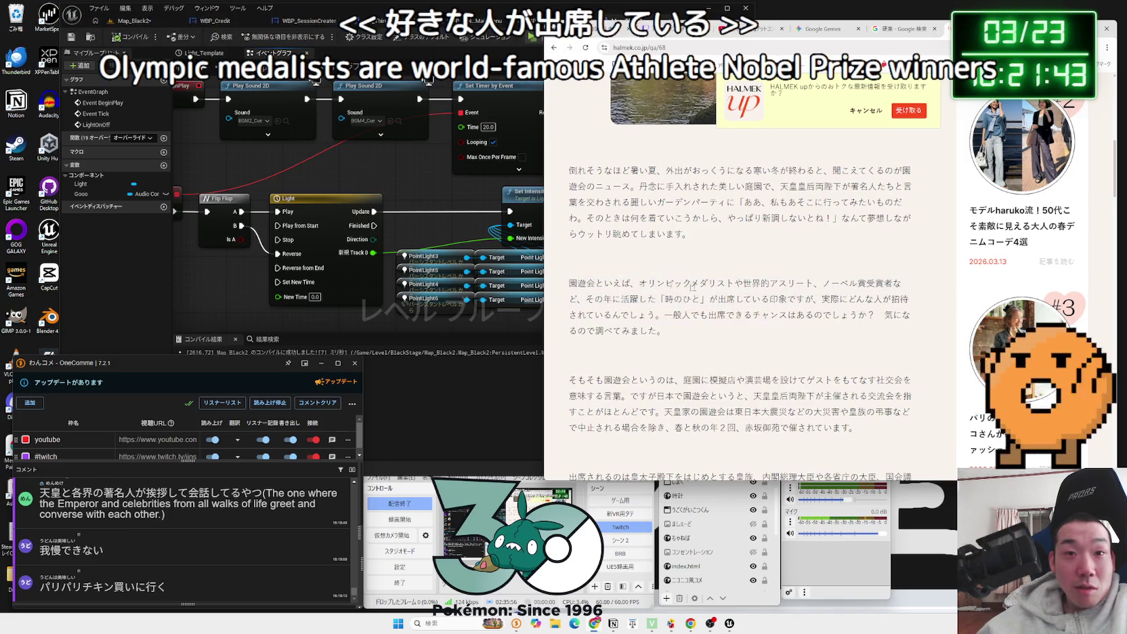
scroll(678, 299, down, 3)
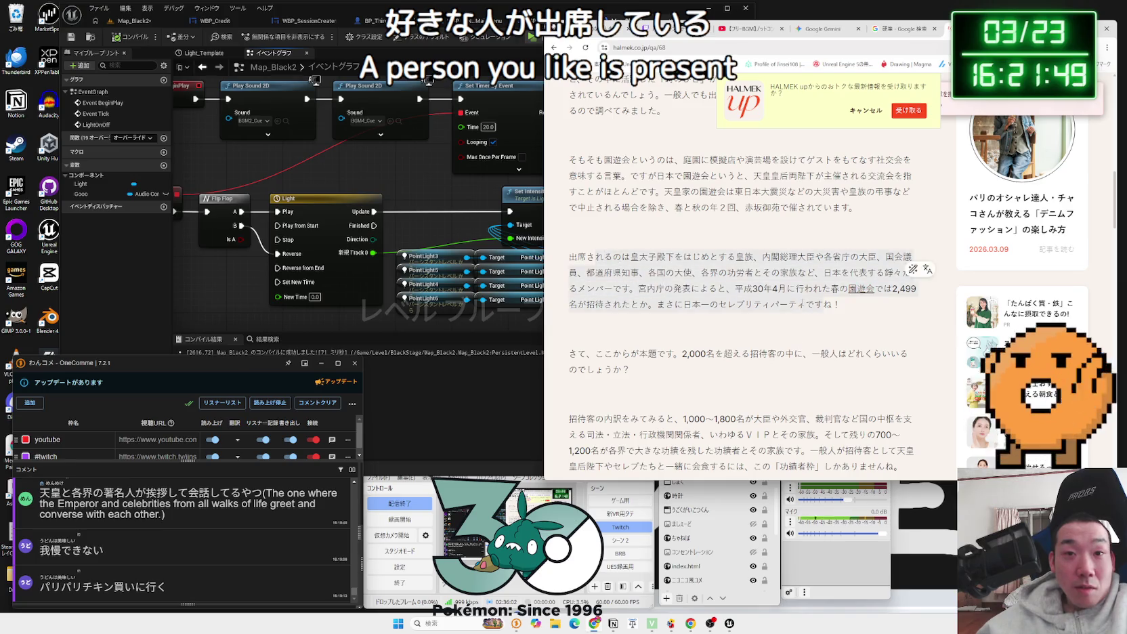
scroll(742, 271, down, 3)
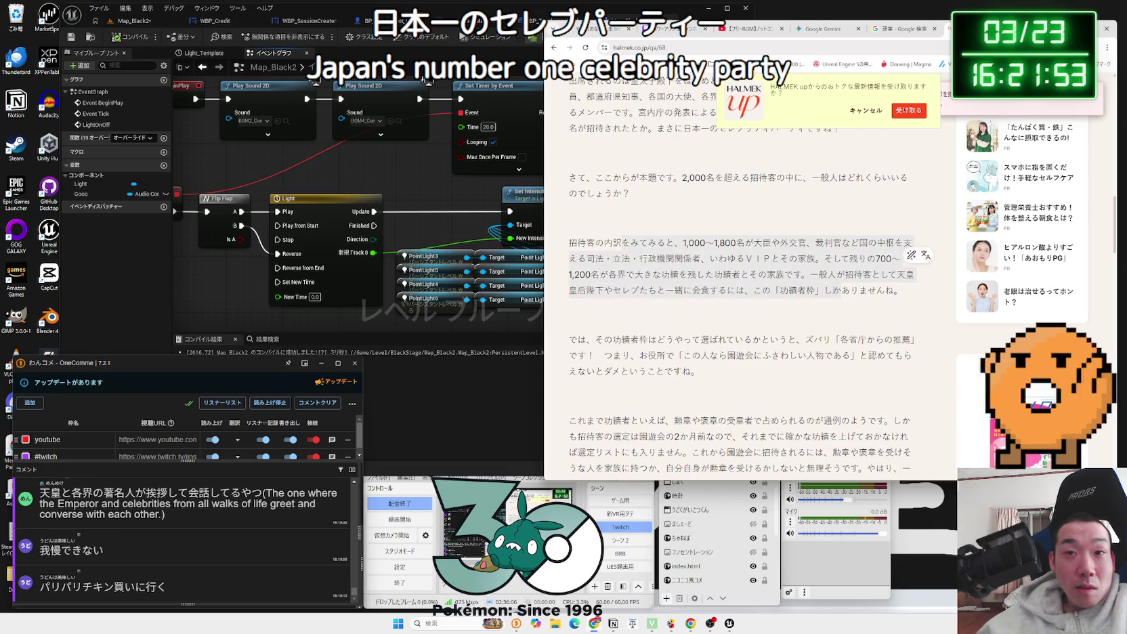
scroll(730, 271, down, 3)
scroll(730, 271, down, 10)
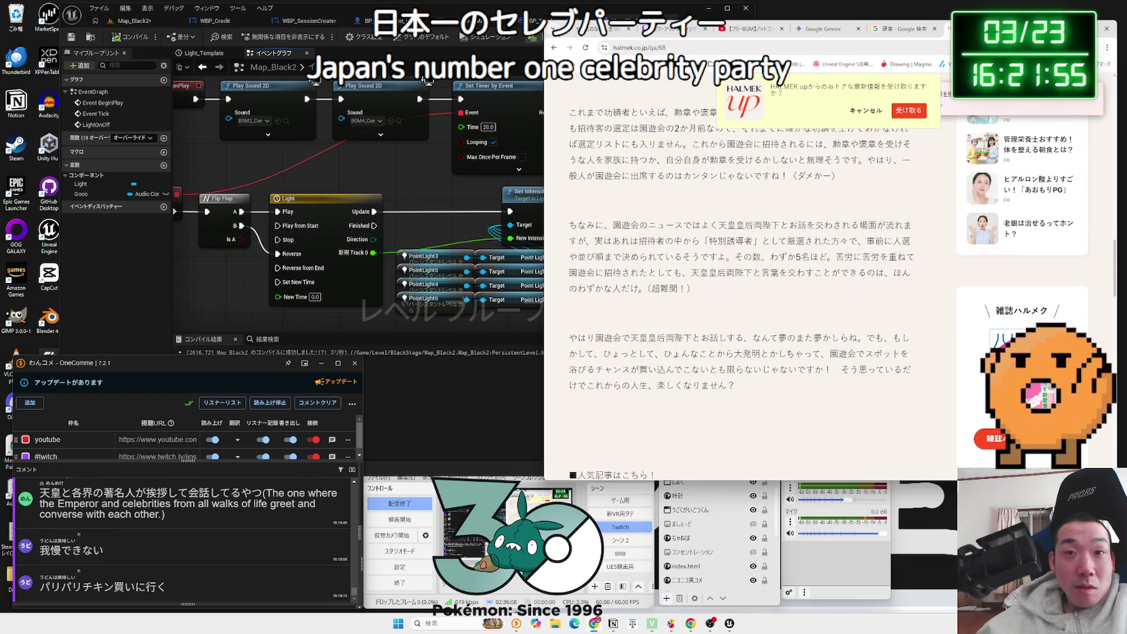
scroll(727, 275, up, 3)
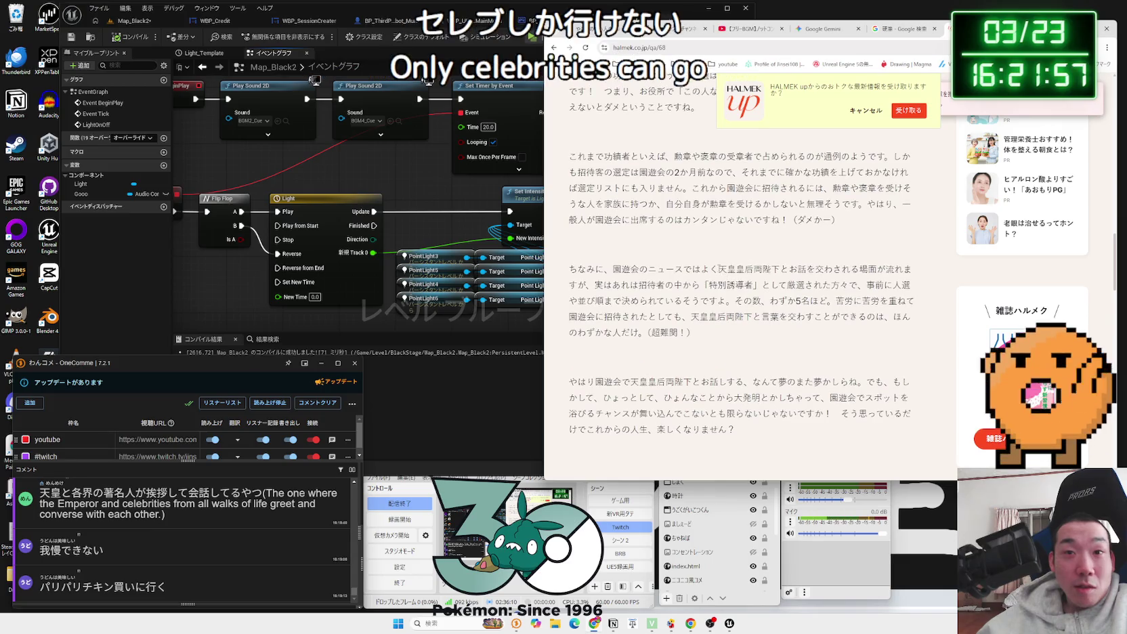
key(alt+Left)
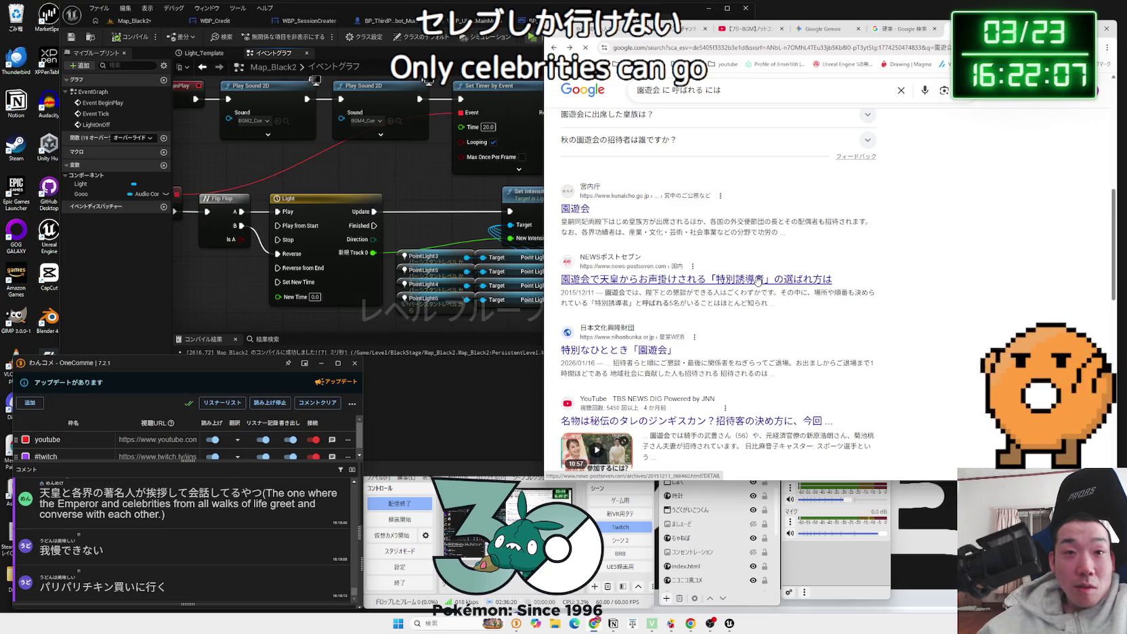
Step: Read the news-postseven article on 特別誘導者, selecting its quoted paragraph
click(739, 277)
scroll(737, 275, down, 5)
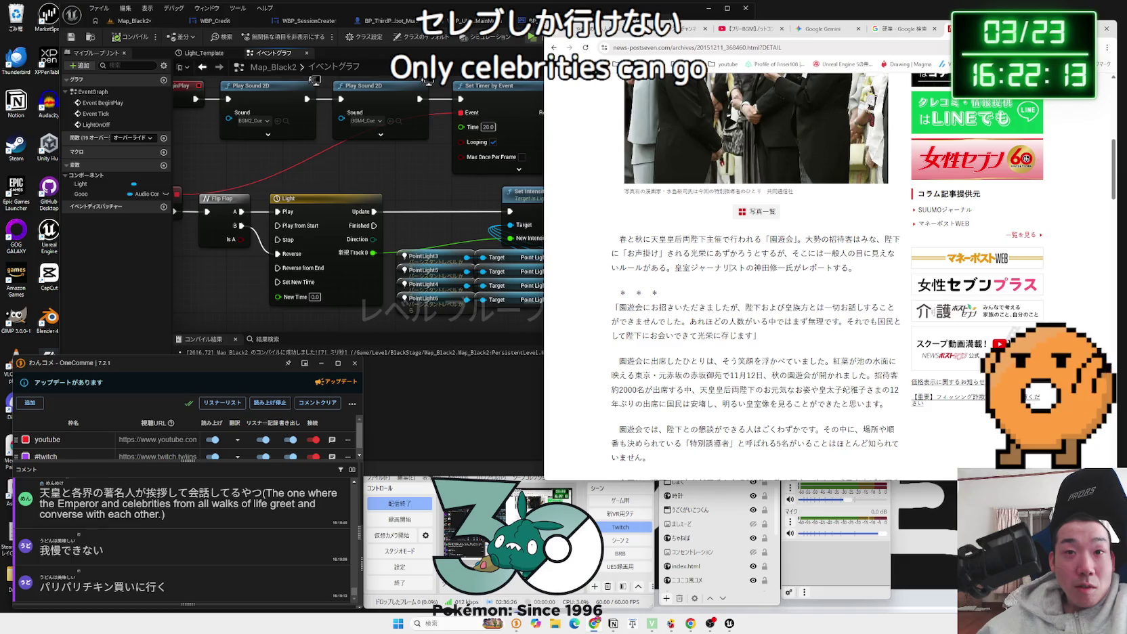
scroll(779, 270, down, 2)
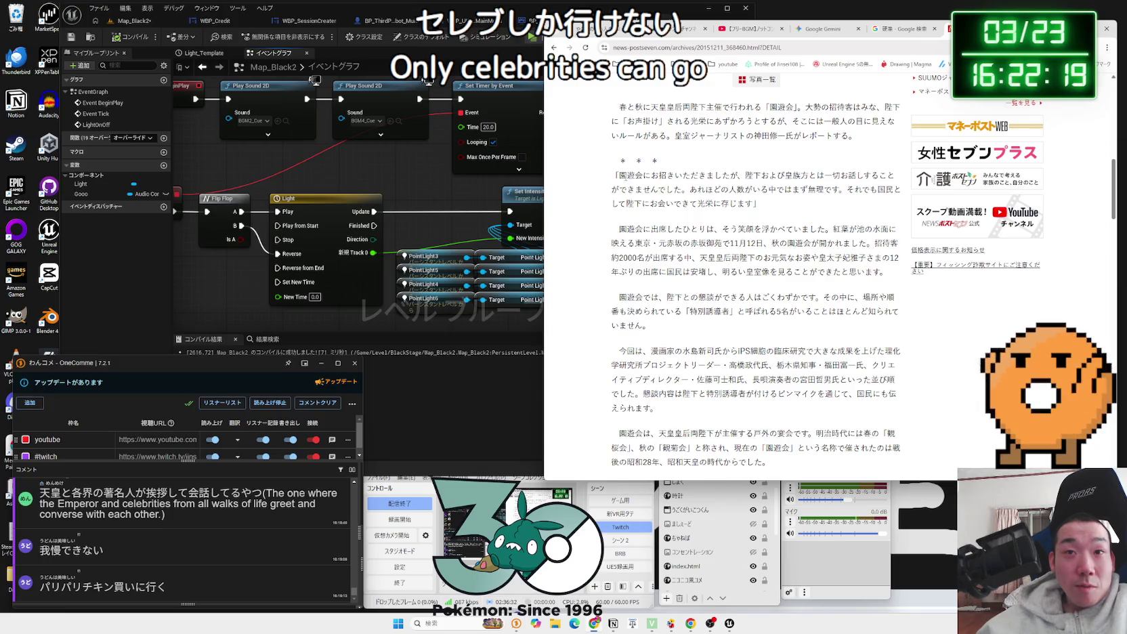
triple_click(742, 202)
drag(745, 204, 682, 192)
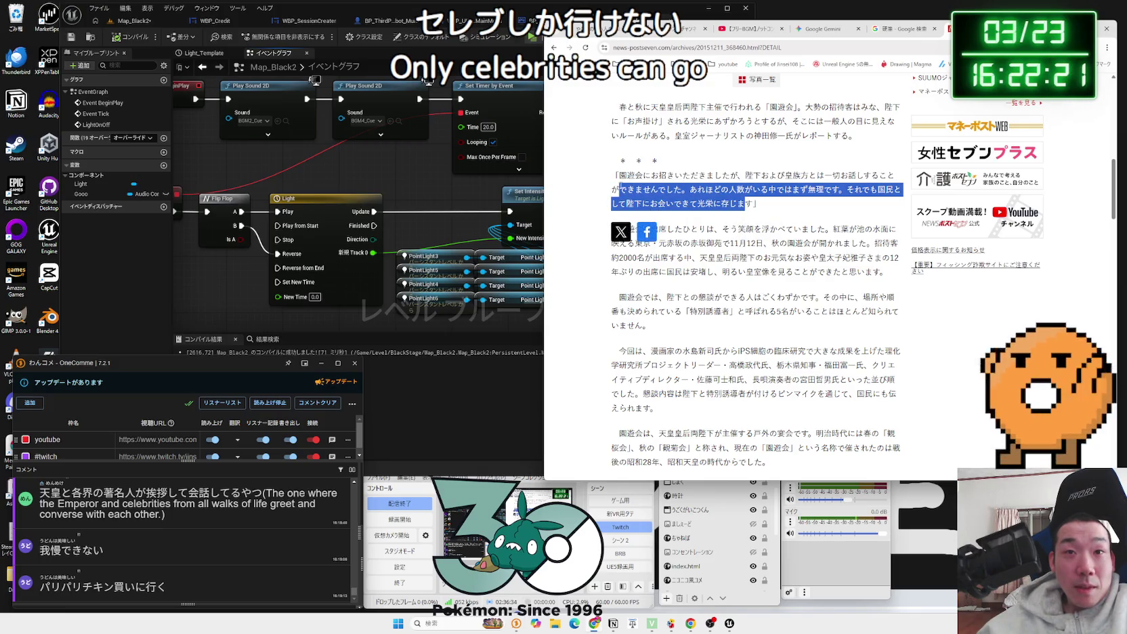
triple_click(745, 204)
click(745, 203)
triple_click(744, 203)
click(745, 216)
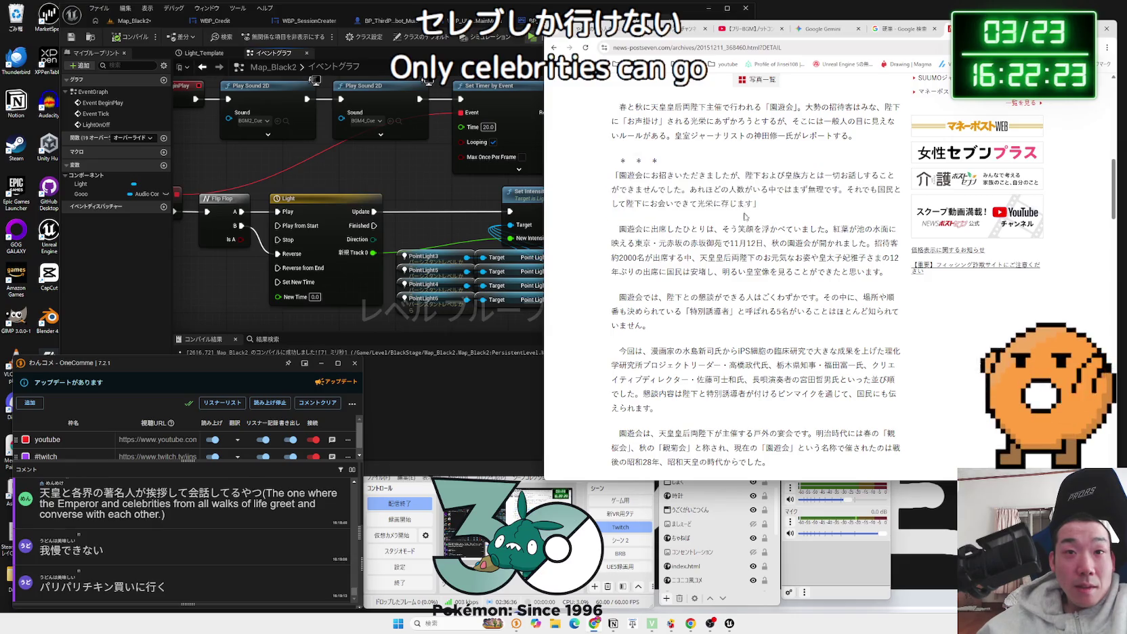
scroll(745, 216, down, 10)
key(alt+Left)
Step: Close the 園遊会 and 硬筆 search tabs, leaving the Gemini chat, and return to Unreal Editor
scroll(738, 261, down, 15)
scroll(738, 261, up, 8)
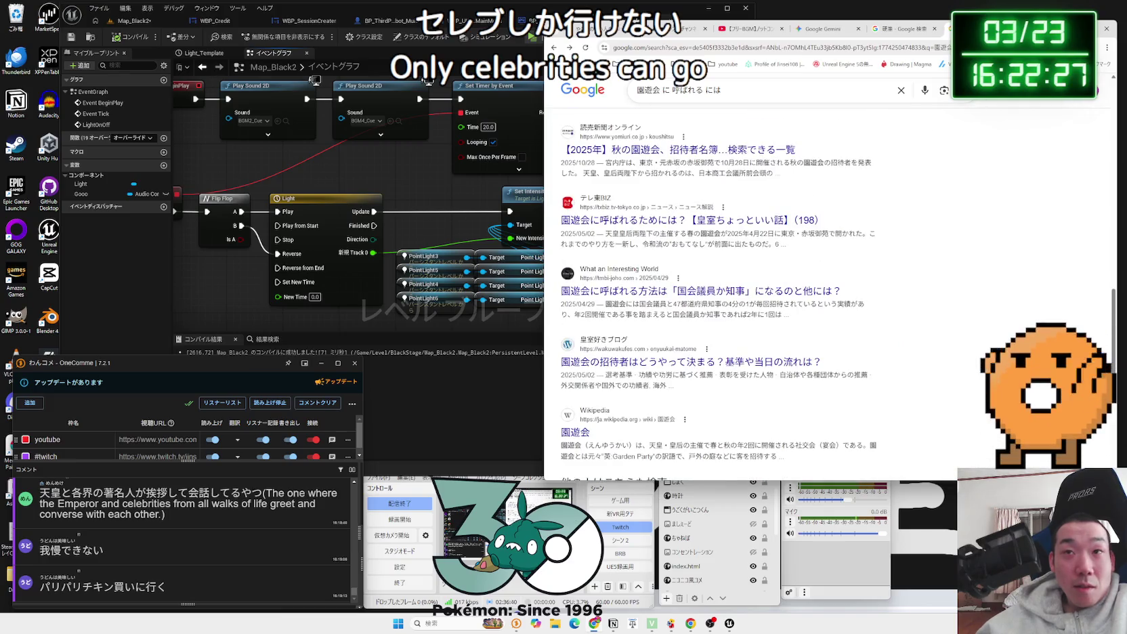
key(ctrl+w)
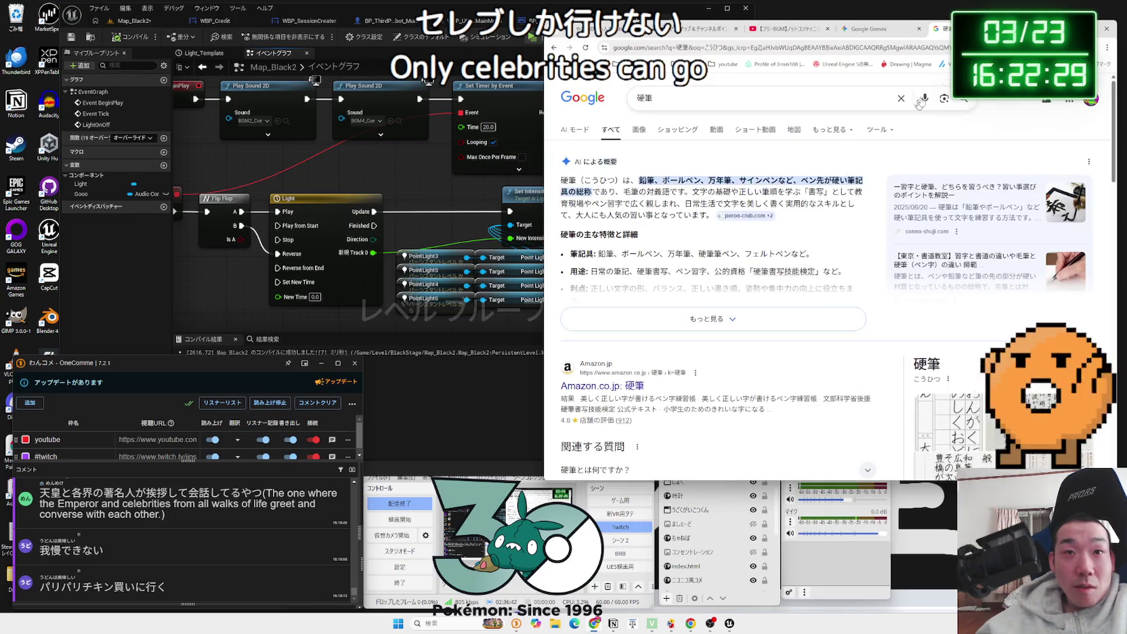
key(ctrl+w)
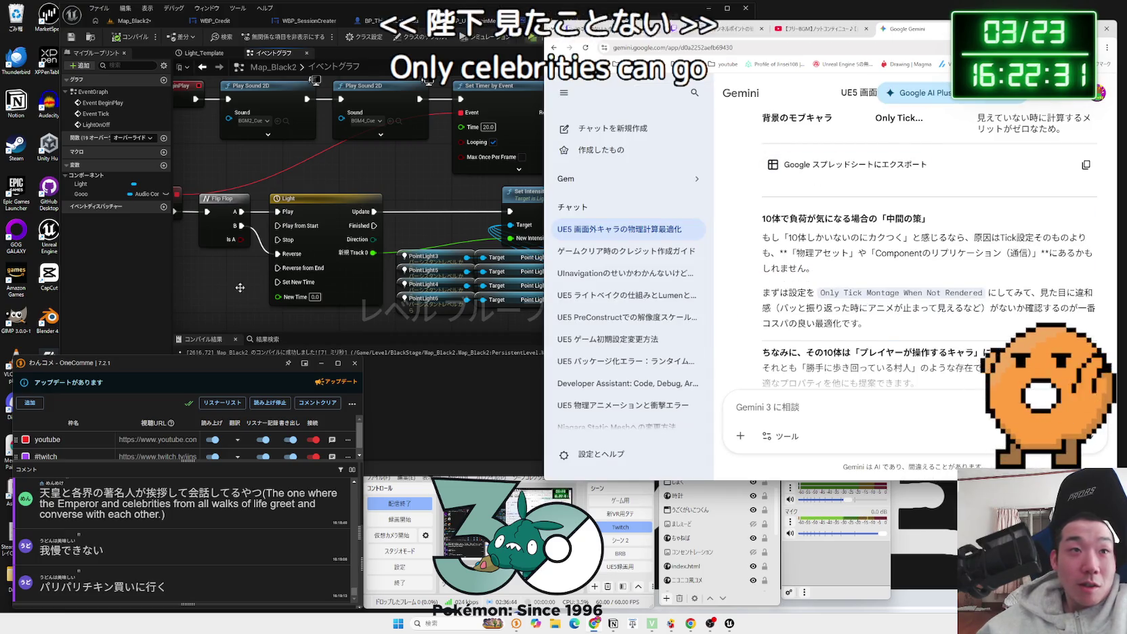
click(302, 284)
Step: Play-test Map_Black2 twice from the level viewport, walking the character toward the robot
click(132, 21)
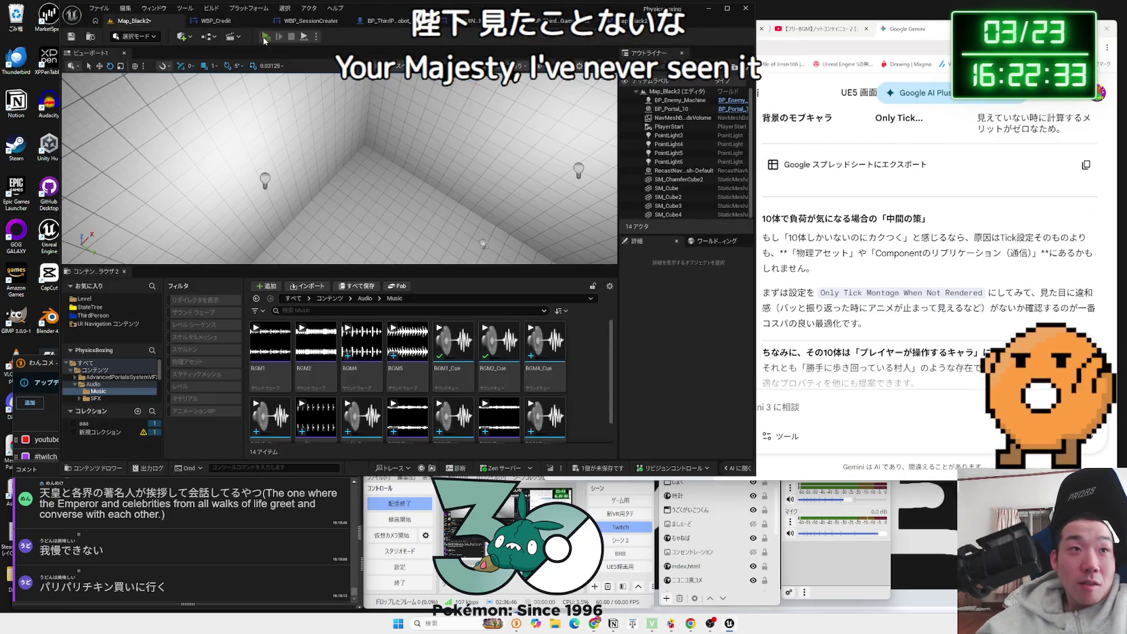
click(264, 37)
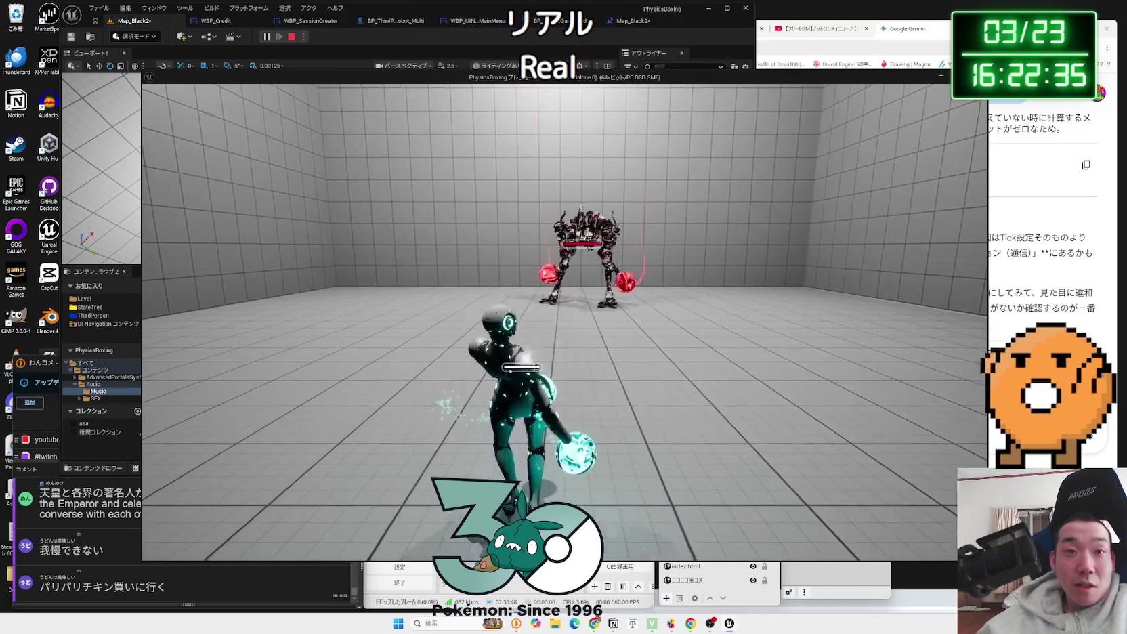
key(Escape)
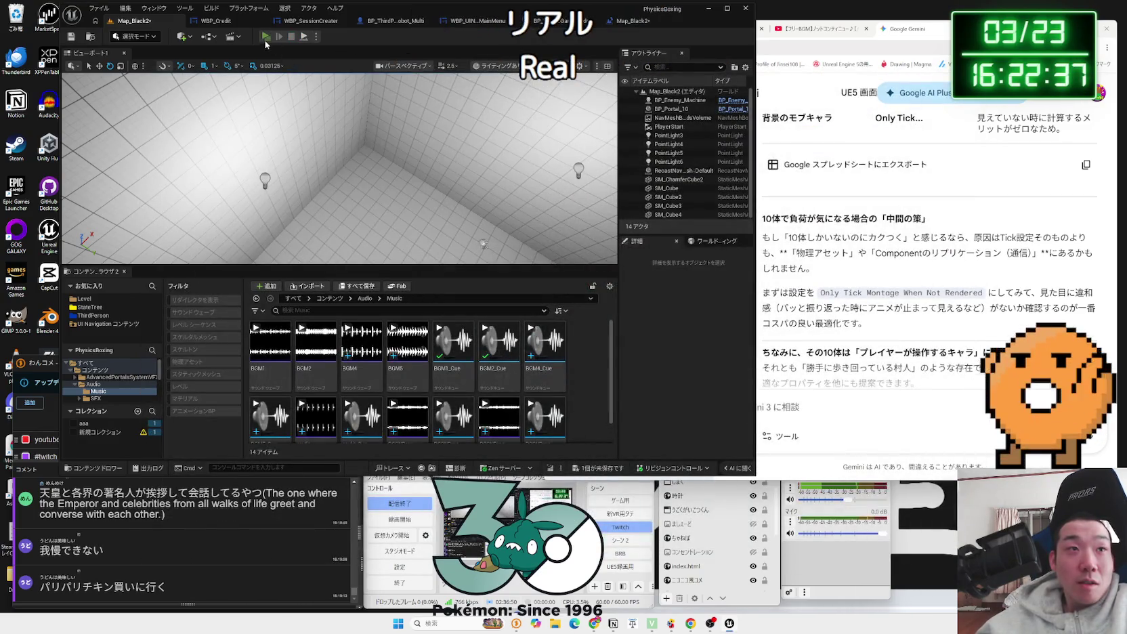
click(266, 37)
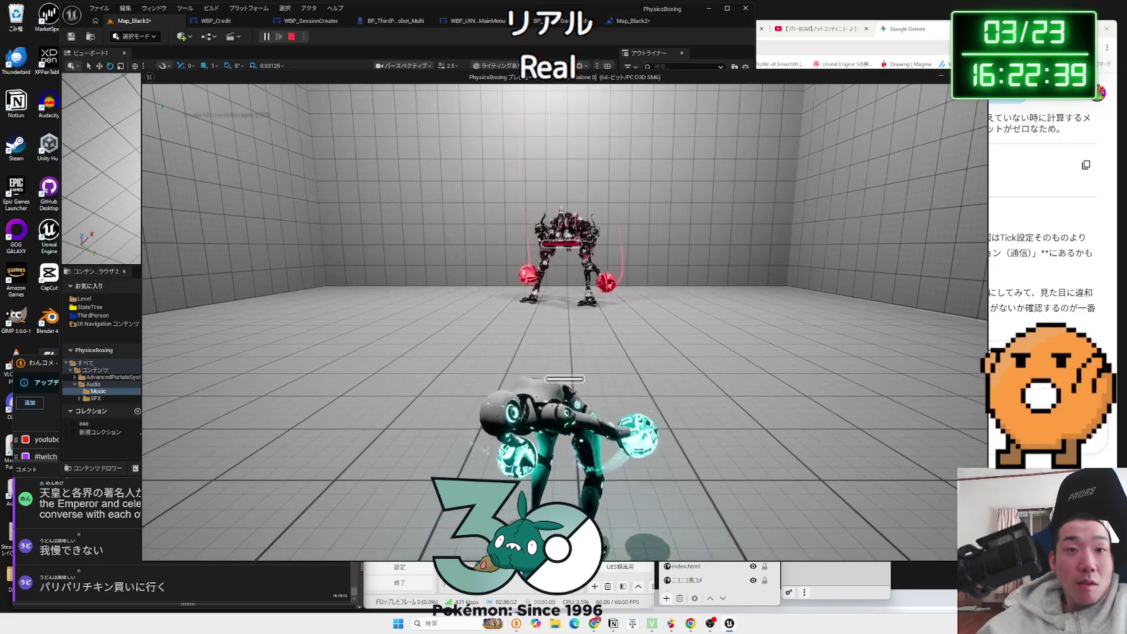
key(w)
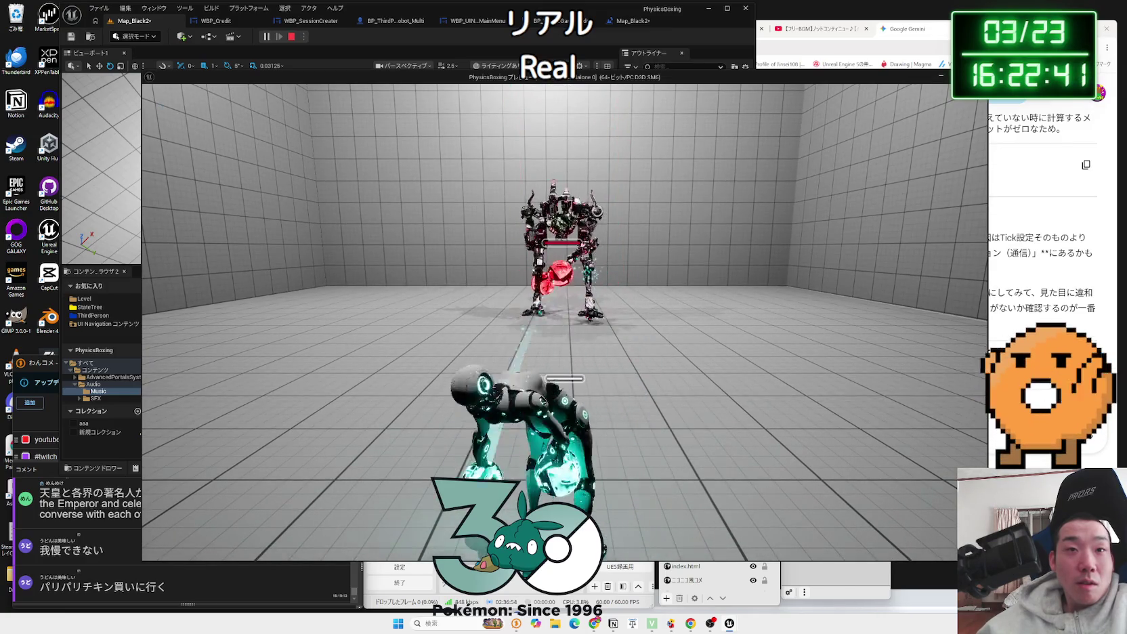
key(Escape)
Step: Save the unsaved level changes and return the Content Browser to the Level folder
click(607, 469)
key(Return)
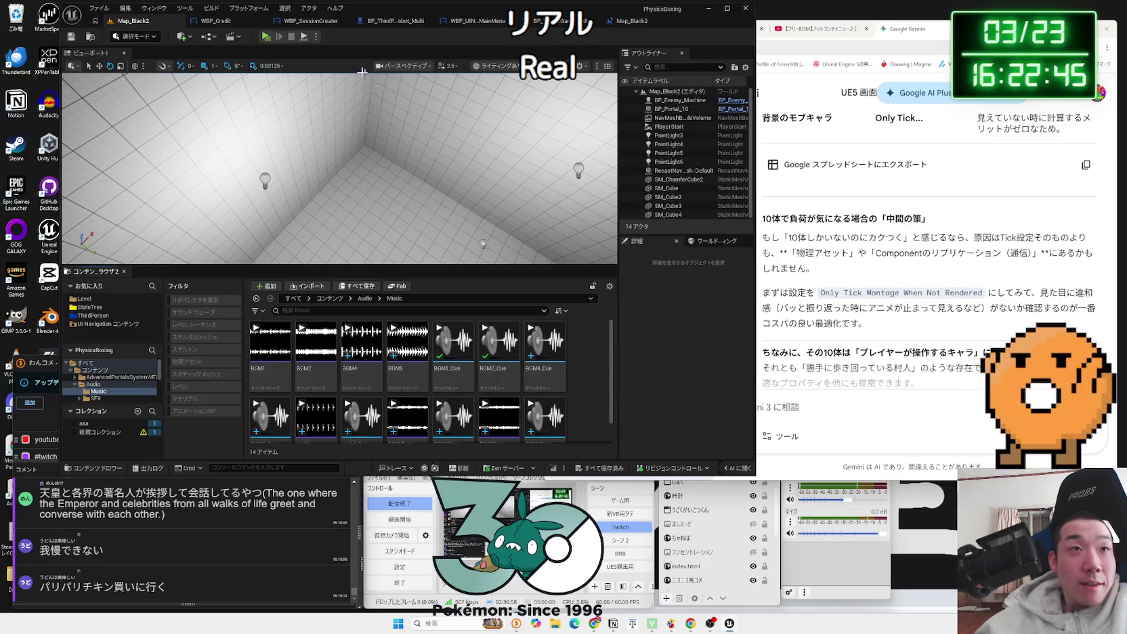
click(644, 21)
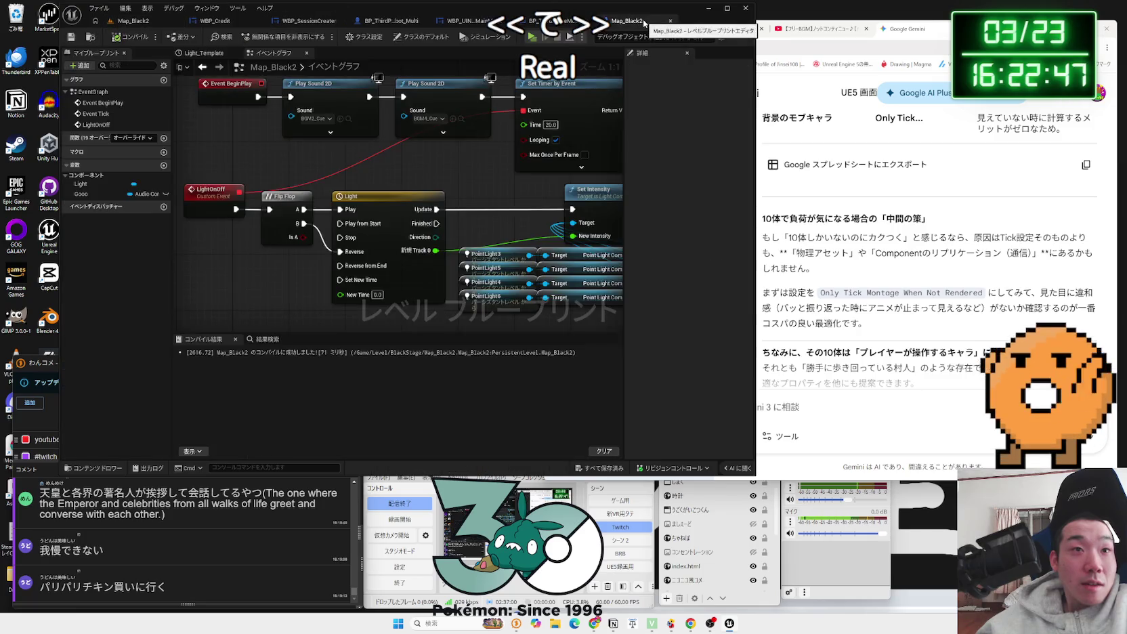
click(536, 21)
click(150, 22)
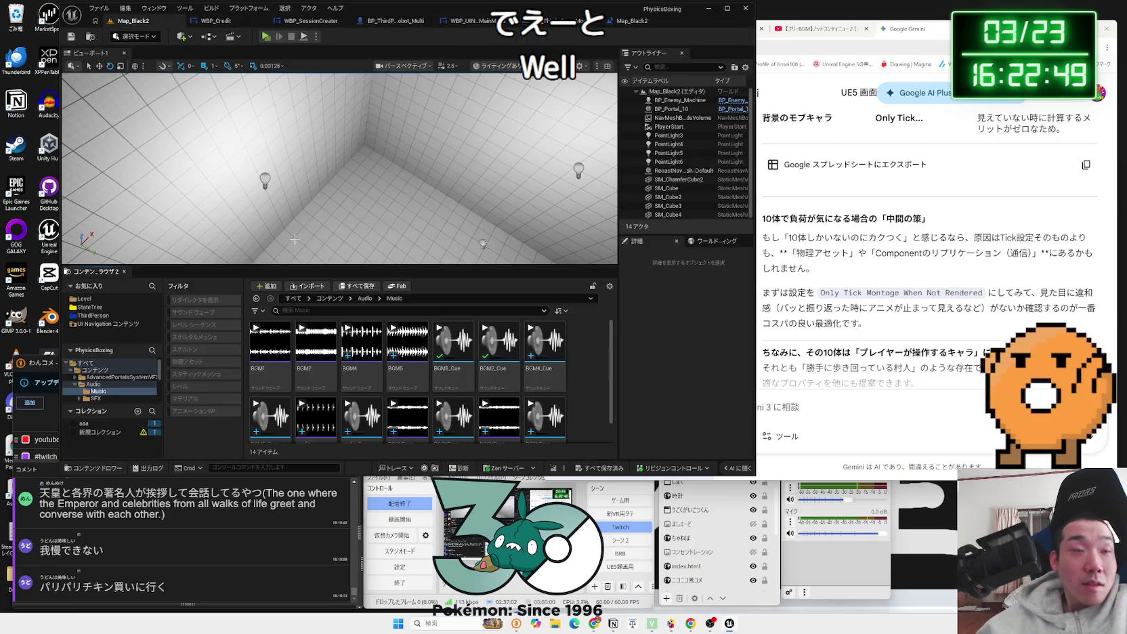
key(alt+Left)
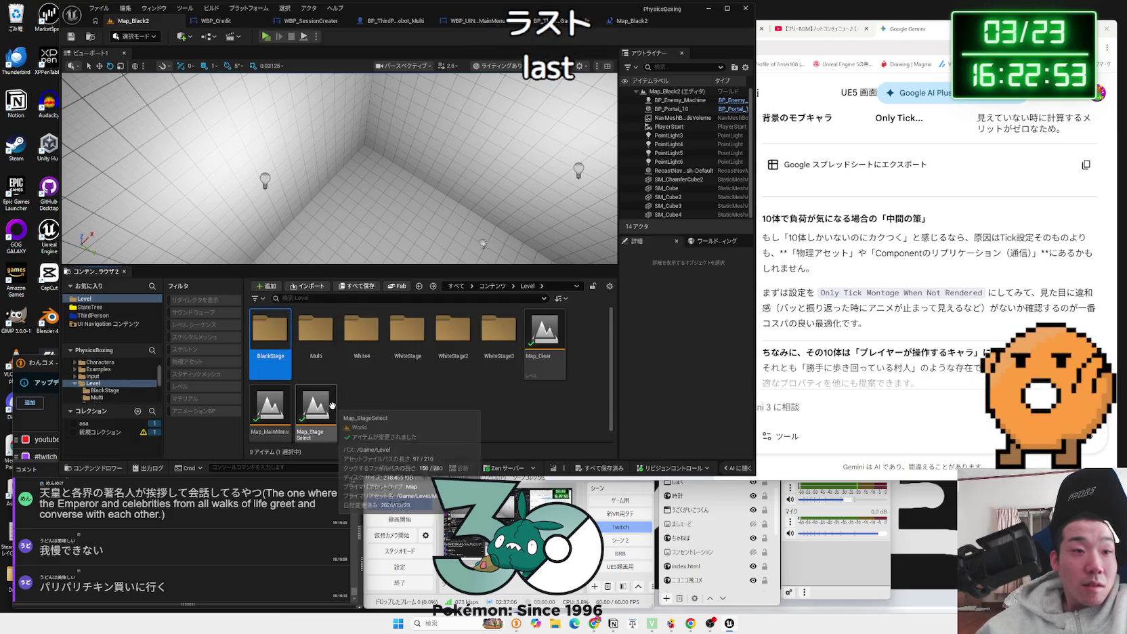
Step: Load Map_Black3 from the BlackStage folder and run a quick test play
click(284, 406)
click(536, 356)
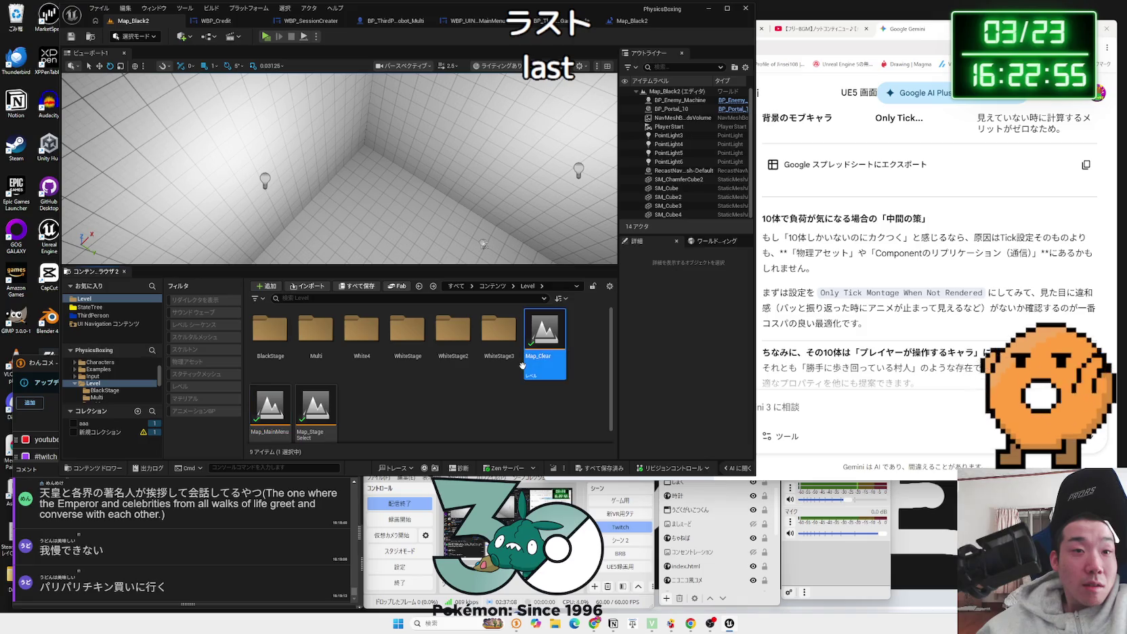
click(277, 347)
double_click(281, 348)
double_click(367, 353)
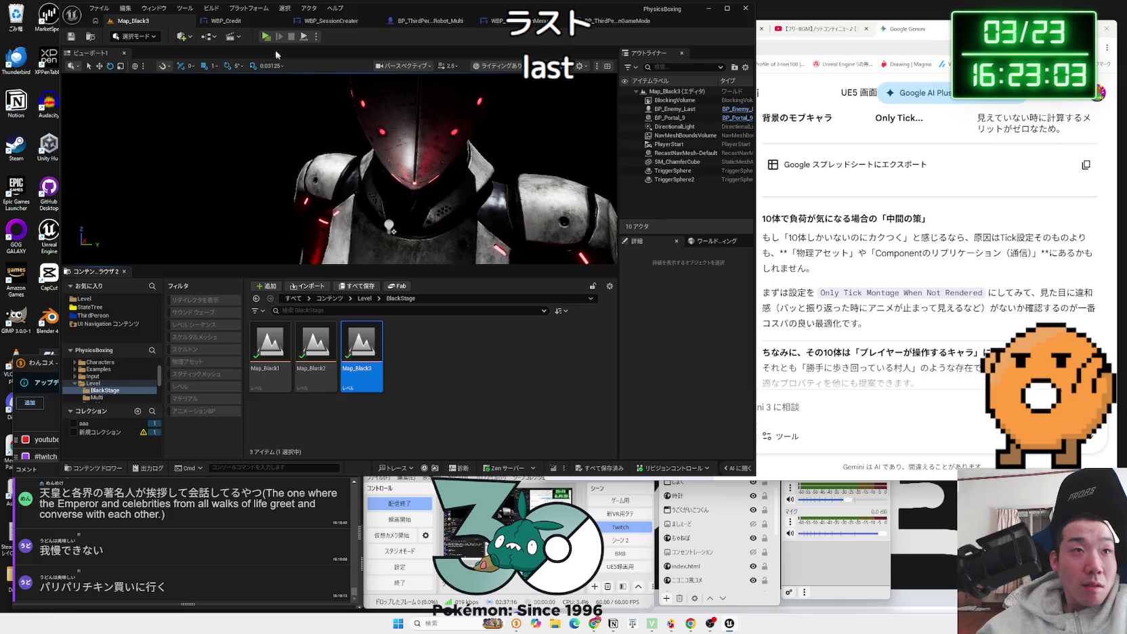
key(alt+p)
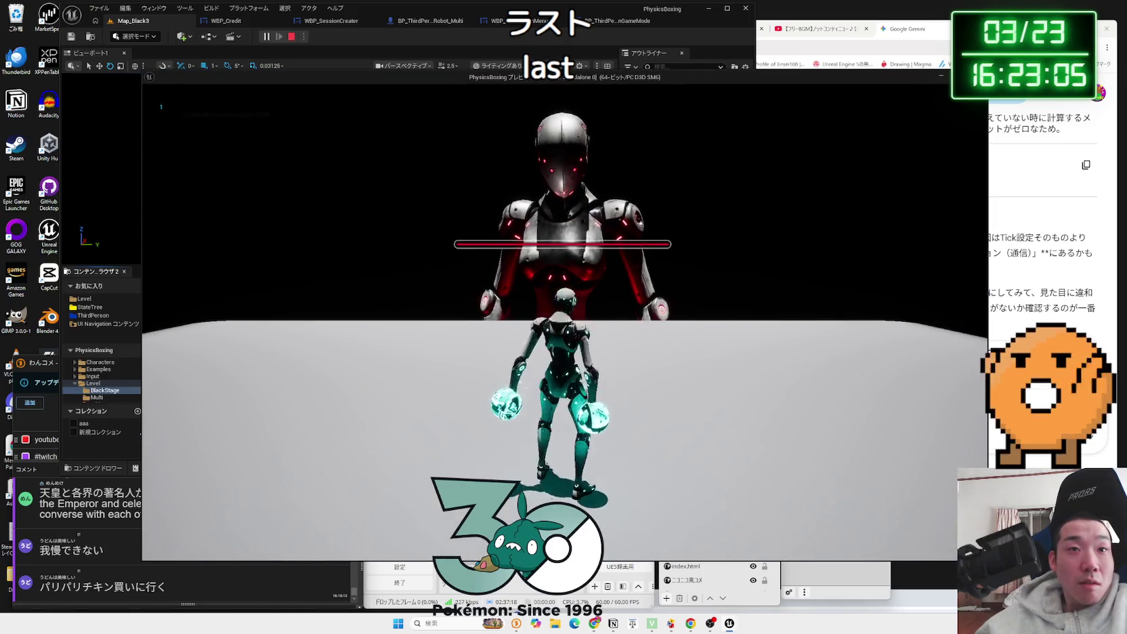
key(Escape)
Step: Open Map_Black3's level blueprint and look over its camera setting nodes
click(204, 37)
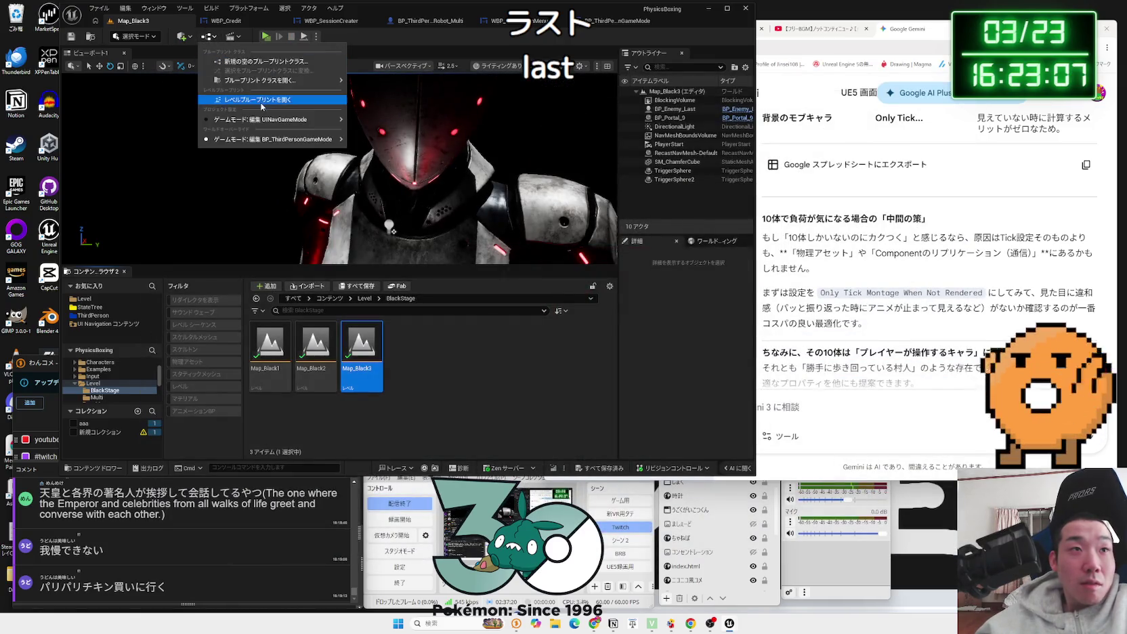
click(224, 103)
scroll(546, 288, down, 2)
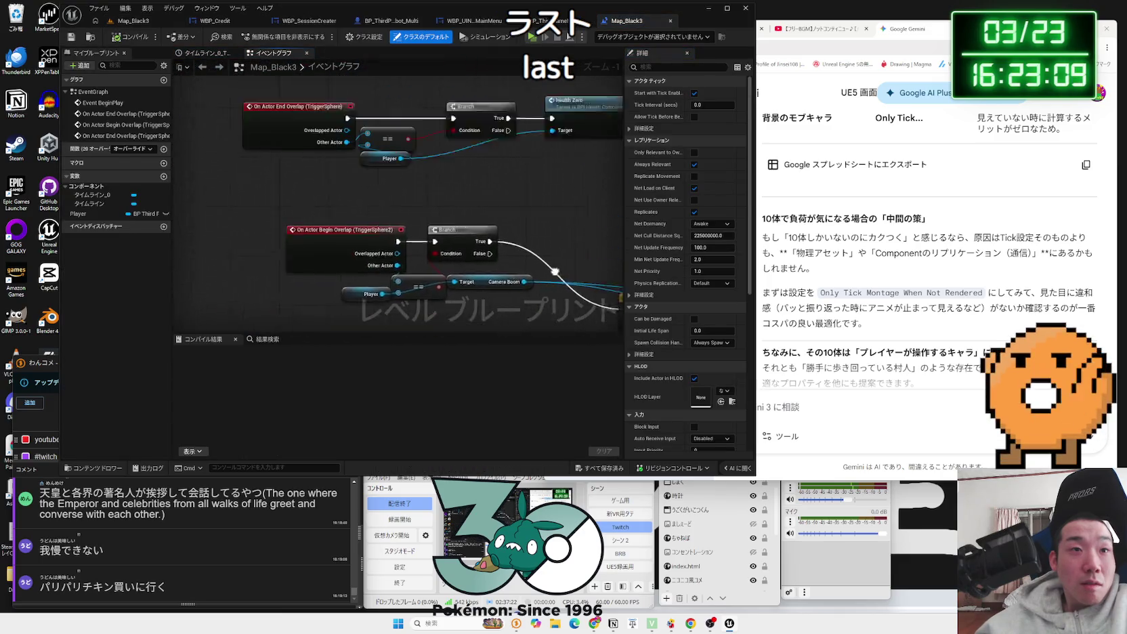
scroll(493, 274, up, 3)
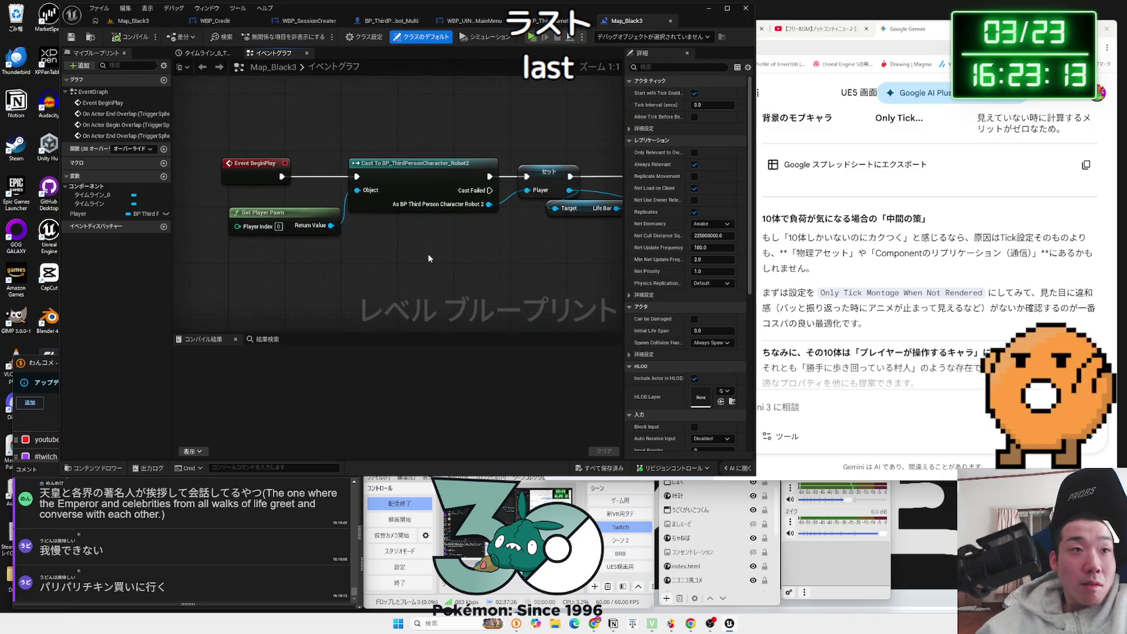
scroll(429, 258, down, 1)
drag(428, 258, 229, 271)
Step: Bring Event BeginPlay into view and move it left, away from the Cast To node
scroll(297, 266, down, 1)
scroll(302, 273, up, 2)
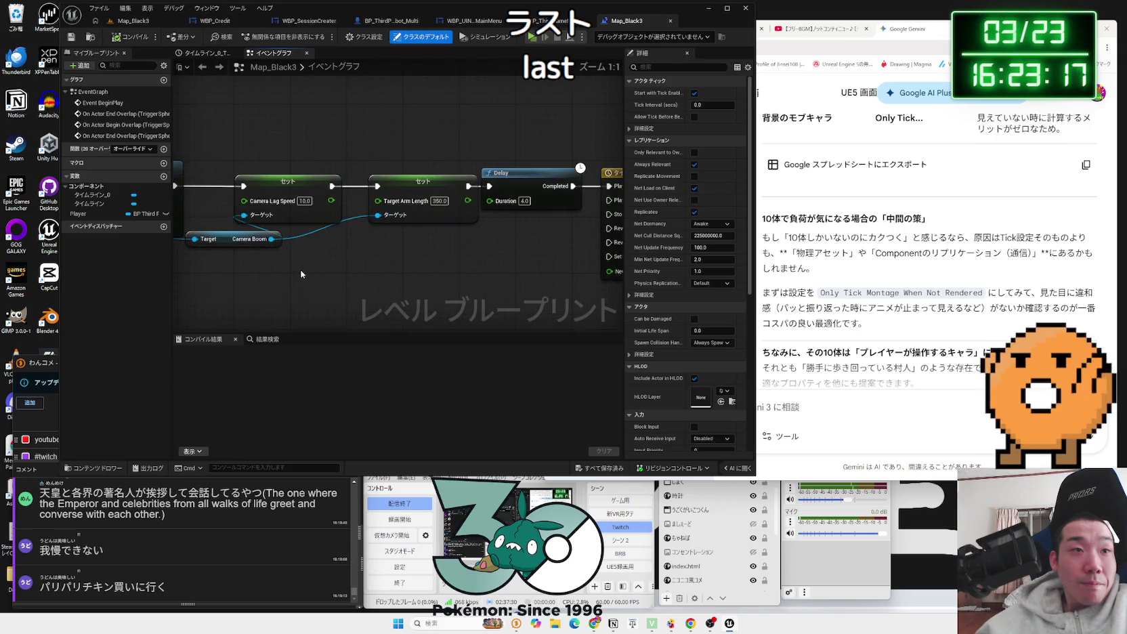
scroll(302, 274, down, 2)
drag(319, 275, 274, 275)
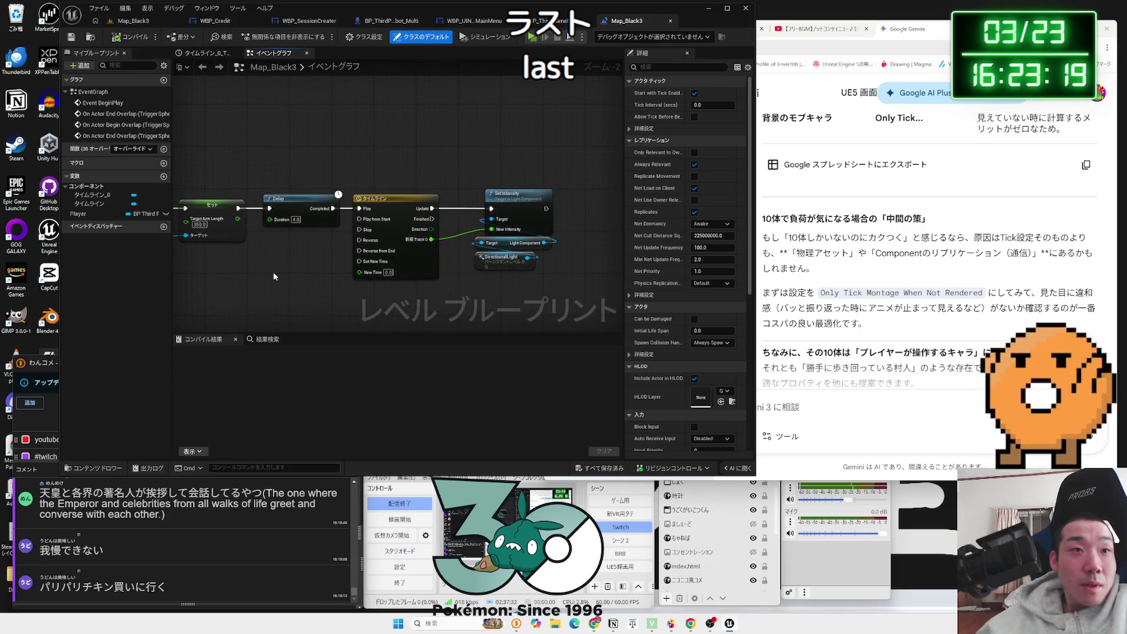
scroll(274, 276, up, 1)
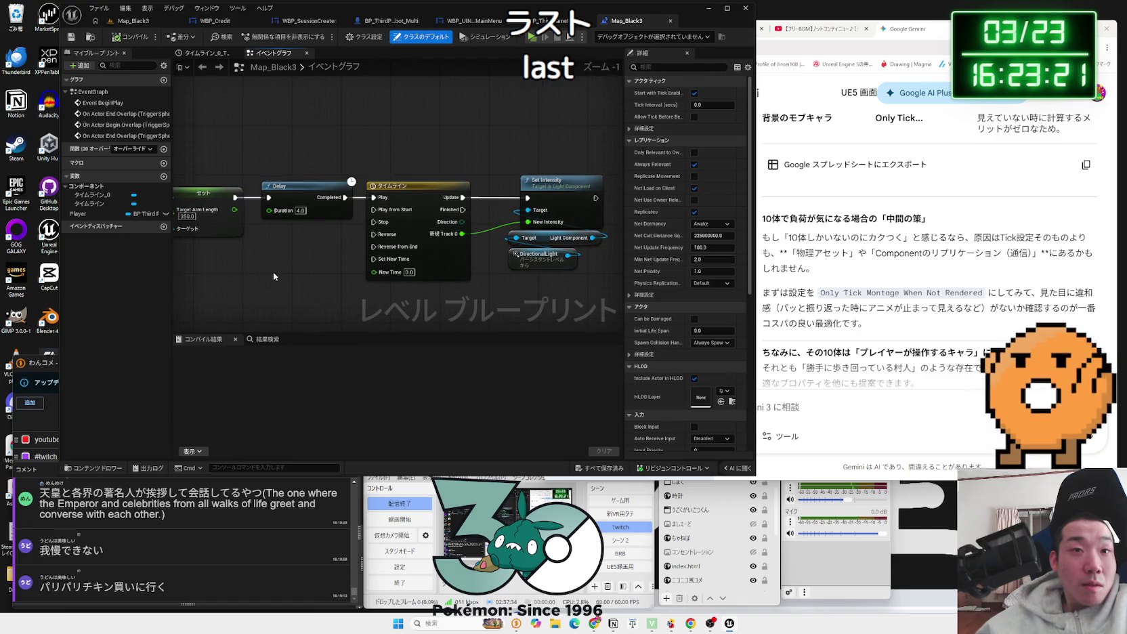
scroll(273, 271, down, 1)
drag(273, 271, 473, 269)
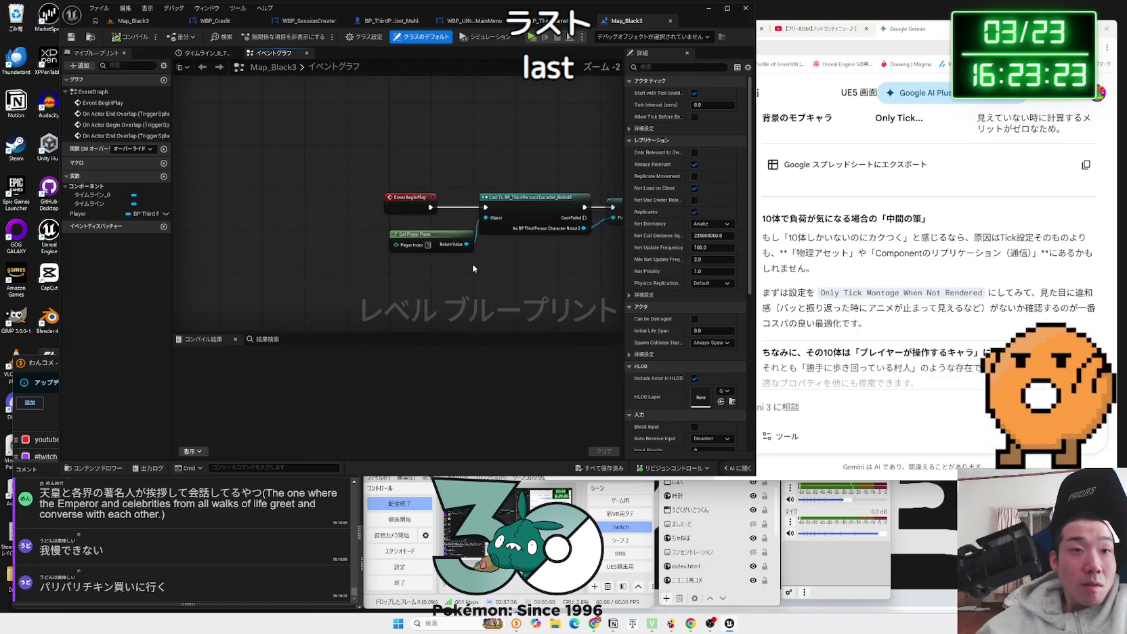
scroll(472, 268, up, 2)
mouse_move(423, 191)
mouse_down()
mouse_move(244, 191)
mouse_move(313, 192)
mouse_move(340, 172)
mouse_up()
Step: Add a Play Sound 2D node after Event BeginPlay by searching 'play sound'
text(p@la)
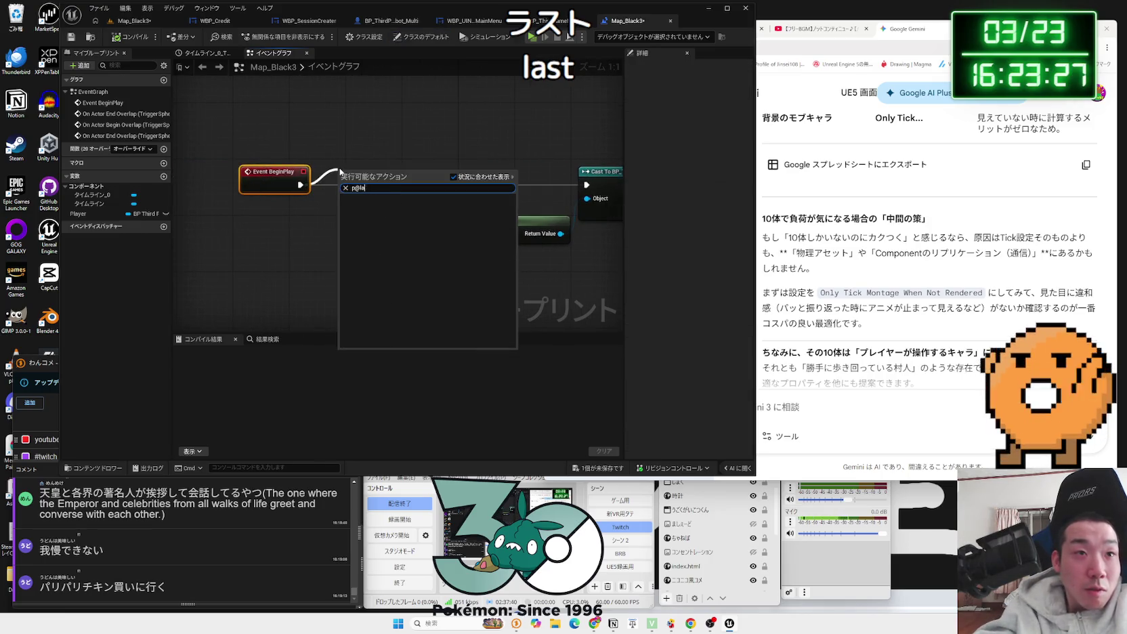
key(BackSpace)
text(lay sound 2d)
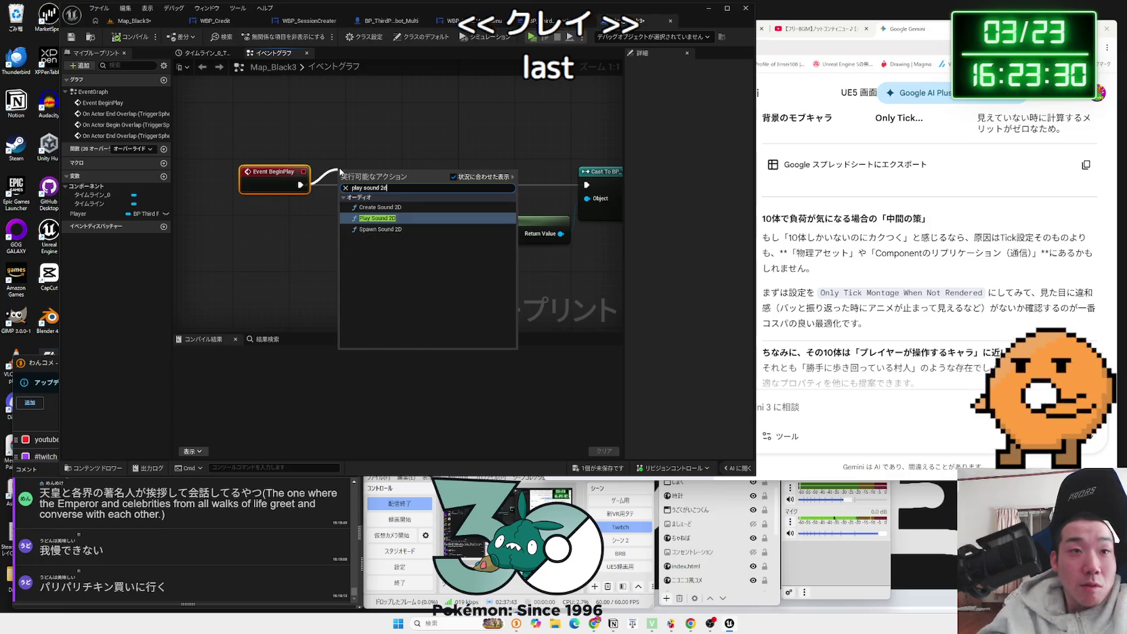
key(Return)
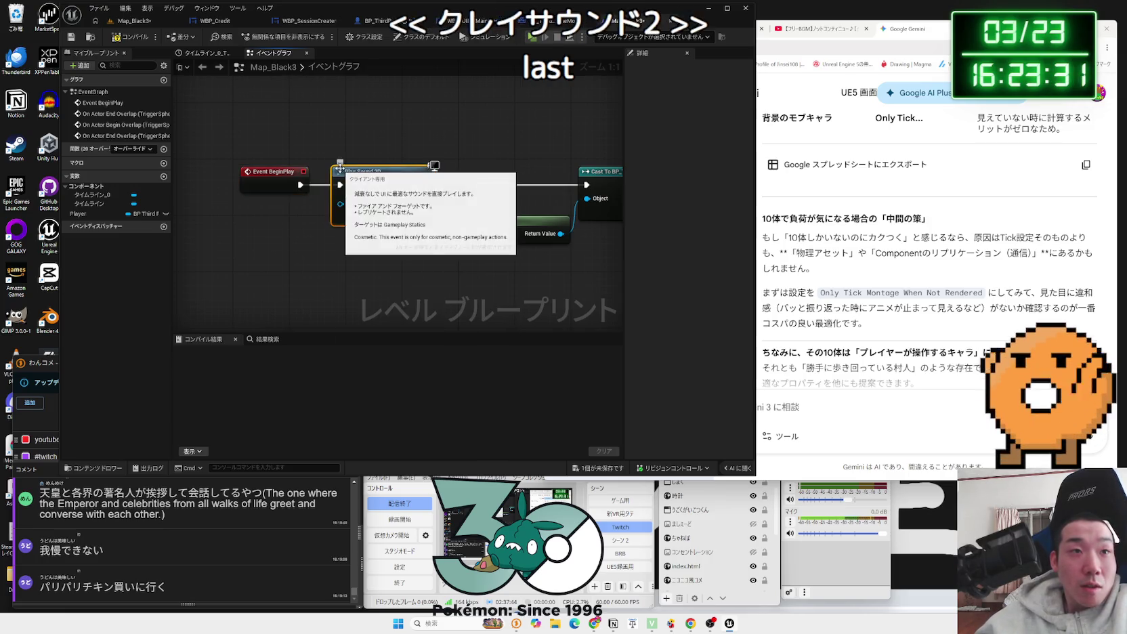
click(129, 20)
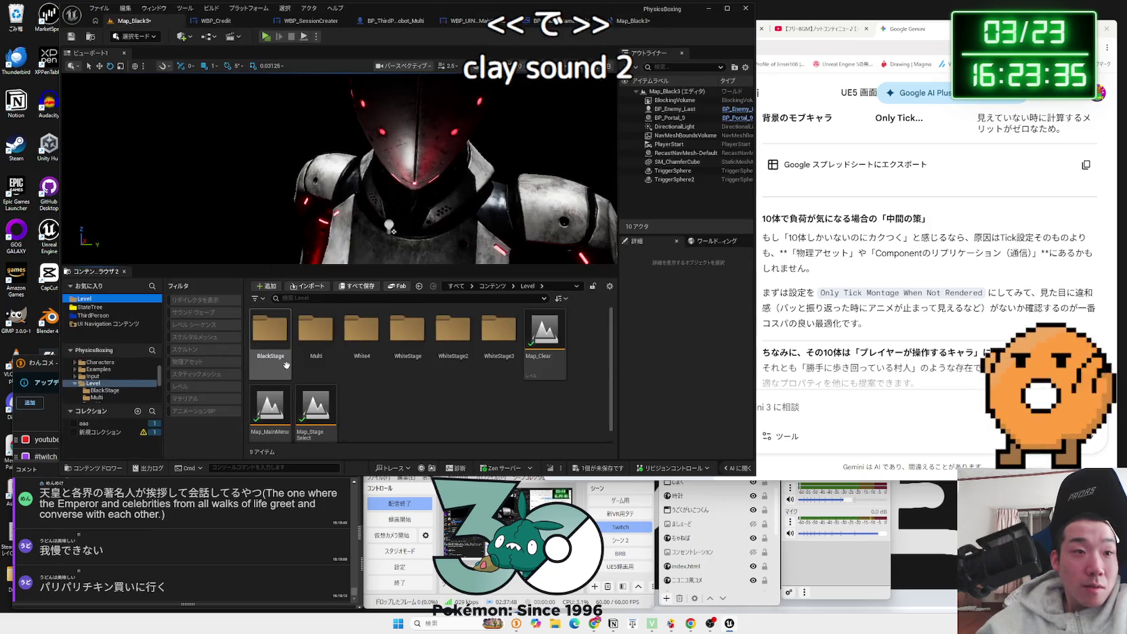
Step: Browse the ThirdPerson Blueprints and Multi folders, then go back to Blueprints
click(393, 375)
click(94, 315)
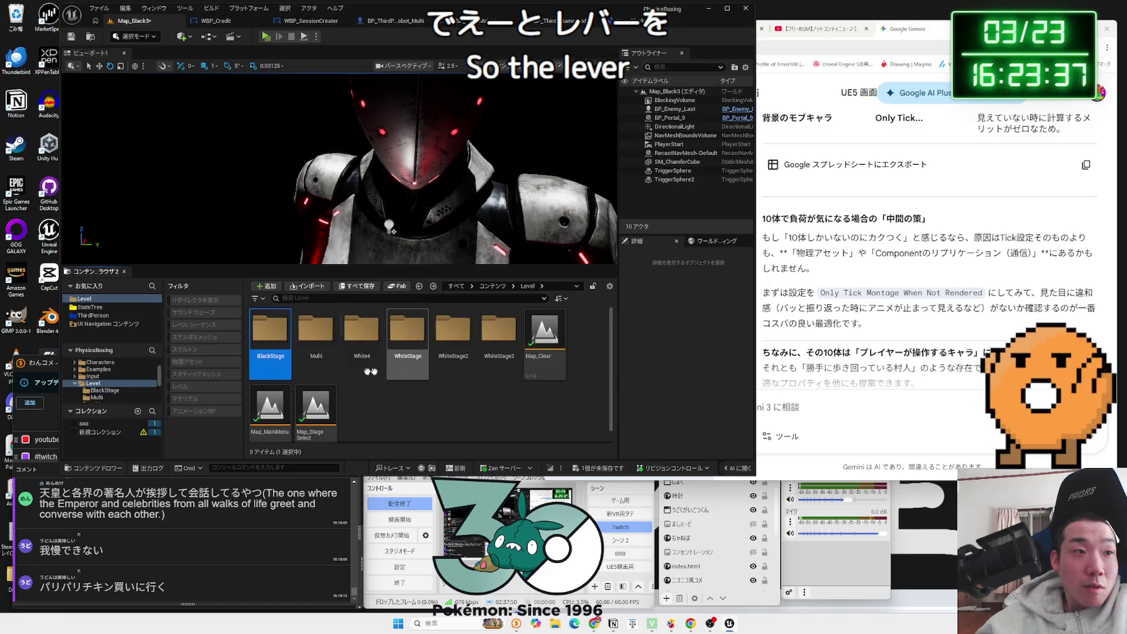
double_click(262, 344)
double_click(262, 345)
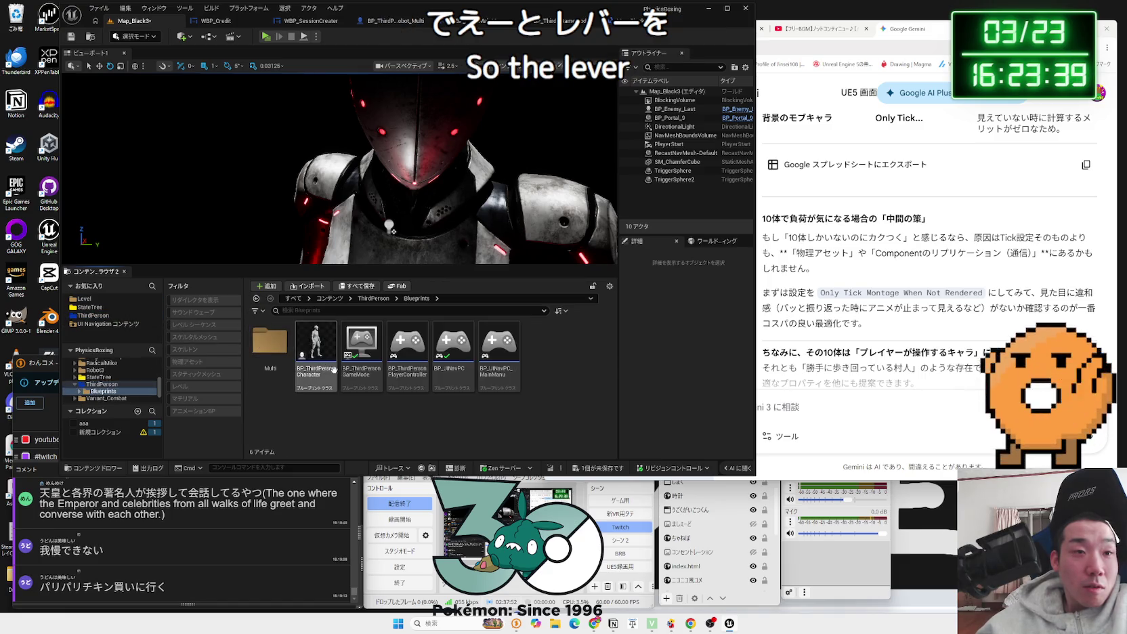
key(alt+Left)
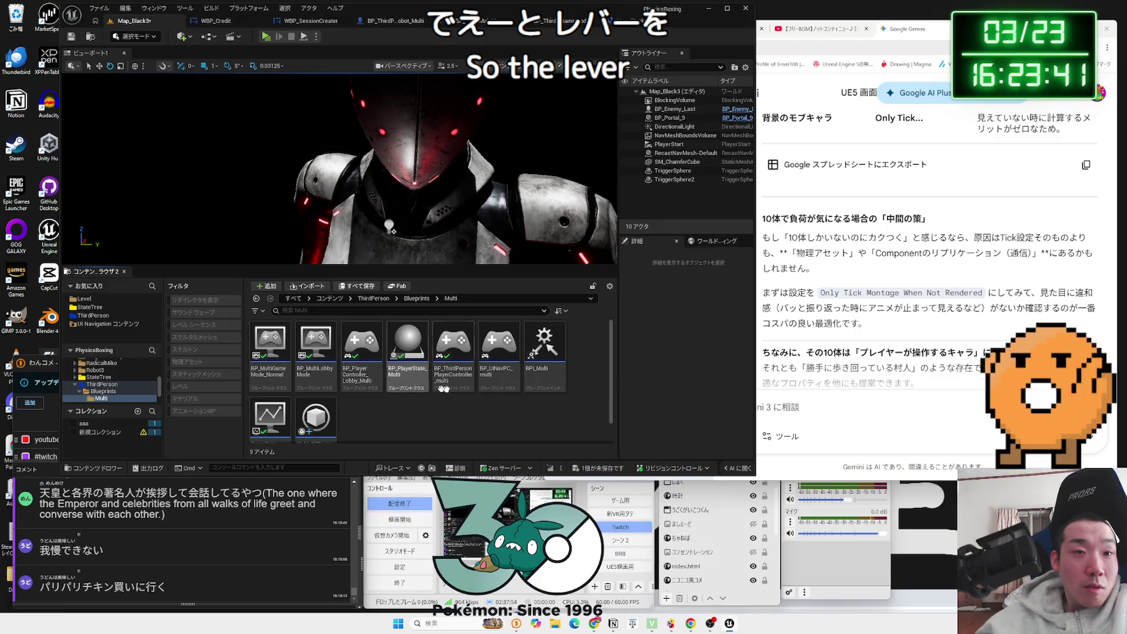
Step: Open the Audio/Music folder of BGM assets, then select the long viewer comment
scroll(100, 373, up, 5)
scroll(100, 376, up, 5)
click(93, 363)
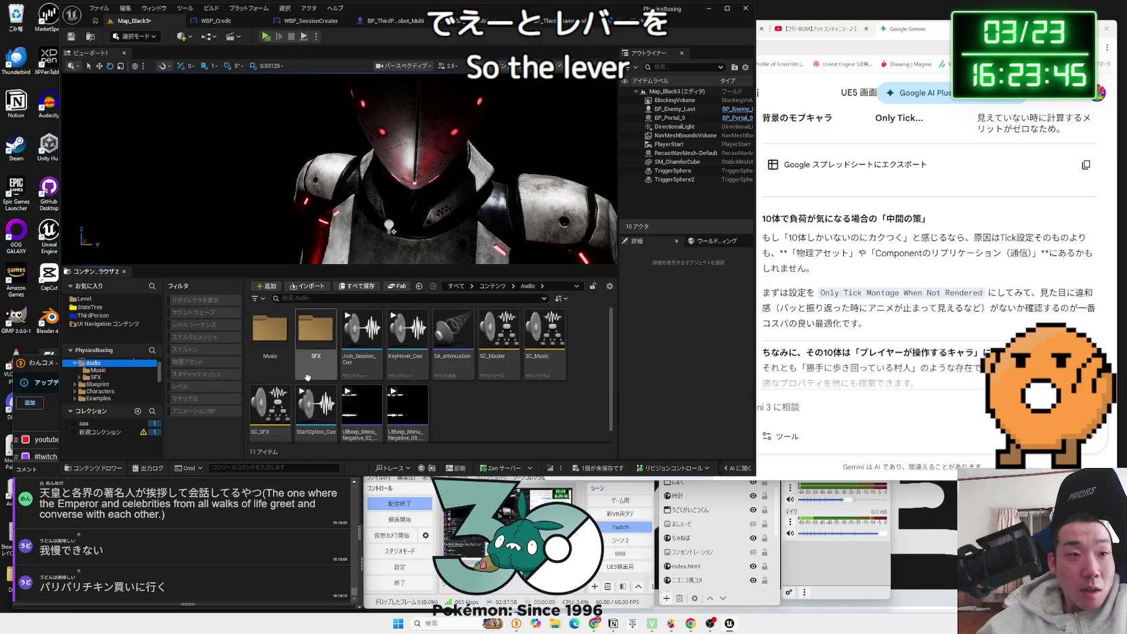
double_click(271, 332)
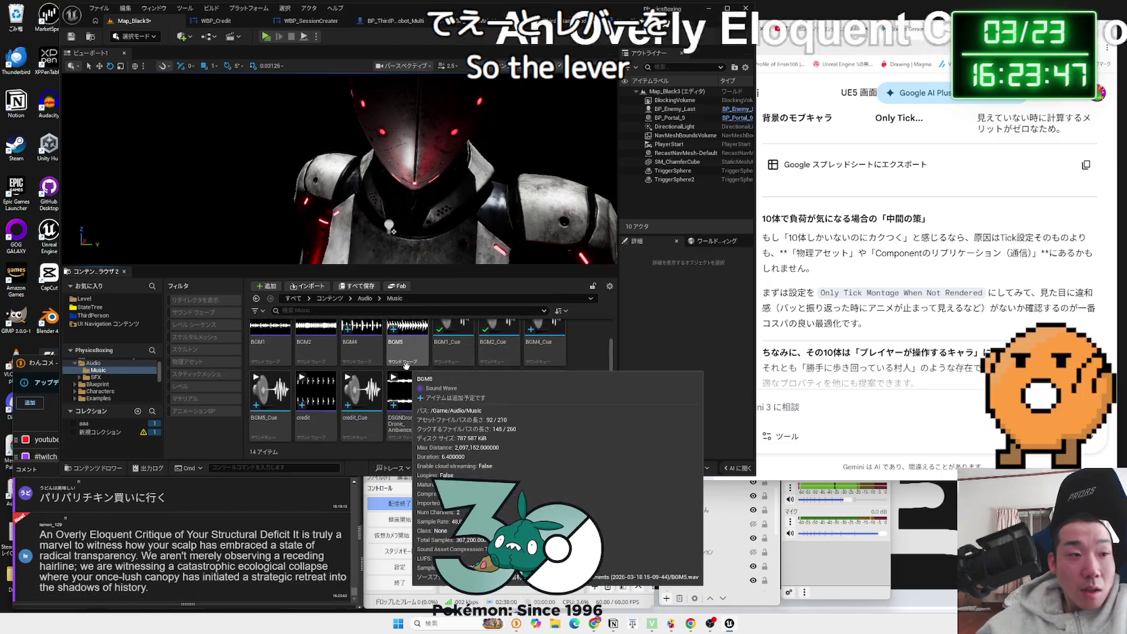
click(208, 593)
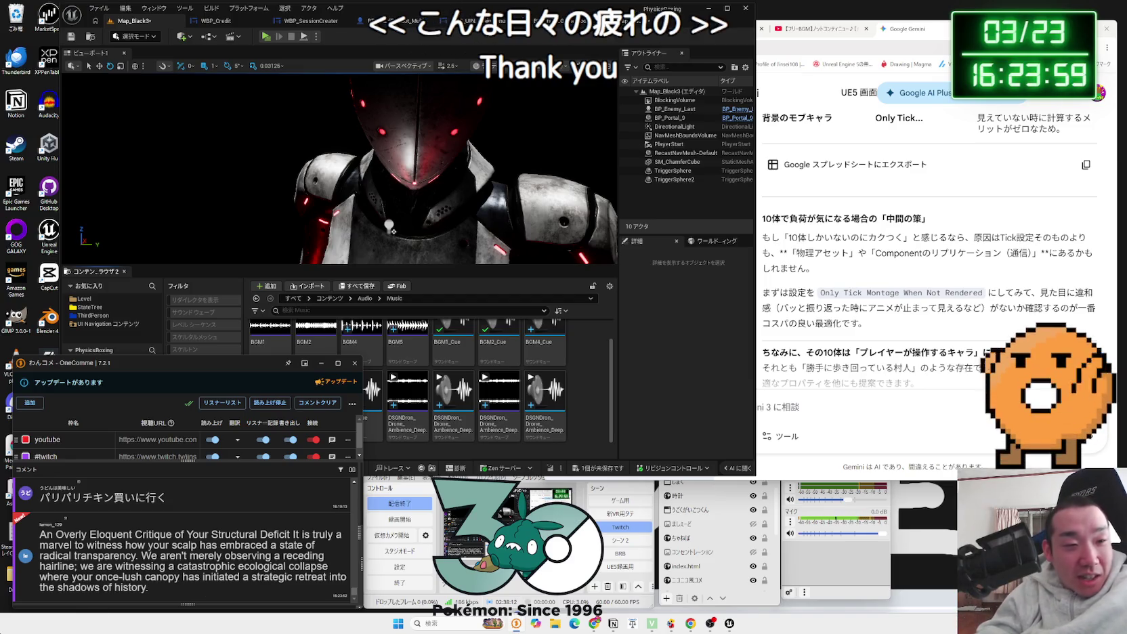
drag(180, 592, 41, 536)
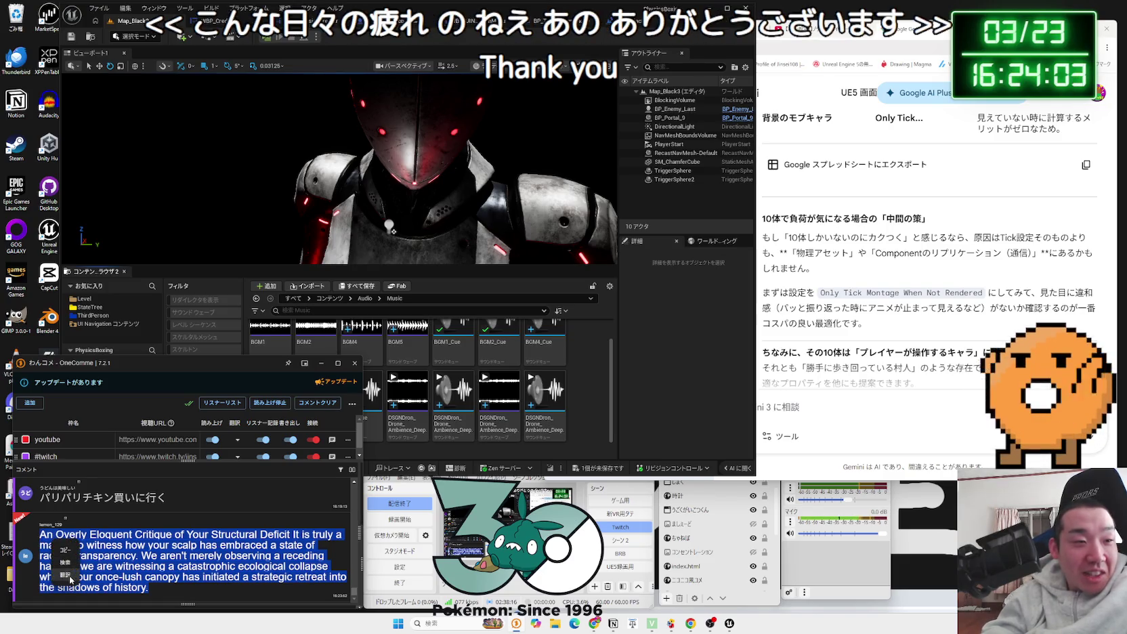
Step: Translate the comment into Japanese, play it aloud, and switch OBS to the webcam-only scene
click(67, 576)
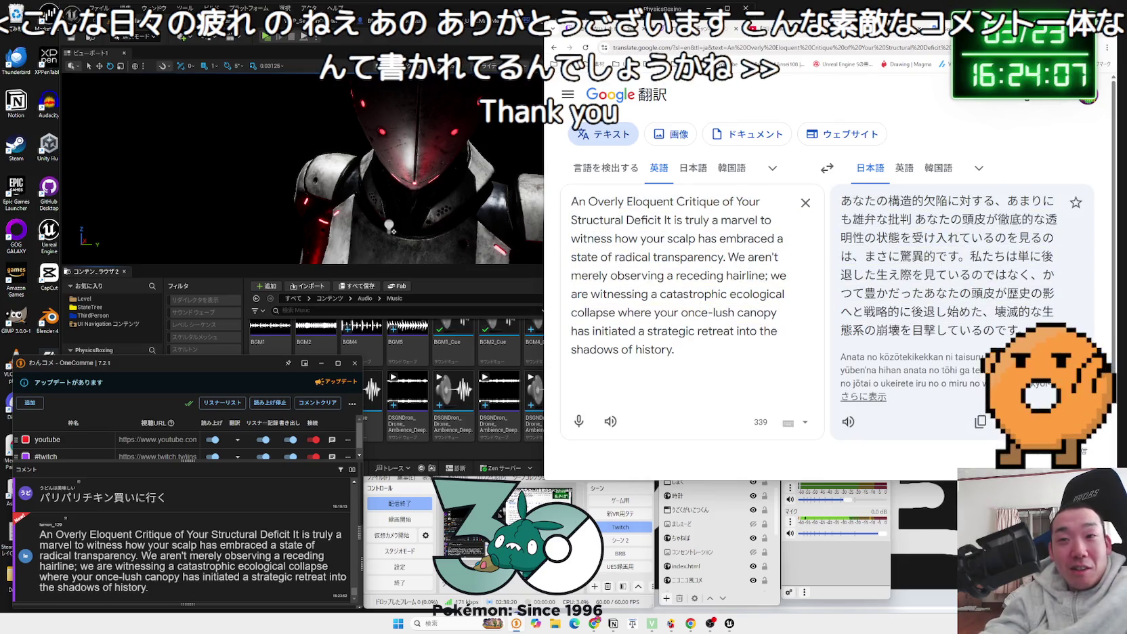
click(851, 423)
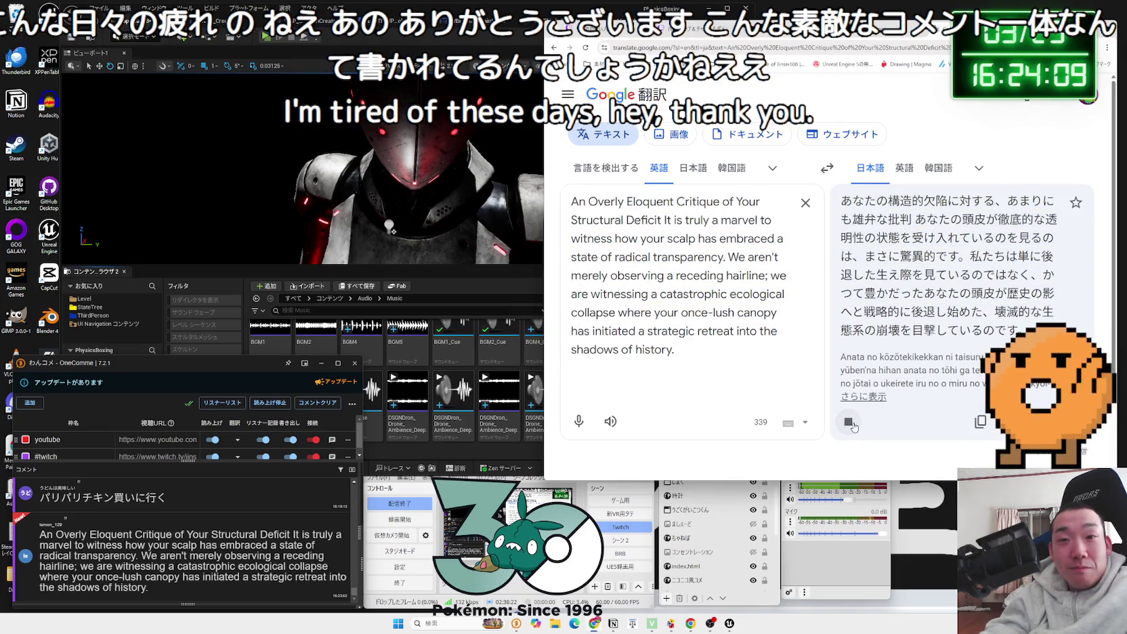
click(646, 541)
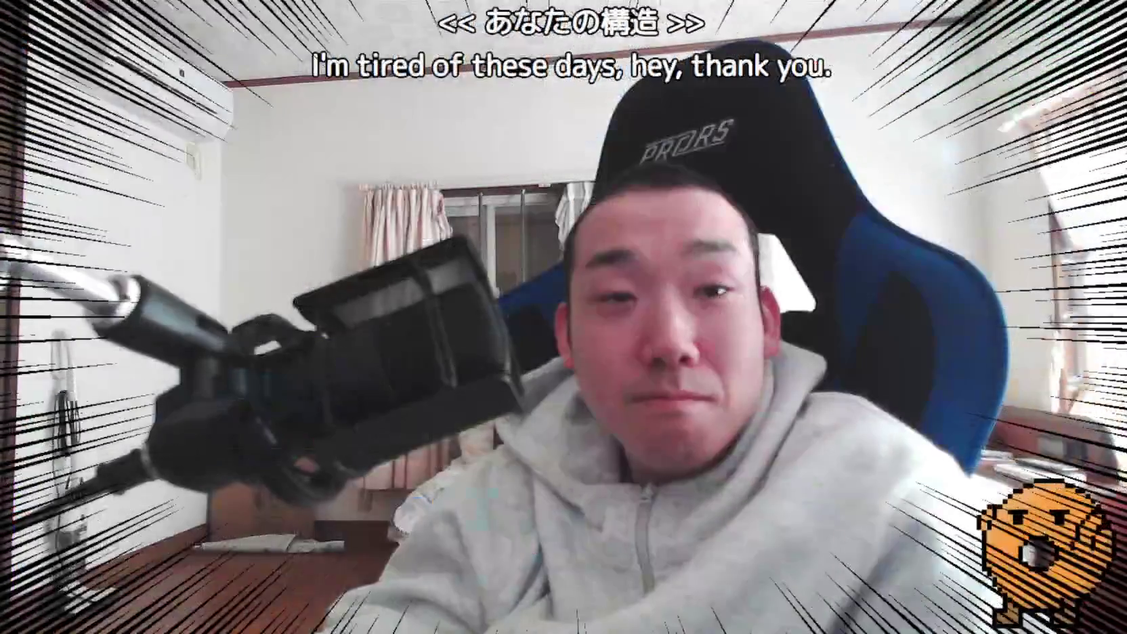
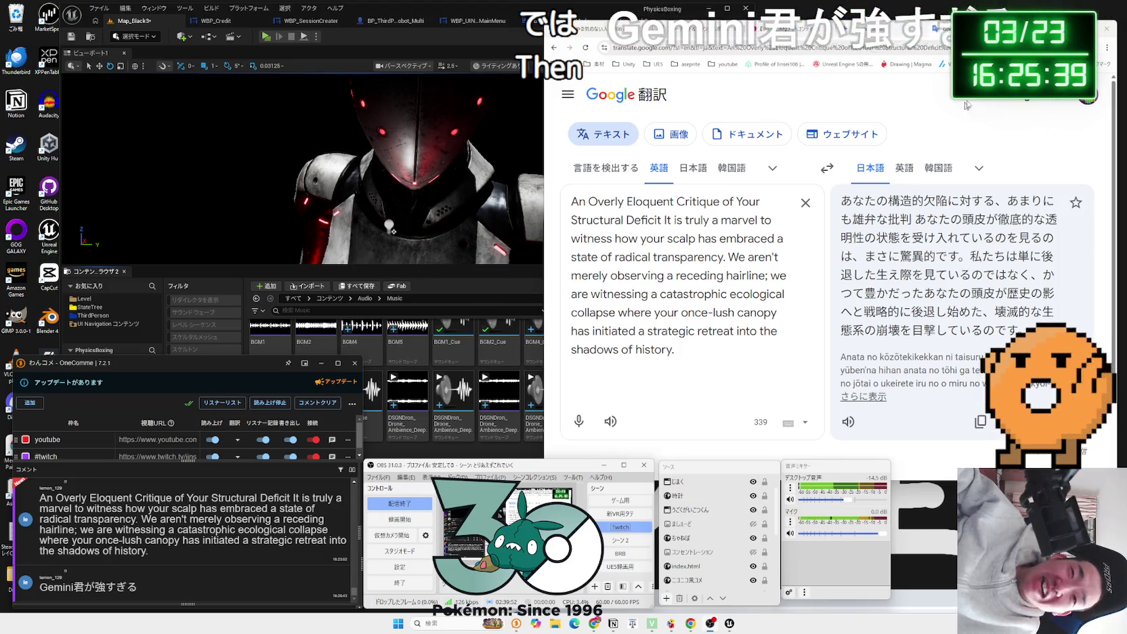
Step: Bring the browser forward and switch from the Google Translate tab to the Gemini chat
key(alt+Tab)
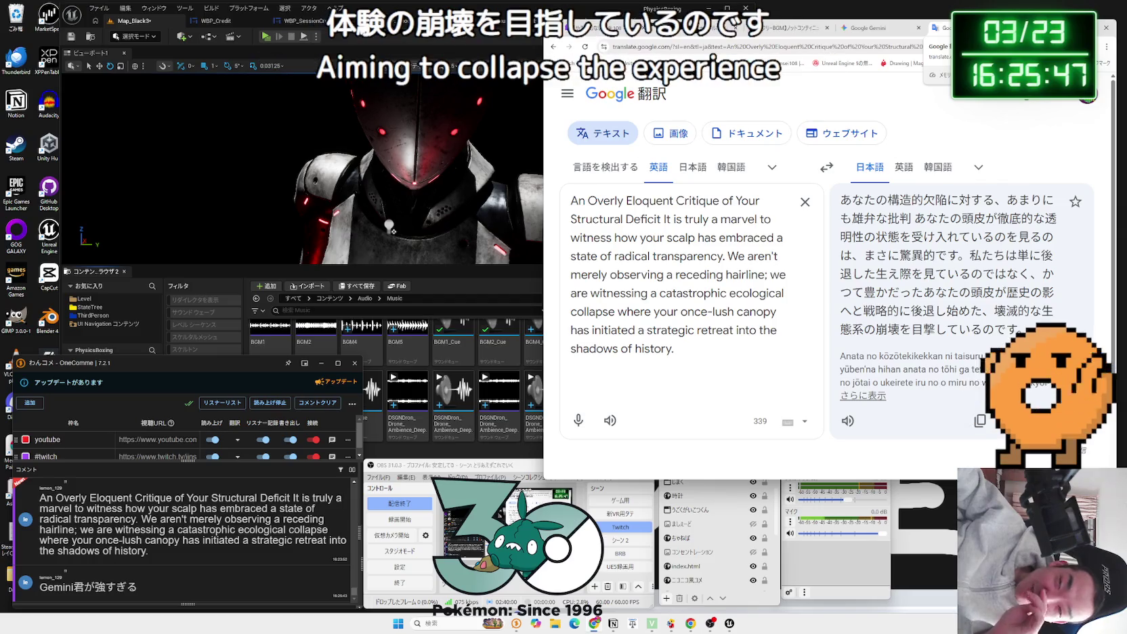
key(ctrl+shift+Tab)
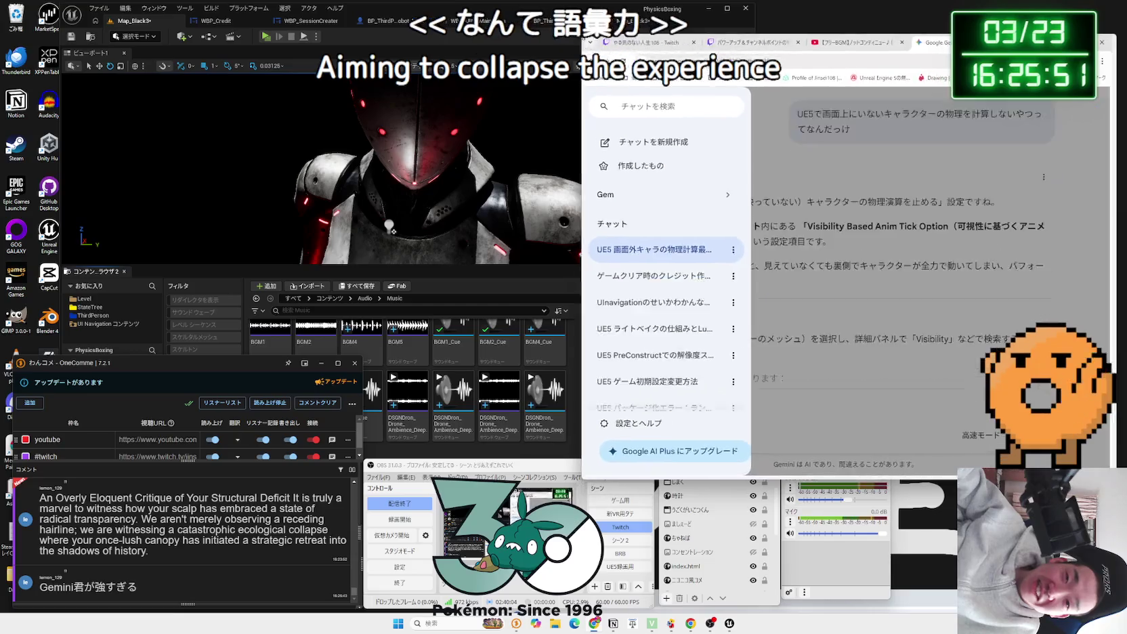
Step: Set the level blueprint's Play Sound 2D sound to BGM5_Cue
click(504, 289)
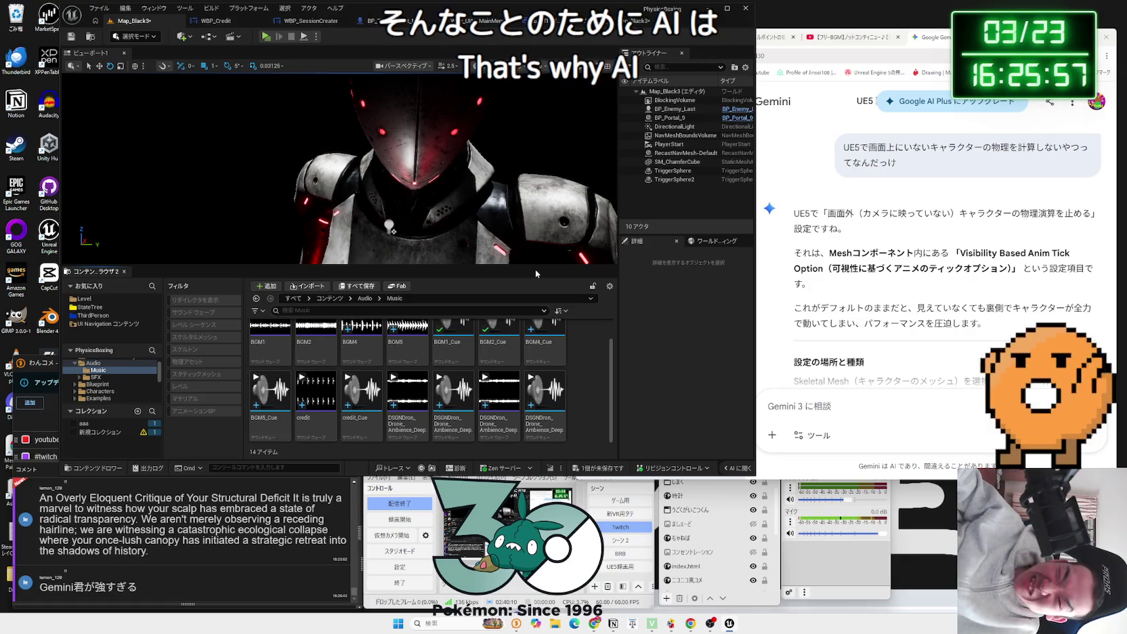
click(638, 20)
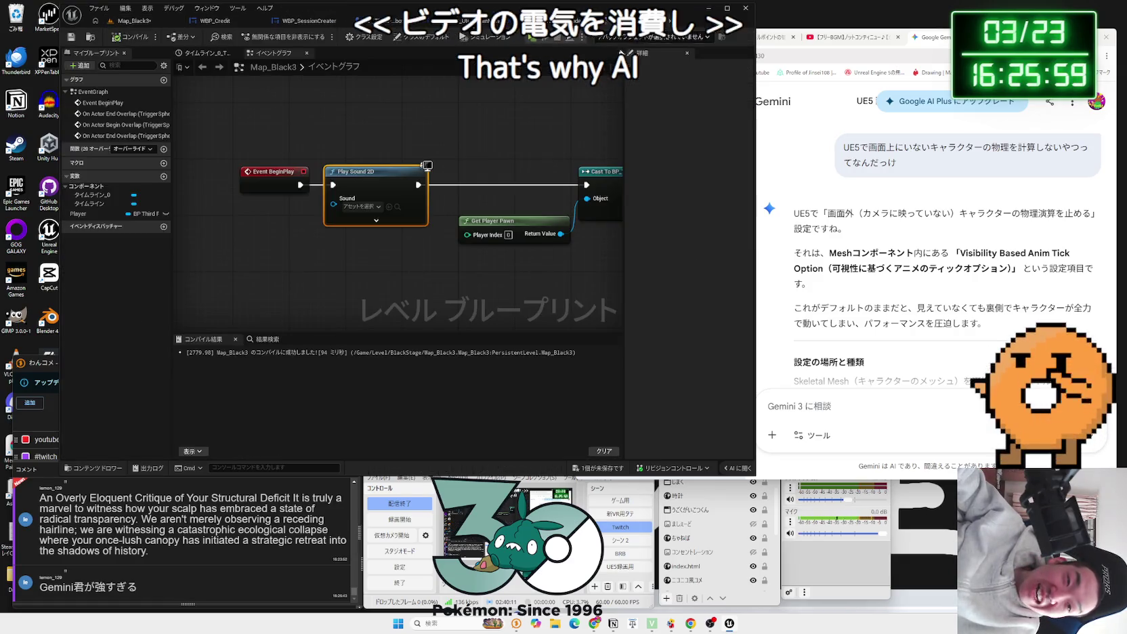
click(359, 206)
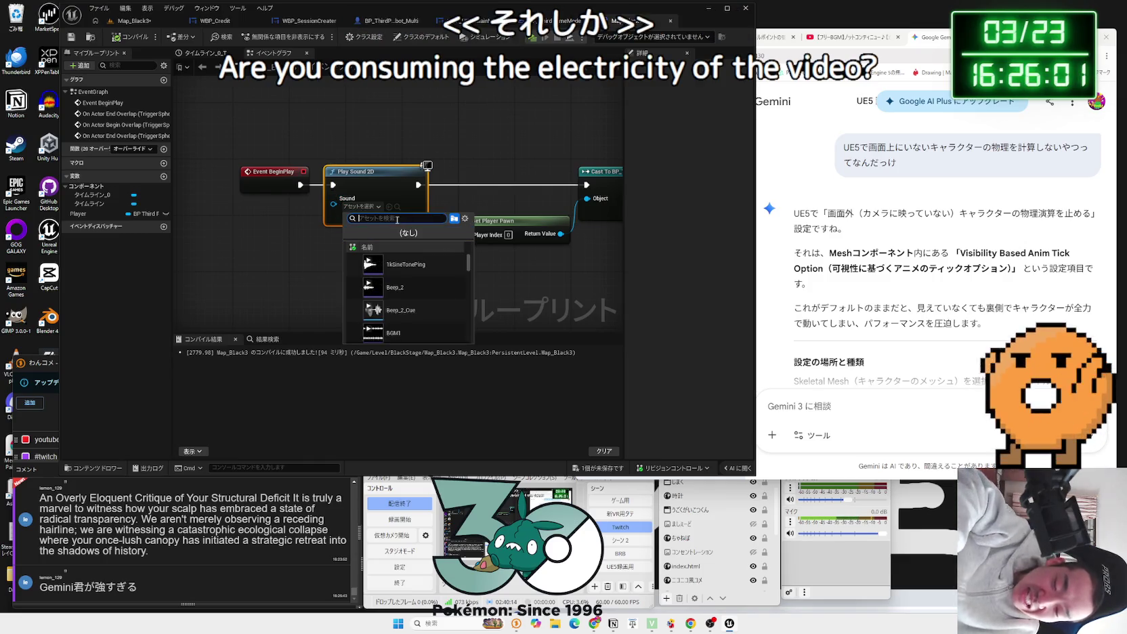
text(bgm5)
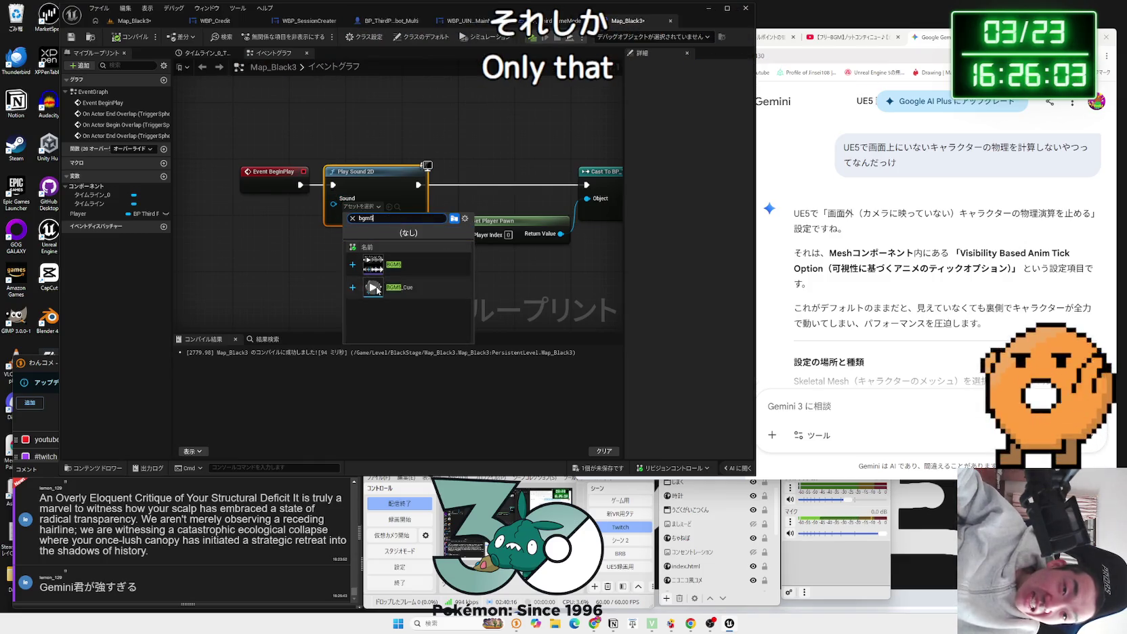
click(378, 288)
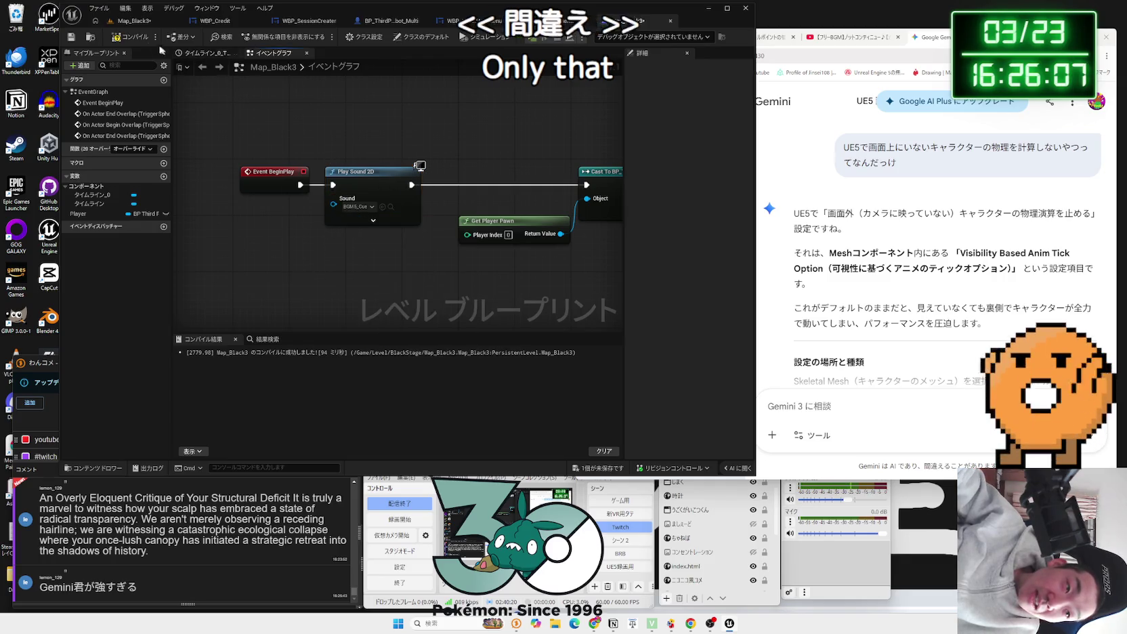
click(135, 25)
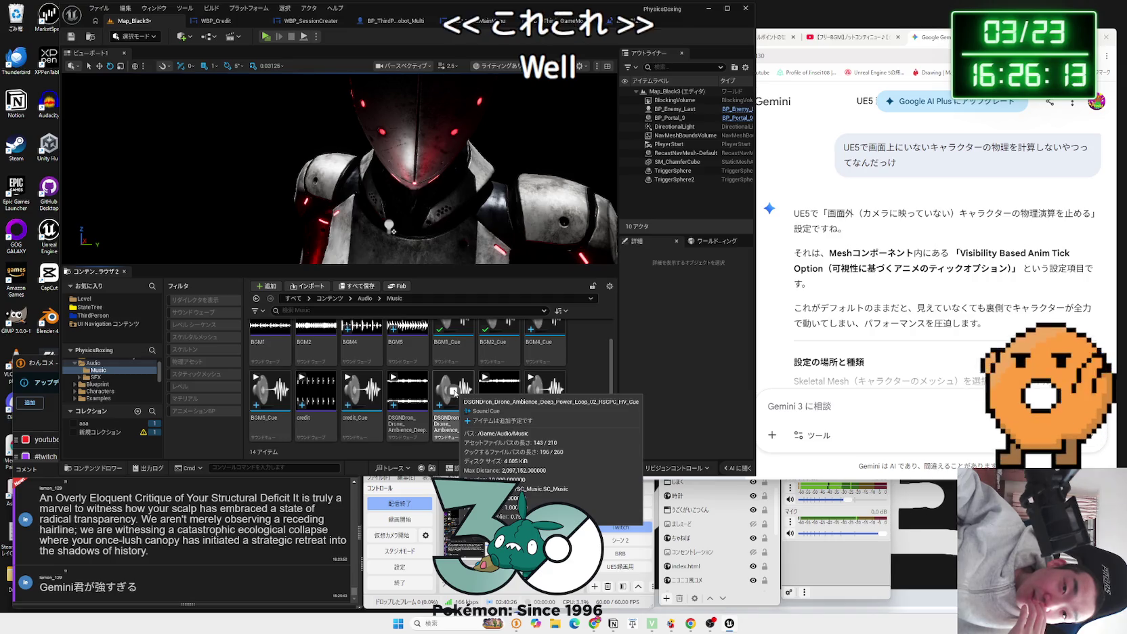
Step: Replace that sound with the DSGNDron drone ambience cue, found by searching '02 h'
click(635, 22)
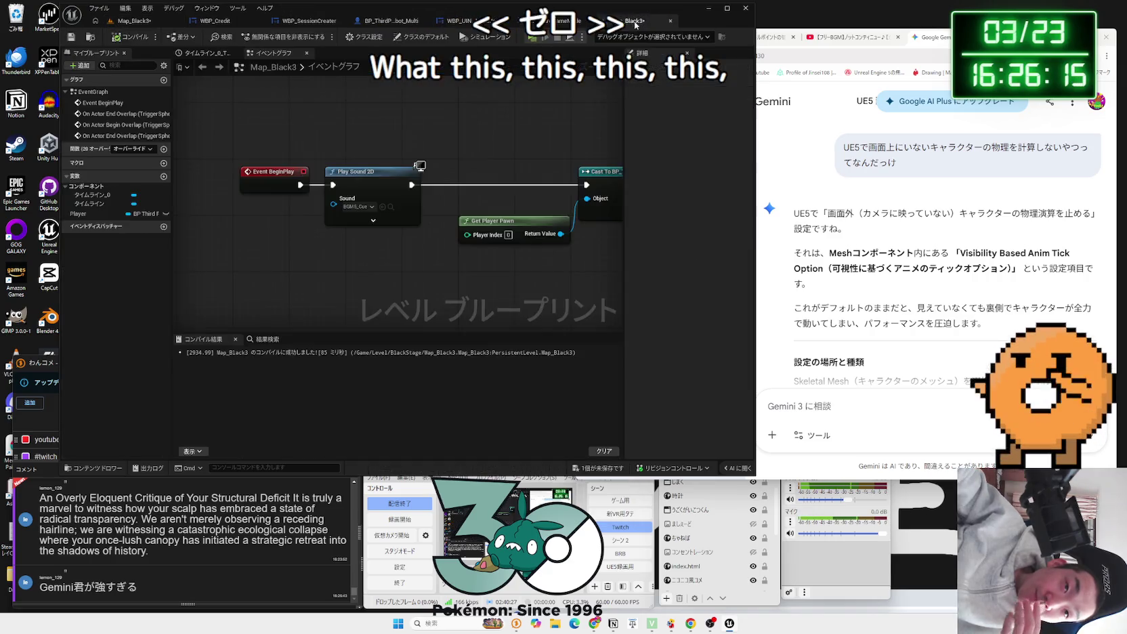
click(362, 207)
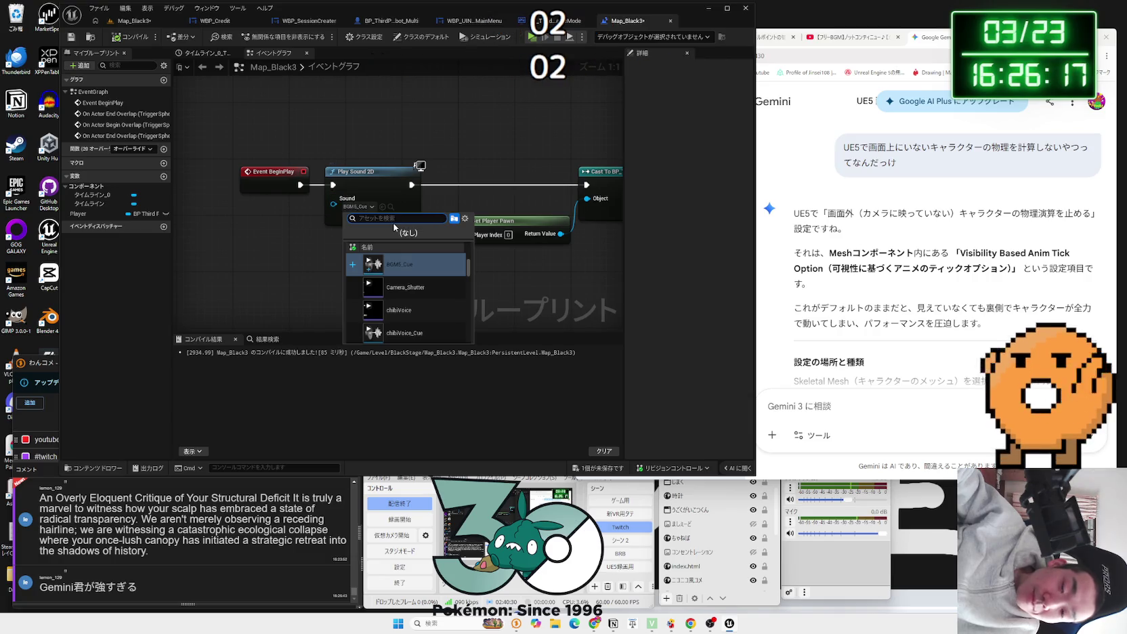
text(02 h)
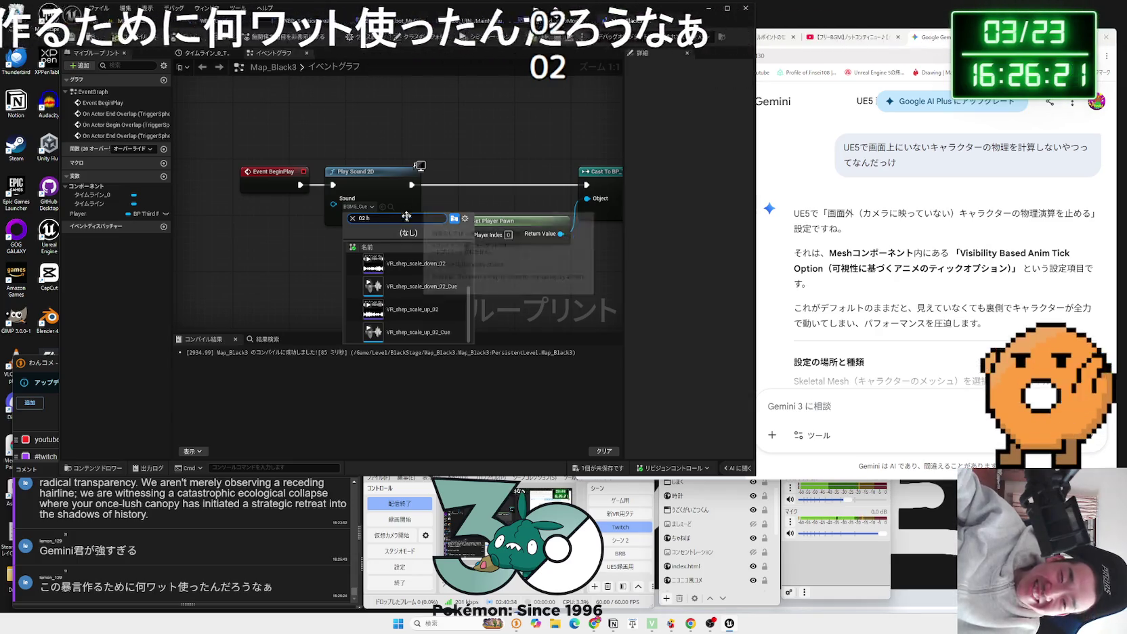
mouse_move(411, 285)
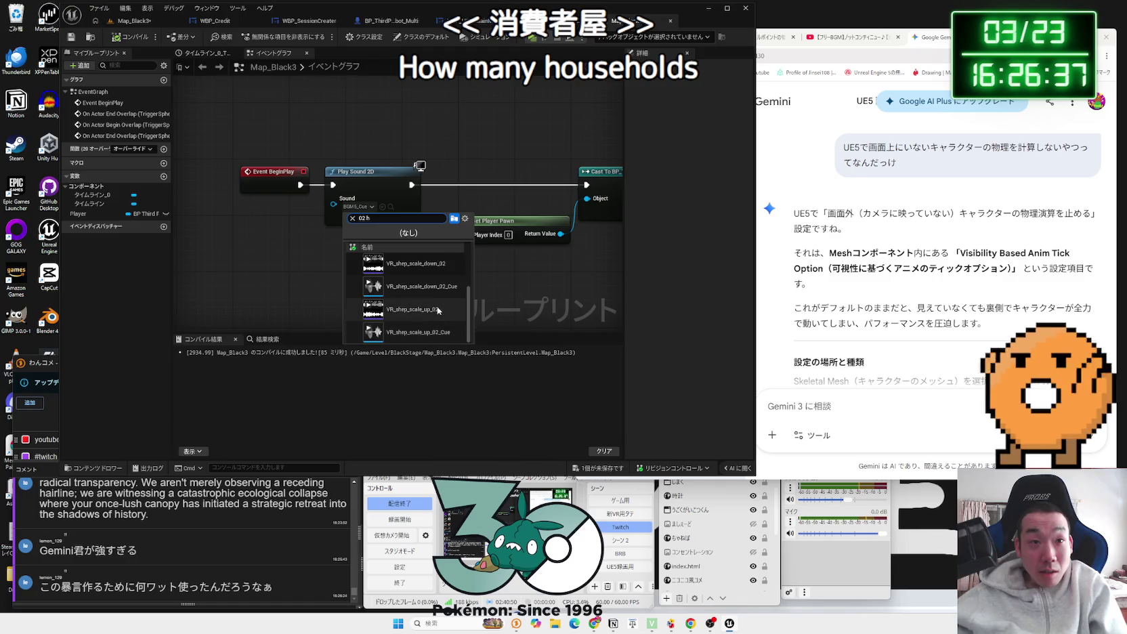
scroll(429, 297, up, 2)
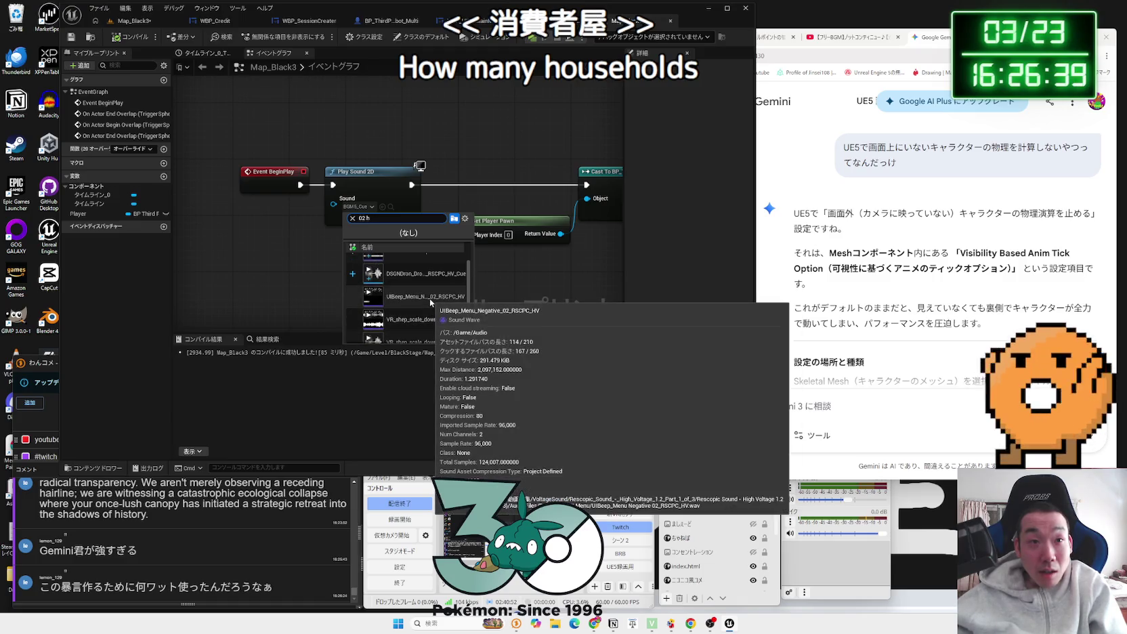
click(432, 296)
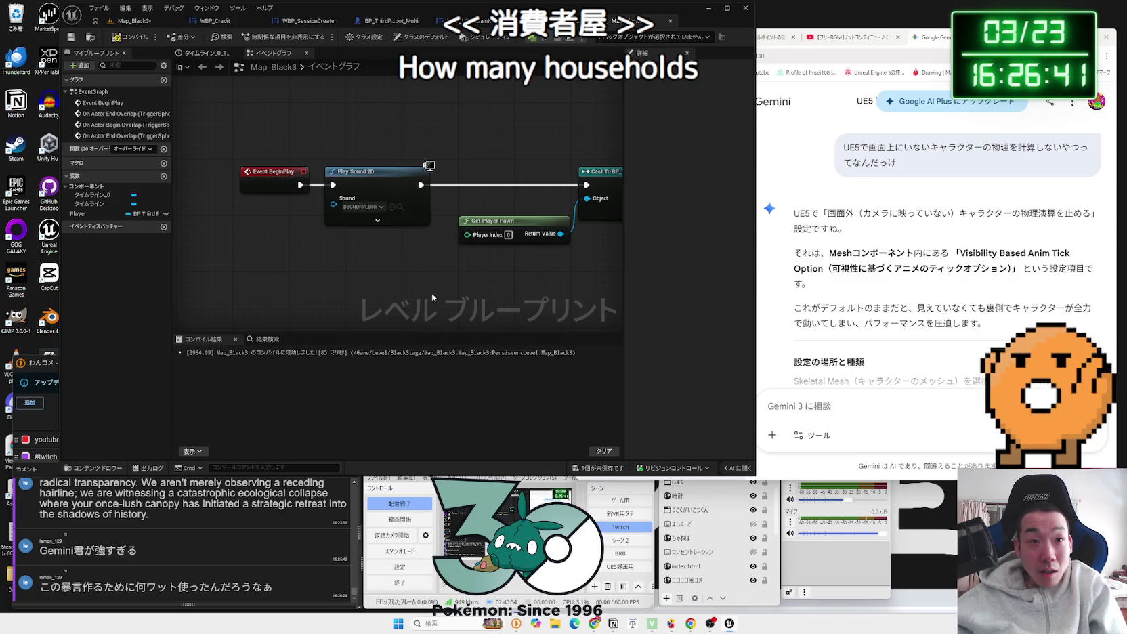
click(132, 23)
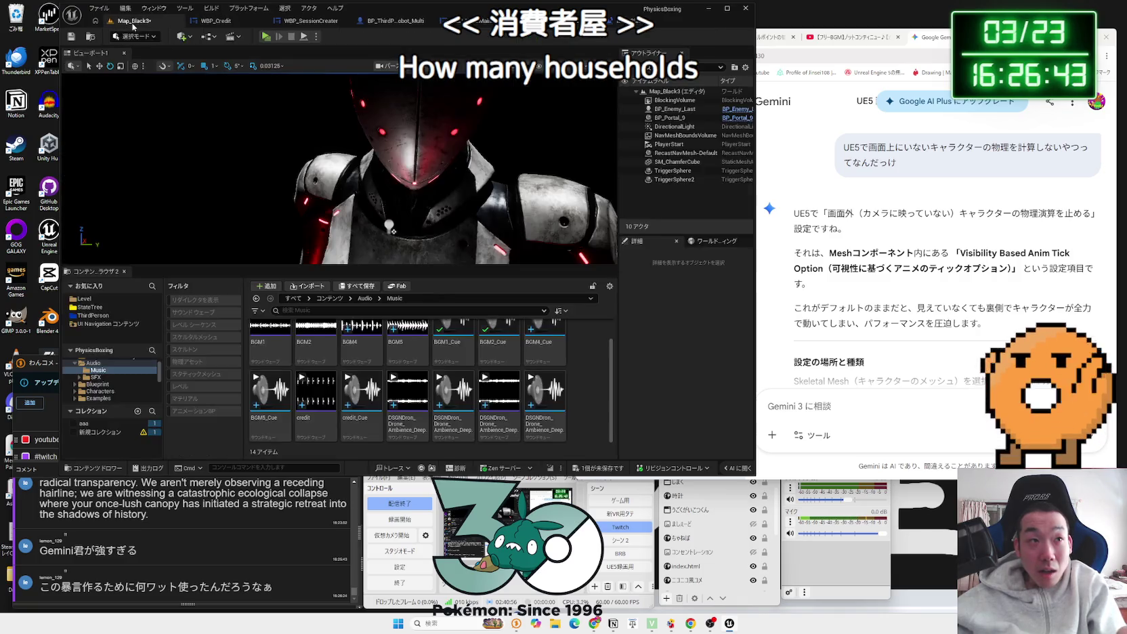
key(alt+p)
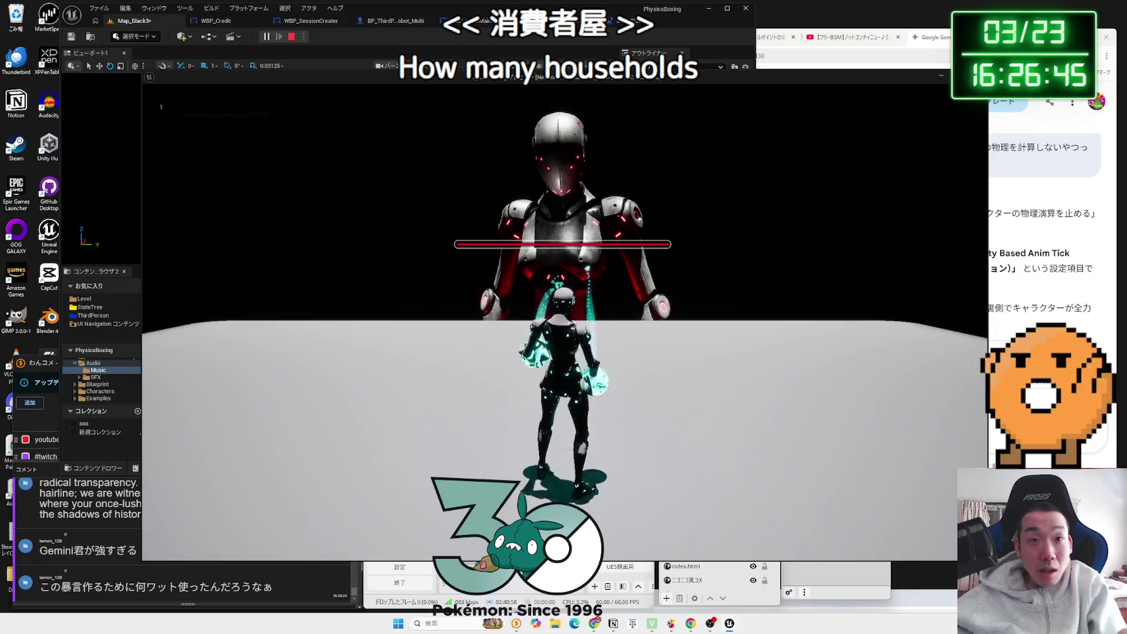
key(s)
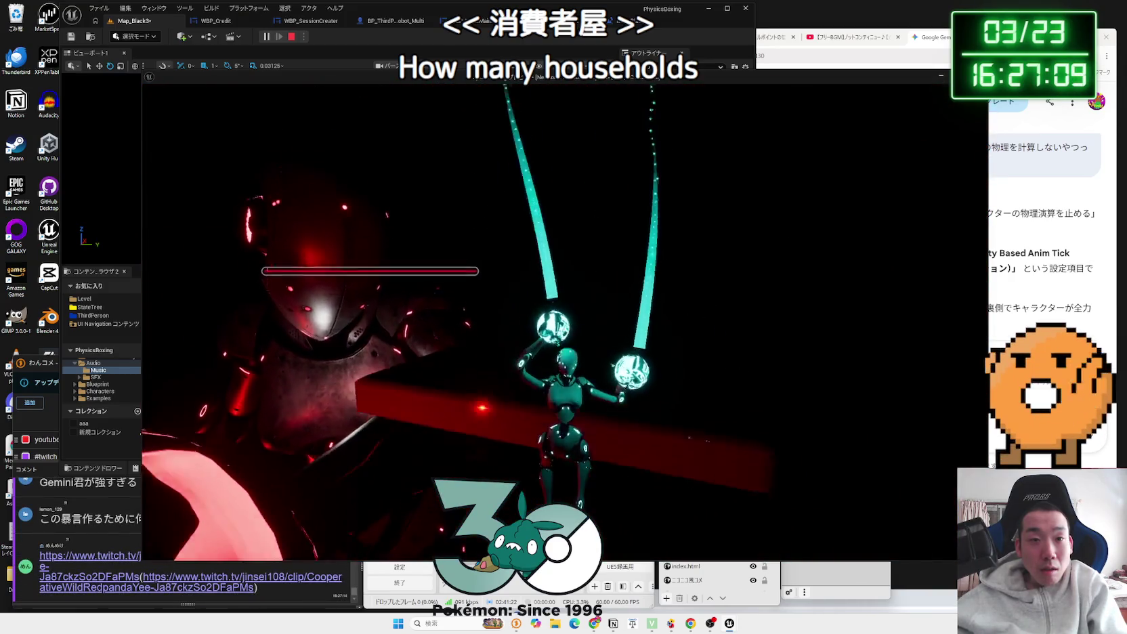
key(Escape)
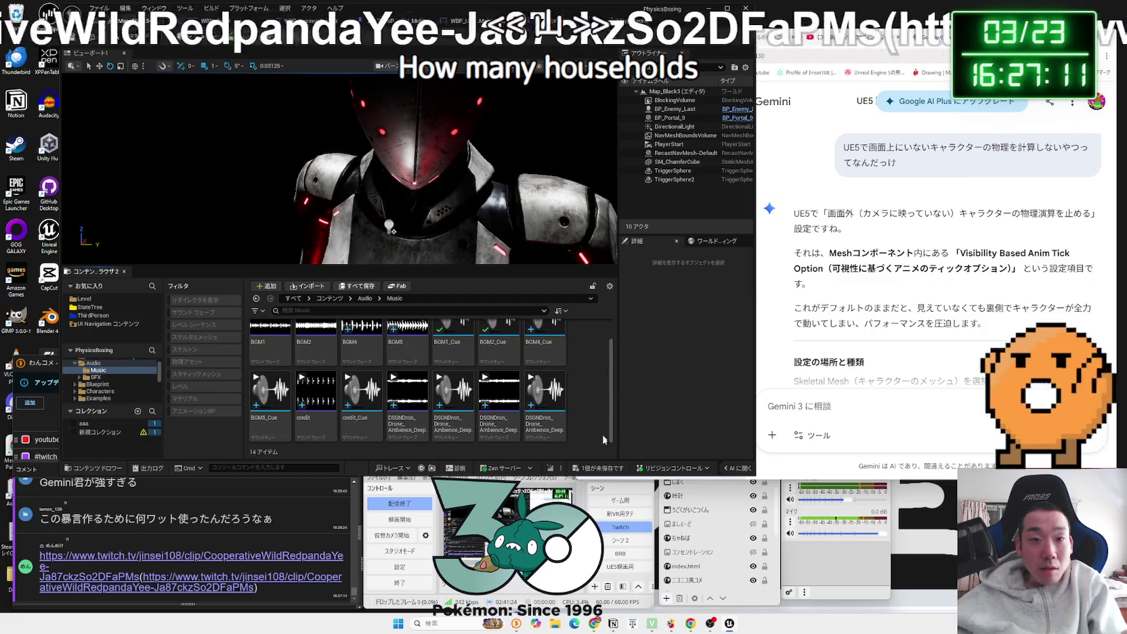
click(600, 468)
Step: Dismiss the save prompt and open the viewer's Twitch clip from chat with audio unmuted
click(622, 411)
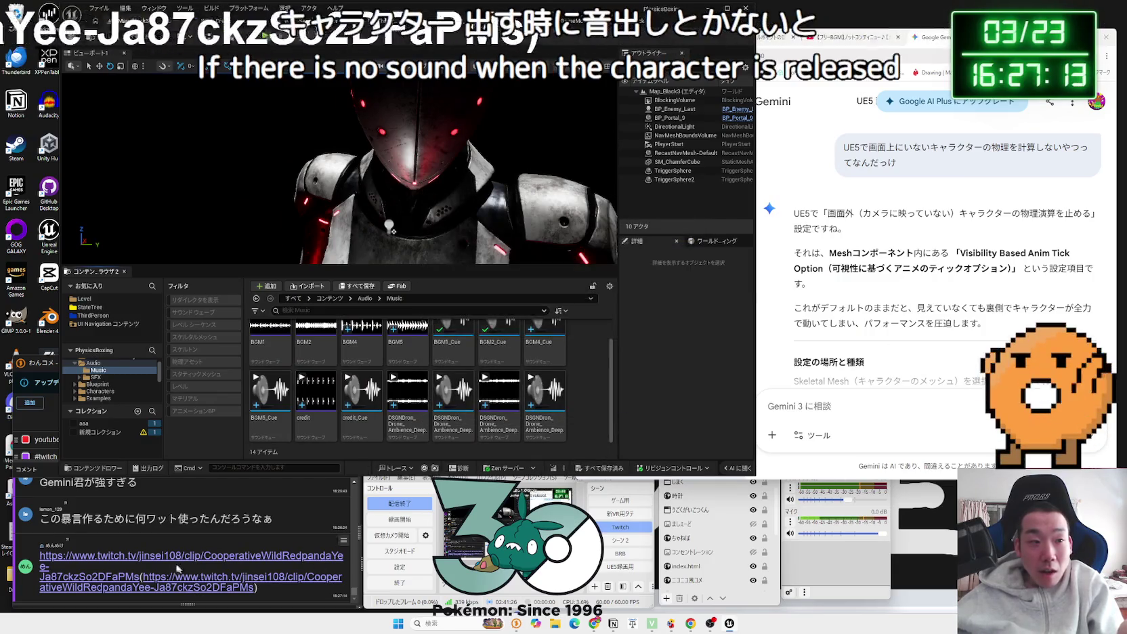
click(190, 557)
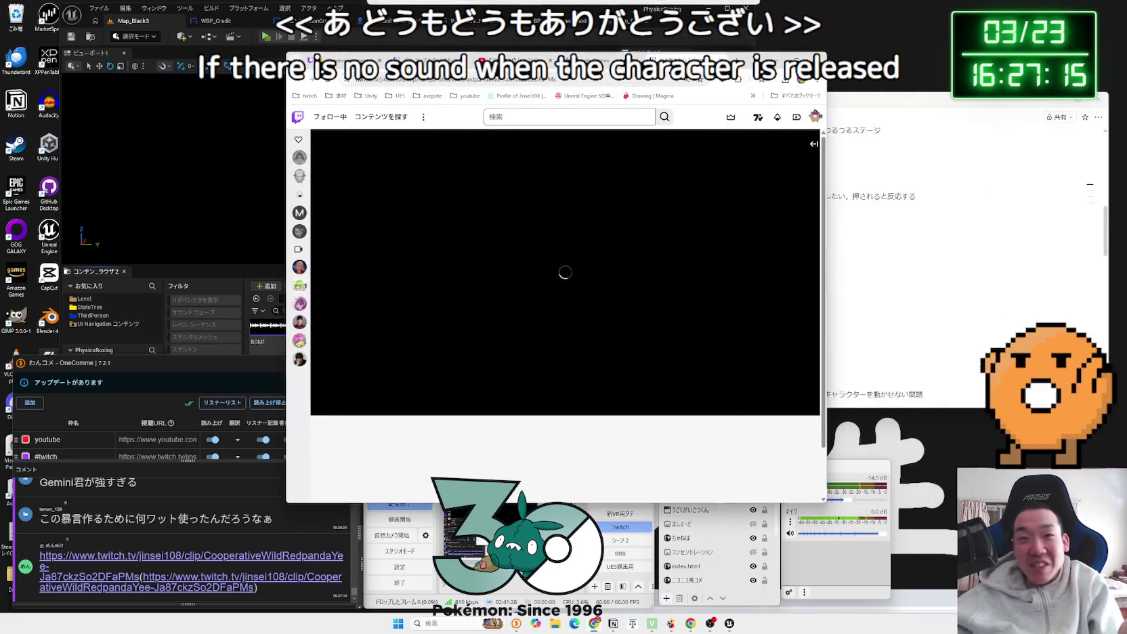
drag(828, 147, 962, 148)
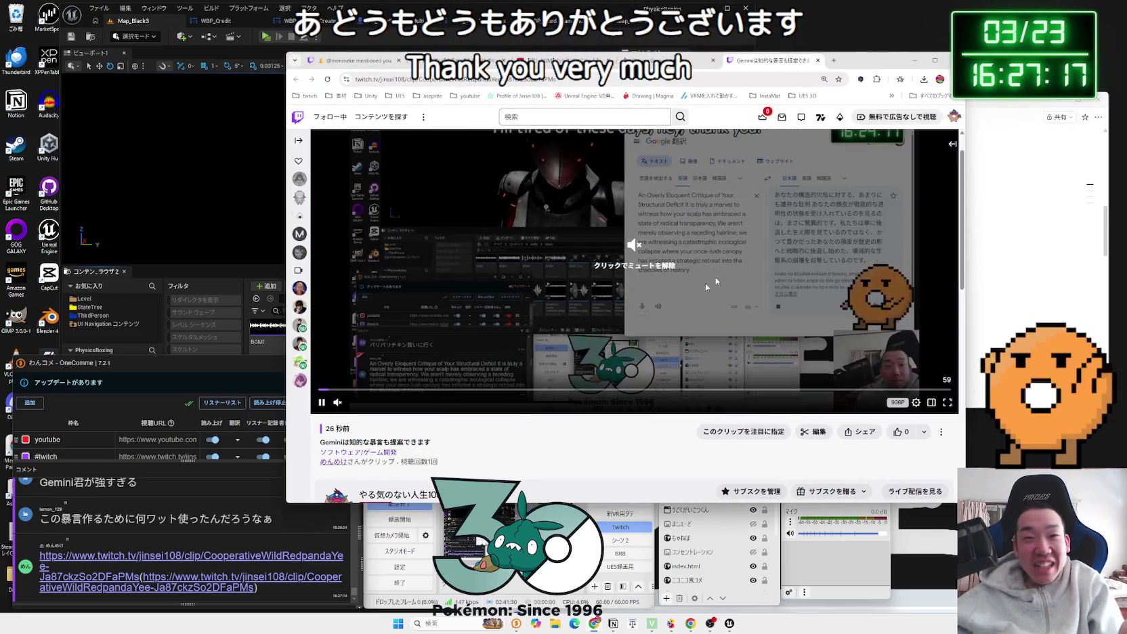
click(337, 403)
scroll(363, 432, up, 1)
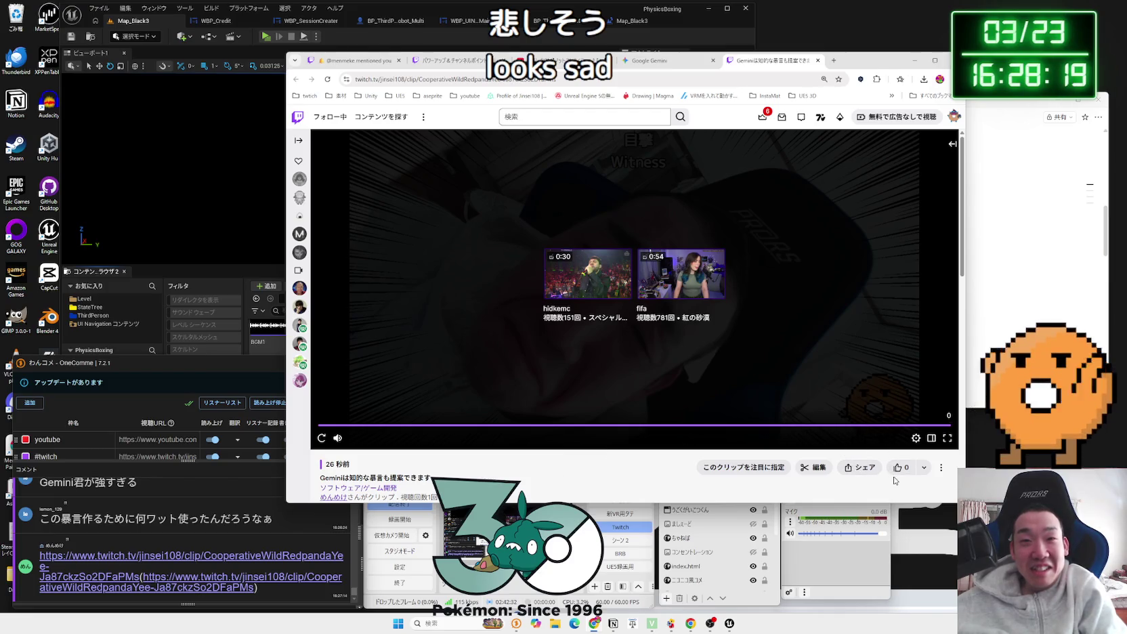
Step: Share the Twitch clip to YouTube, then return to the Unreal Editor
click(867, 467)
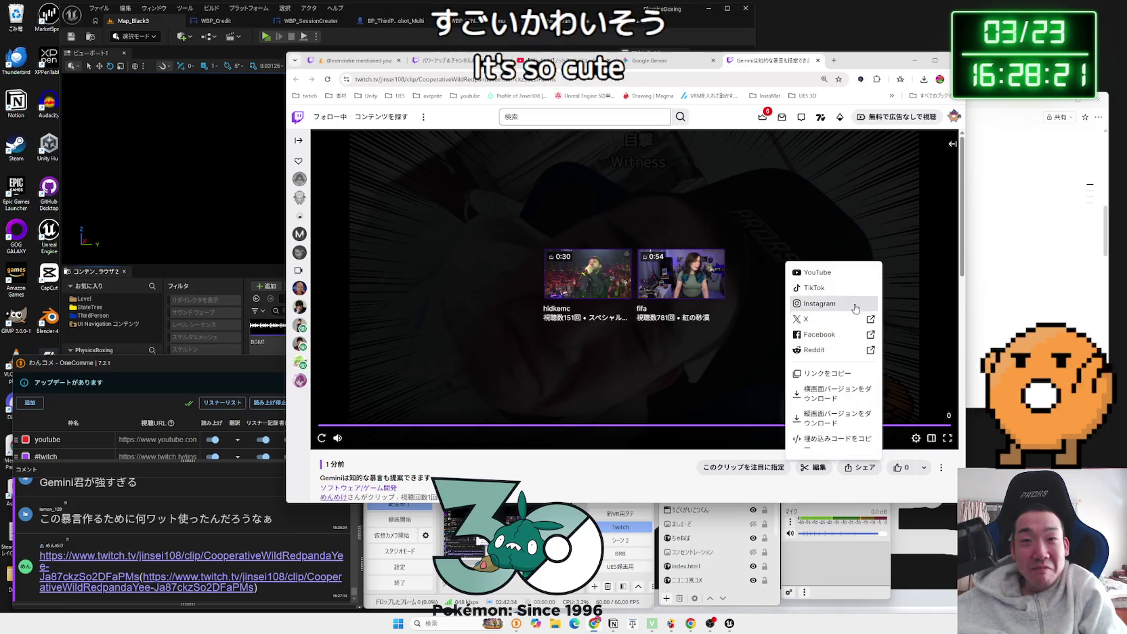
click(847, 275)
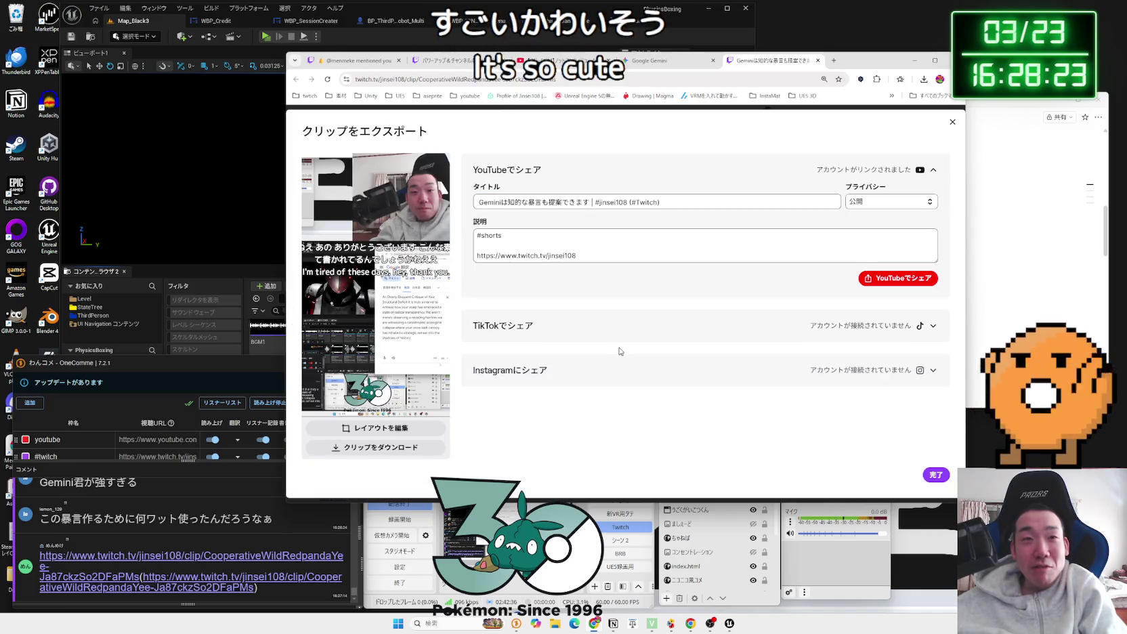
click(880, 278)
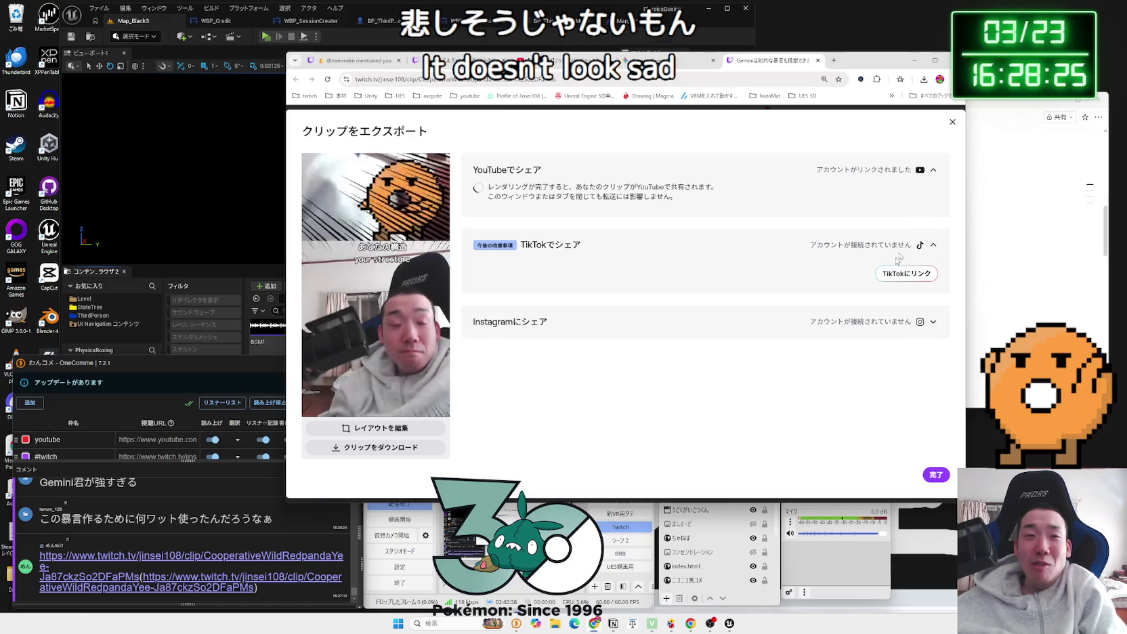
drag(868, 63, 1021, 65)
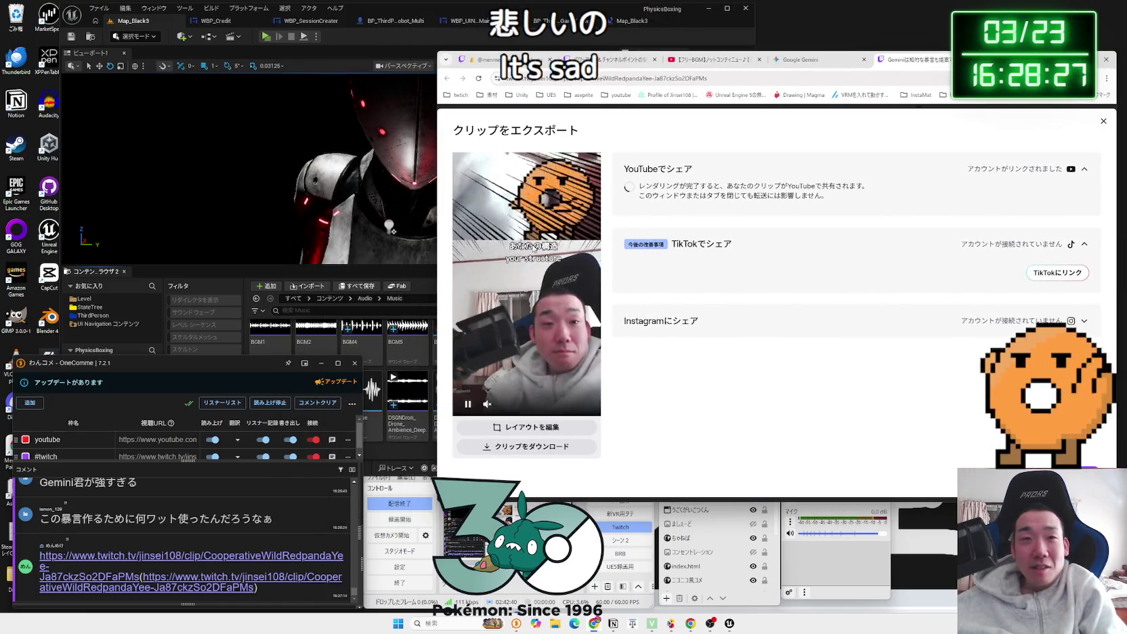
click(353, 272)
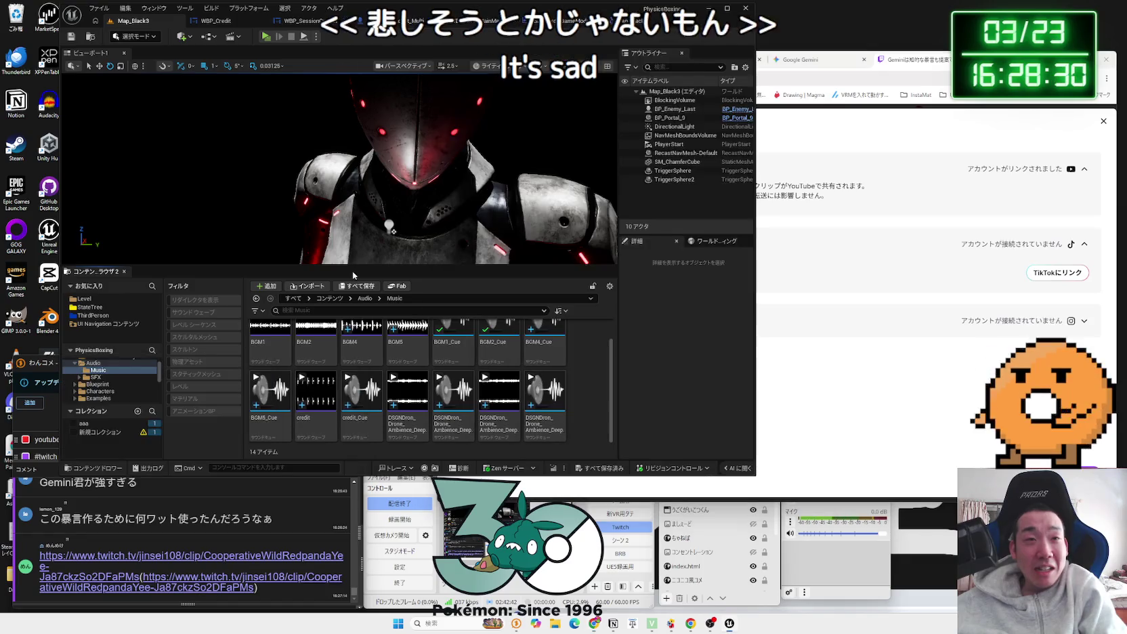
Step: Open the BP_Enemy_Last blueprint from the Blueprint/Enemy folder
click(97, 309)
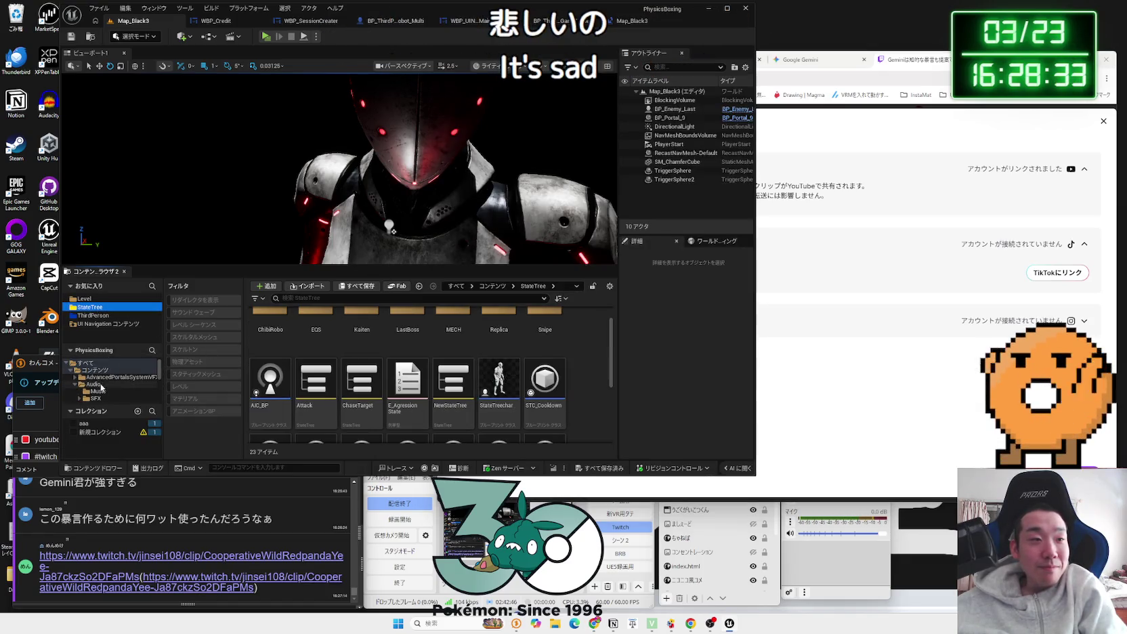
click(100, 387)
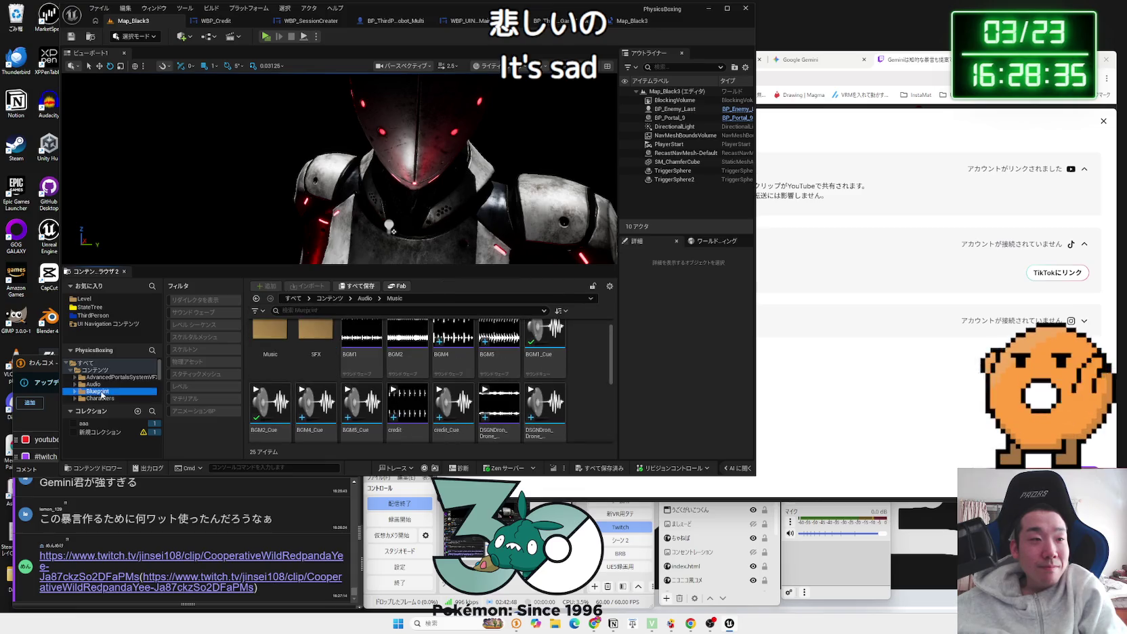
double_click(316, 342)
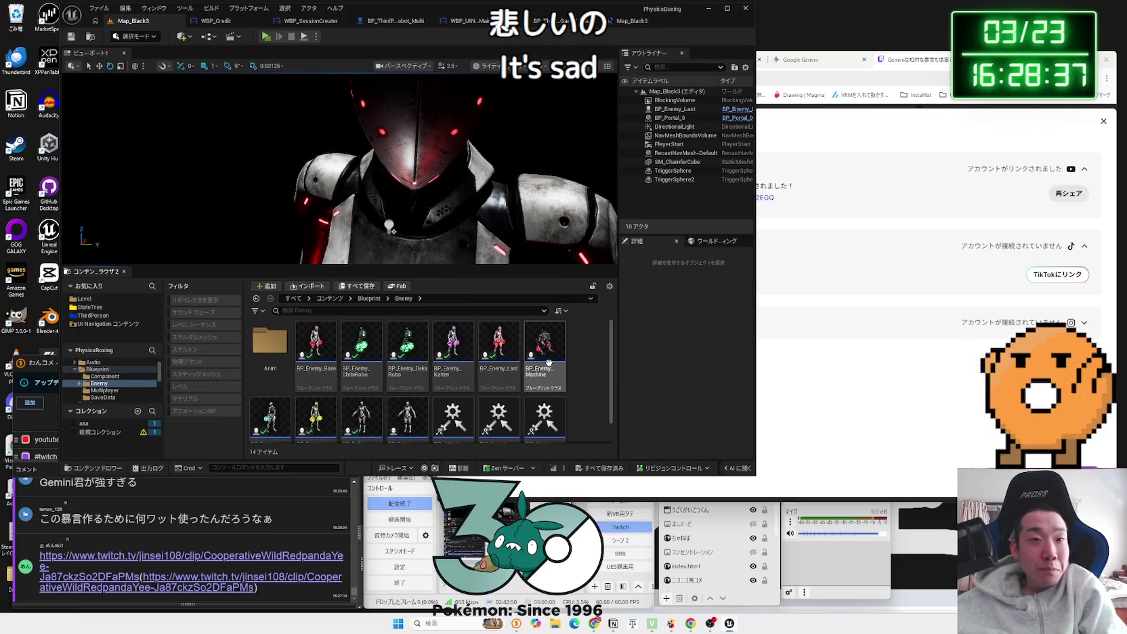
double_click(499, 345)
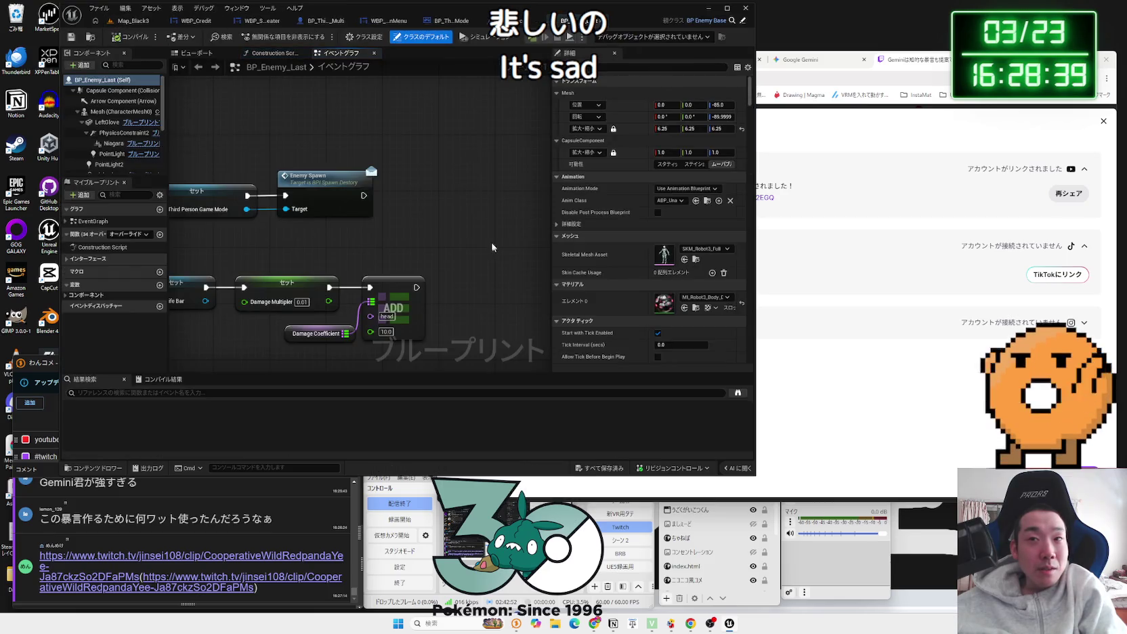
Step: Close the Twitch clip dialog and tab, then frame the event graph on Launch Character
click(802, 215)
key(Escape)
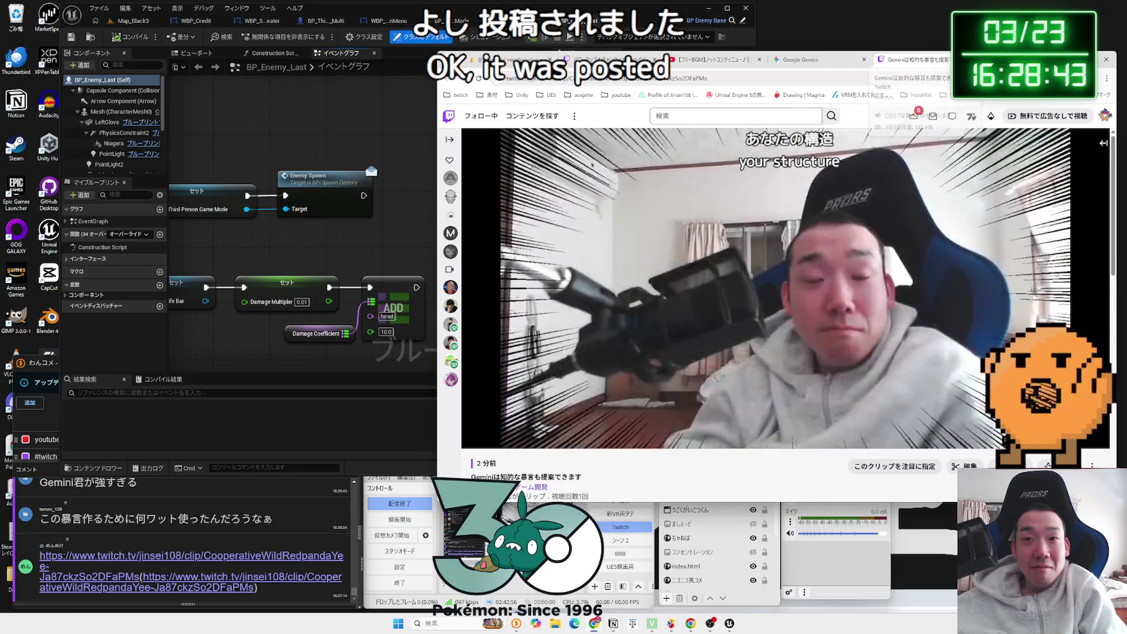
key(ctrl+w)
click(428, 164)
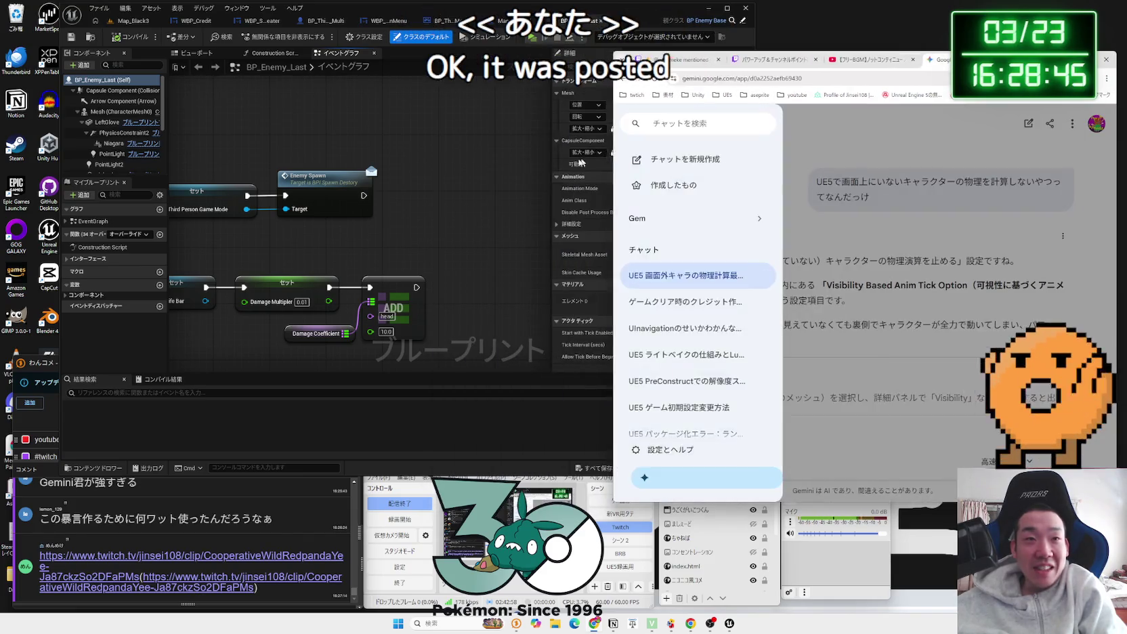
scroll(461, 200, down, 3)
key(Home)
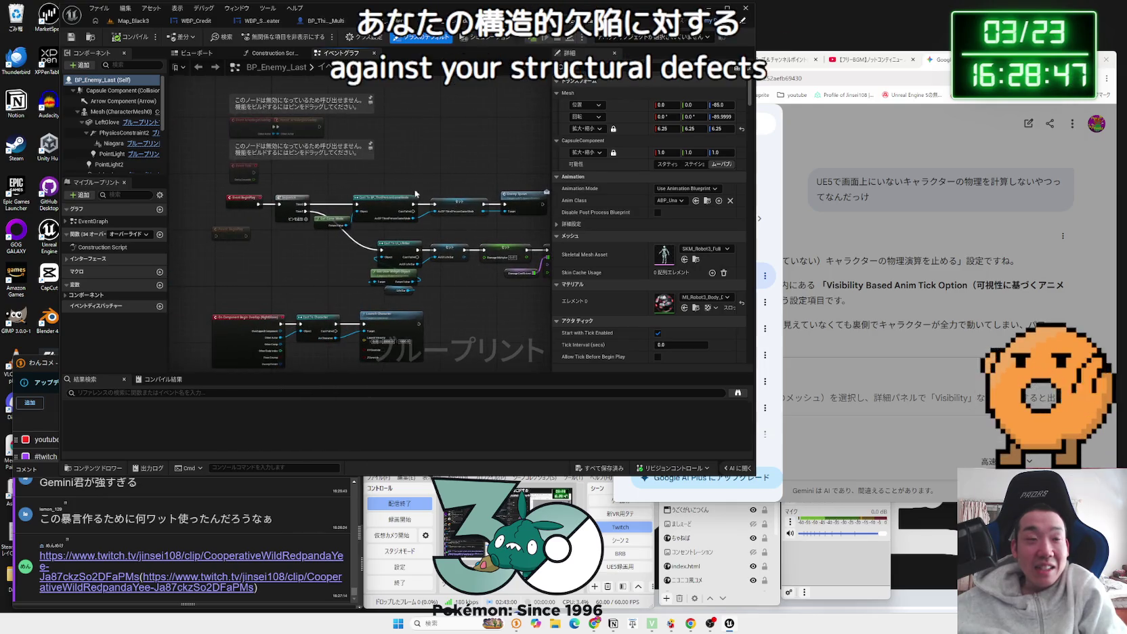
scroll(316, 250, up, 5)
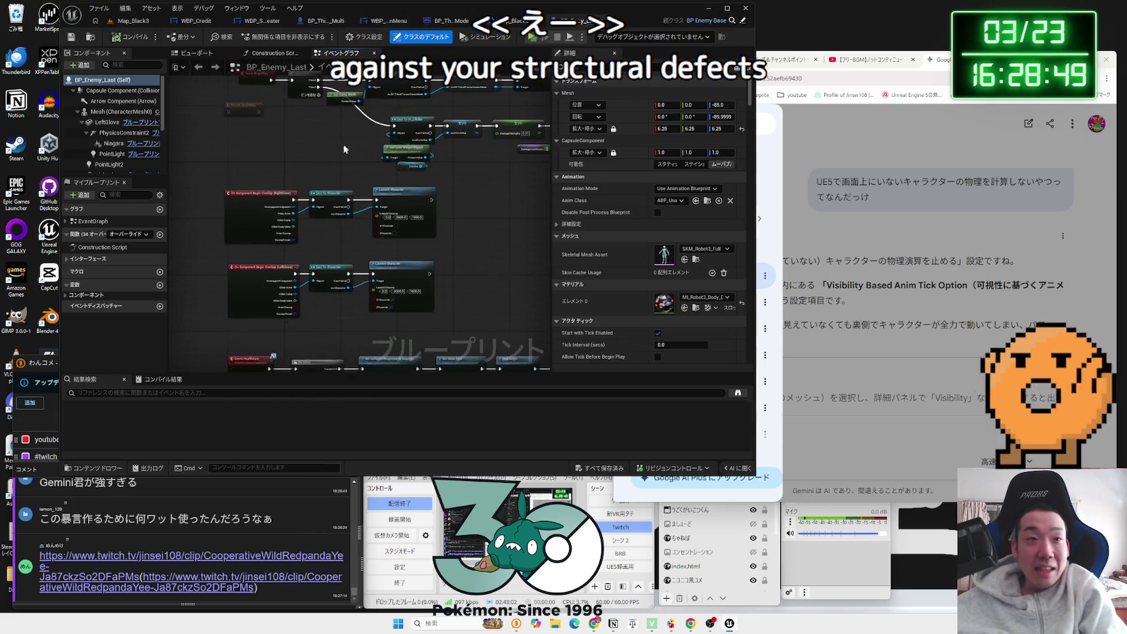
click(380, 183)
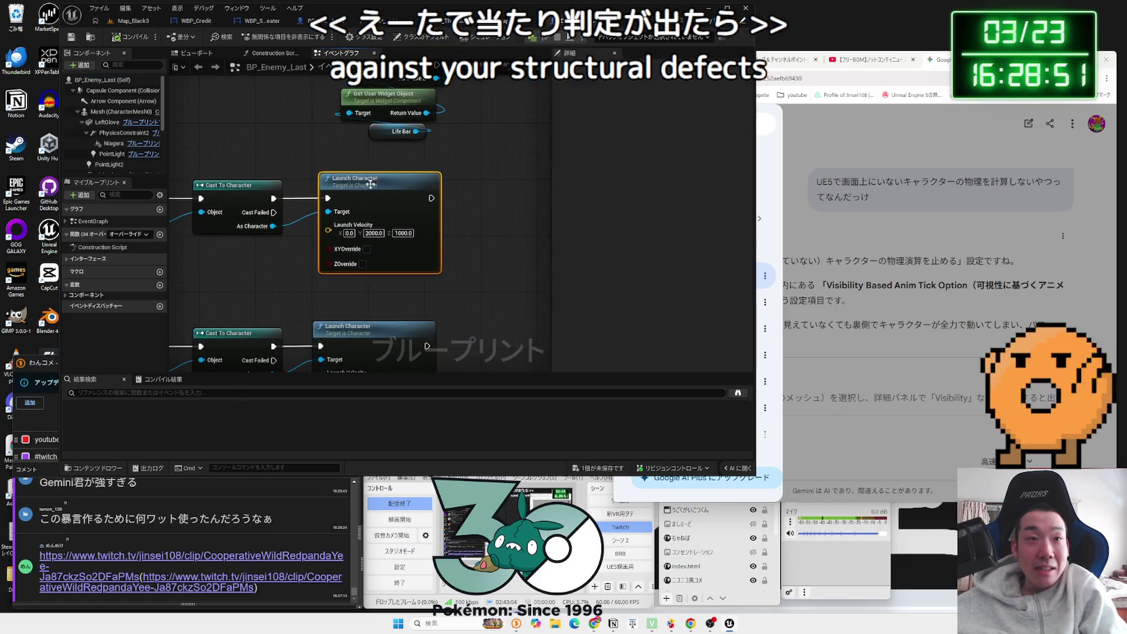
Step: Add a Play Sound at Location node after Launch Character and tidy the layout
drag(344, 198, 392, 198)
text(pl)
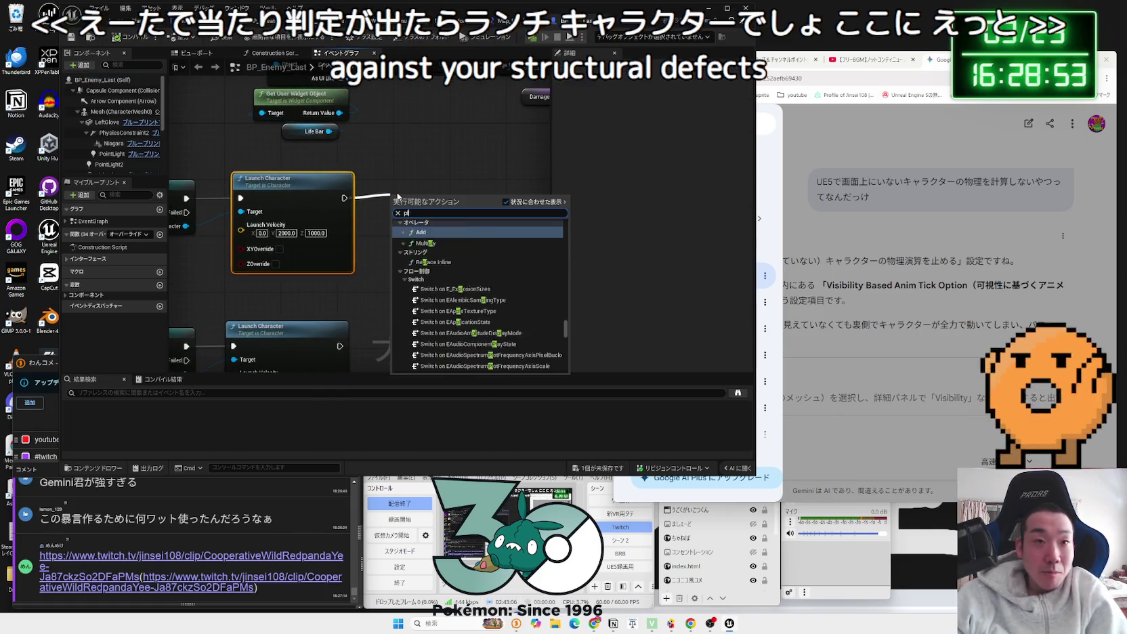
text(ay s)
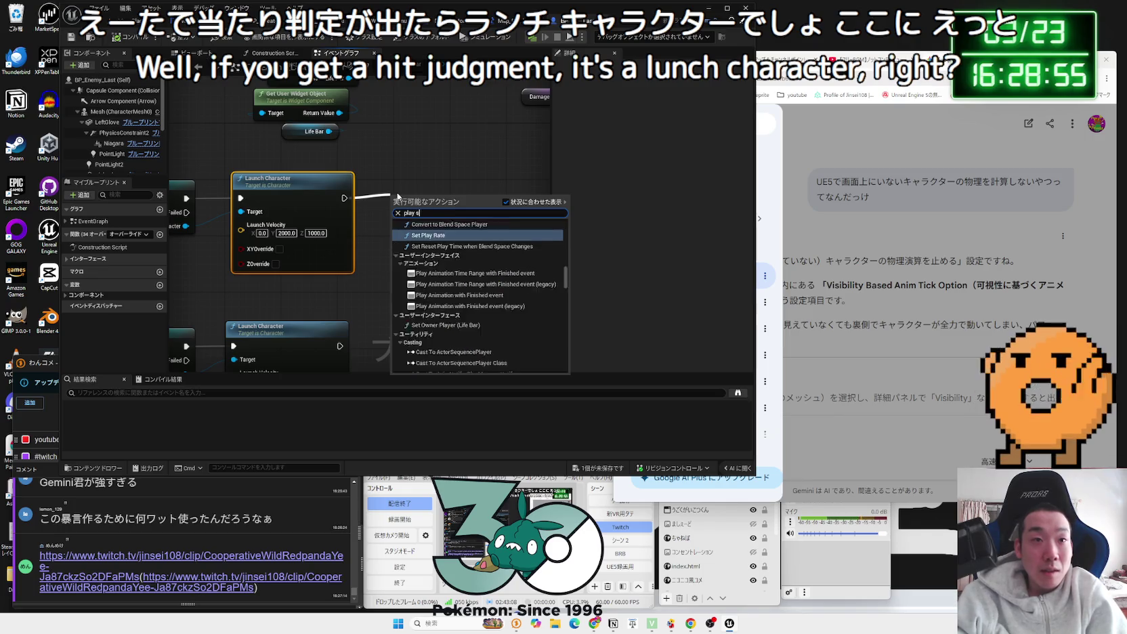
text(ound at)
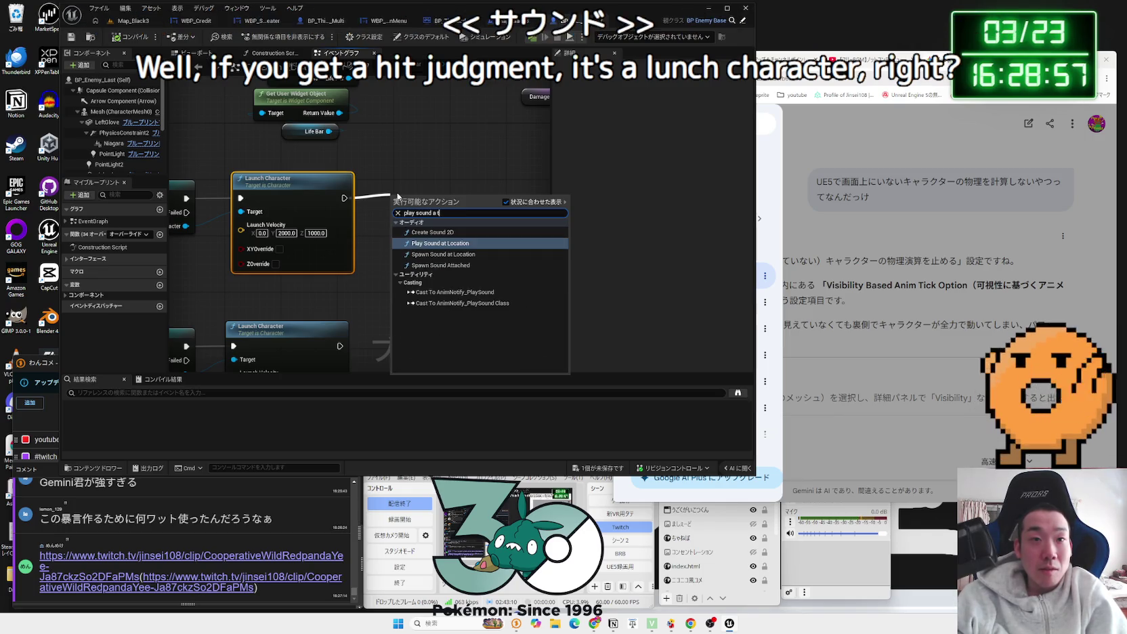
text( locati)
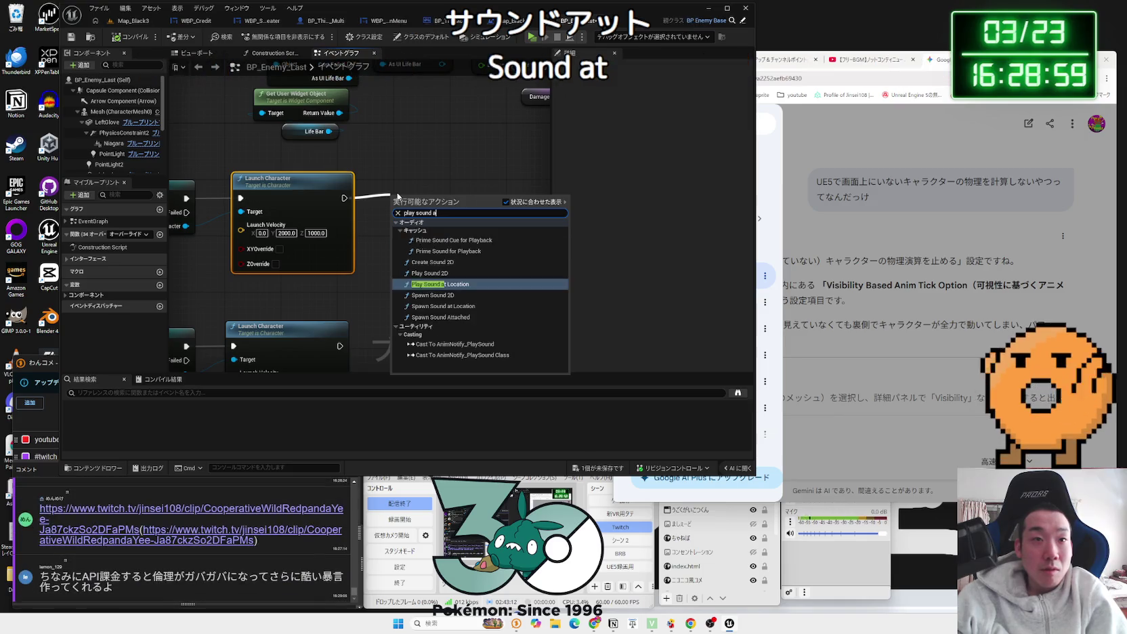
key(Return)
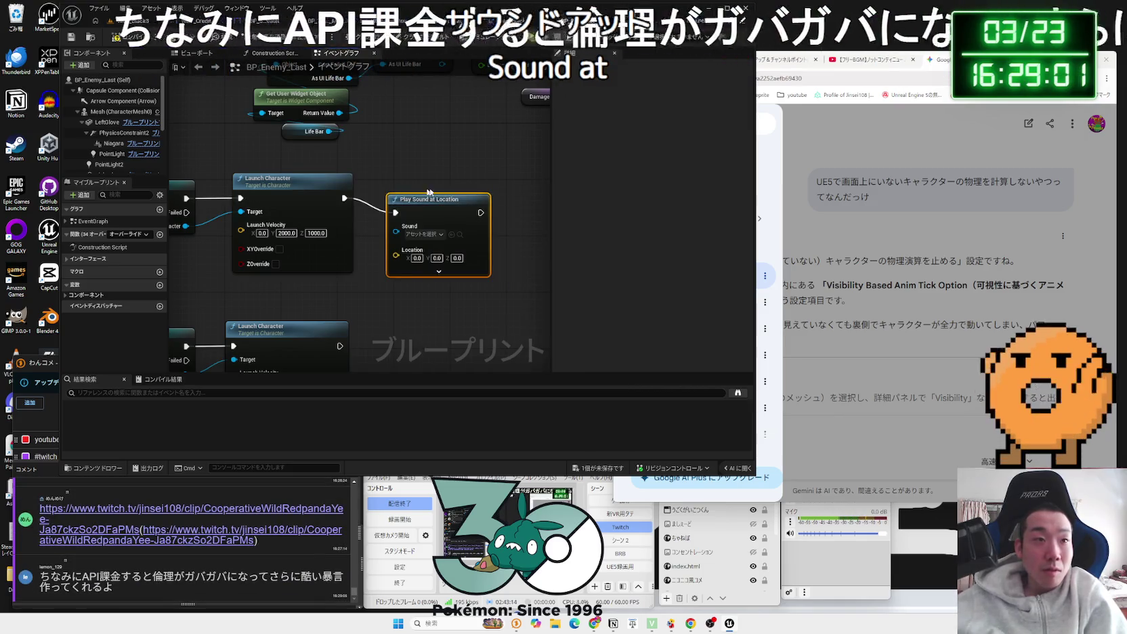
scroll(503, 168, down, 1)
drag(320, 224, 268, 228)
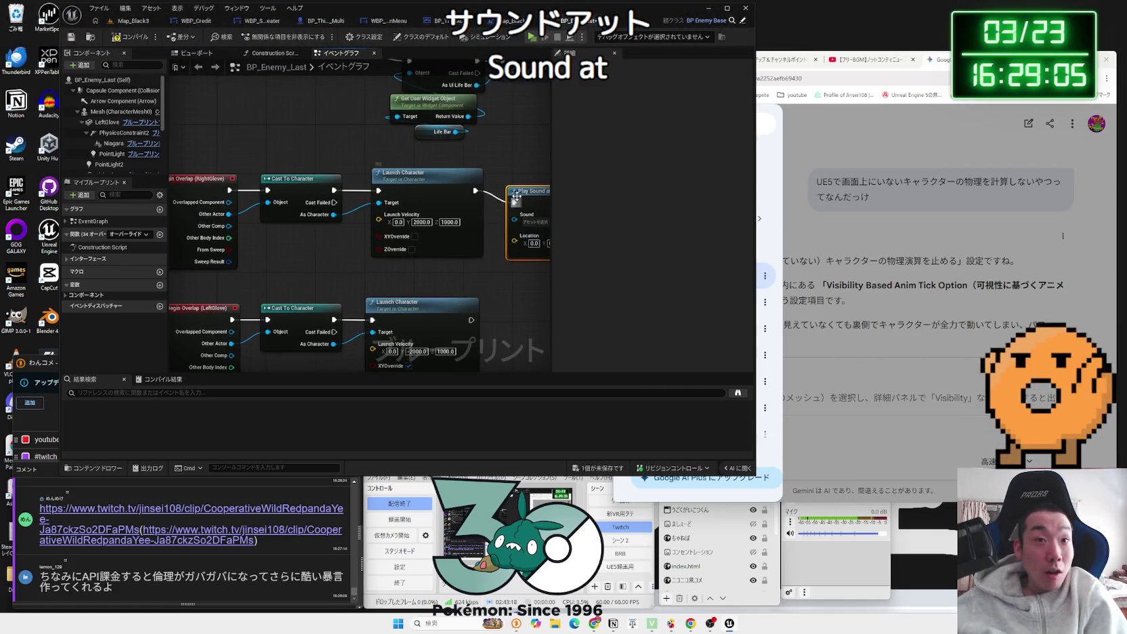
click(506, 165)
drag(503, 162, 417, 166)
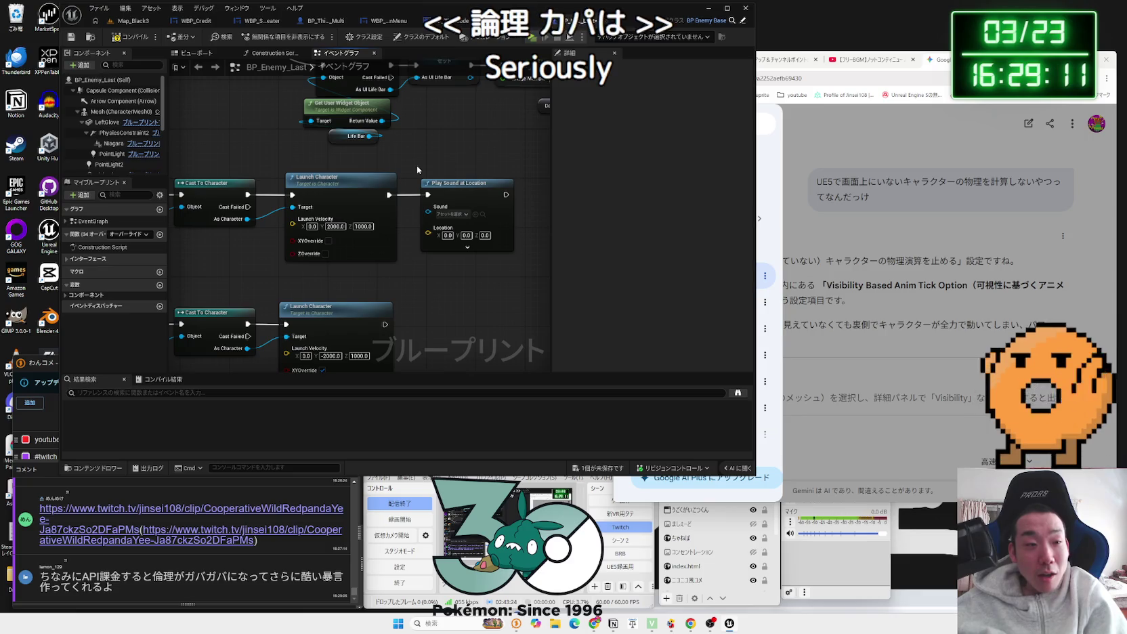
click(439, 183)
drag(356, 182, 349, 183)
click(403, 208)
scroll(406, 217, up, 1)
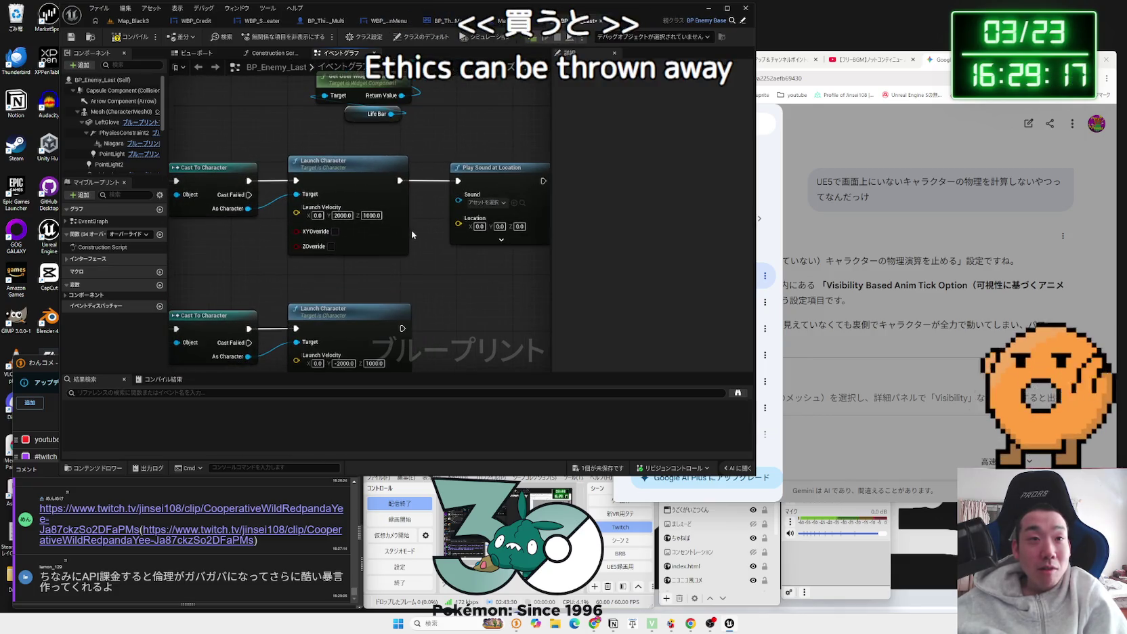
scroll(414, 230, down, 1)
Step: Add a Get Actor Location node fed by the Other Actor pin
drag(220, 208, 290, 258)
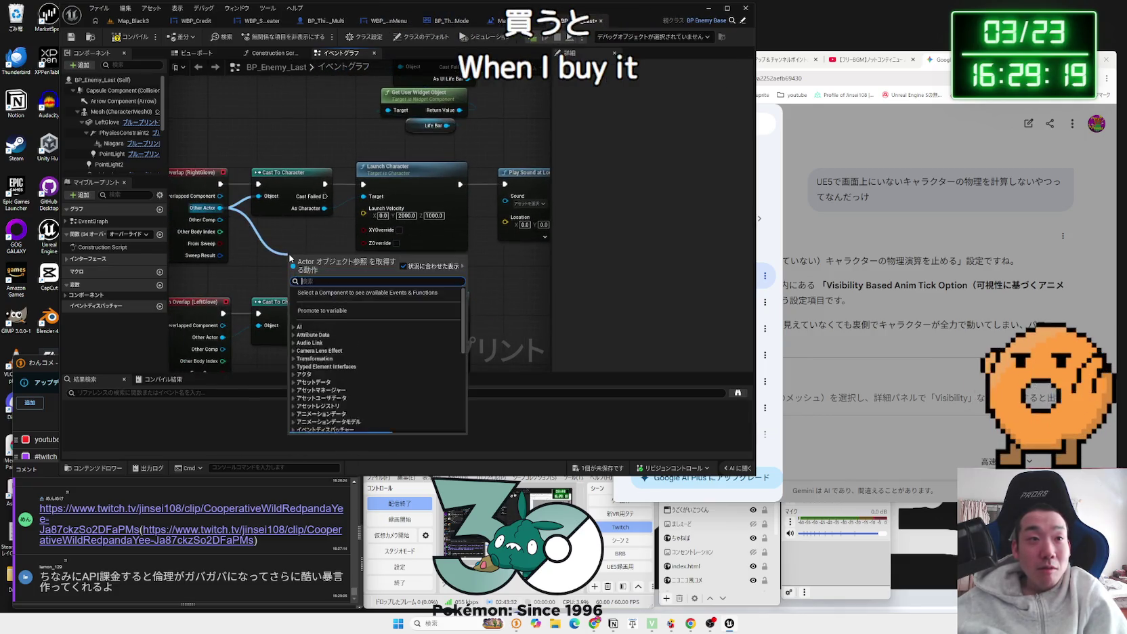
text(get actor location)
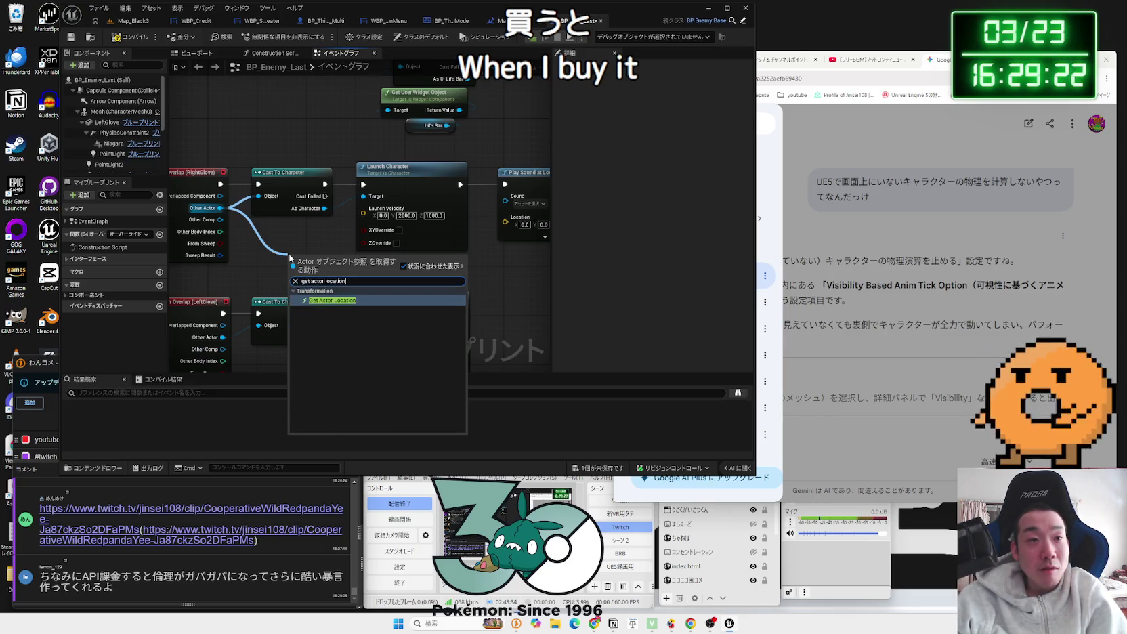
key(Return)
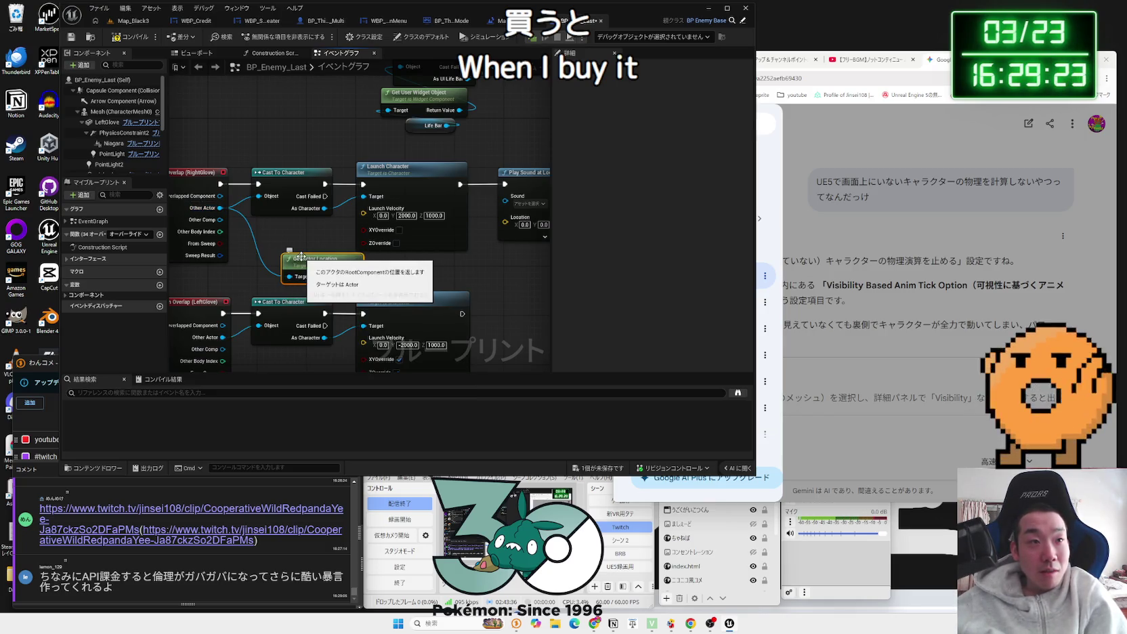
mouse_move(203, 245)
mouse_down()
mouse_move(366, 202)
mouse_move(407, 204)
mouse_move(384, 193)
mouse_move(417, 174)
mouse_up()
Step: Delete the trial sound and location nodes and add Play Sound 2D after Launch Character
key(Delete)
text(play sou)
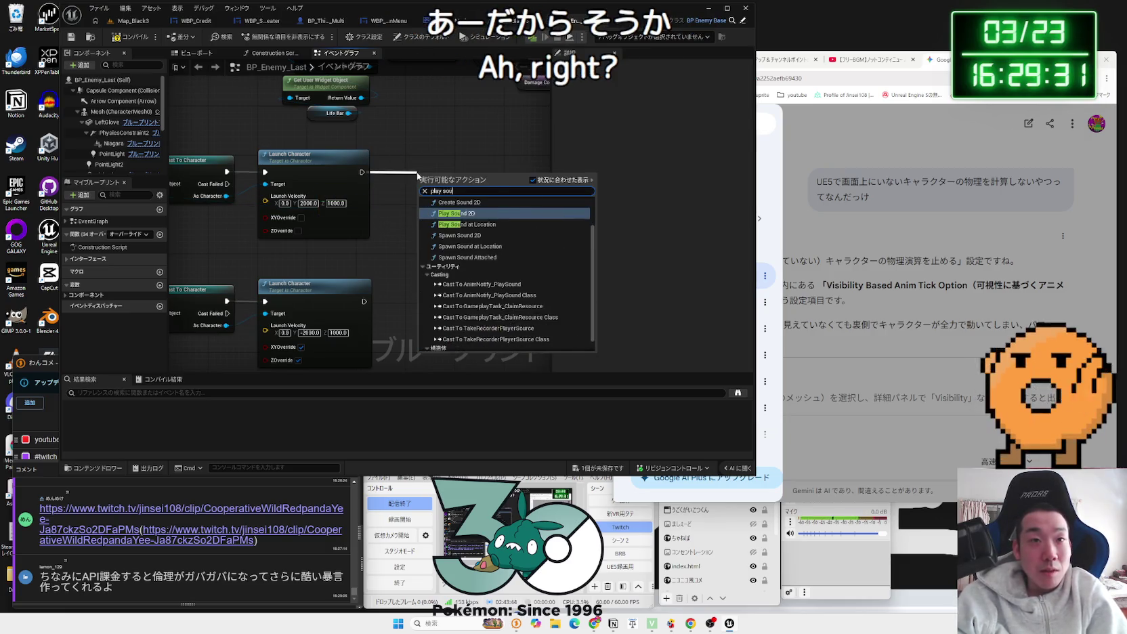
text(nd 2d)
key(Return)
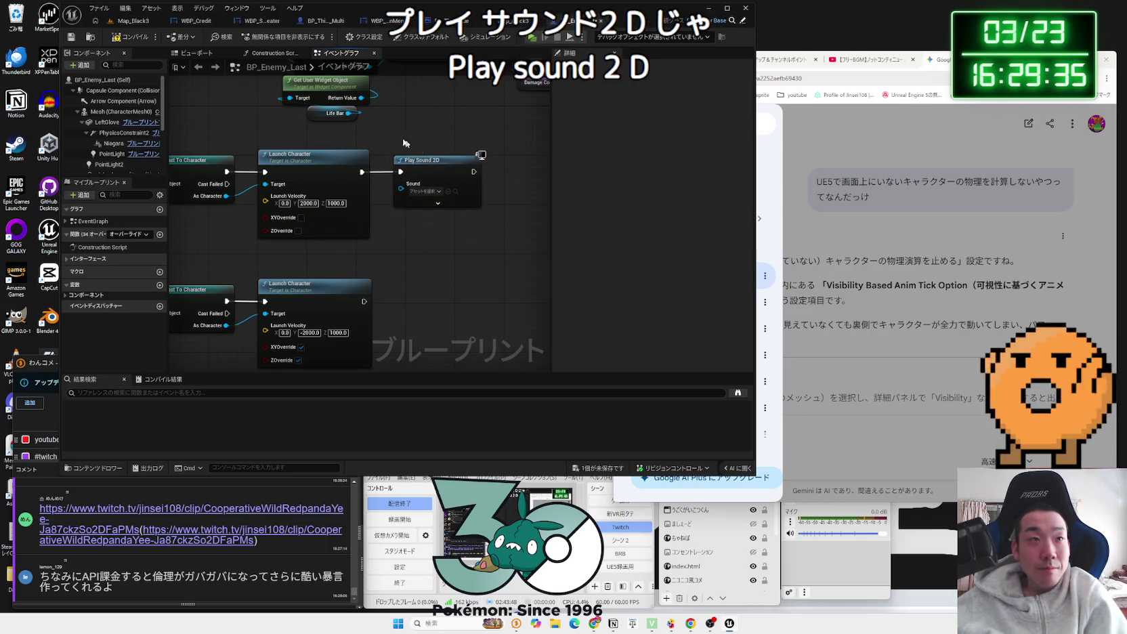
Step: Browse the Map_Black3 Content Browser to Audio > SFX > Enemy to view the impact cues
click(137, 23)
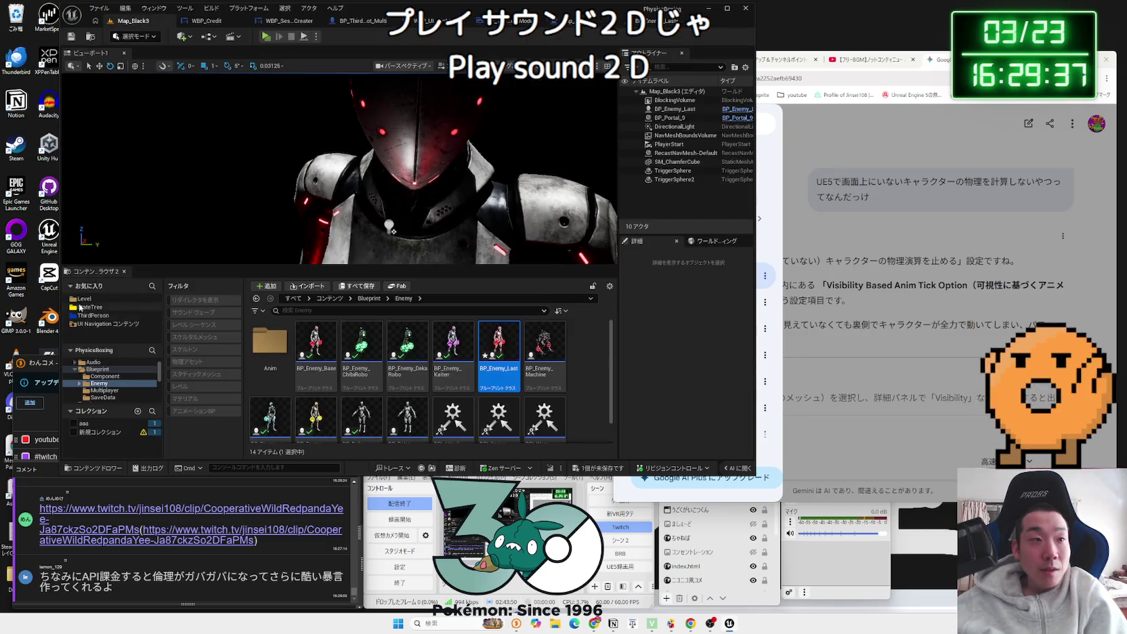
click(81, 299)
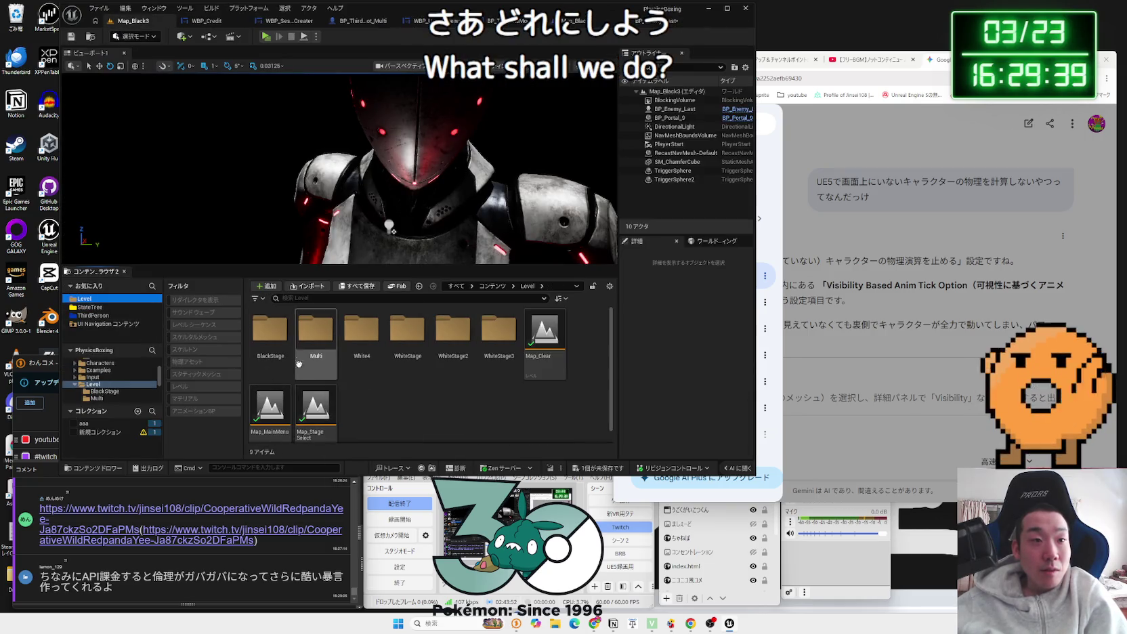
click(93, 384)
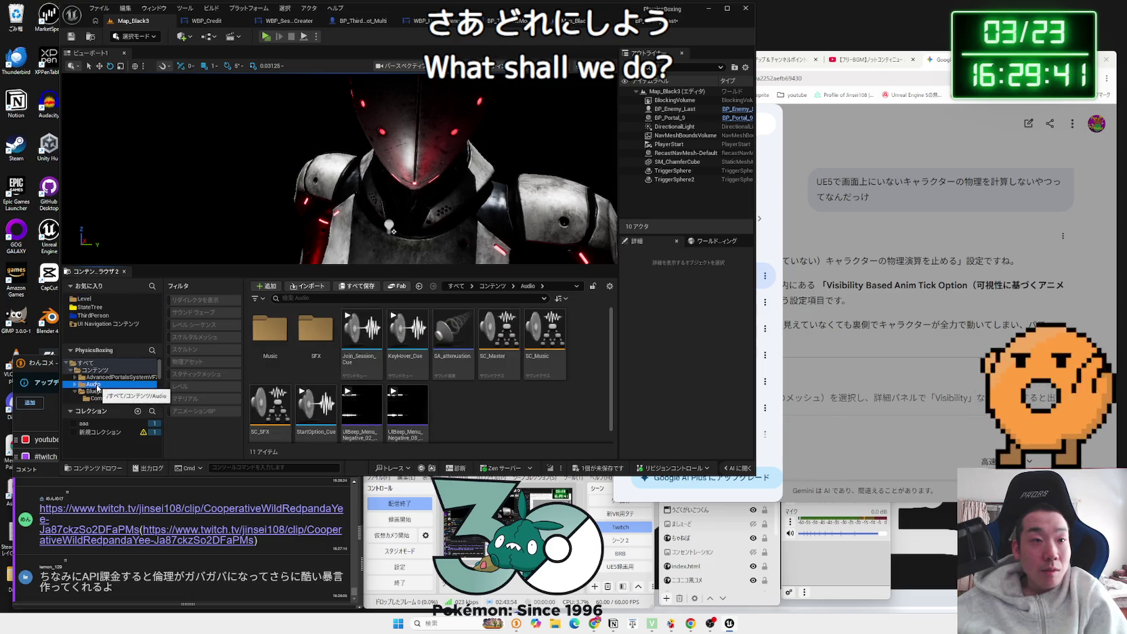
double_click(253, 346)
scroll(414, 371, down, 1)
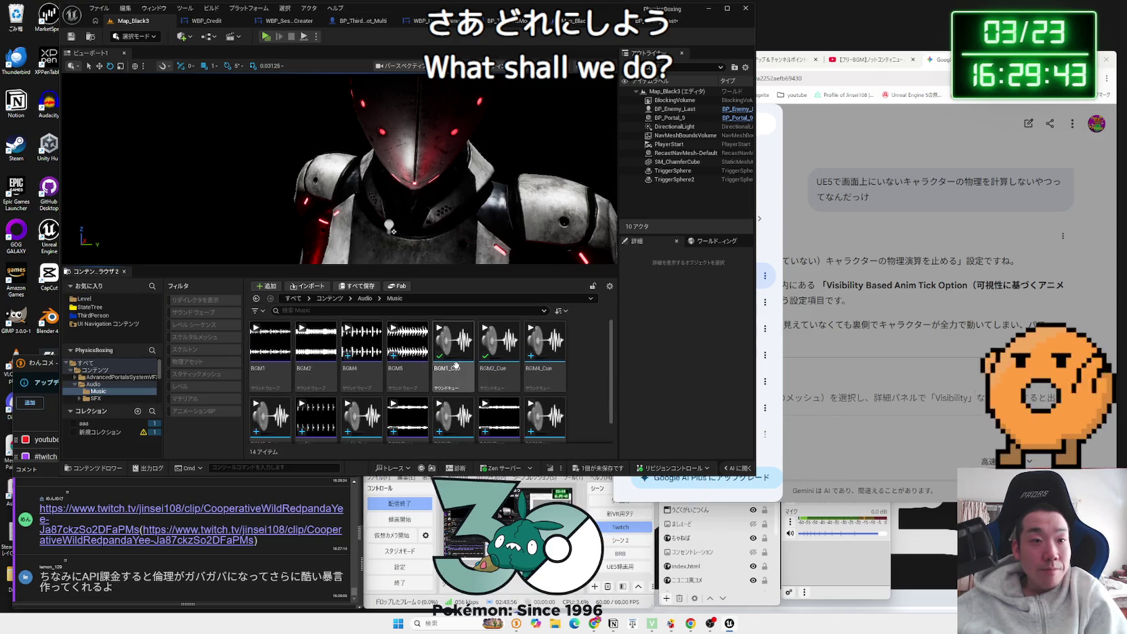
click(365, 298)
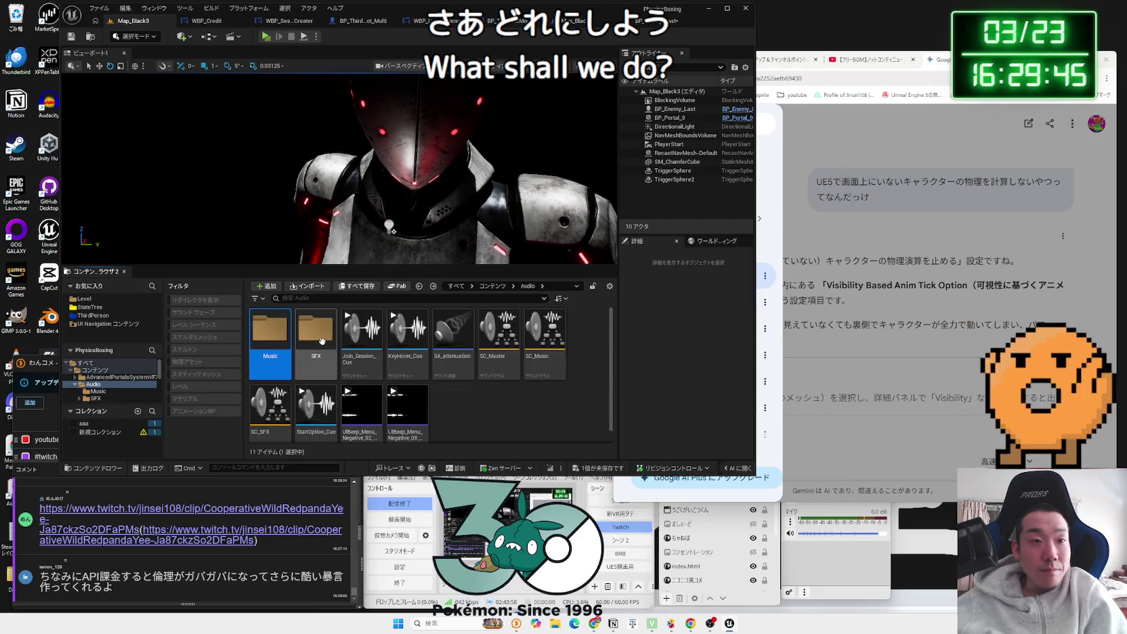
double_click(315, 342)
double_click(270, 341)
scroll(324, 339, down, 2)
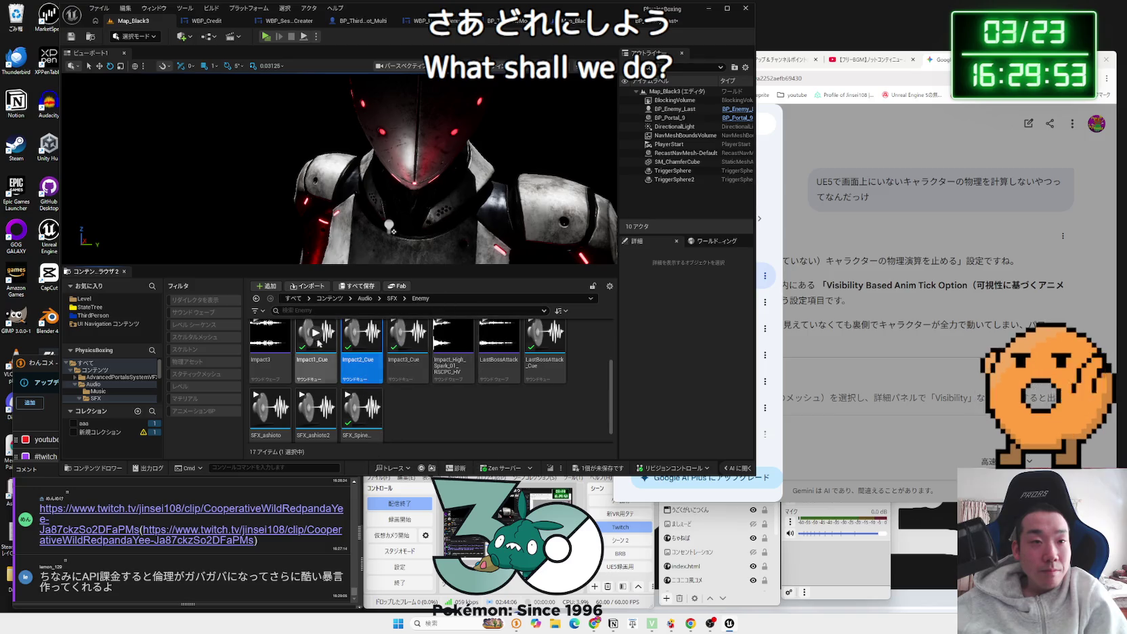
click(565, 21)
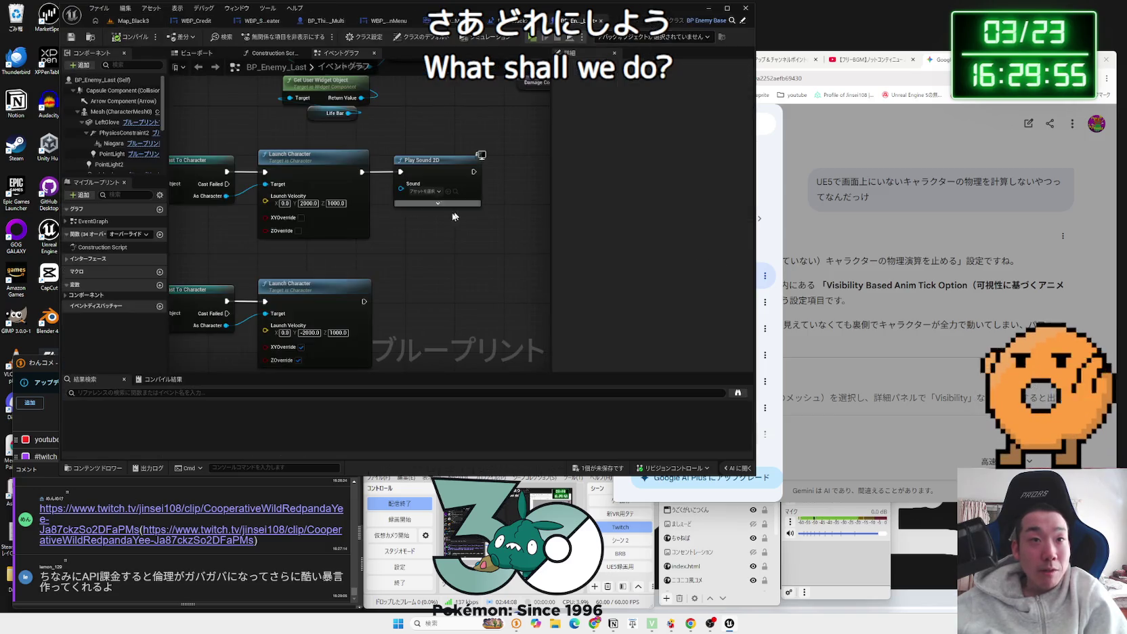
Step: Set the upper Play Sound 2D node's sound to Impact1_Cue
click(420, 191)
text(impact)
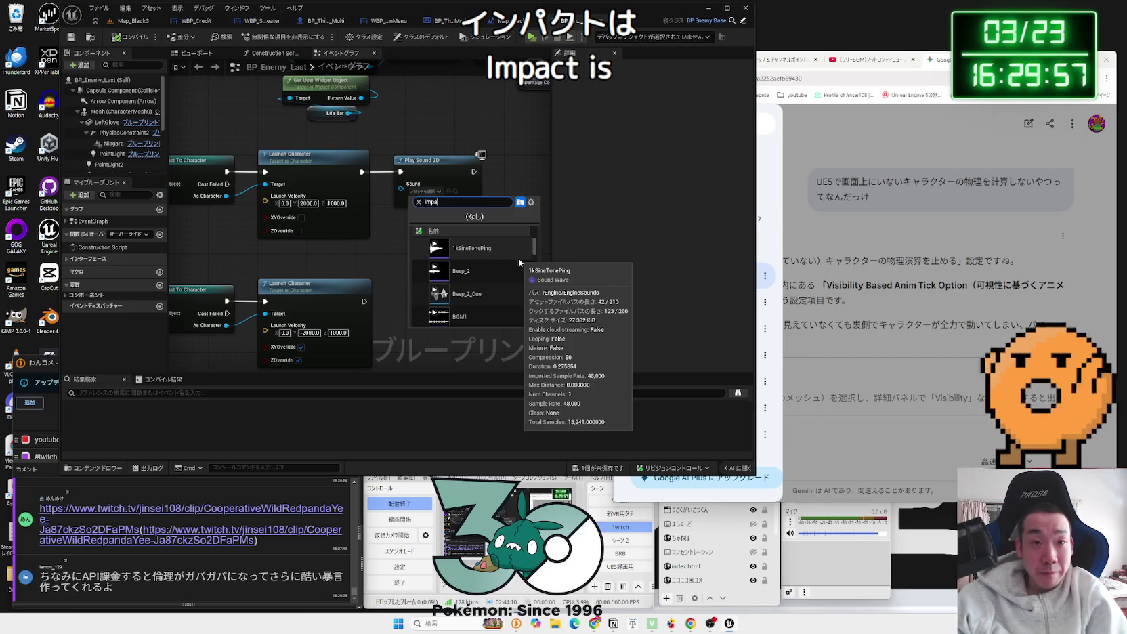
scroll(504, 296, down, 2)
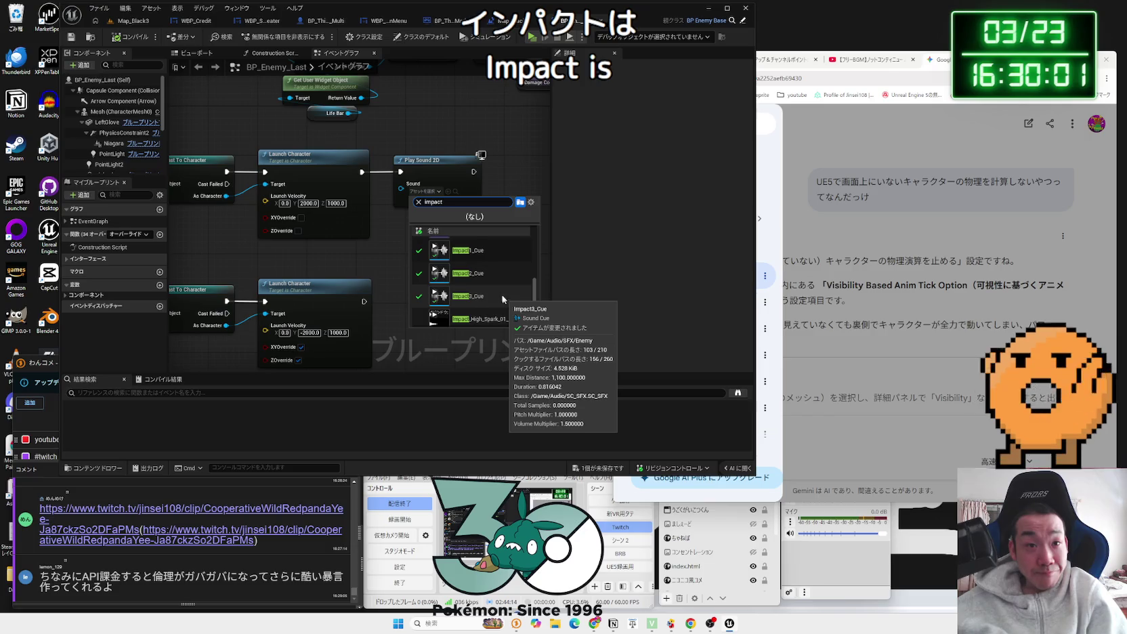
click(487, 258)
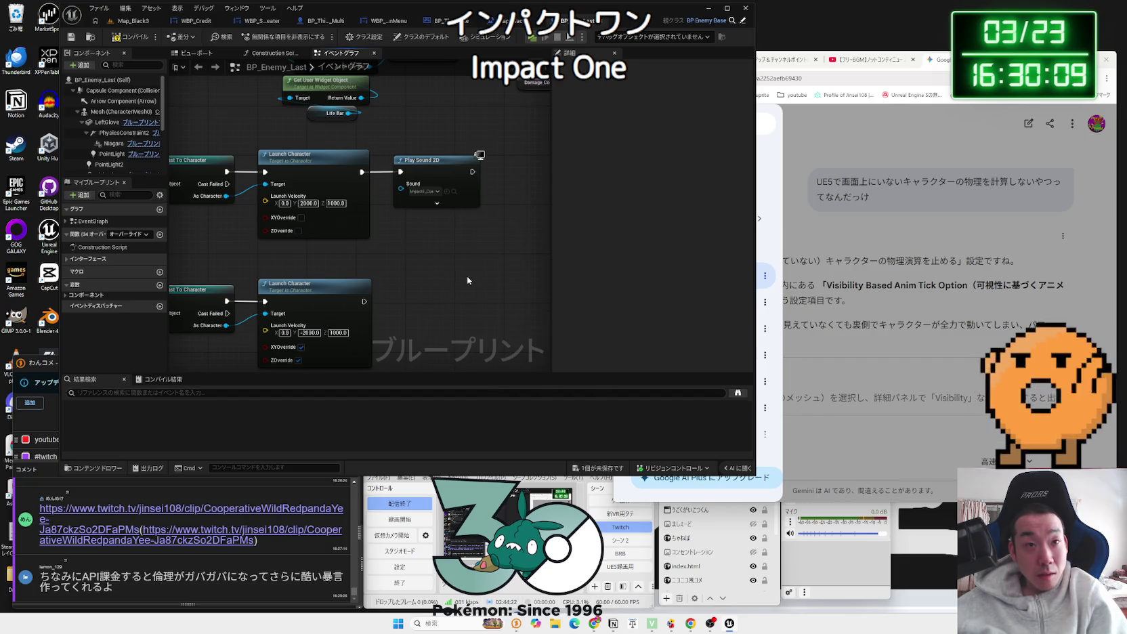
Step: Copy the Impact1_Cue Play Sound 2D and wire the copy after the lower Launch Character
click(433, 161)
key(ctrl+c)
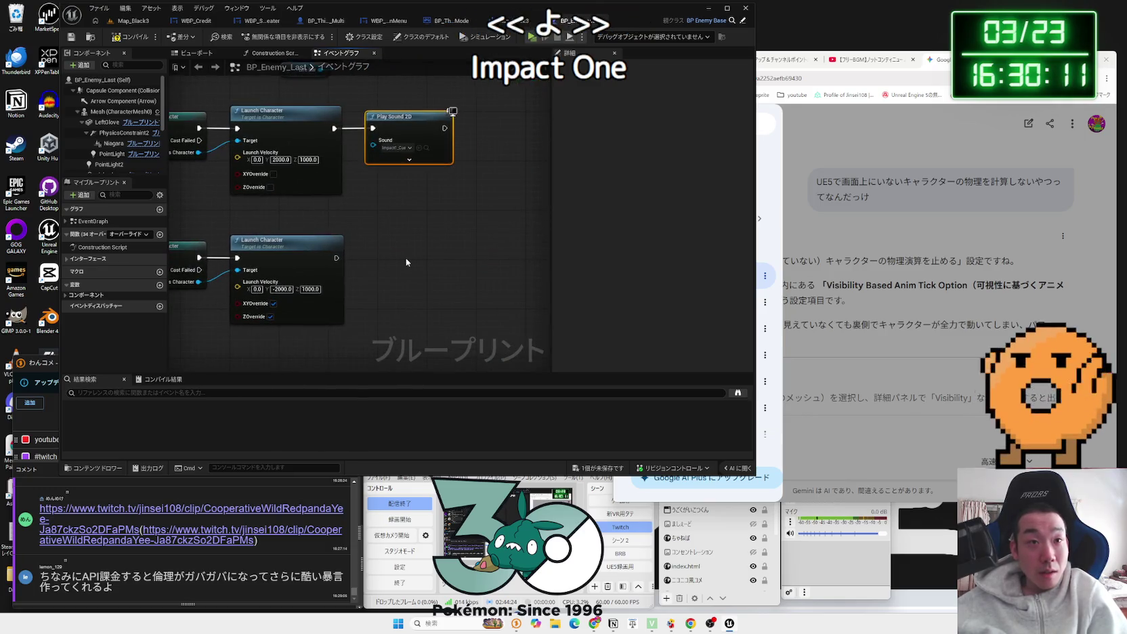
key(ctrl+v)
drag(443, 269, 411, 256)
drag(337, 258, 379, 258)
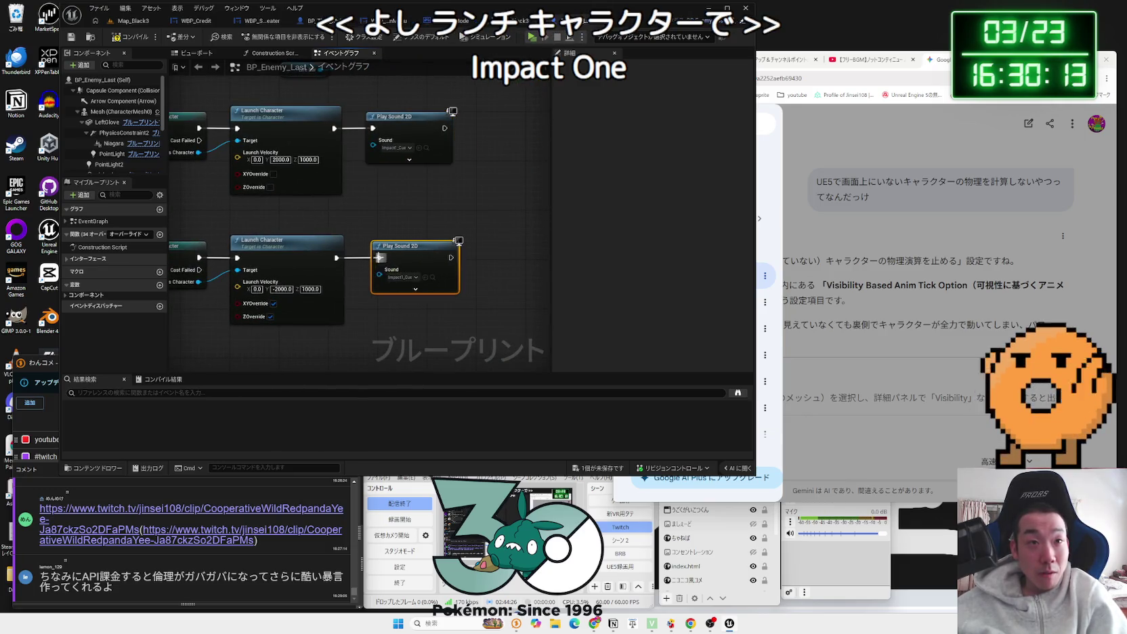
click(406, 278)
click(496, 242)
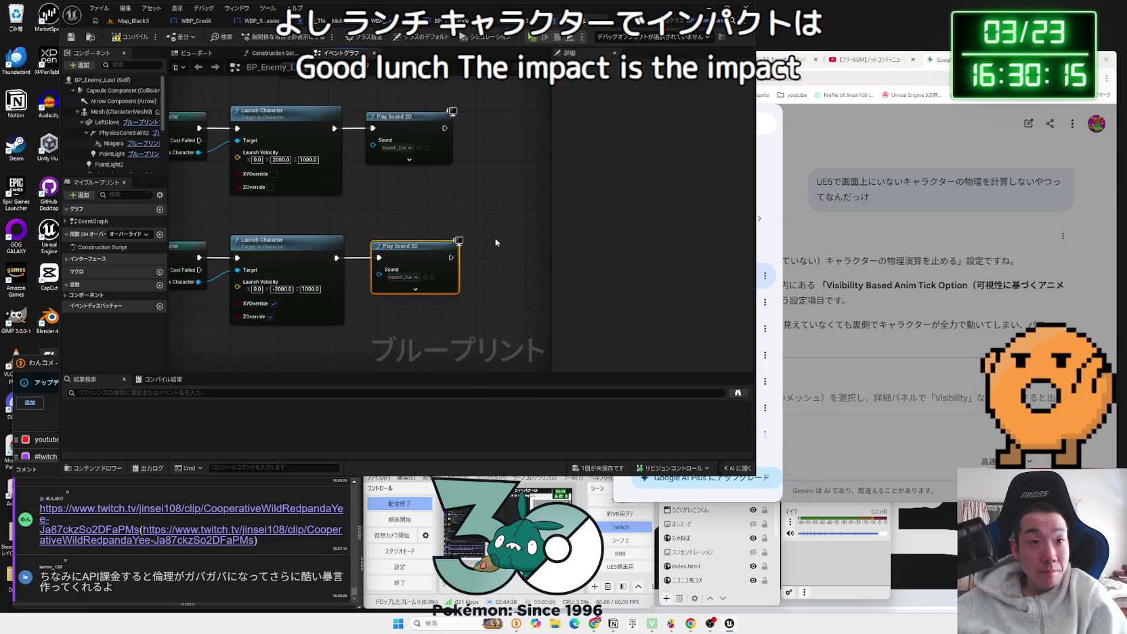
click(134, 28)
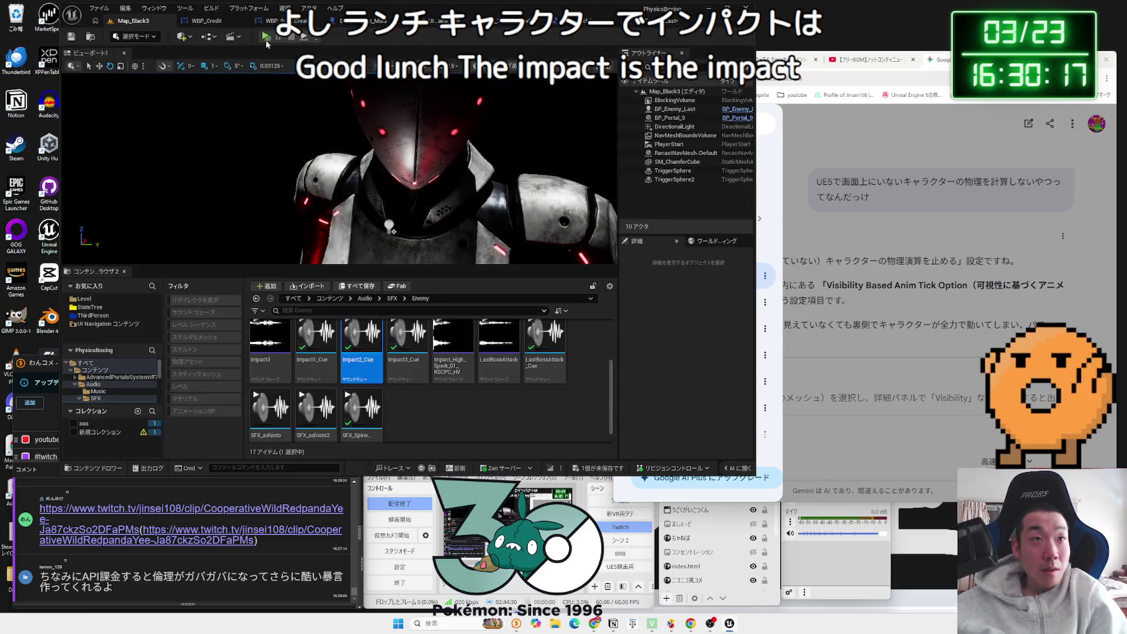
Step: Play the level in the editor to hear Impact1_Cue when hitting the enemy
click(267, 37)
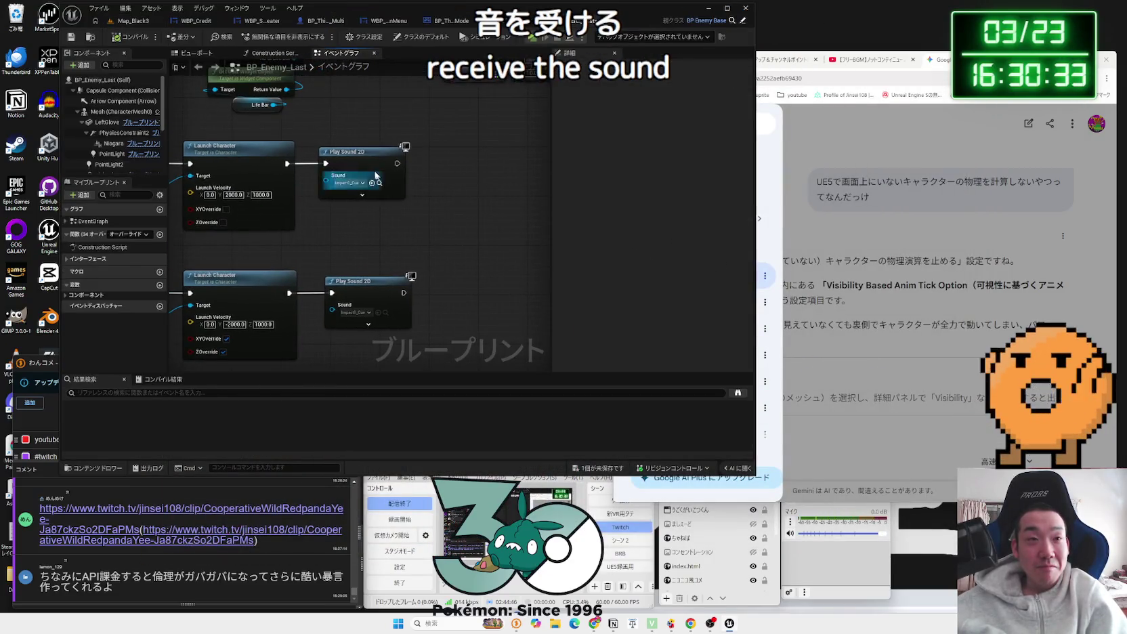
Step: Insert a Do Once between the upper Launch Character and its Play Sound 2D
drag(361, 153, 441, 156)
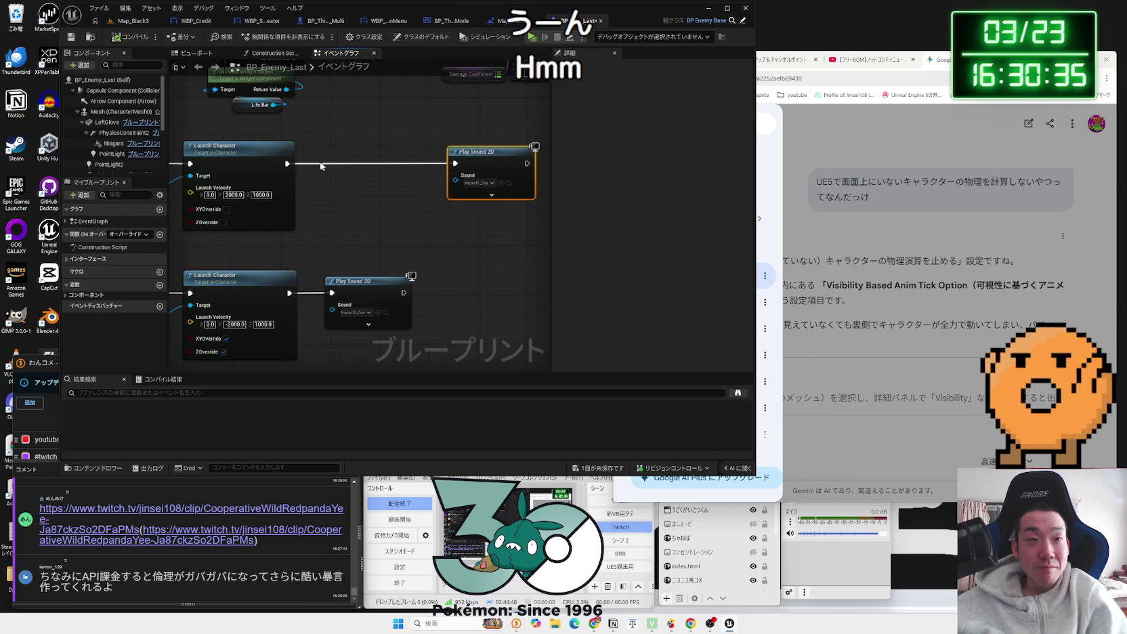
drag(320, 157, 321, 159)
text(do)
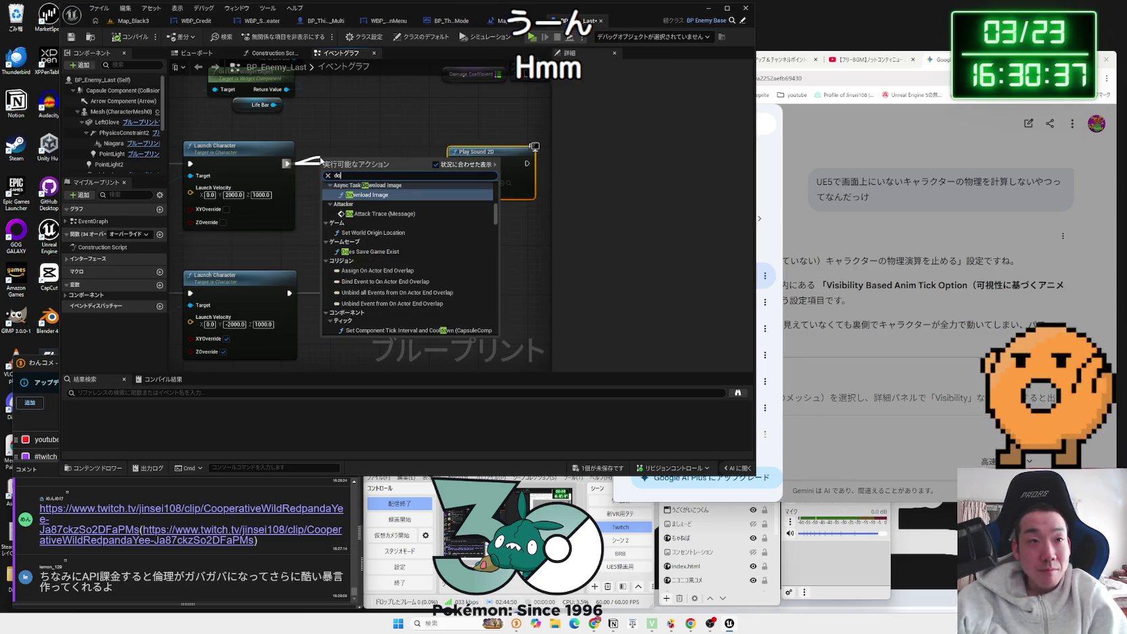
click(364, 145)
drag(484, 152, 305, 158)
drag(270, 232, 380, 240)
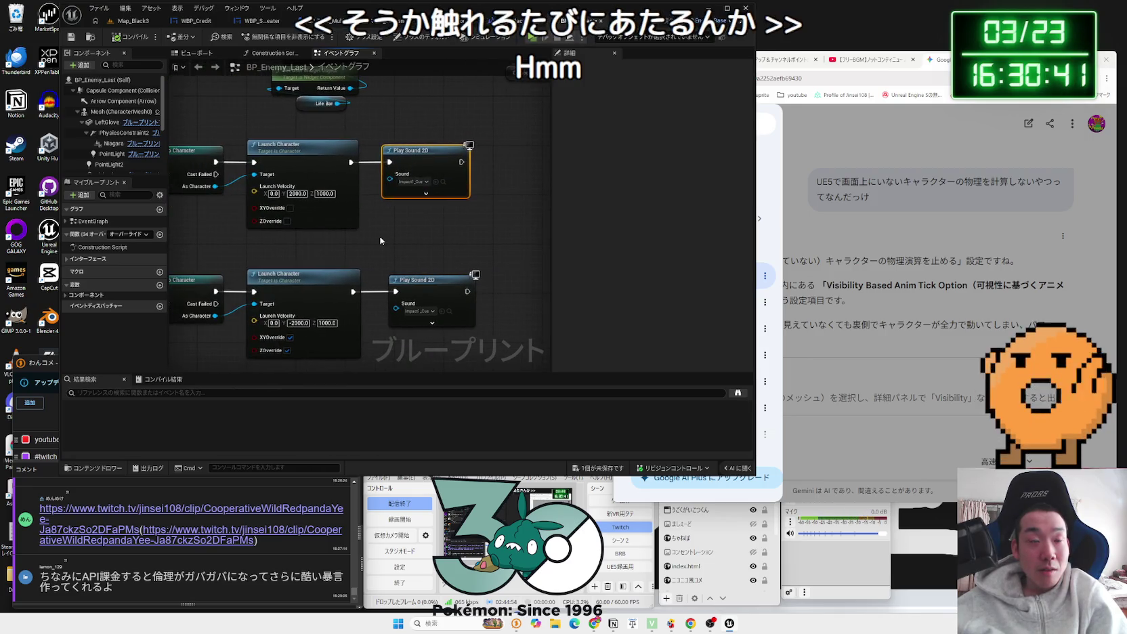
drag(416, 152, 502, 152)
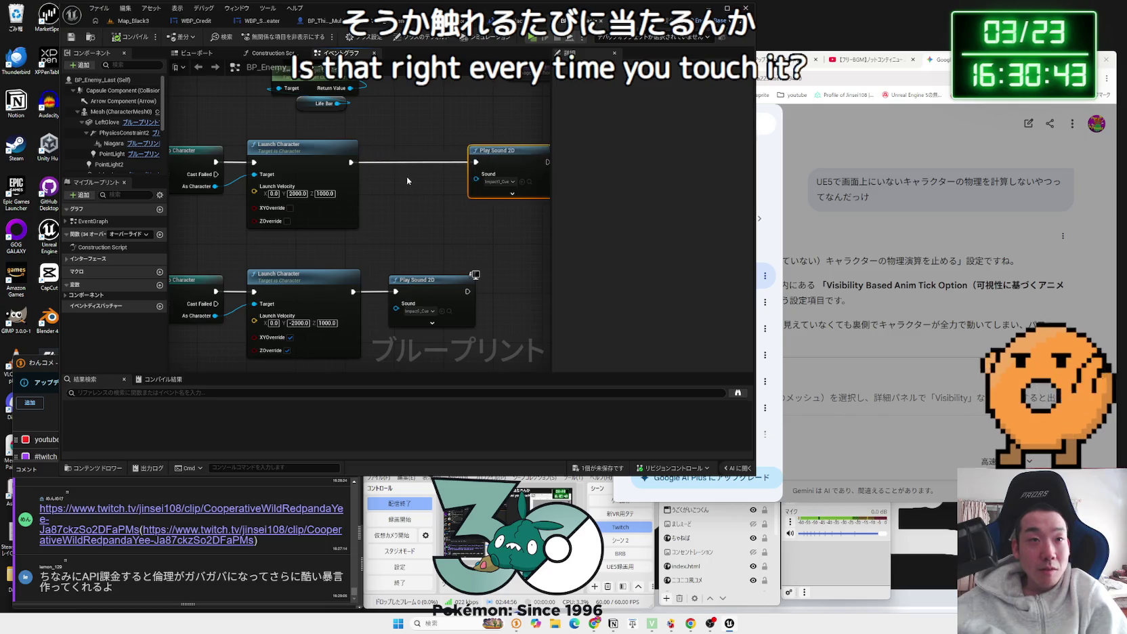
drag(351, 162, 386, 156)
text(do)
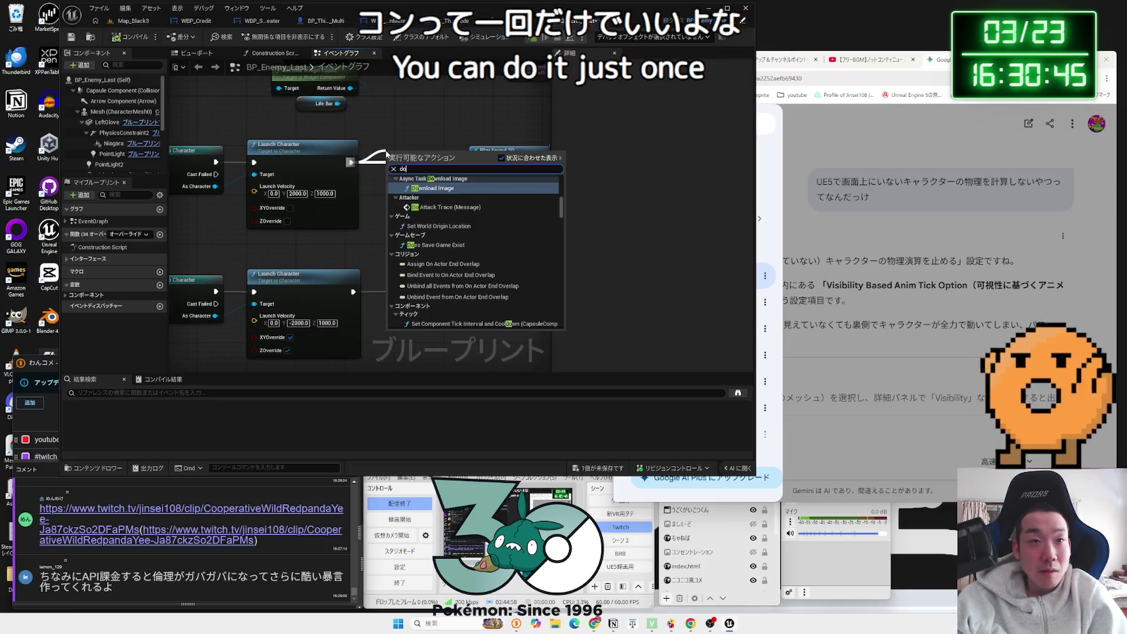
text( once)
click(427, 198)
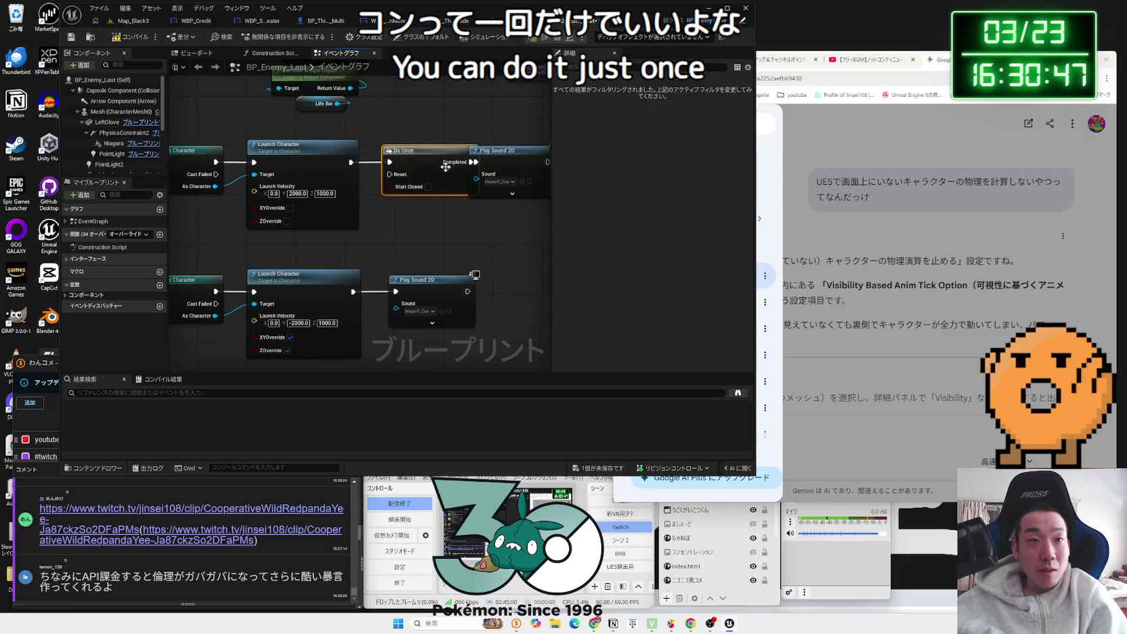
Step: Copy the Do Once into the lower sound chain beside the lower Launch Character
key(ctrl+c)
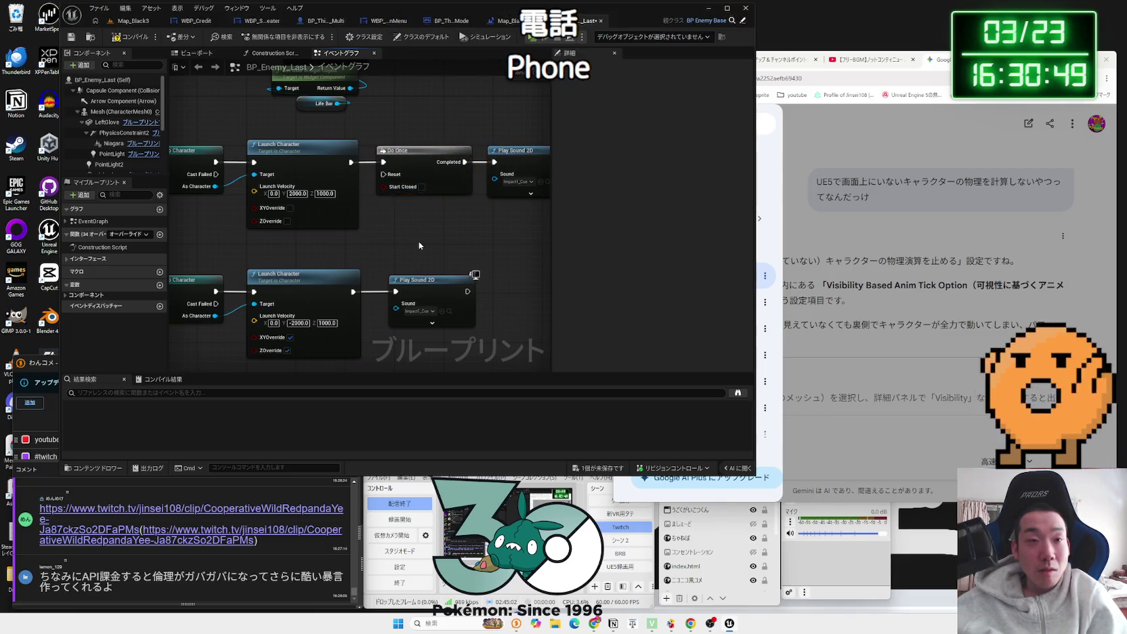
key(ctrl+v)
drag(421, 259, 307, 255)
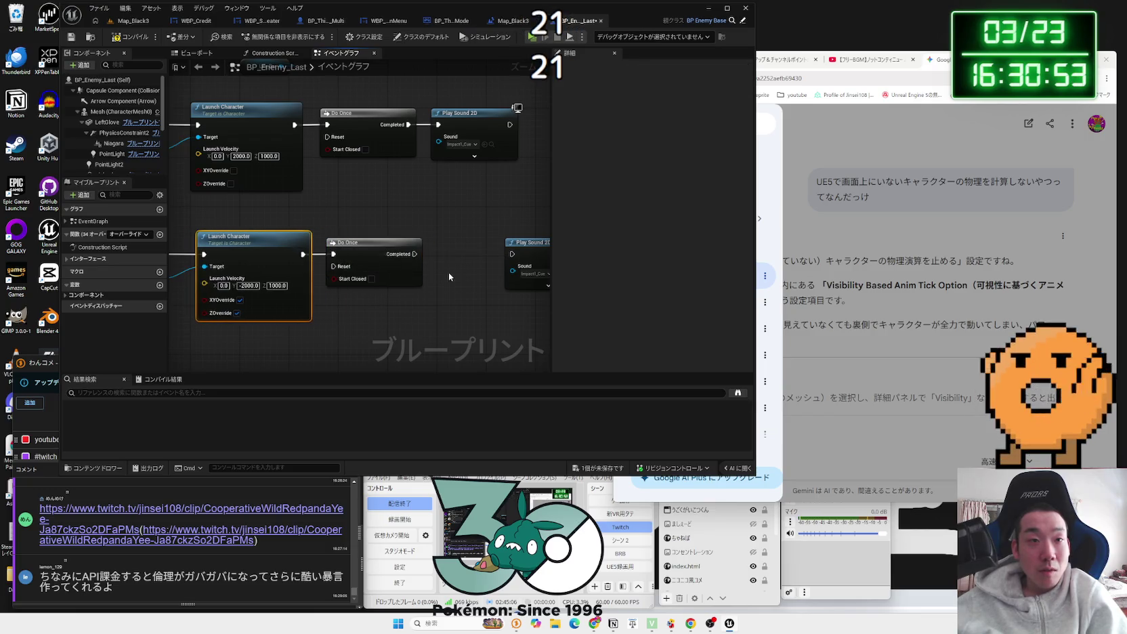
drag(449, 277, 390, 276)
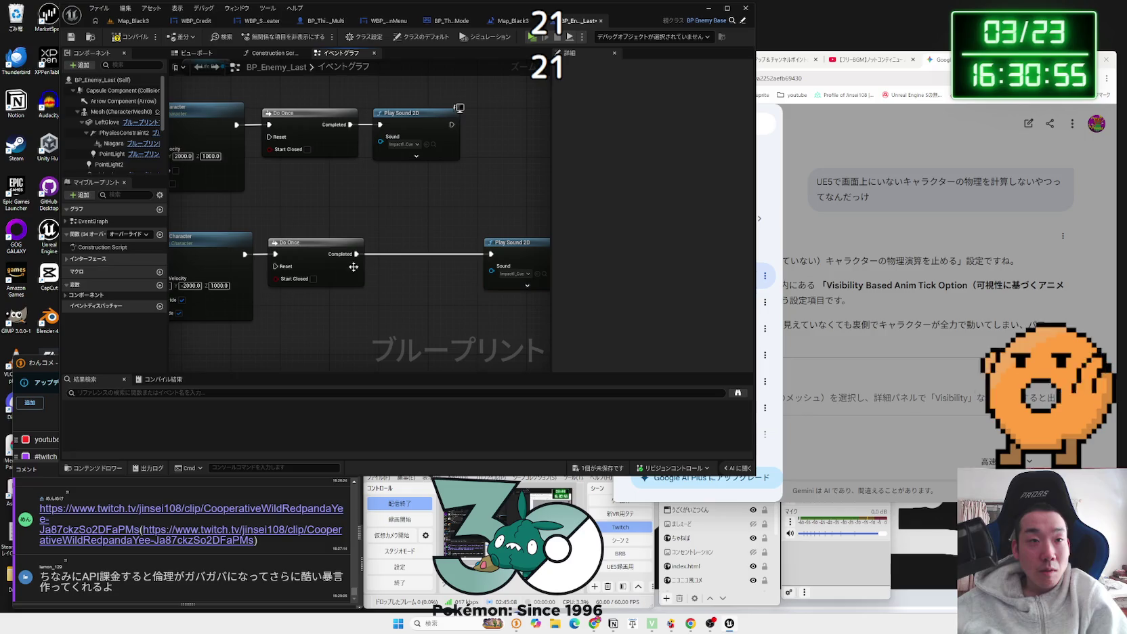
mouse_move(331, 248)
mouse_down()
mouse_move(423, 248)
mouse_move(390, 259)
mouse_move(414, 260)
mouse_up()
Step: Add a Sequence node between the lower Launch Character and its Do Once
drag(244, 254, 277, 253)
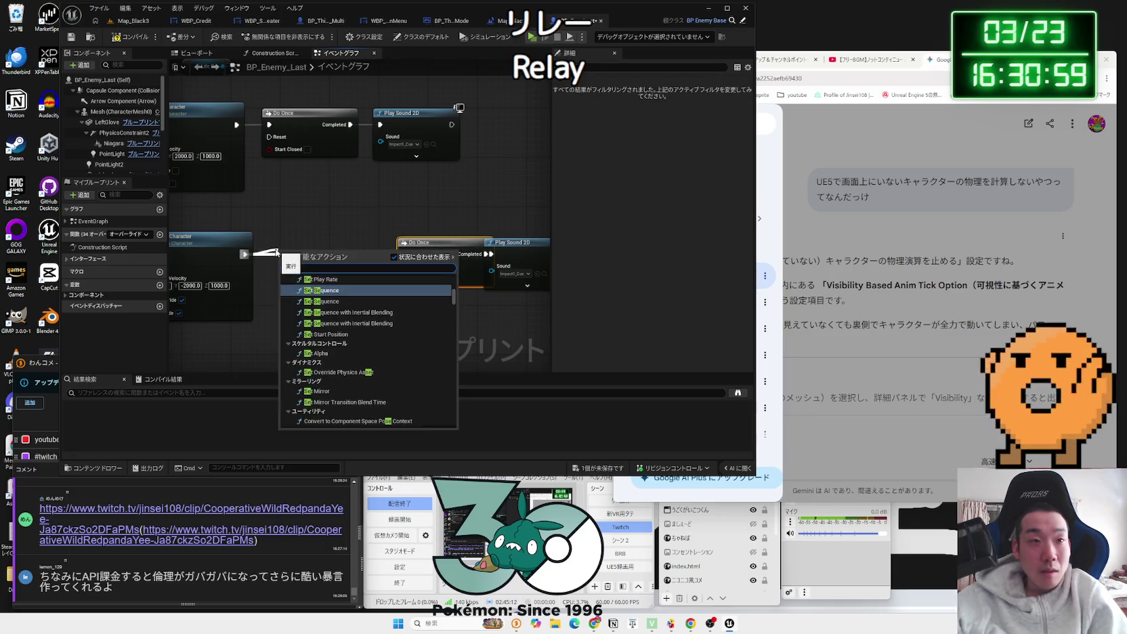
text(yu)
key(BackSpace)
text(sequenc)
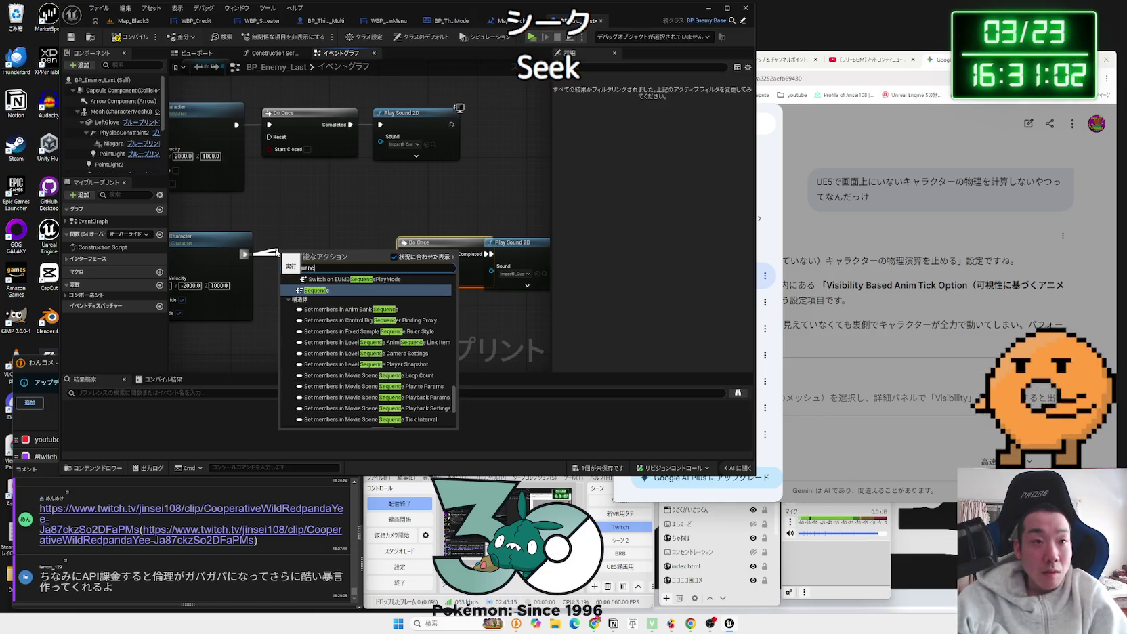
click(317, 369)
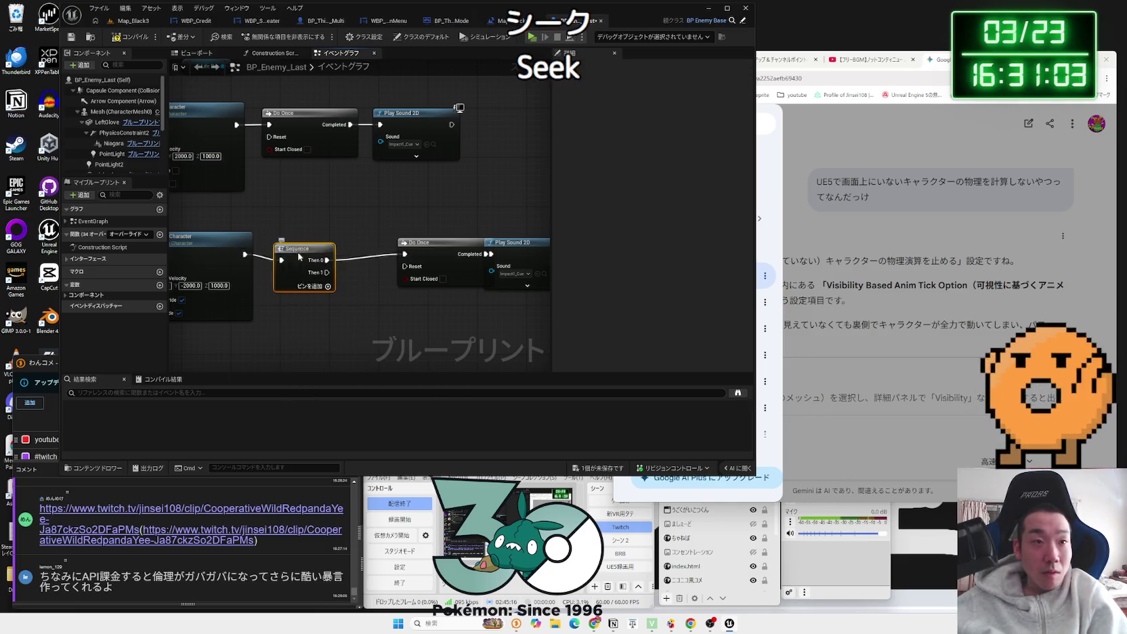
Step: Add a 1.0-second Delay off the lower Sequence's Then 1 to reset the Do Once
drag(315, 267, 346, 292)
text(delay)
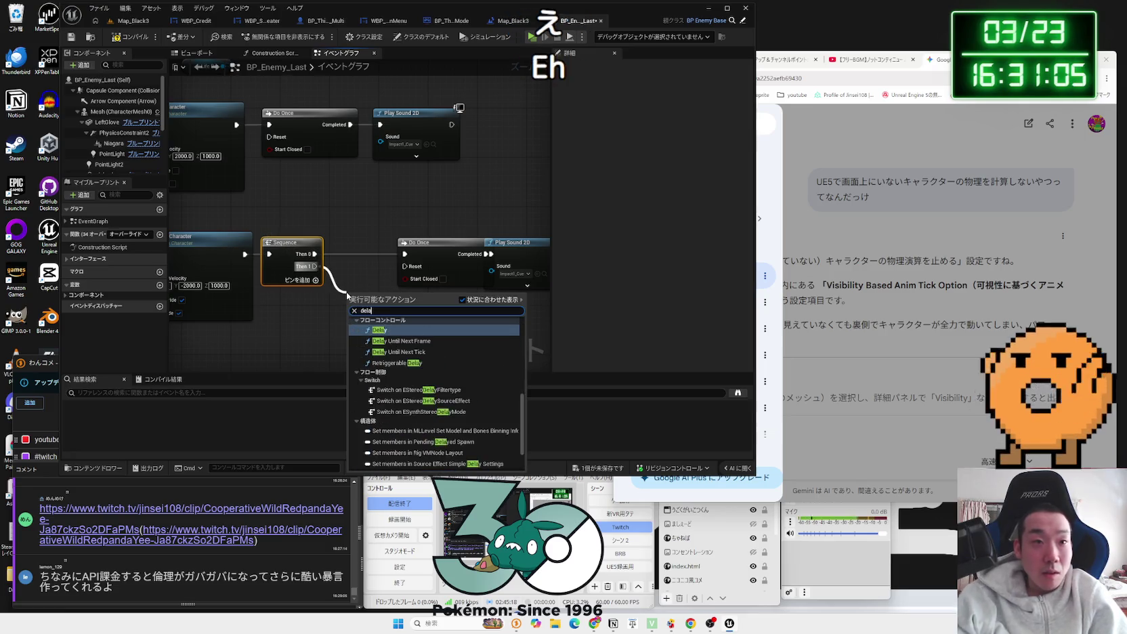
click(379, 331)
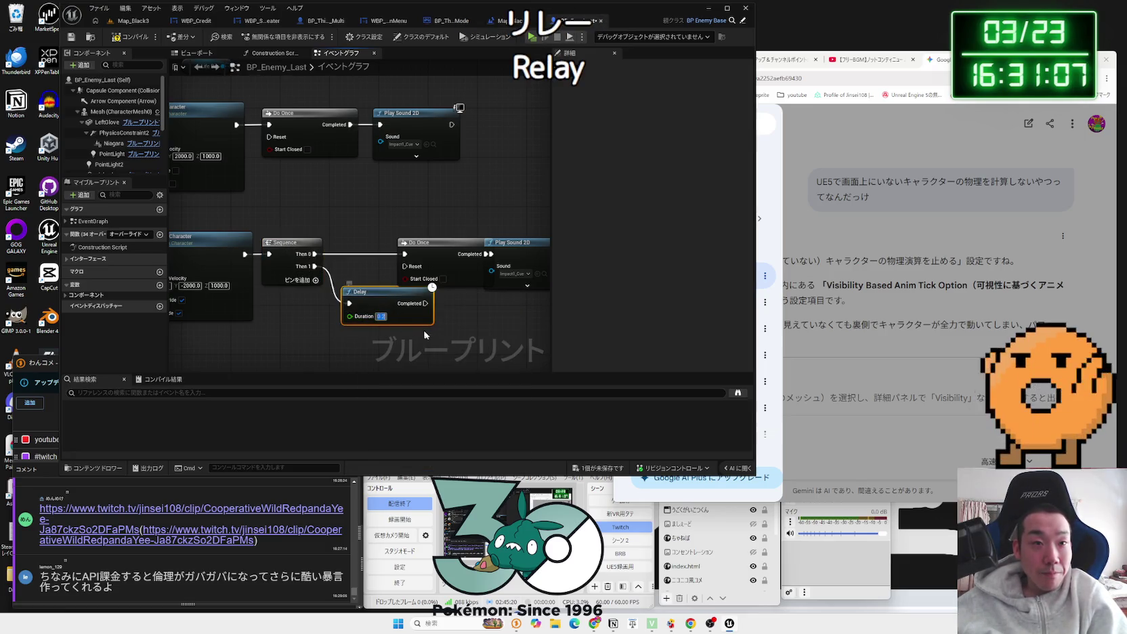
key(BackSpace)
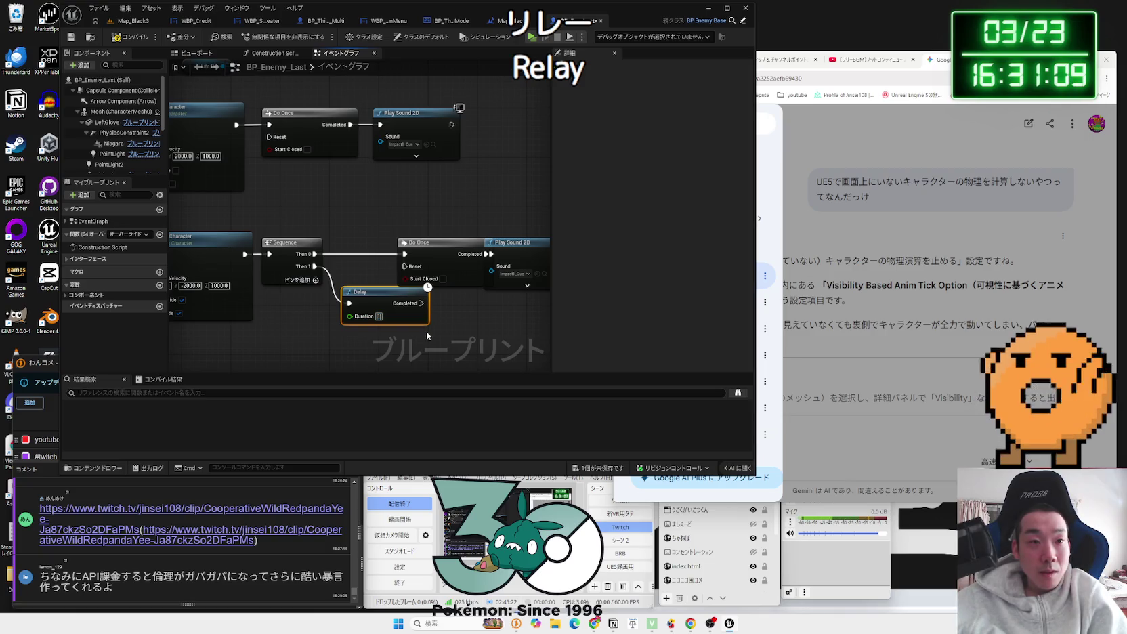
text(1)
drag(351, 226, 412, 226)
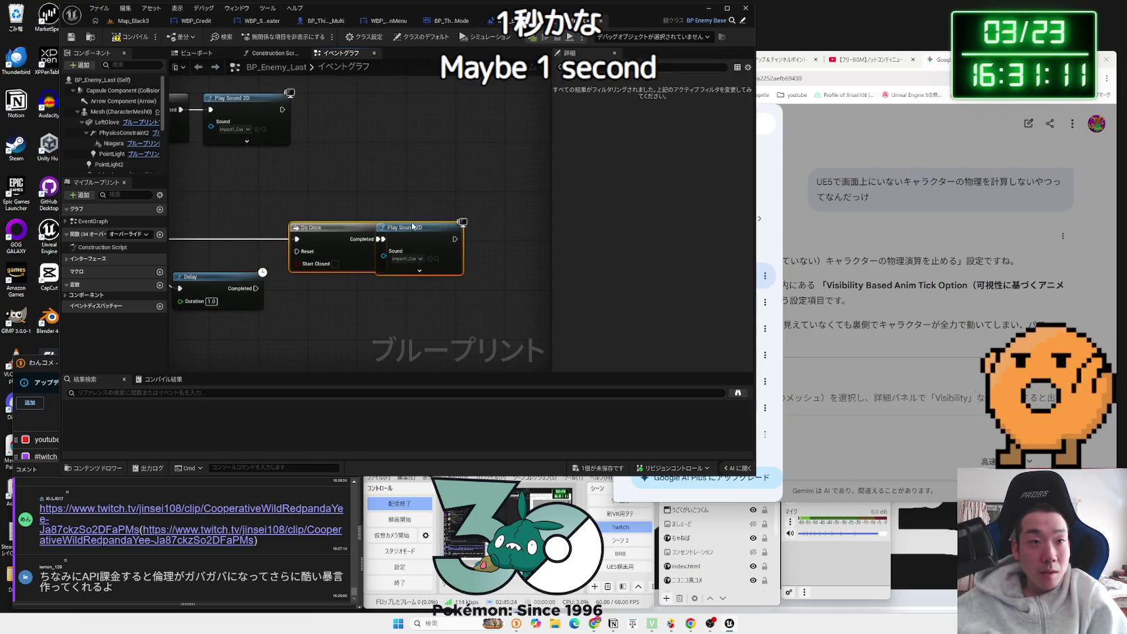
drag(233, 286, 233, 267)
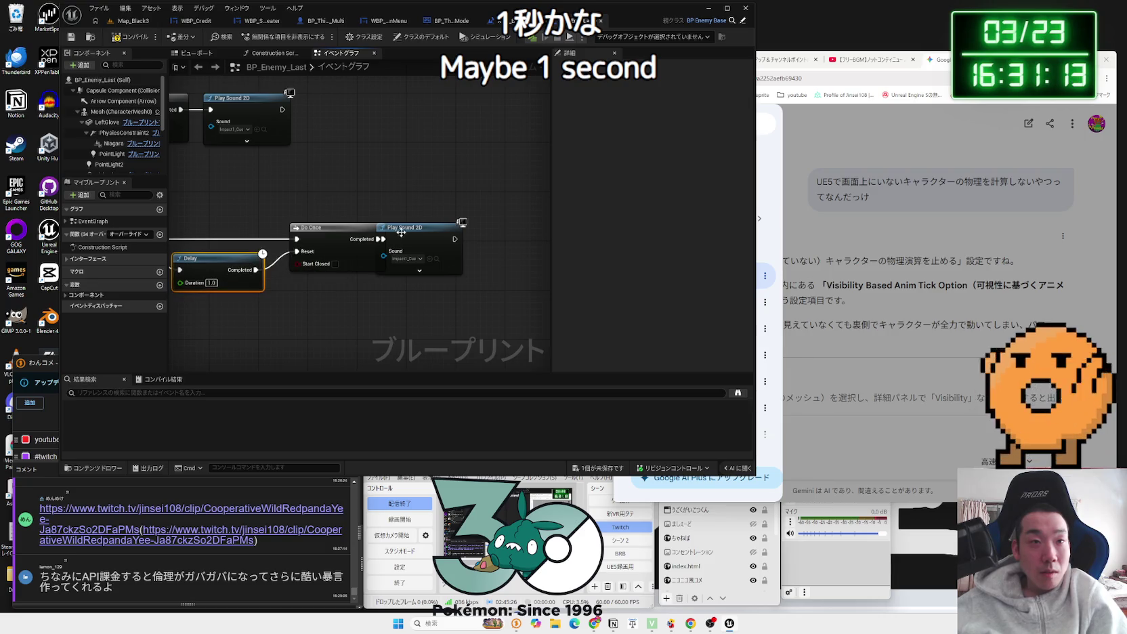
Step: Paste the Sequence and Delay into the upper chain before its Do Once
drag(373, 214, 485, 263)
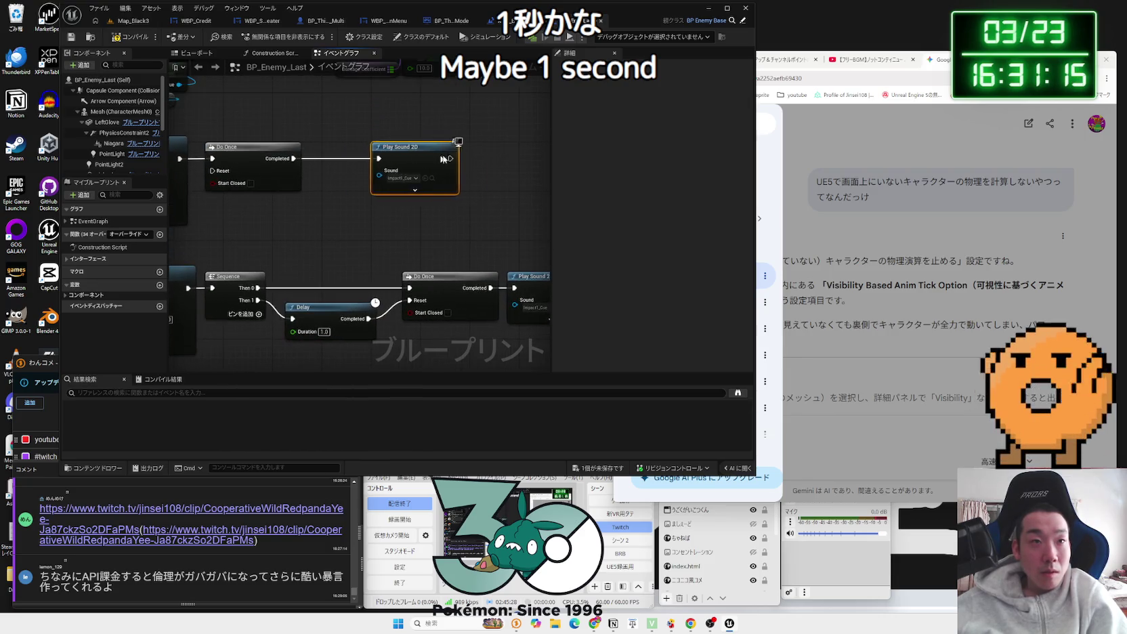
drag(349, 155, 473, 155)
mouse_move(250, 151)
mouse_down()
mouse_move(368, 151)
mouse_move(433, 187)
mouse_up()
key(ctrl+v)
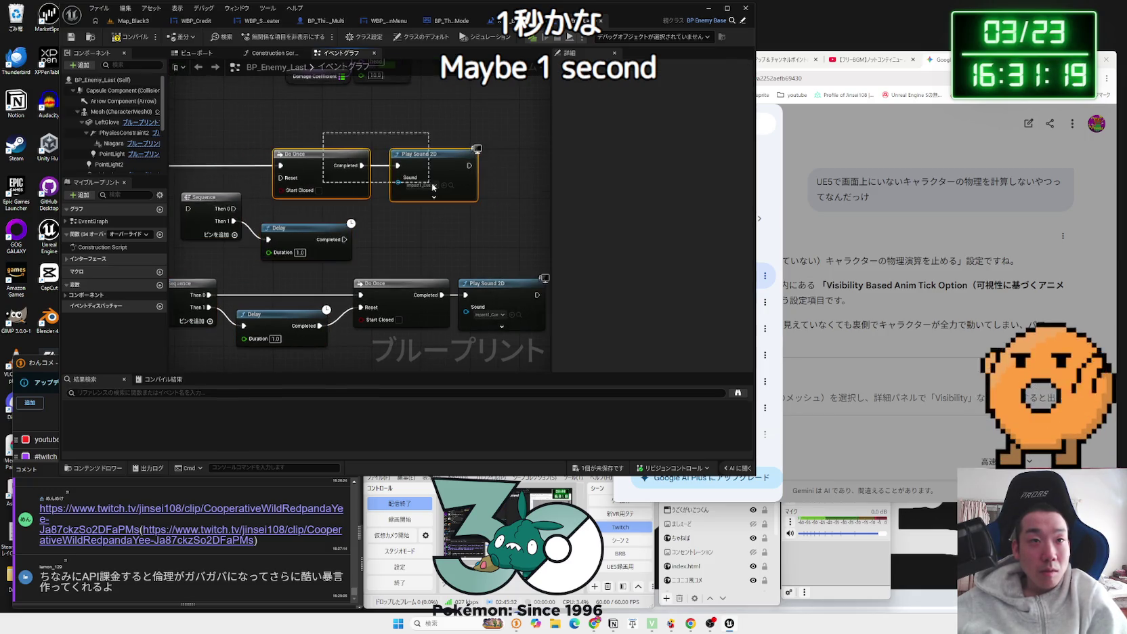
drag(345, 157, 431, 157)
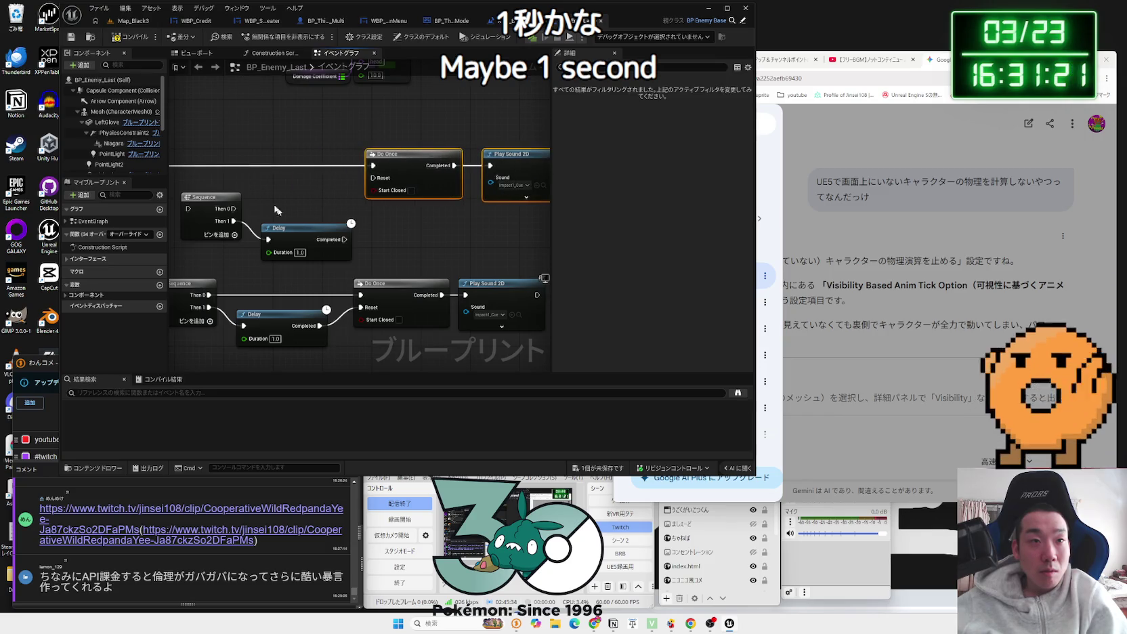
mouse_move(268, 245)
mouse_down()
mouse_move(227, 203)
mouse_move(214, 157)
mouse_move(210, 179)
mouse_up()
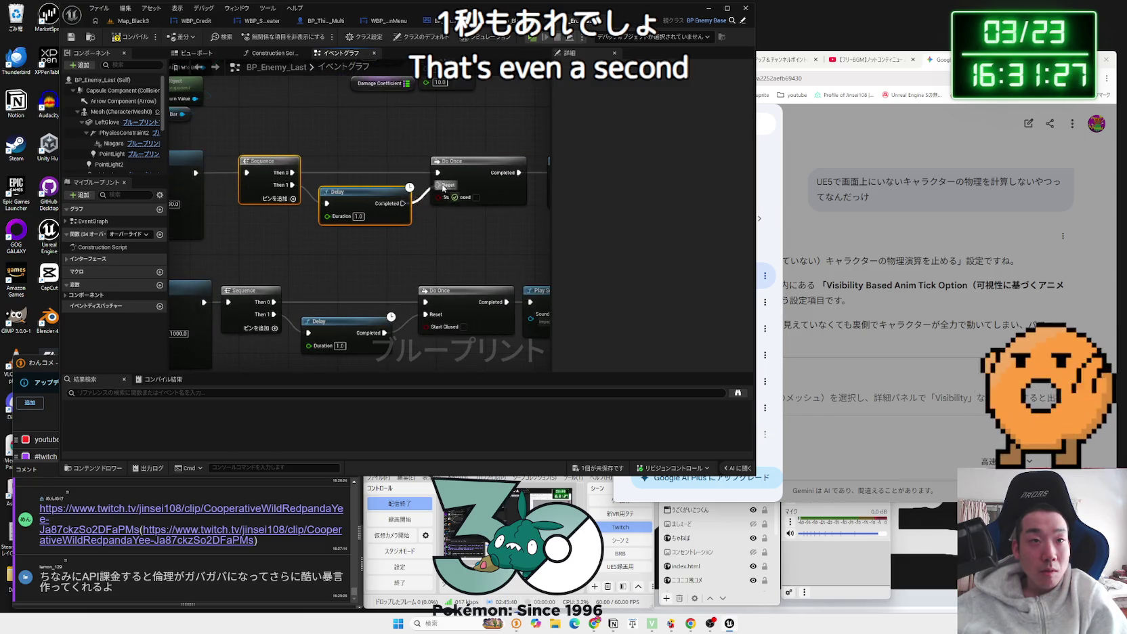
click(130, 21)
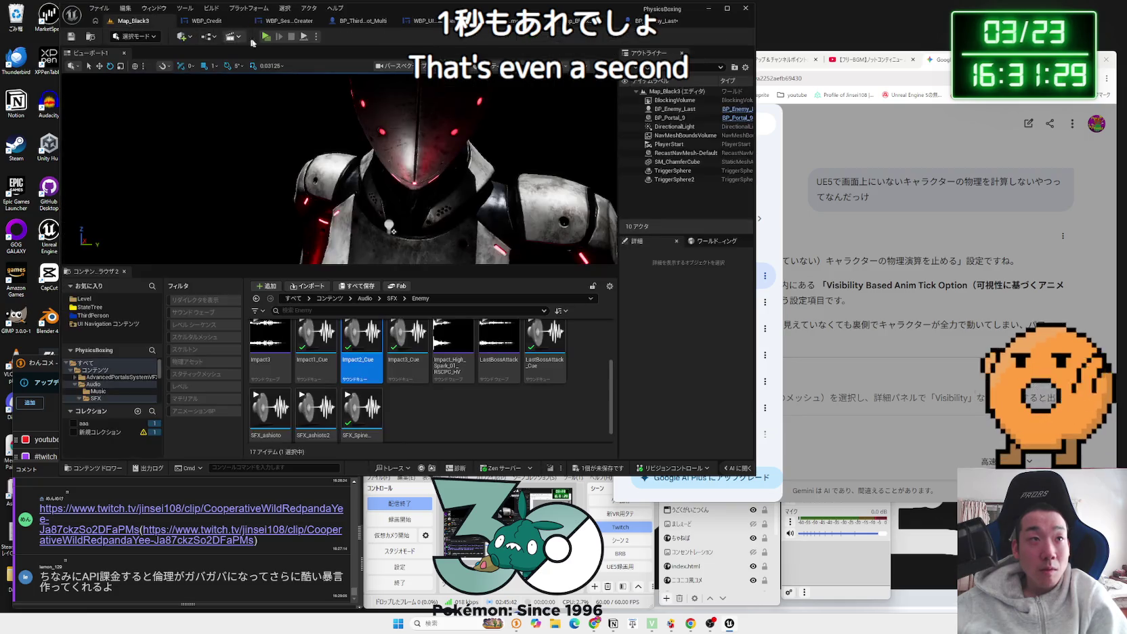
Step: Start a Play In Editor session of Map_Black3 and walk the player up to the robot enemy
click(266, 38)
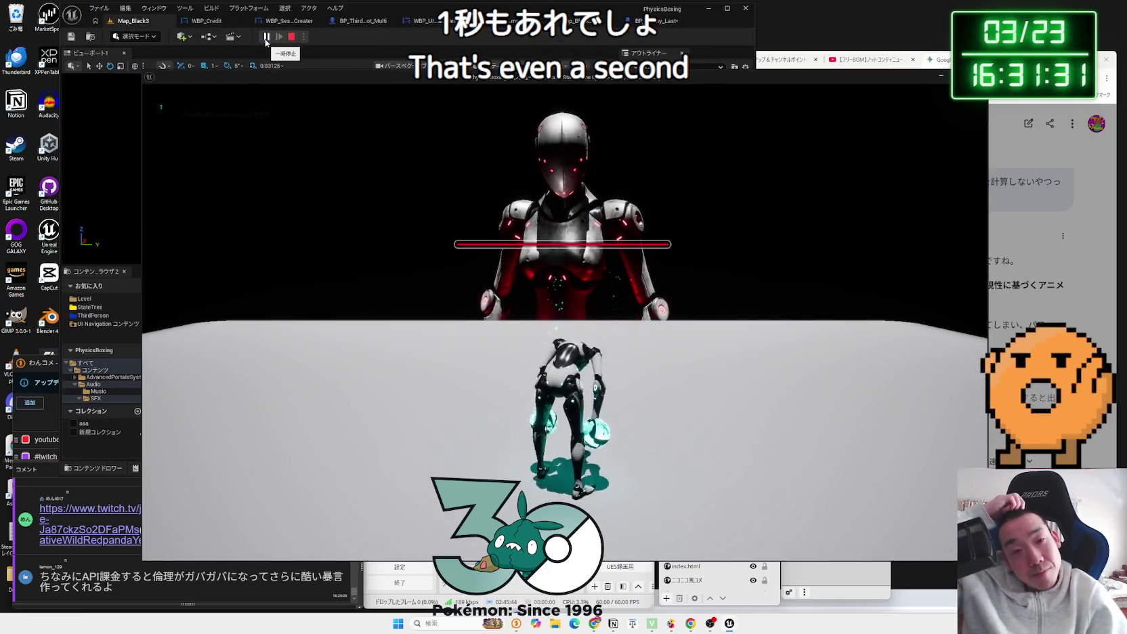
key(w)
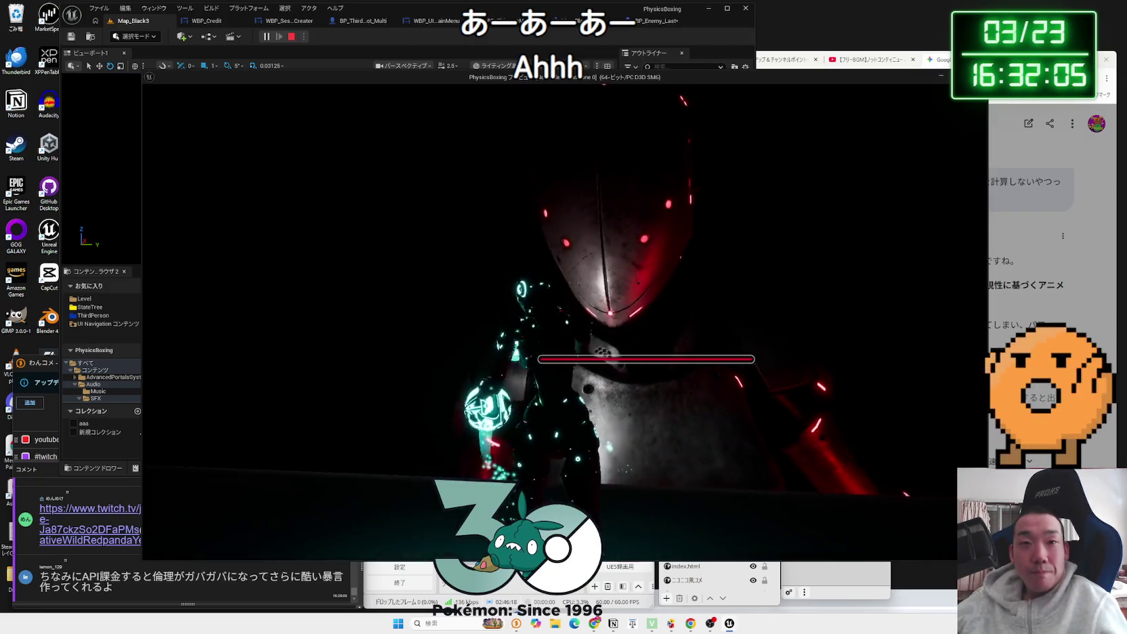
Step: End the play-test and show BP_Enemy_Last's viewport with Mesh (CharacterMesh0) selected
key(Escape)
click(273, 22)
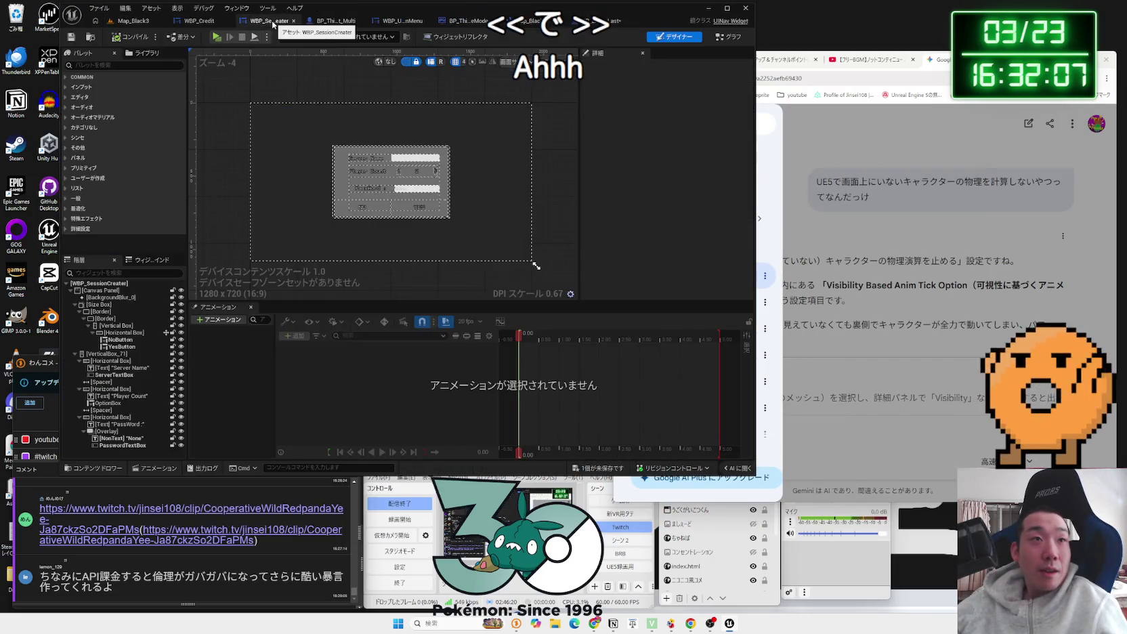
click(522, 21)
click(447, 21)
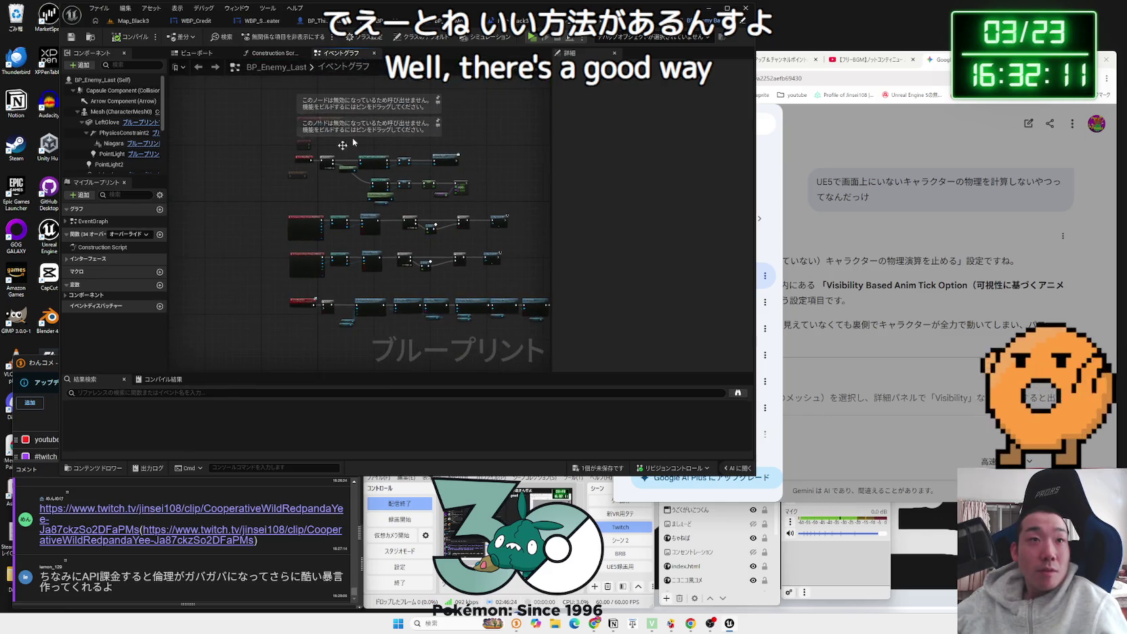
click(197, 54)
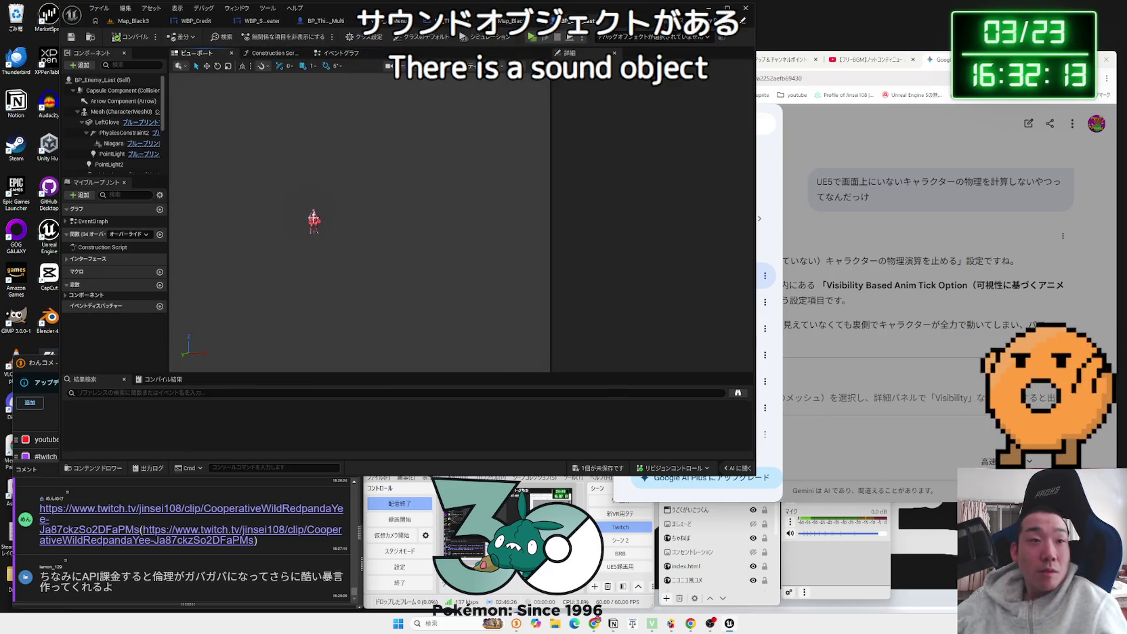
click(119, 111)
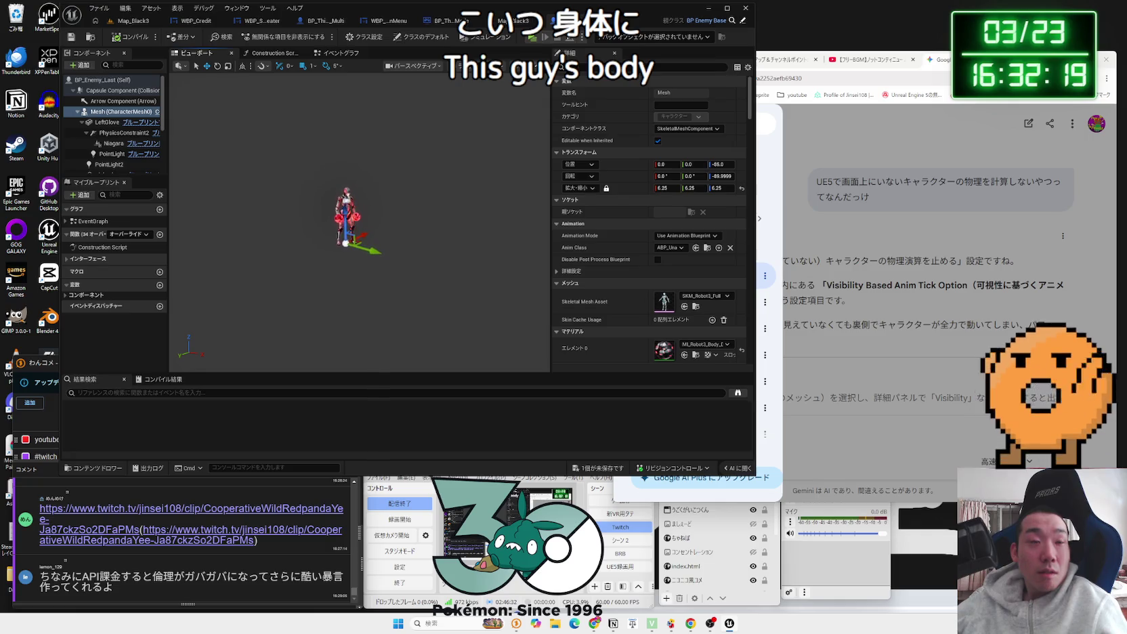
Step: Add a Media Sound component to BP_Enemy_Last, found by searching 'sound' and then 'au'
scroll(372, 171, up, 10)
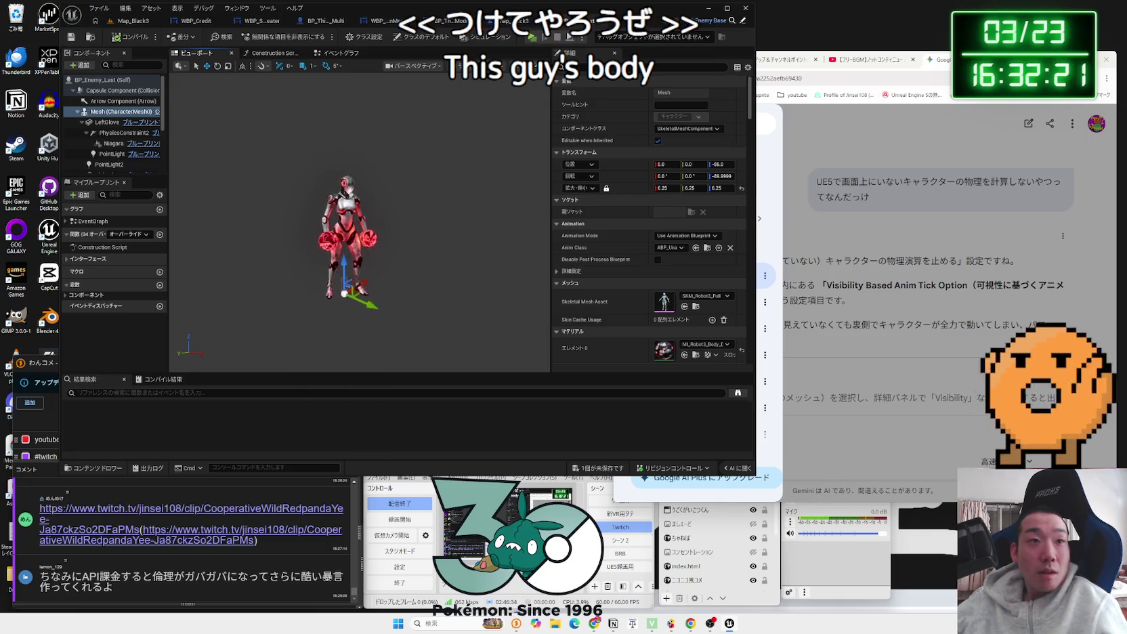
scroll(372, 171, up, 2)
click(80, 65)
text(sound)
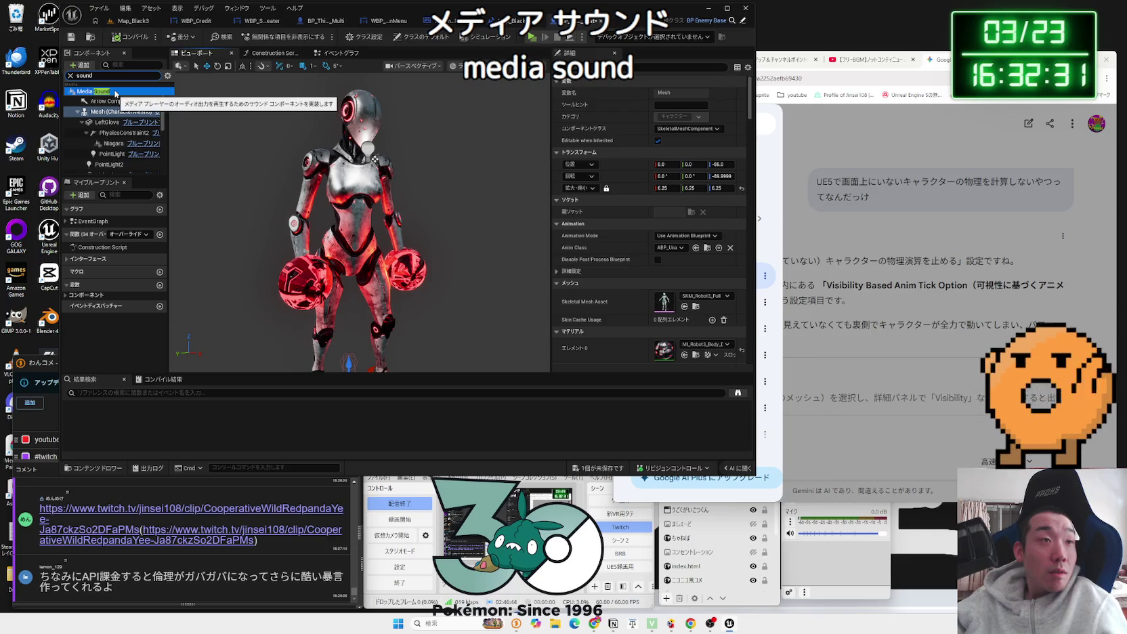
key(BackSpace)
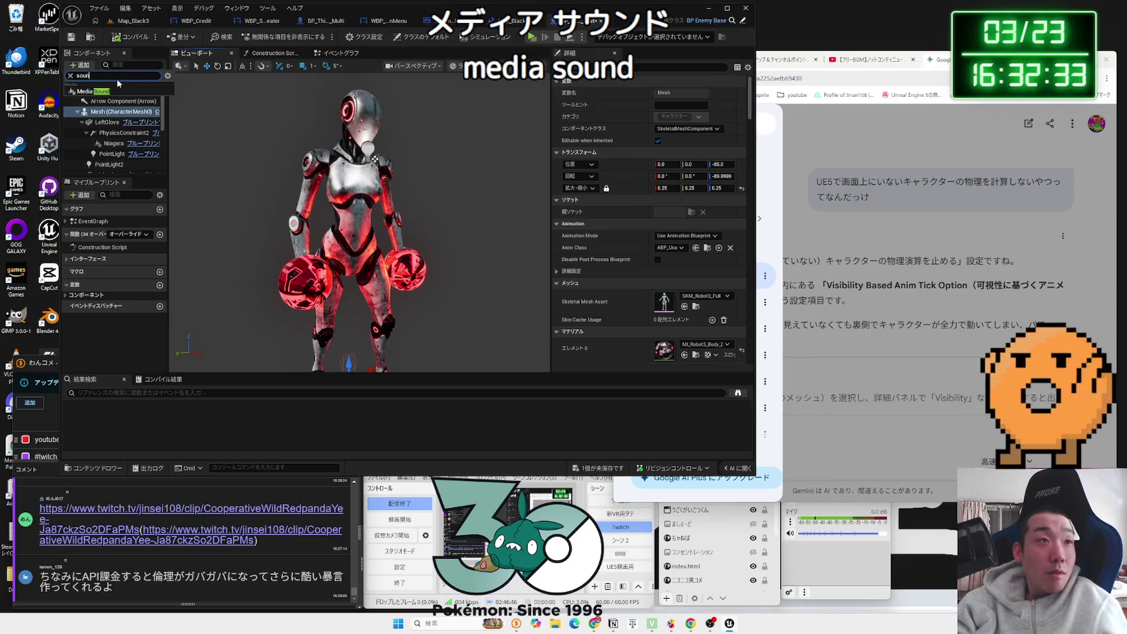
key(BackSpace)
key(BackSpace)
text(audio)
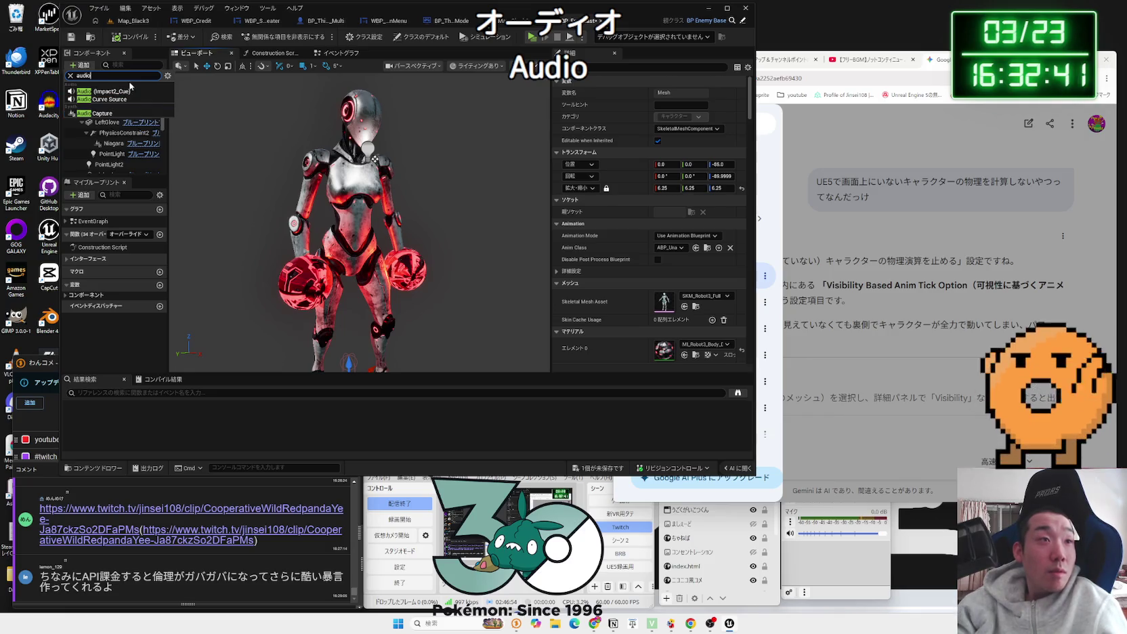
scroll(118, 95, down, 3)
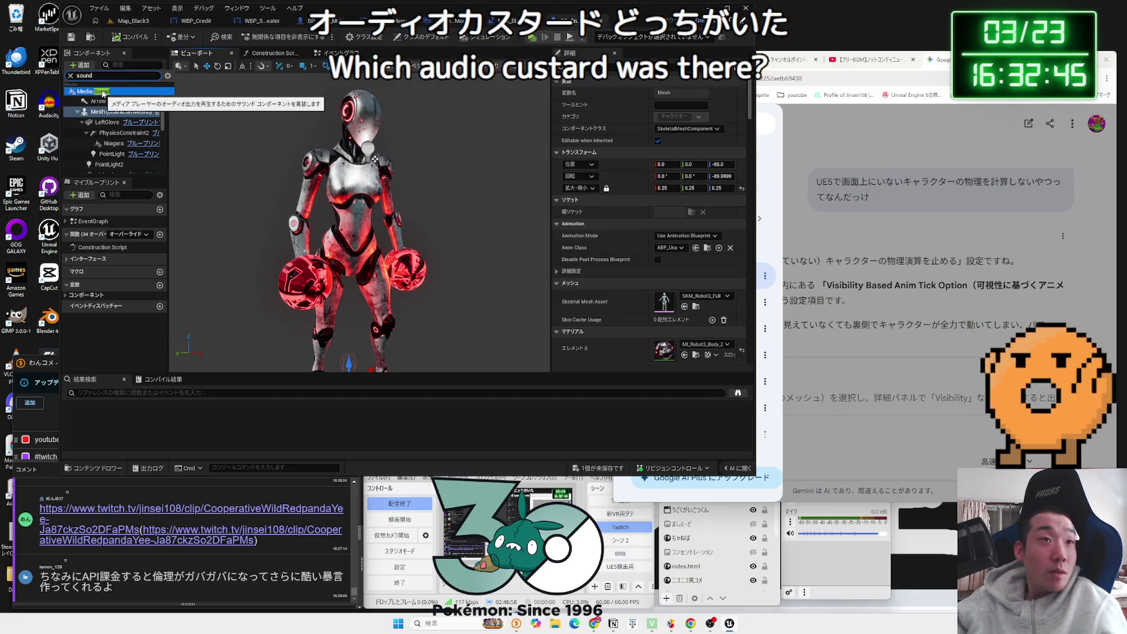
click(103, 93)
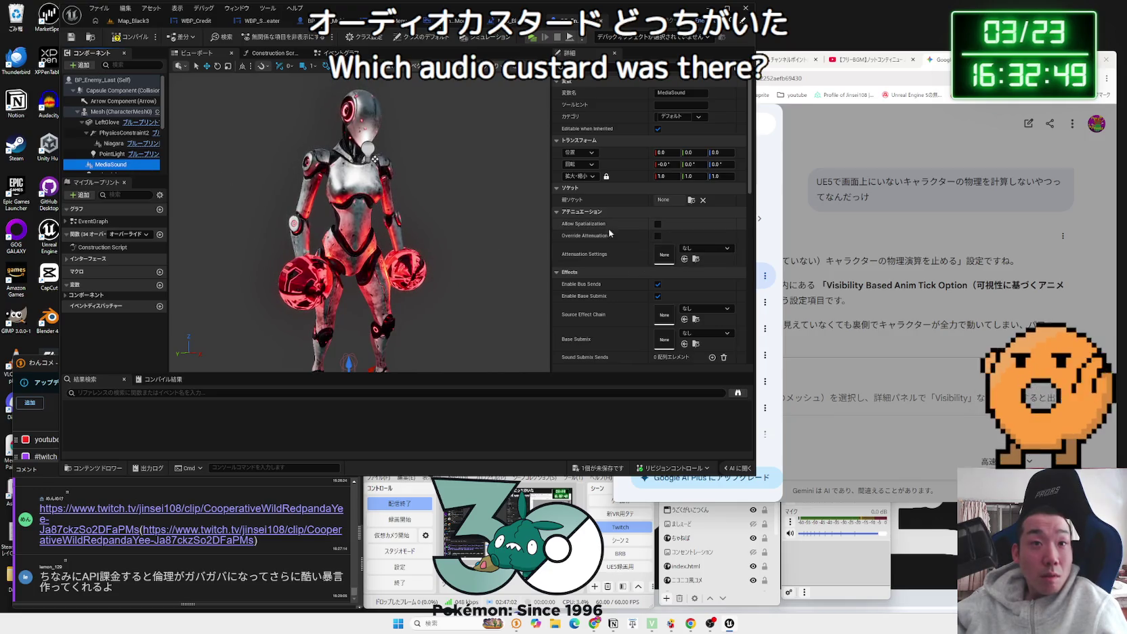
Step: Browse the MediaSound details, including the Source Effect Chain and Base Submix choices
scroll(607, 250, down, 2)
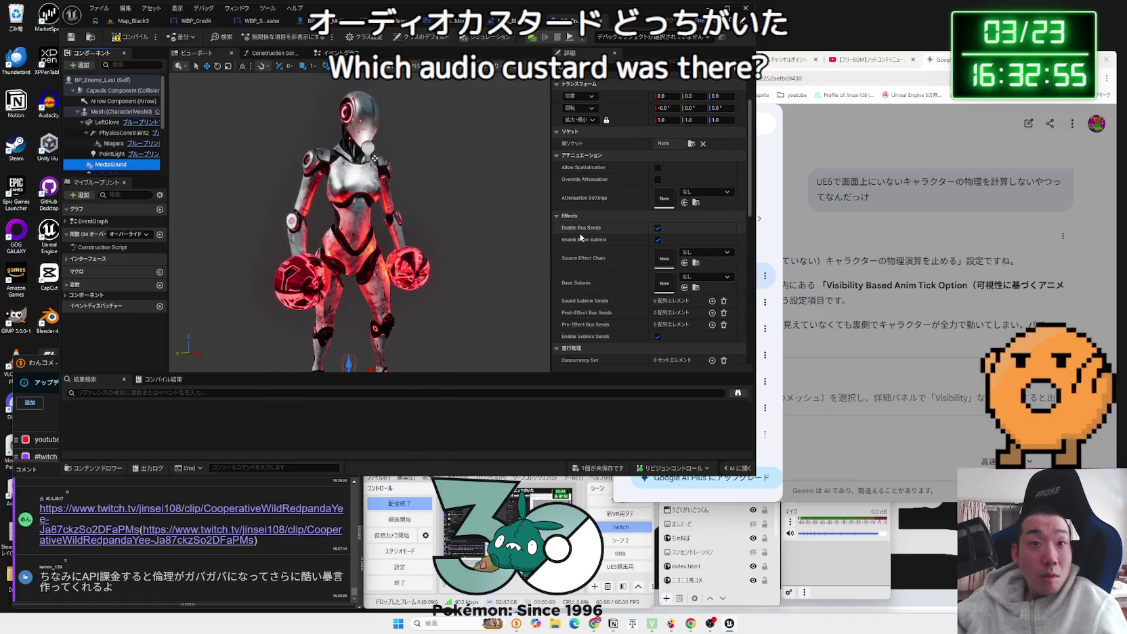
scroll(599, 275, down, 4)
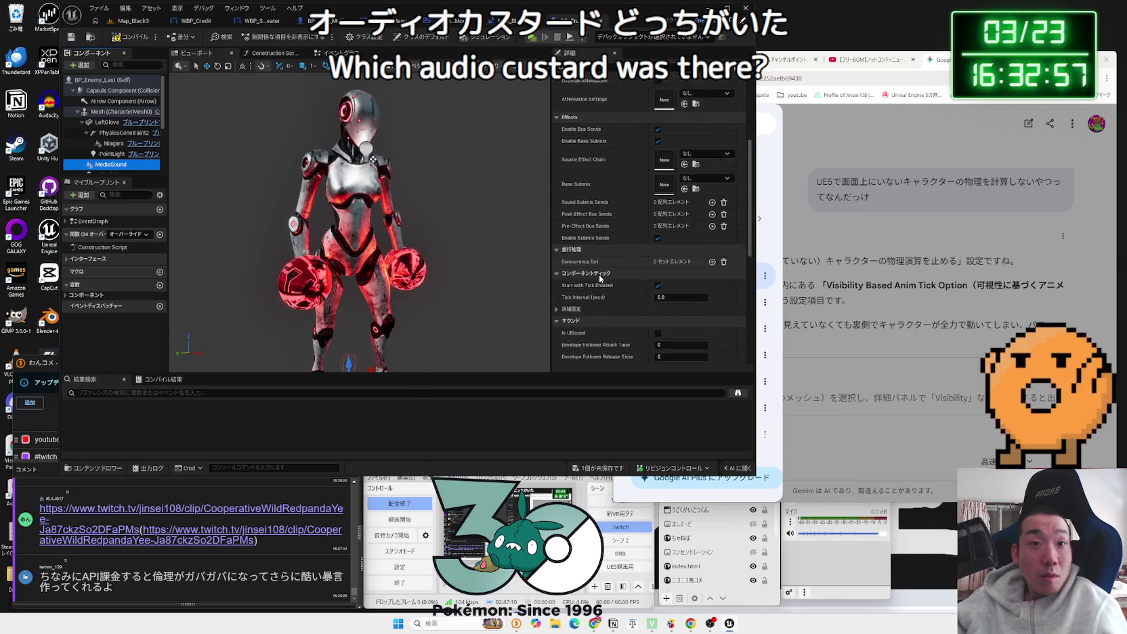
scroll(598, 275, down, 4)
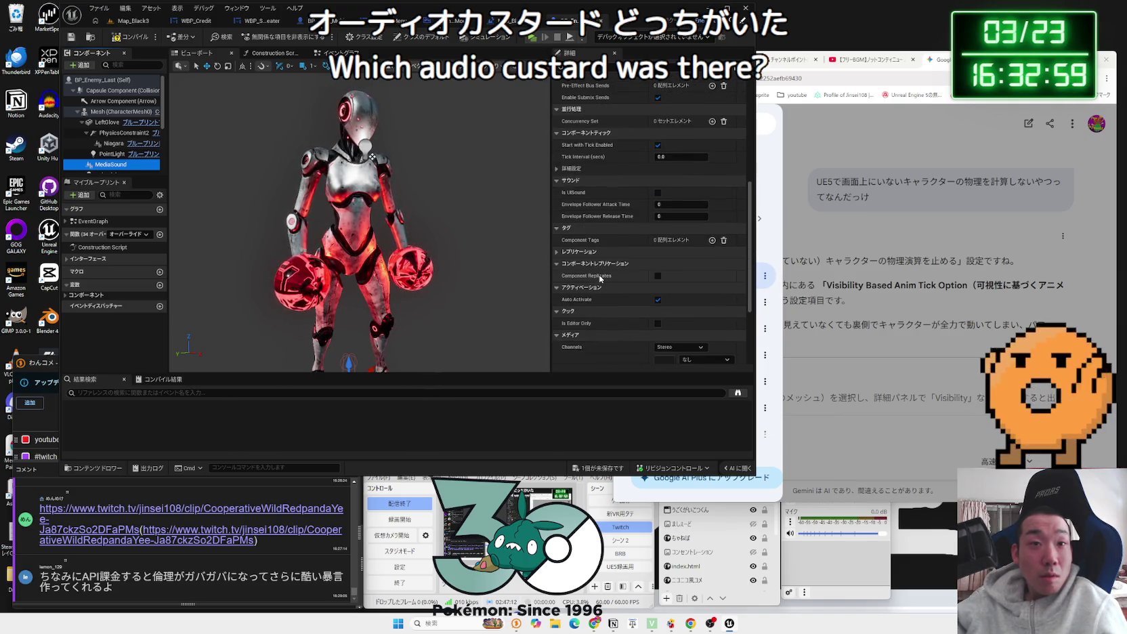
scroll(626, 220, up, 6)
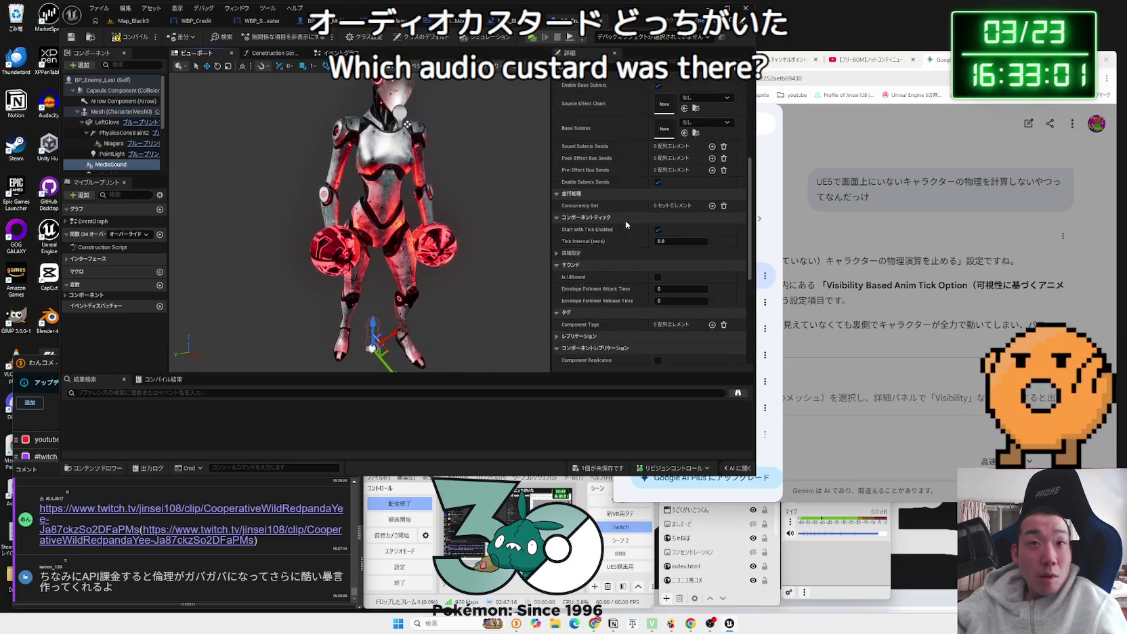
click(684, 197)
click(697, 223)
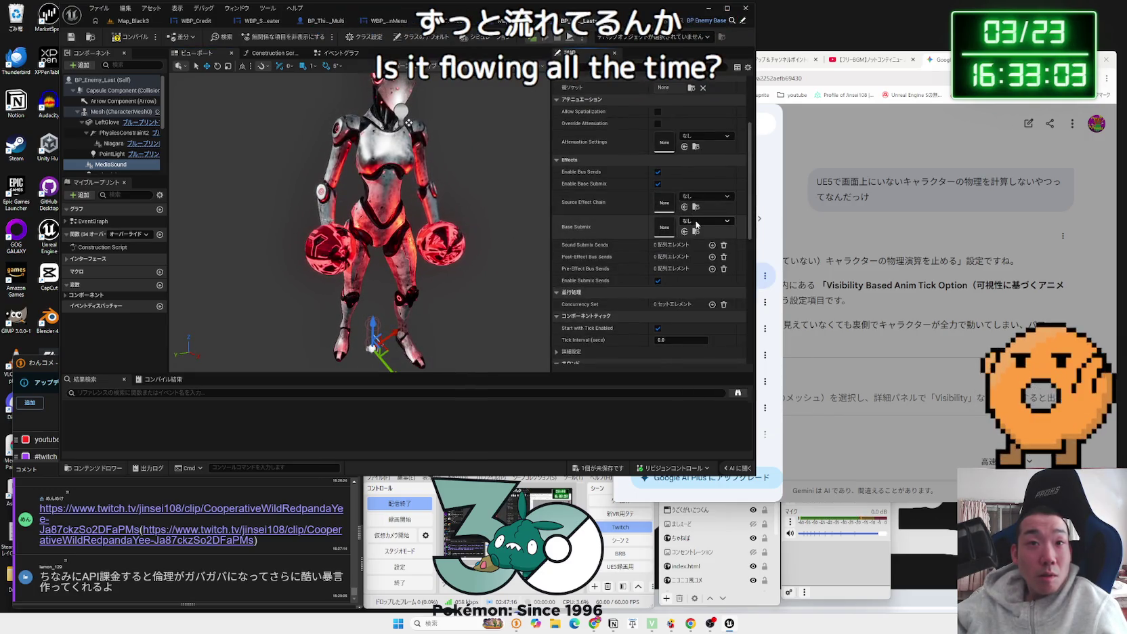
click(697, 222)
Step: Delete the MediaSound component and search the component list for 'audio'
click(697, 223)
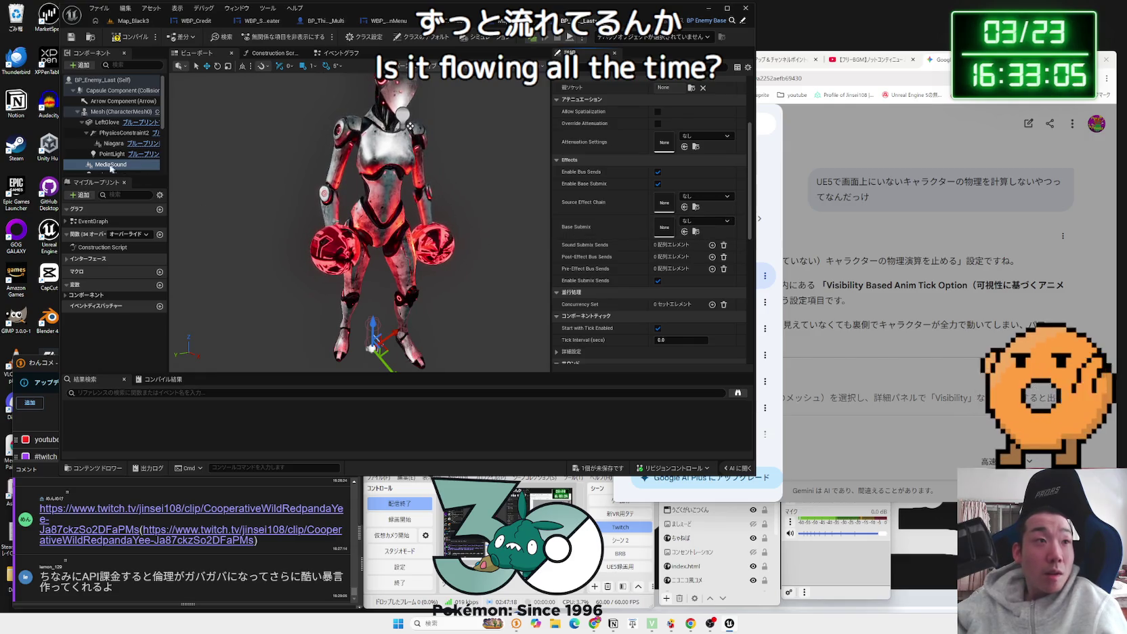
key(Delete)
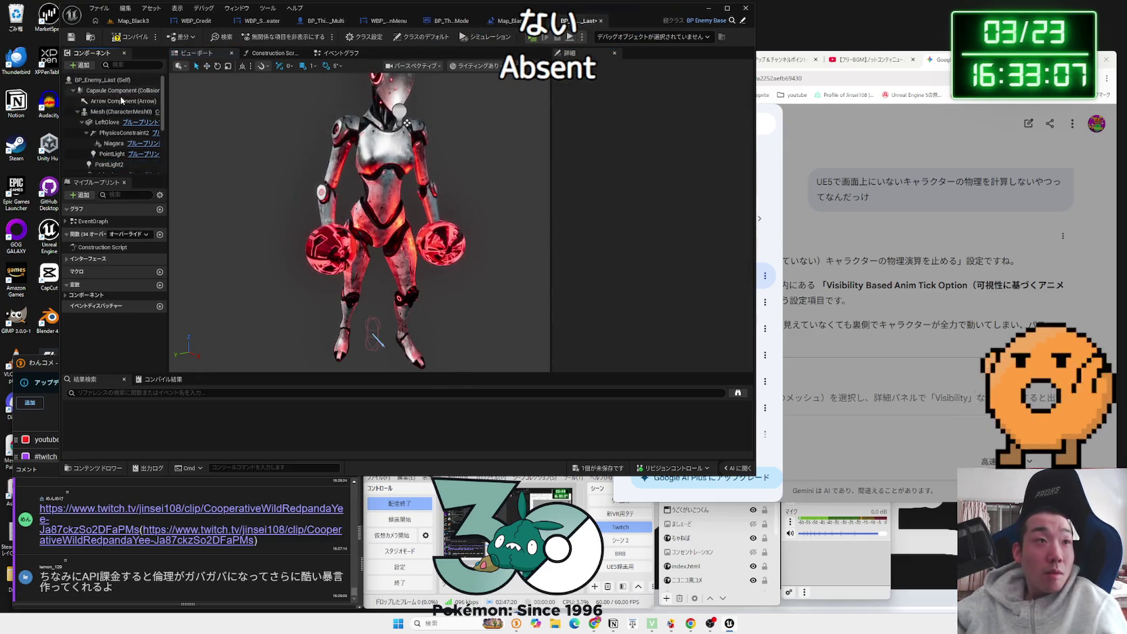
click(129, 65)
text(audio)
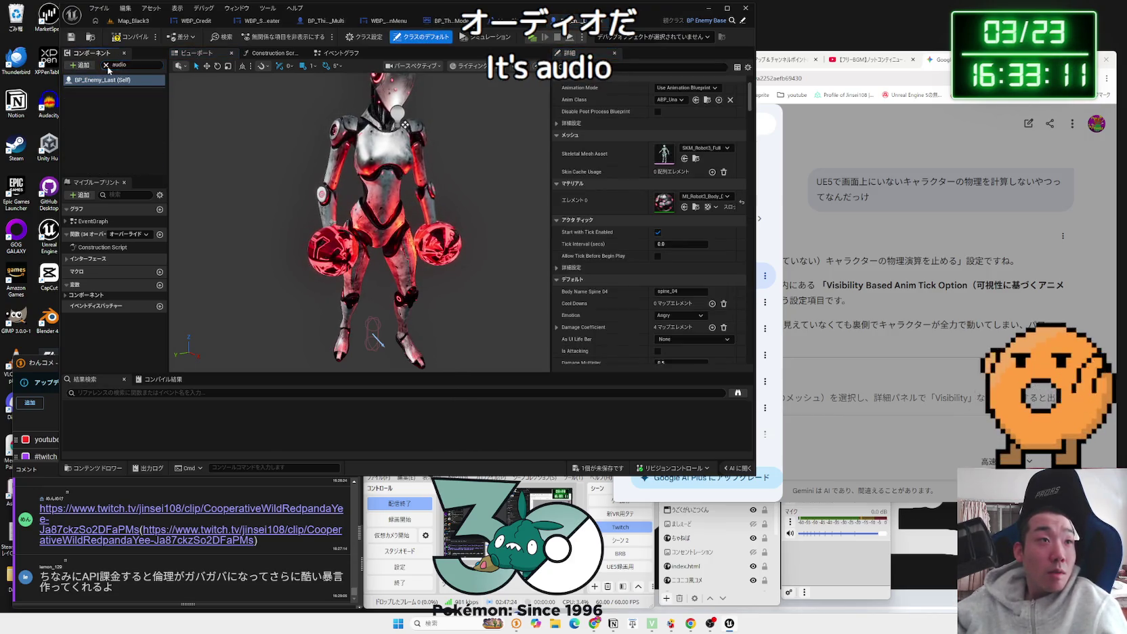
Step: Redo the 'audio' search in the Add component list
click(106, 65)
click(80, 65)
text(udio)
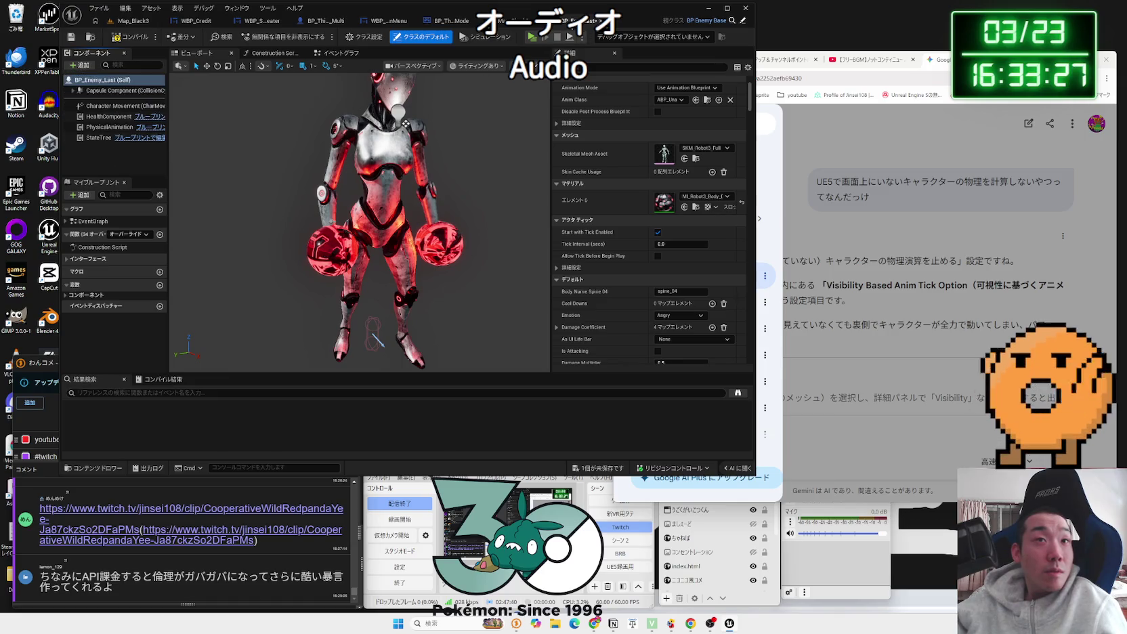
Step: Check Map_Black3, then pan BP_Enemy_Last's Event Graph to the Do Once and Play Sound 2D nodes
click(509, 22)
click(645, 21)
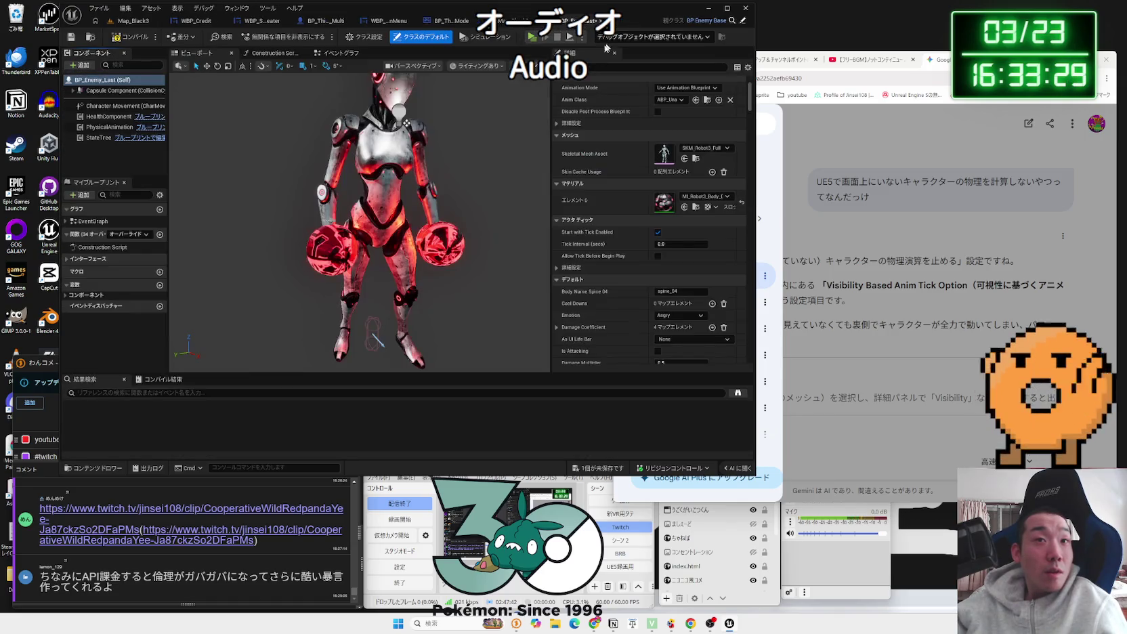
click(330, 54)
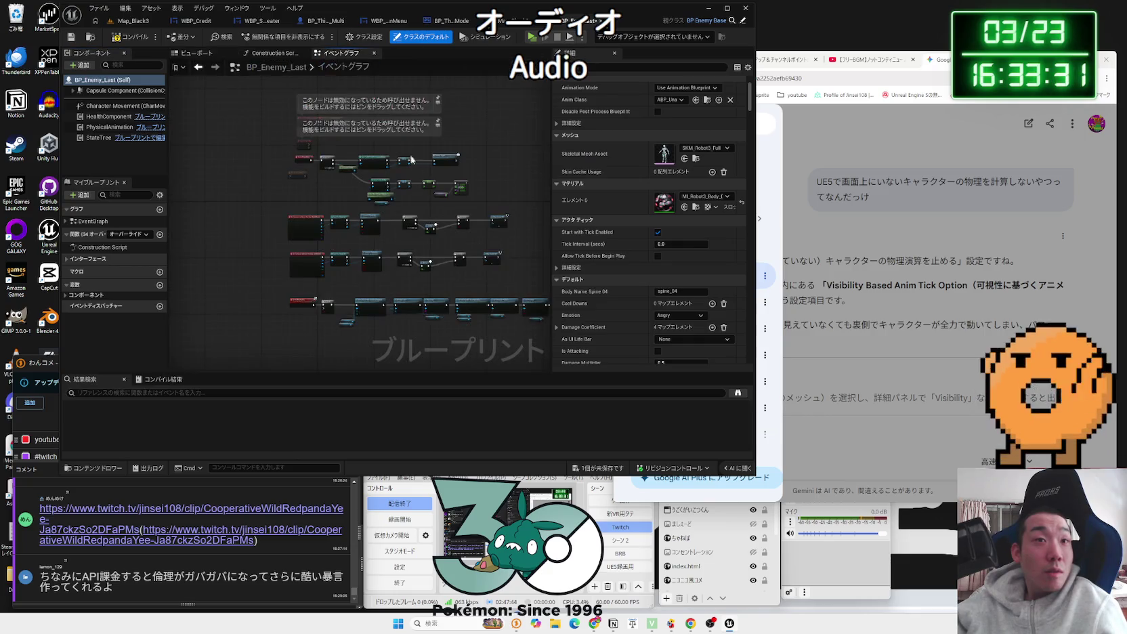
scroll(438, 183, up, 5)
drag(450, 258, 374, 193)
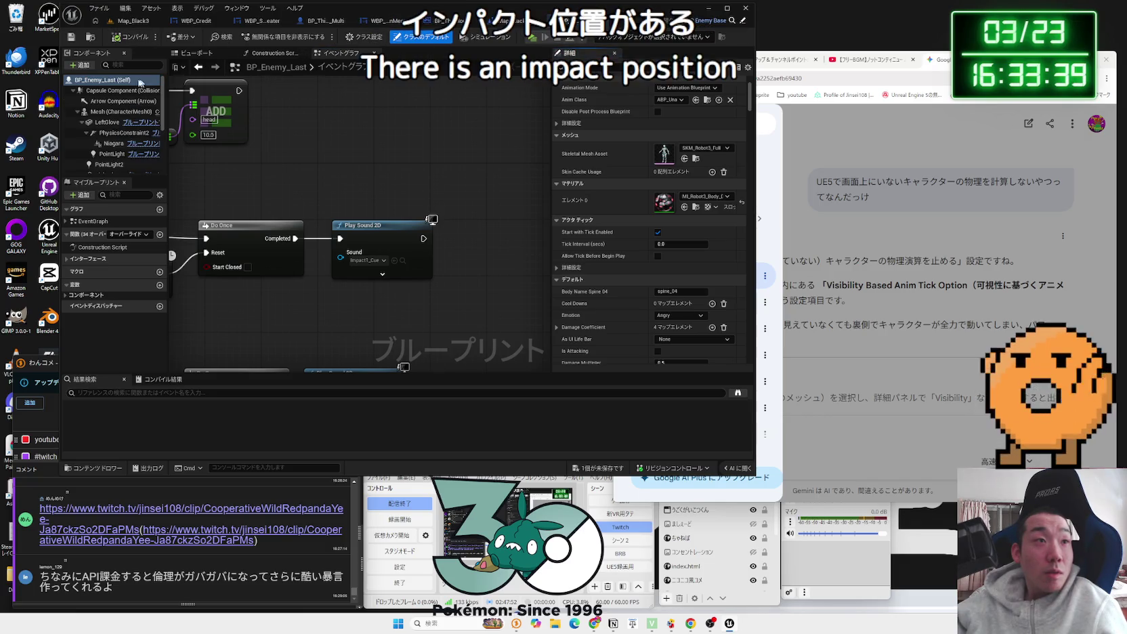
click(84, 65)
Step: Preview the Impact2_Cue sound in the Details panel and bring up its Sound asset list
text(audio)
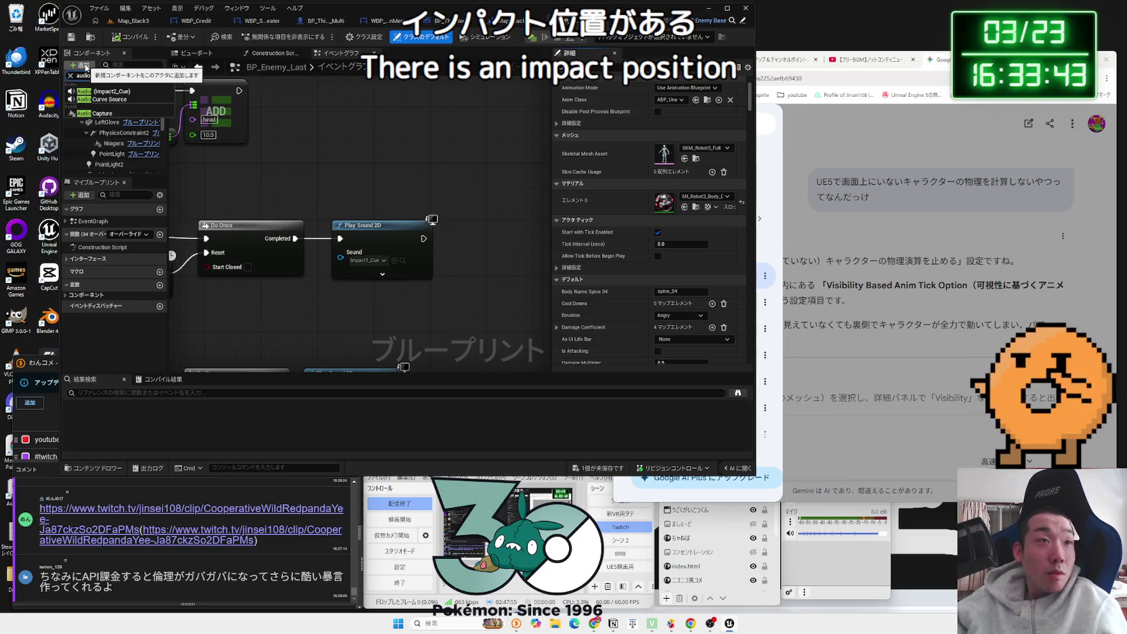
key(Escape)
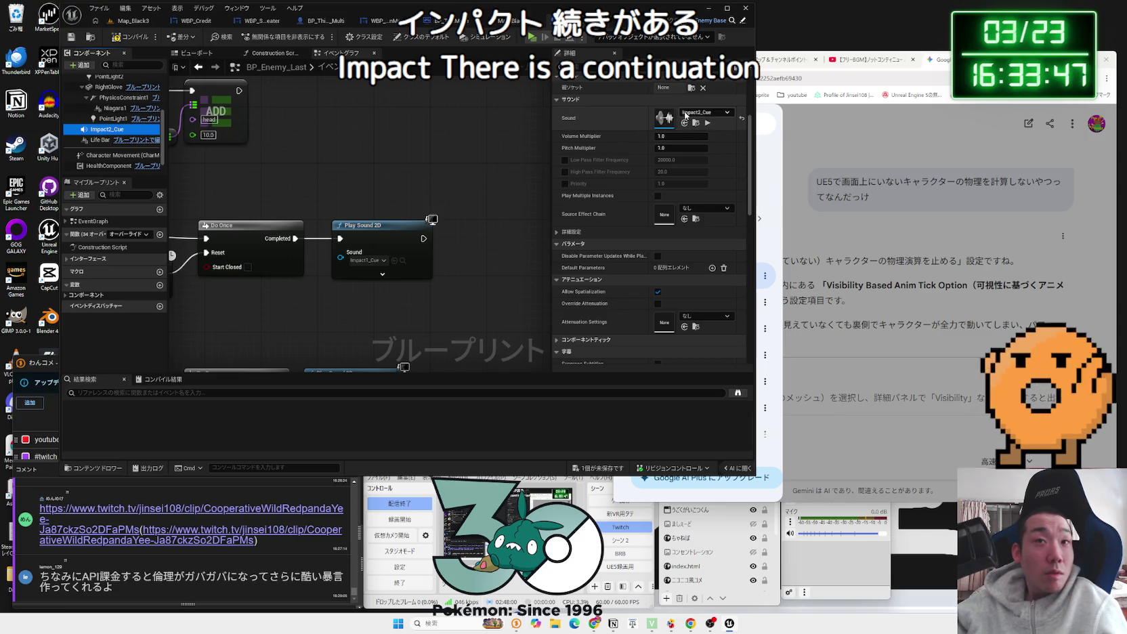
click(708, 124)
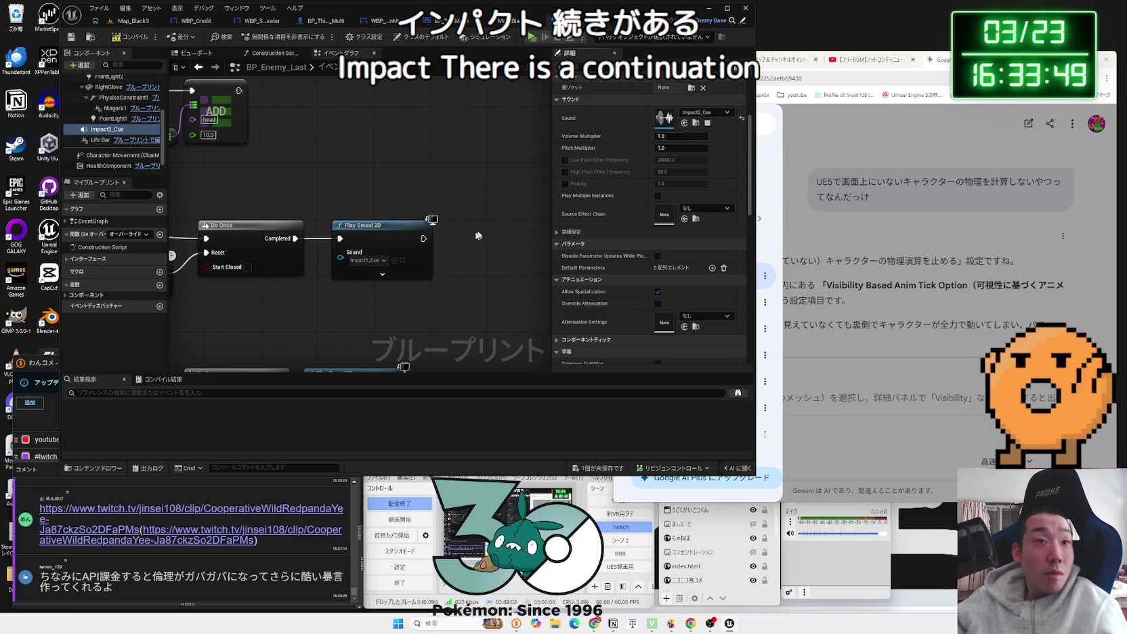
scroll(303, 262, down, 4)
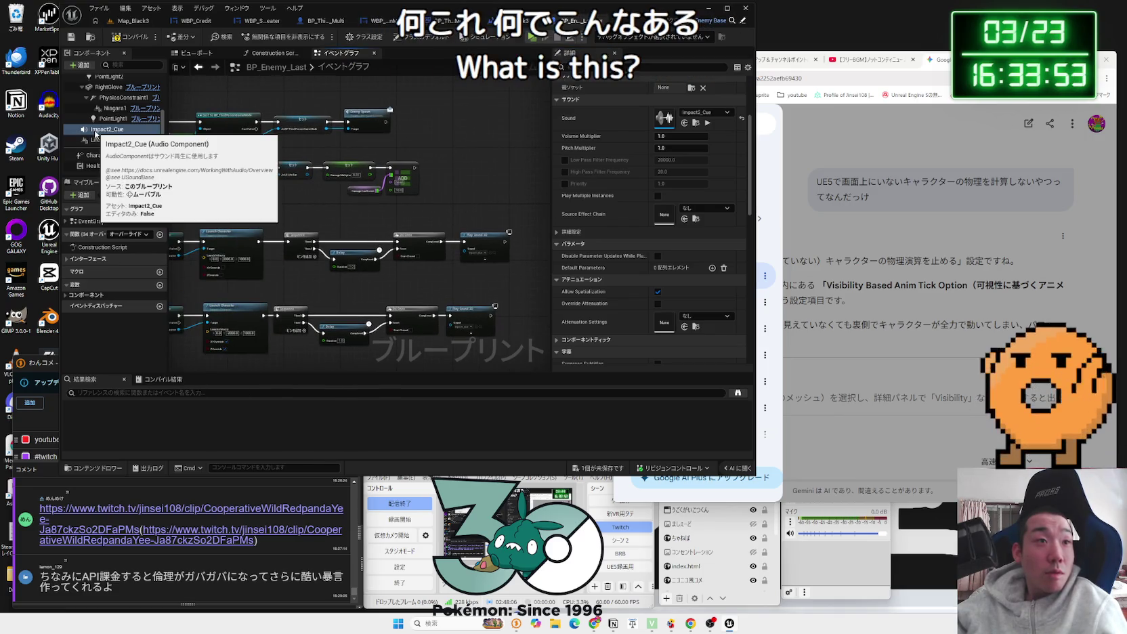
drag(192, 175, 299, 63)
drag(171, 115, 175, 193)
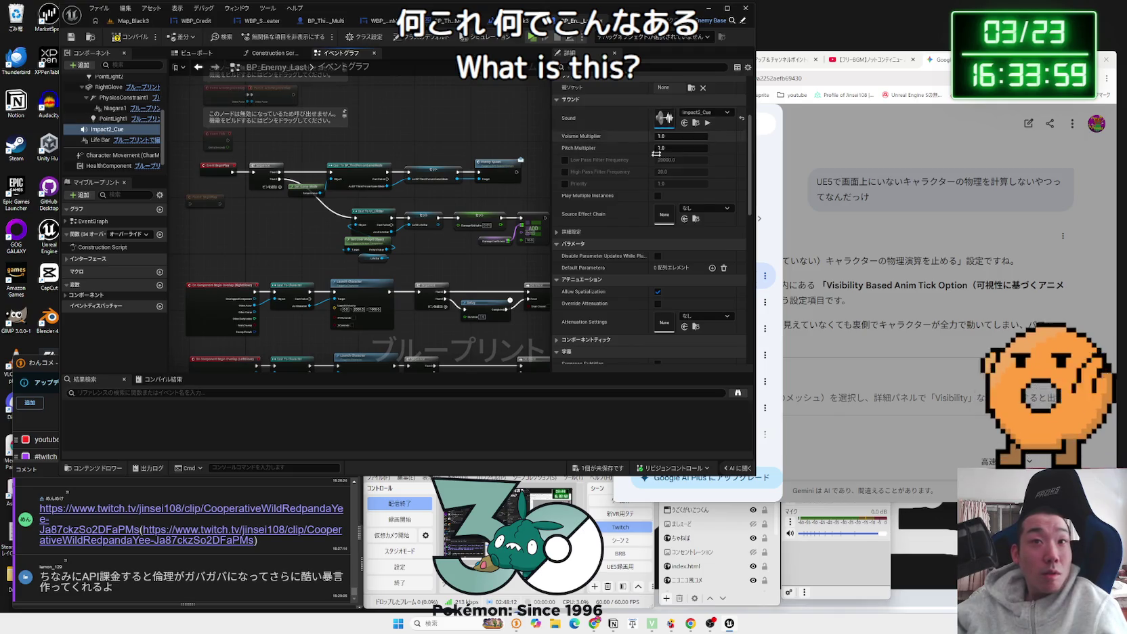
scroll(656, 154, up, 3)
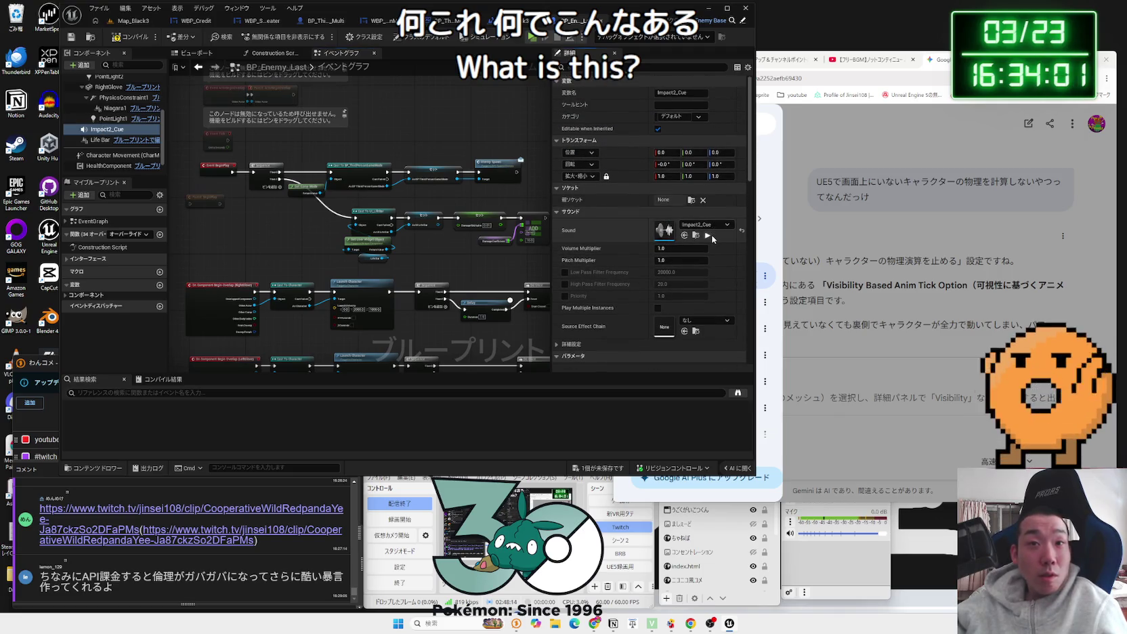
click(712, 236)
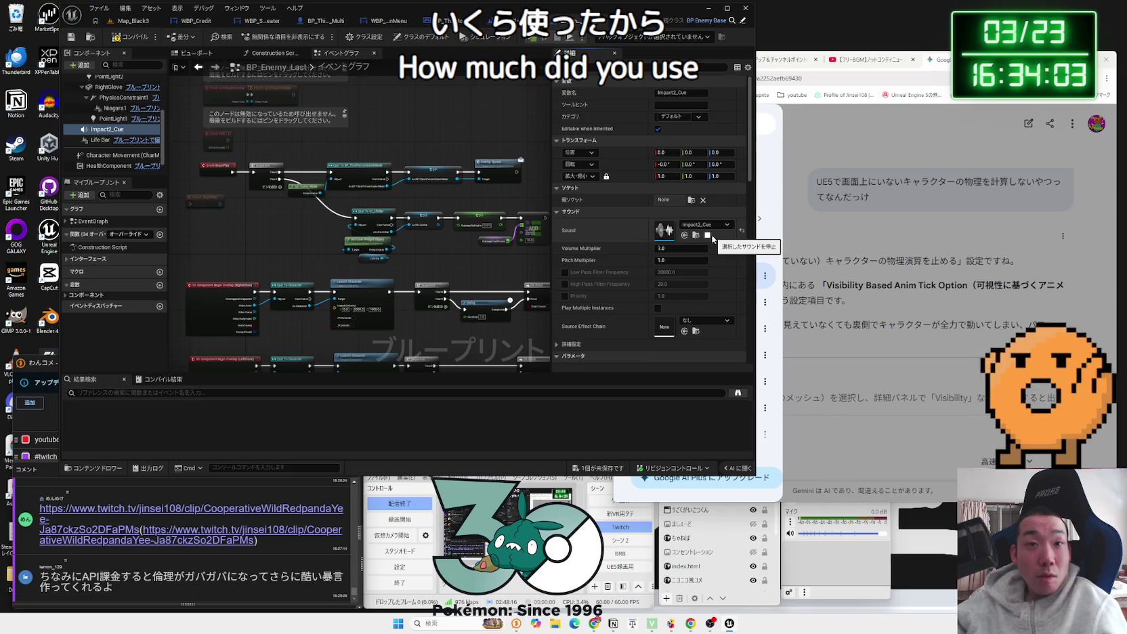
click(712, 226)
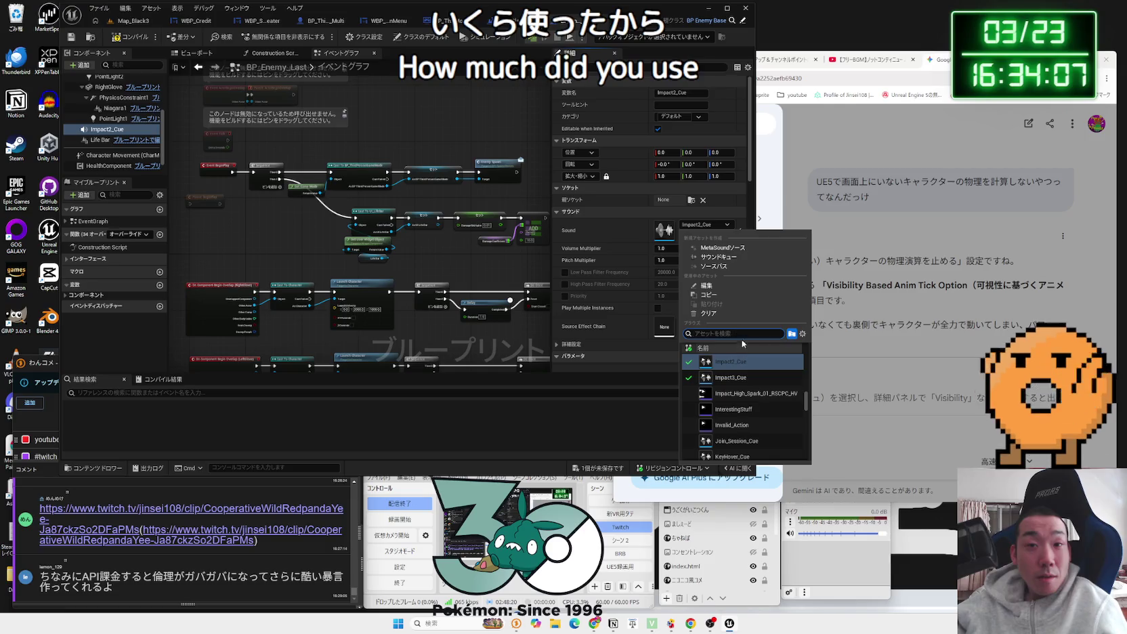
Step: Set the Sound to the DSGNDron drone ambience cue found by searching '3 hv'
text(03 hv)
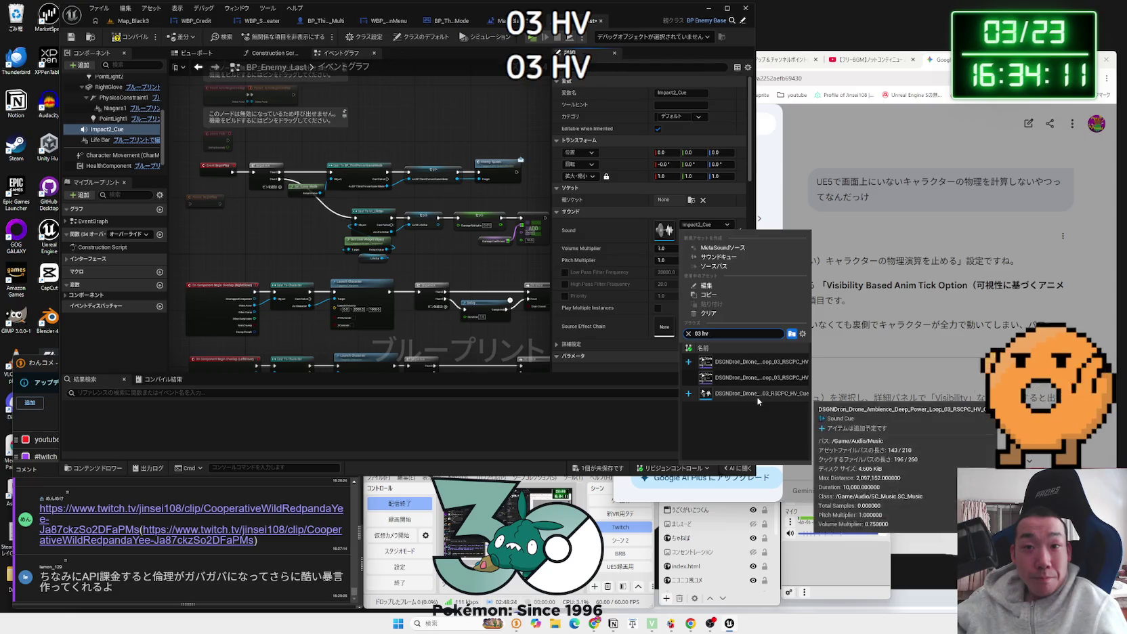
click(759, 391)
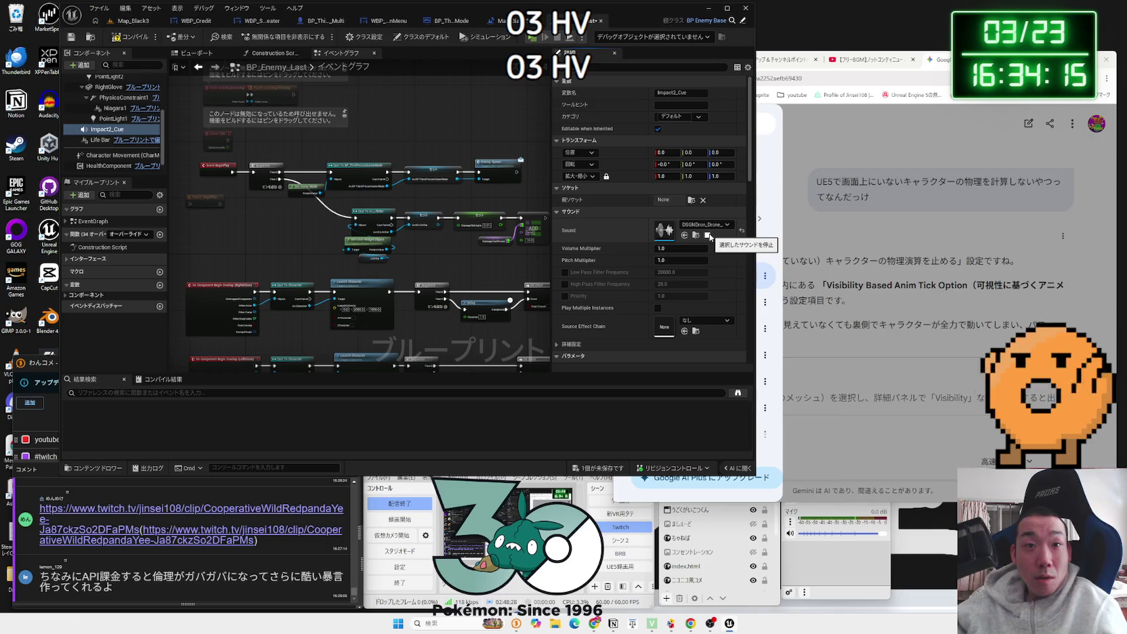
scroll(634, 259, down, 2)
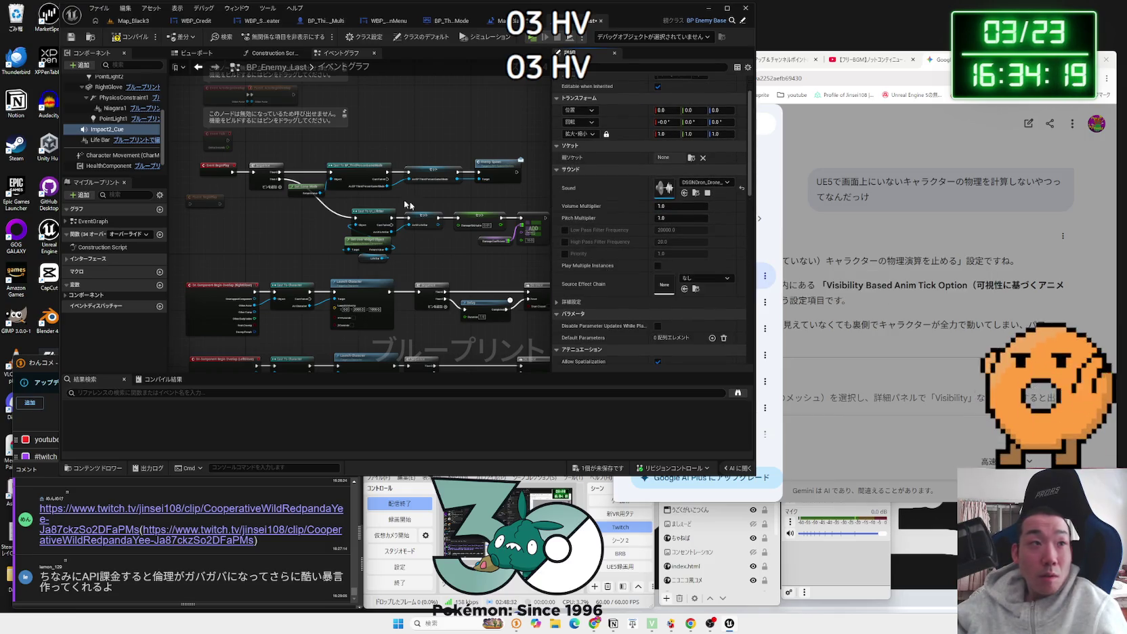
Step: Place an Impact 2 Cue reference in the Event Graph with an audio component Play node
mouse_move(220, 222)
mouse_down()
mouse_move(261, 257)
mouse_move(285, 239)
mouse_up()
text(play)
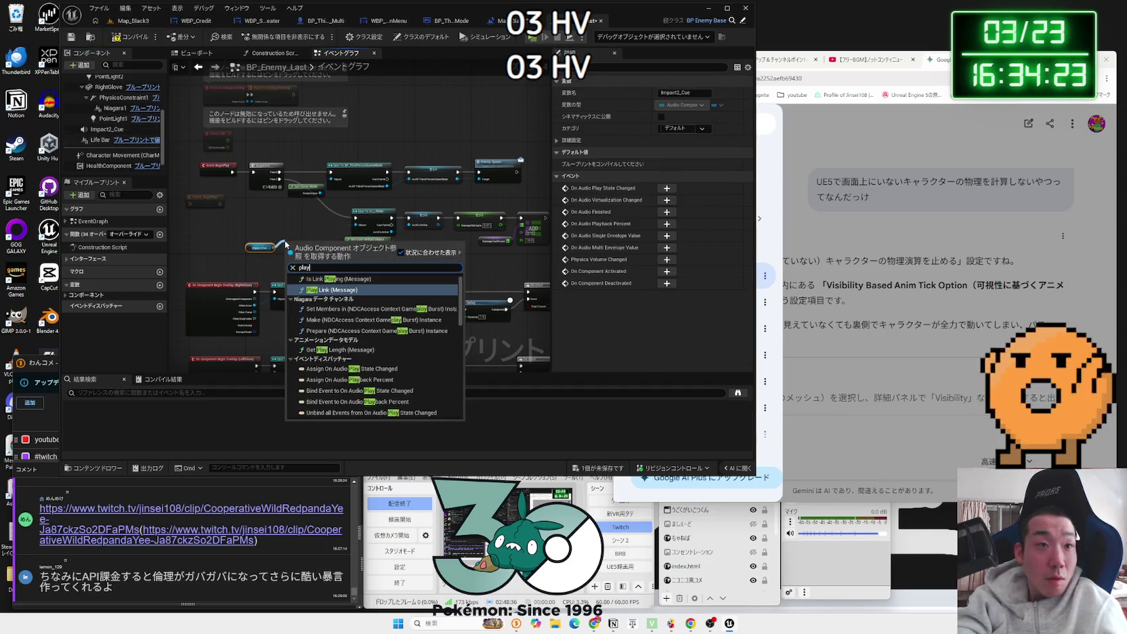
text( soun)
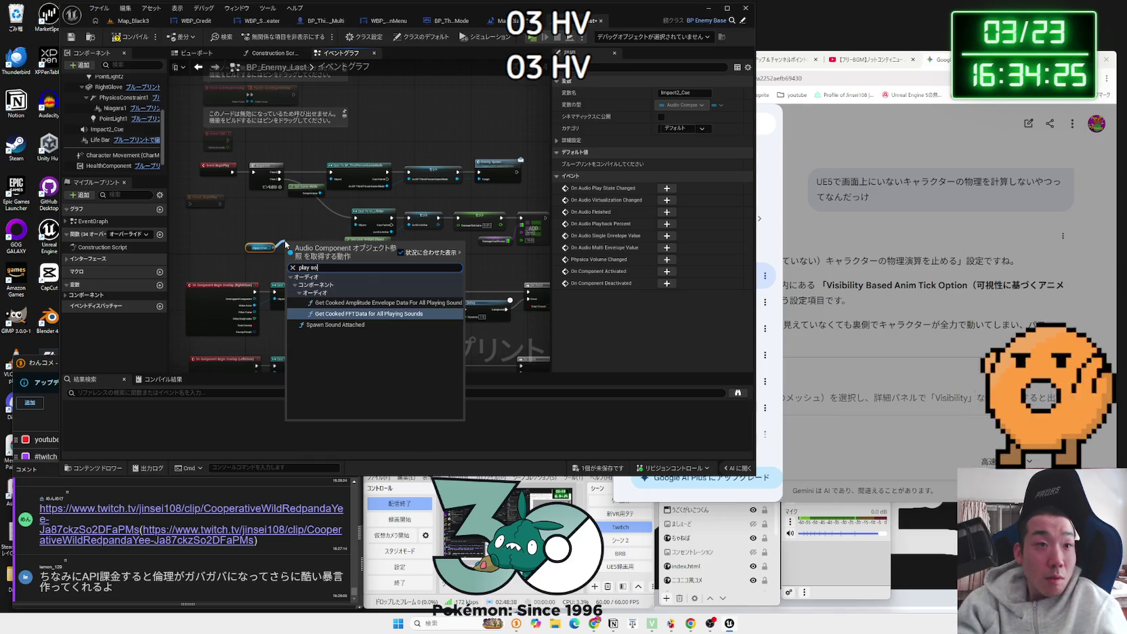
key(BackSpace)
key(BackSpace)
key(BackSpace)
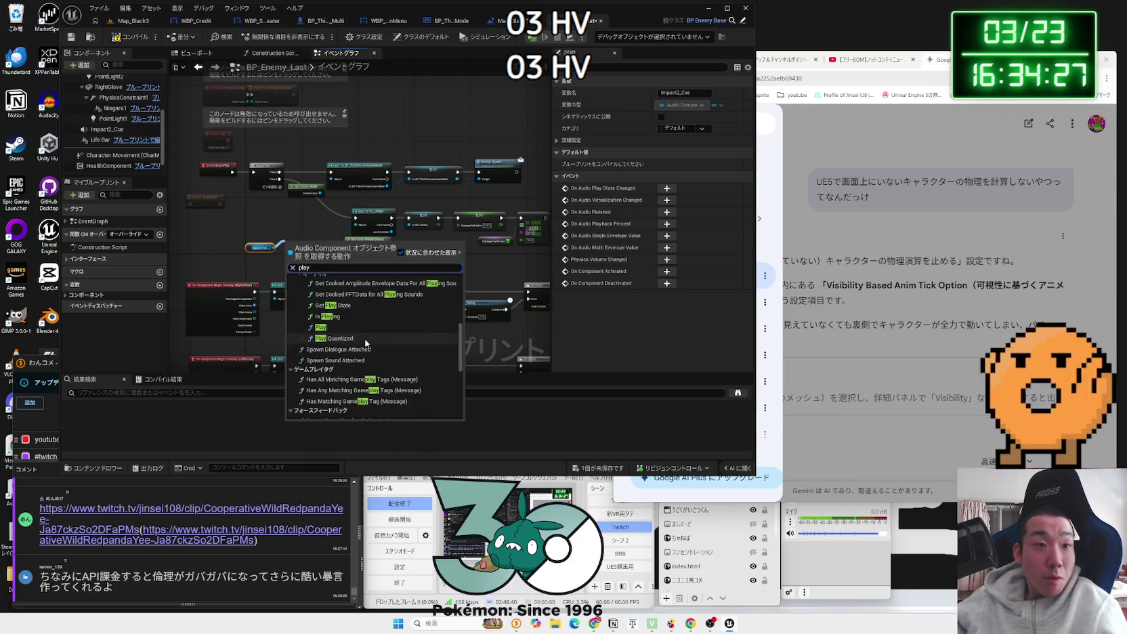
click(352, 315)
scroll(307, 250, up, 3)
drag(307, 250, 300, 229)
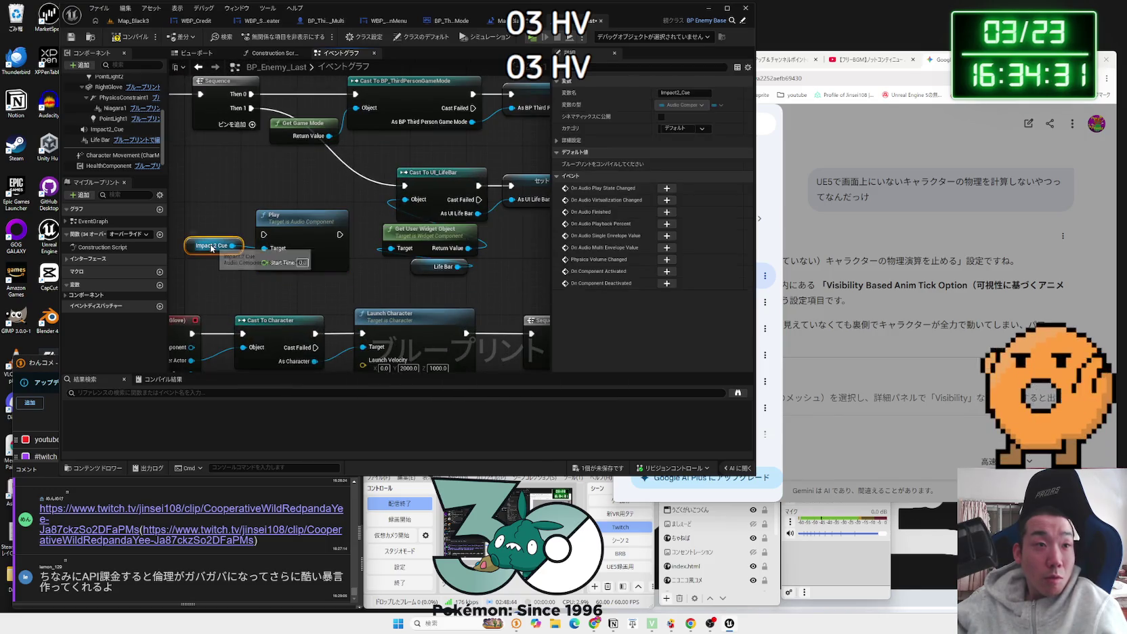
Step: Try a 'play loop' action search from Impact 2 Cue, cancel it, and view the component's sound properties
drag(233, 246, 227, 217)
text(play)
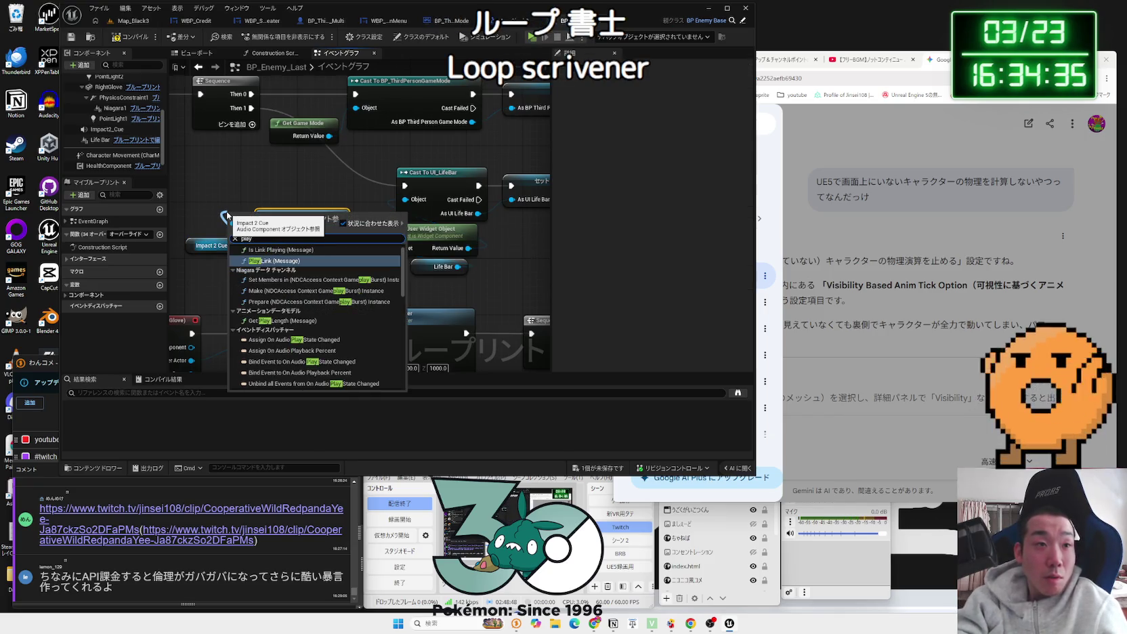
text( loop)
key(Escape)
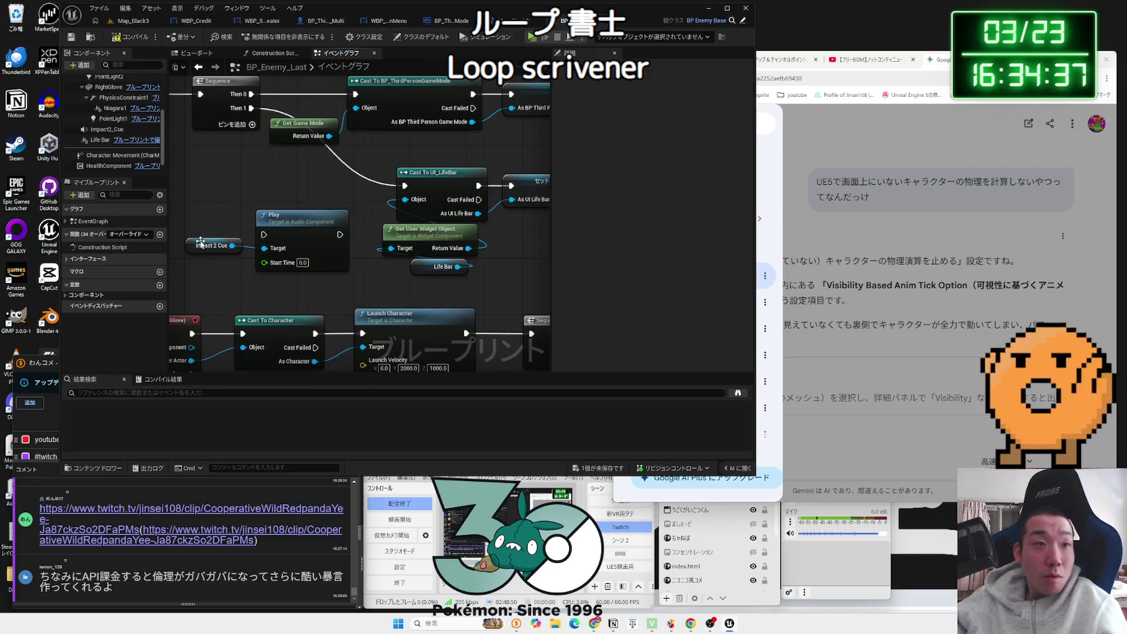
click(210, 246)
click(126, 131)
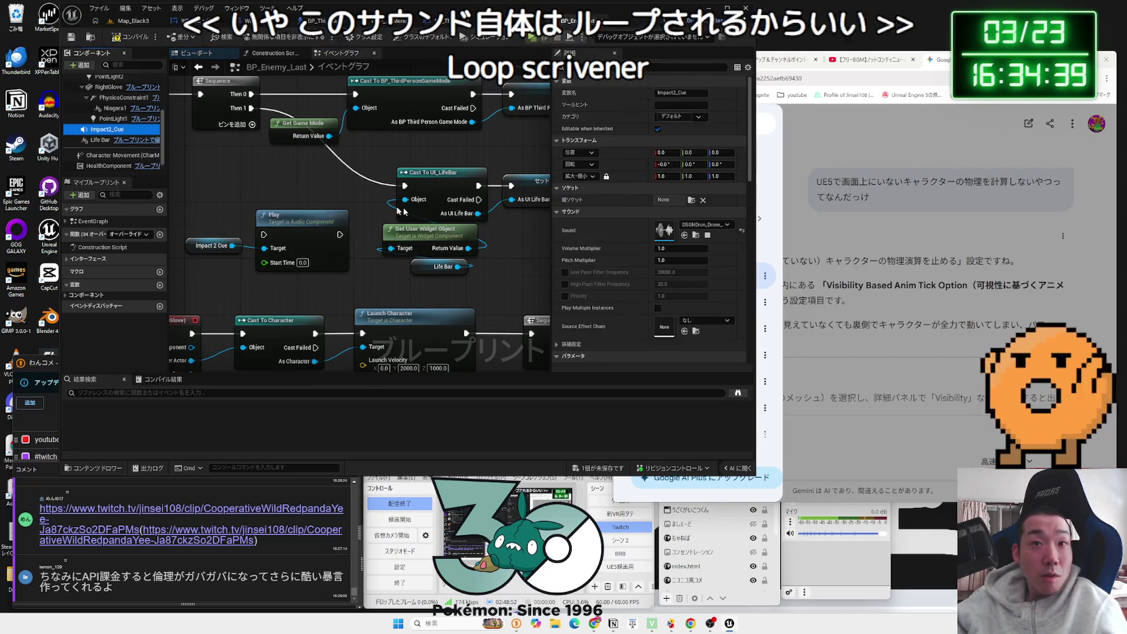
Step: Delete the Impact2_Cue getter and Play nodes from the Event Graph
scroll(273, 237, down, 3)
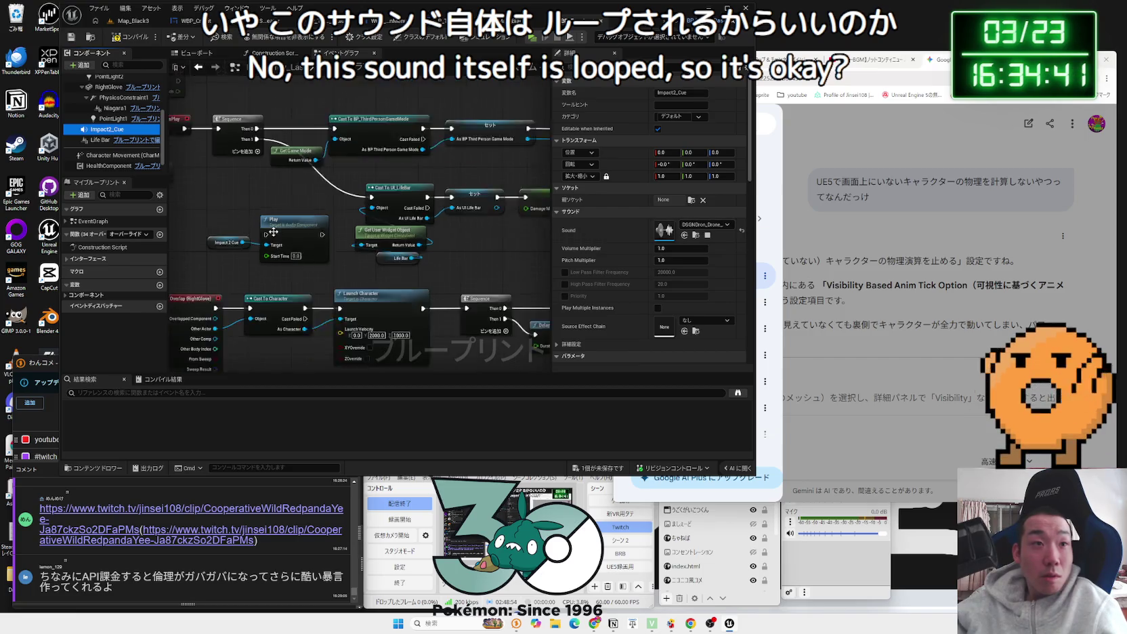
drag(178, 187, 207, 209)
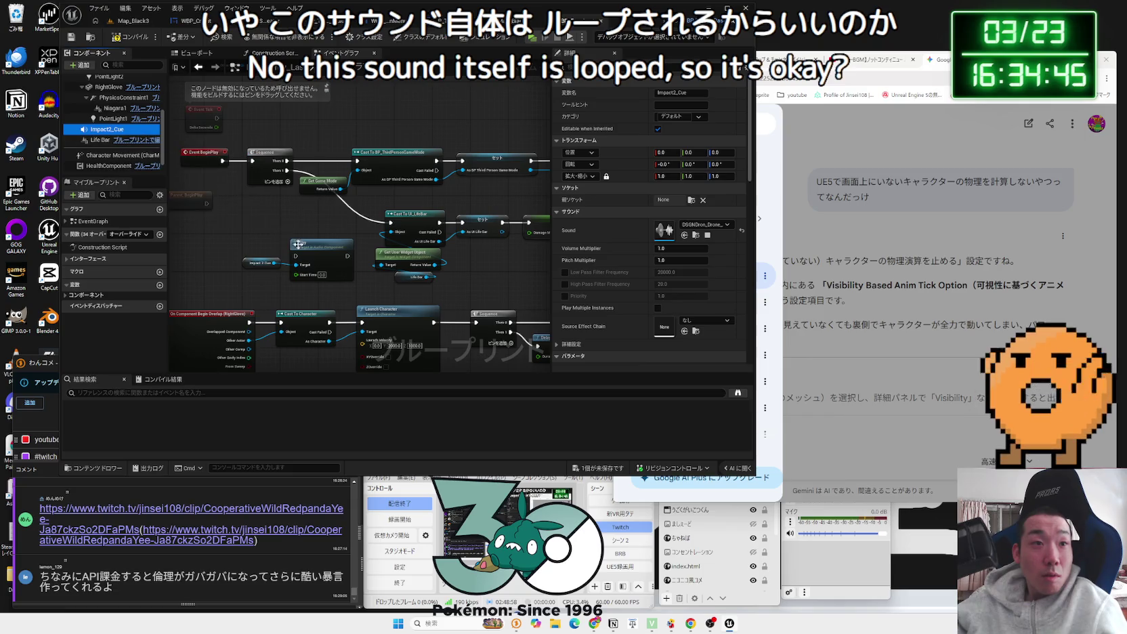
scroll(647, 259, down, 5)
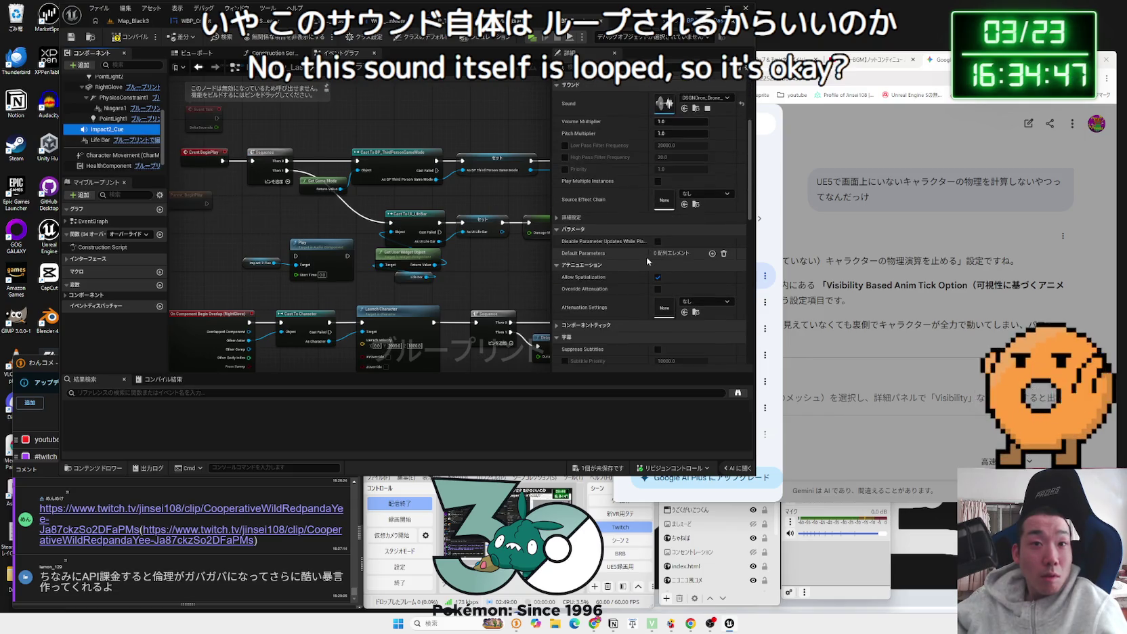
scroll(646, 257, down, 8)
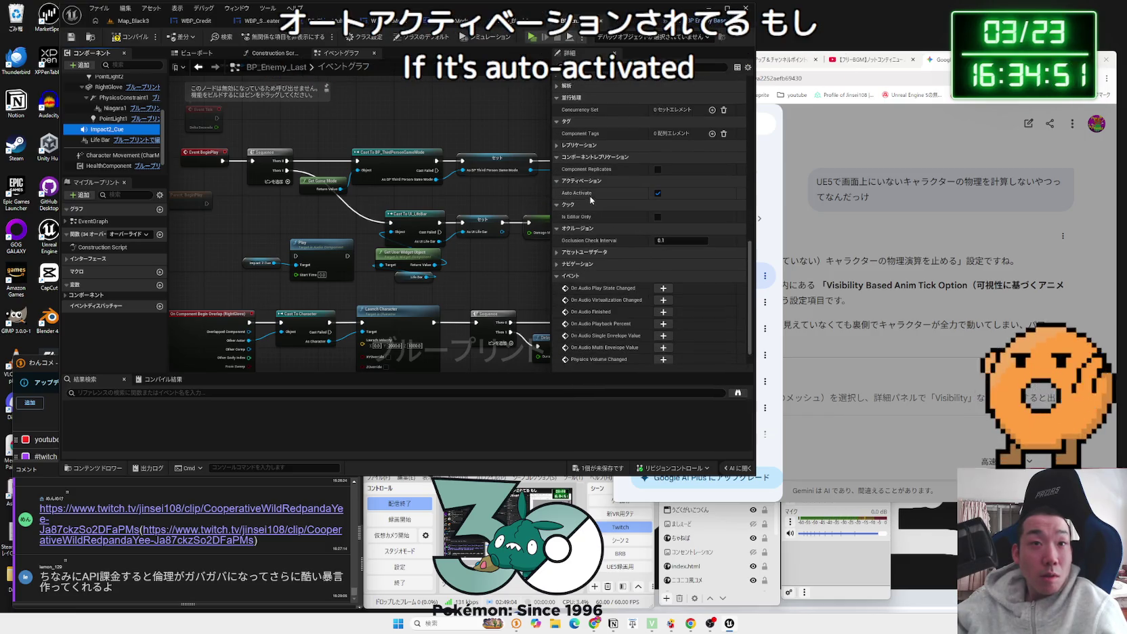
click(273, 261)
key(Delete)
Step: Attach Impact2_Cue under PointLight1, then Google パリパリチキン from a chat comment
click(103, 130)
drag(127, 45, 116, 150)
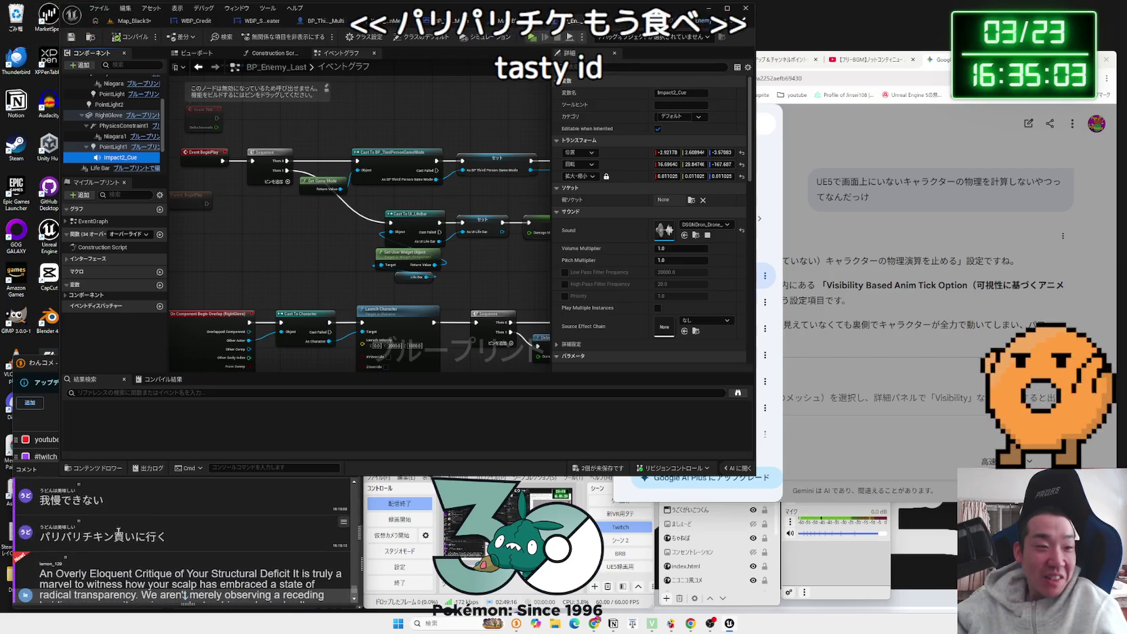
drag(119, 535, 52, 536)
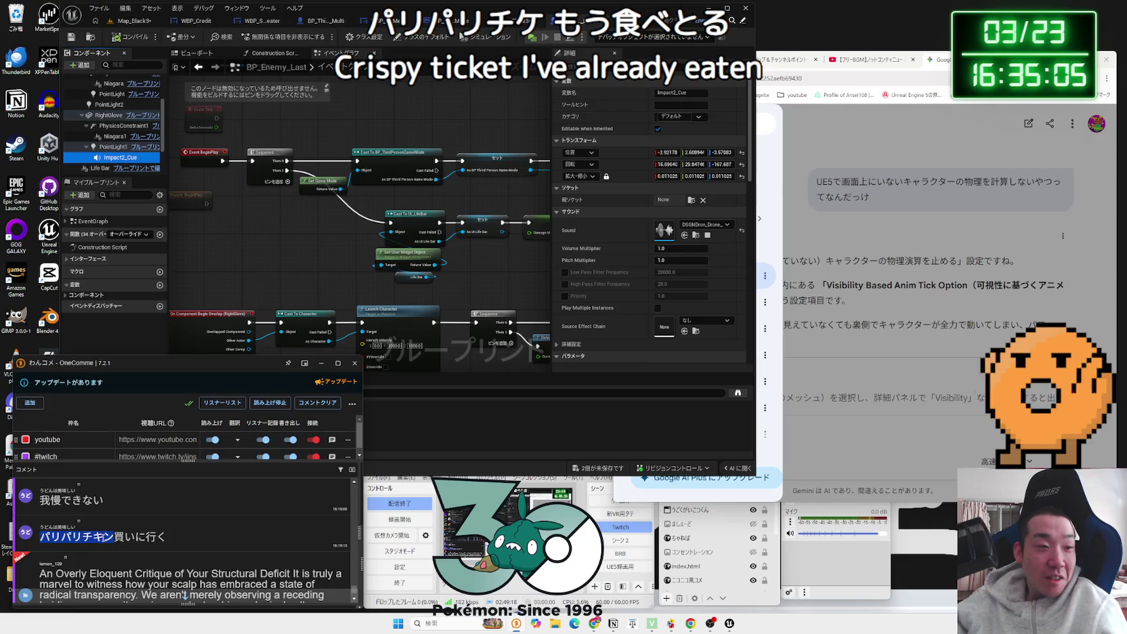
click(122, 562)
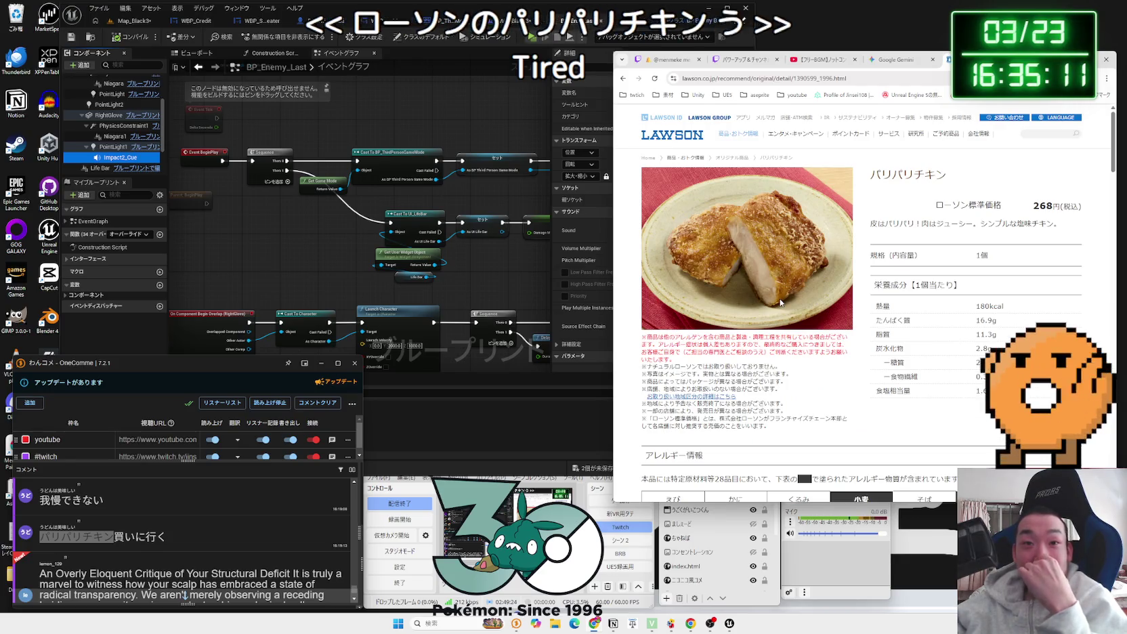
Step: Browse the Lawson page and the パリパリチキン video and image results
scroll(781, 303, down, 3)
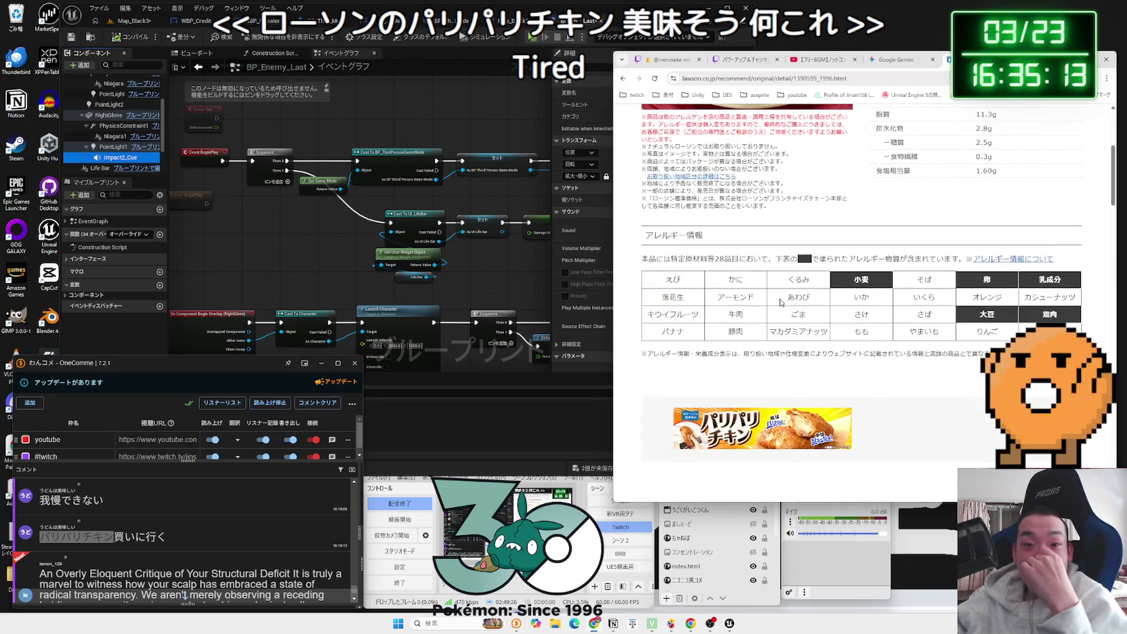
scroll(781, 302, up, 3)
key(alt+Left)
click(728, 161)
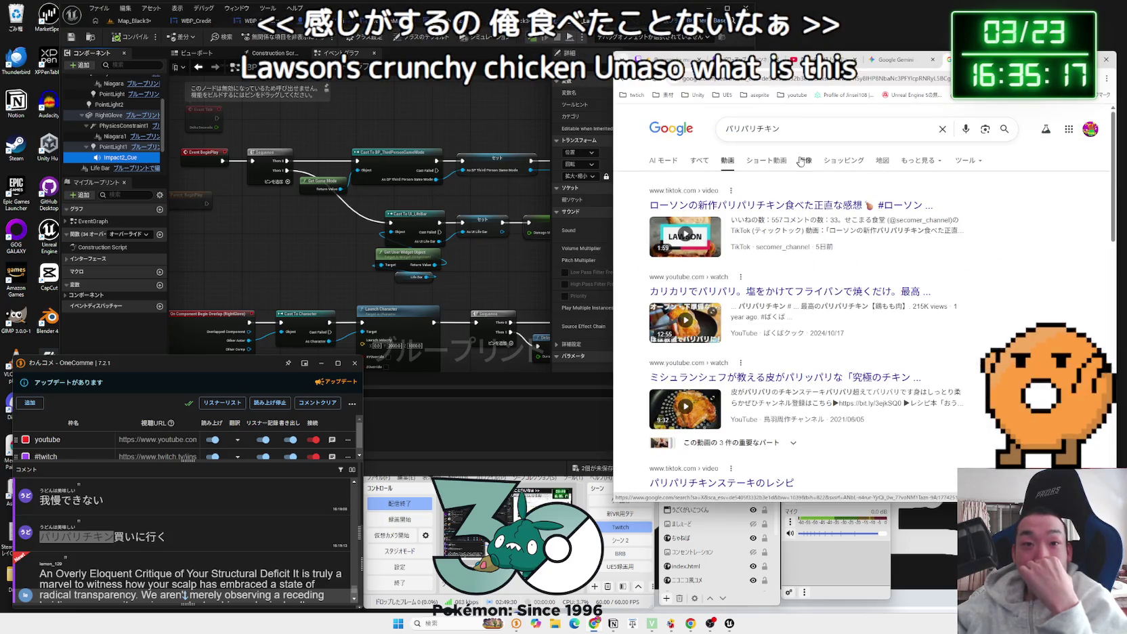
click(805, 161)
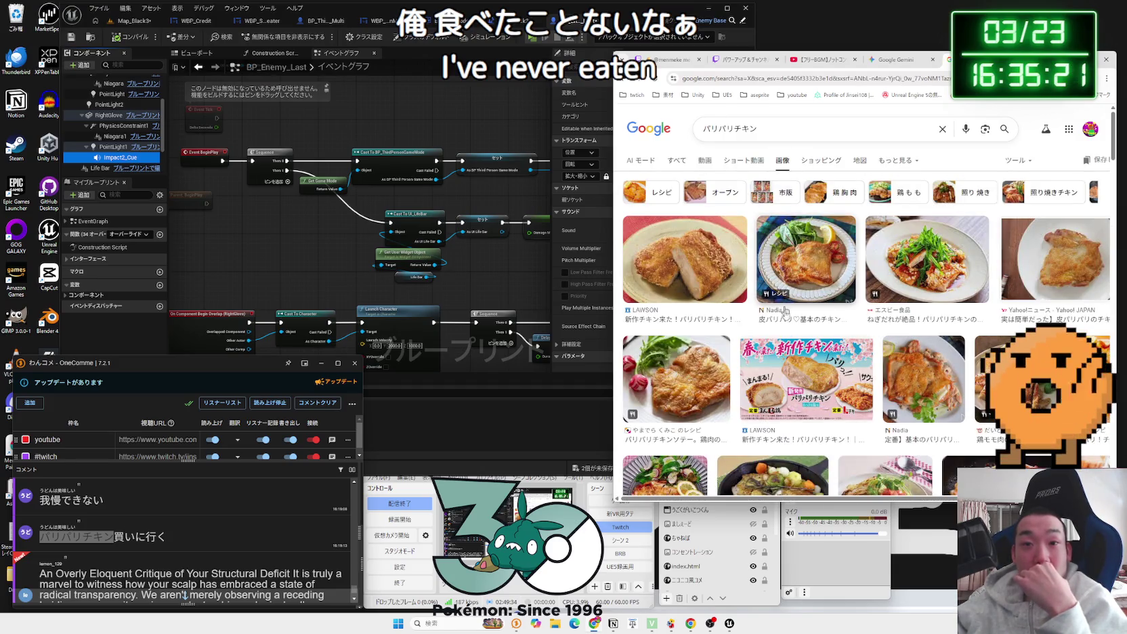
click(807, 380)
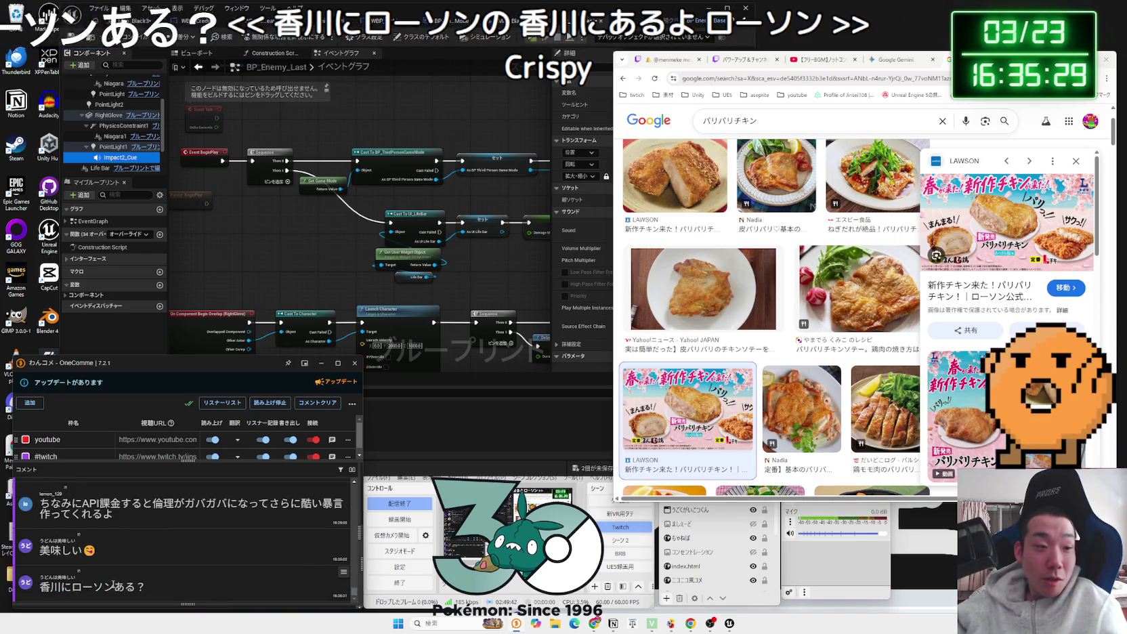
Step: Search Google for 香川にローソン taken from a chat comment
drag(113, 587, 39, 586)
click(58, 576)
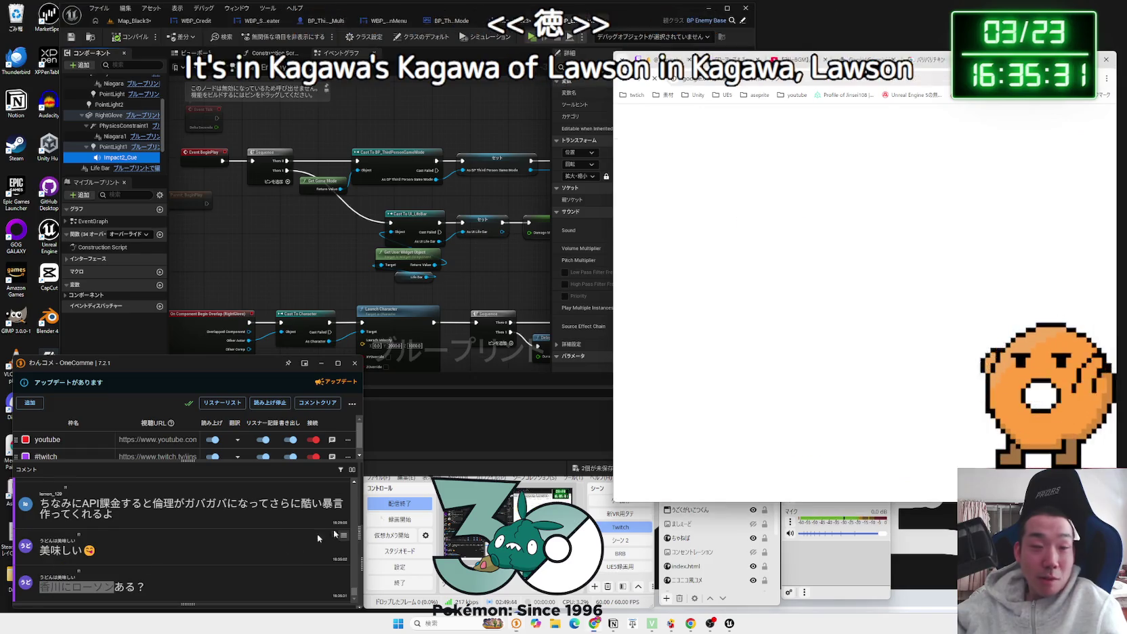
mouse_move(968, 302)
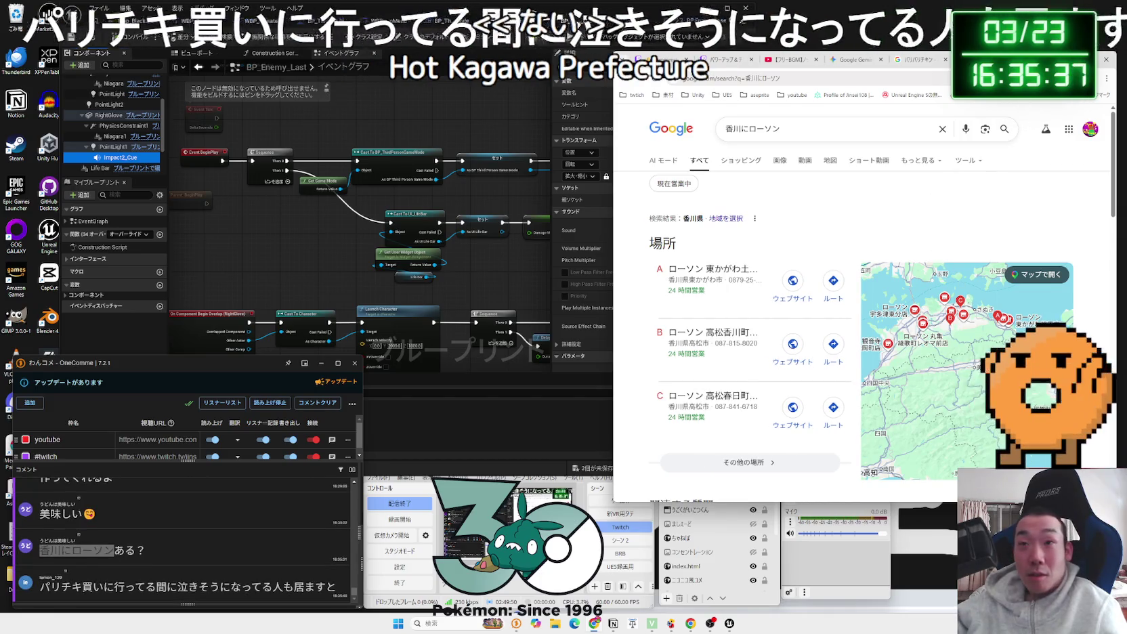
Step: Search Google for パリチキ and open Lawson's dietitian article on パリパリチキン
click(917, 59)
triple_click(819, 119)
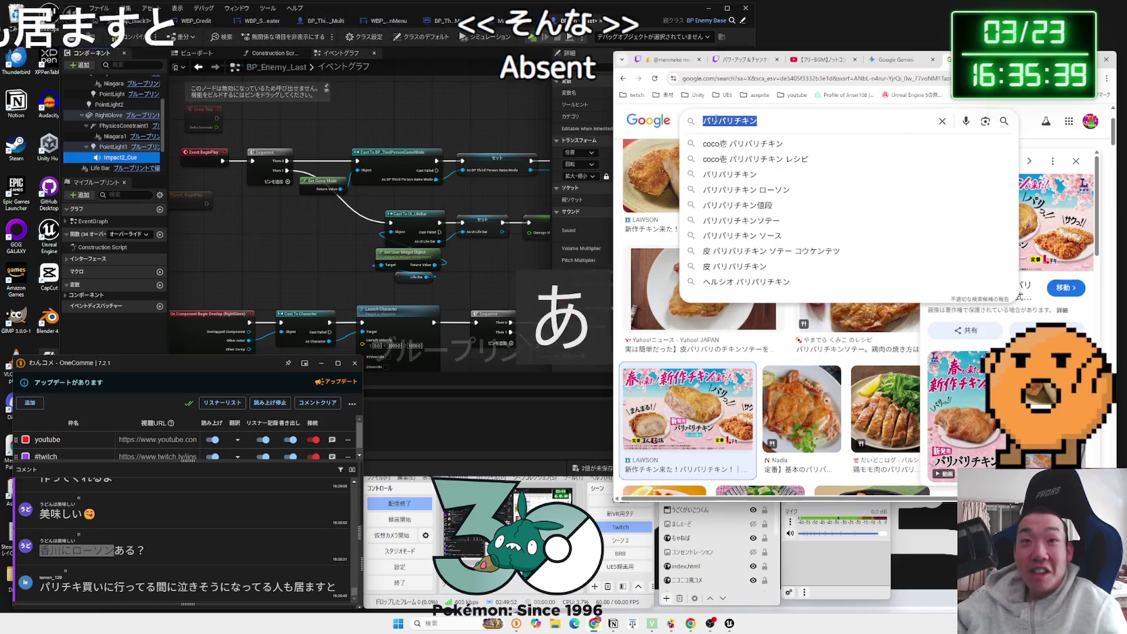
key(BackSpace)
text(ぱりちき)
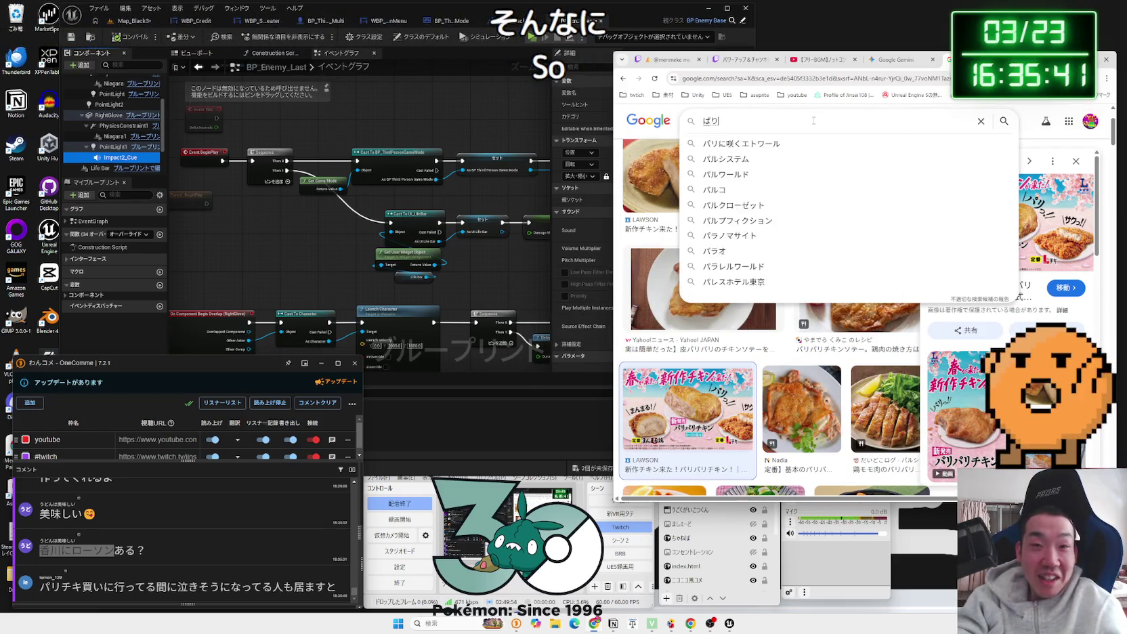
key(space)
key(Return)
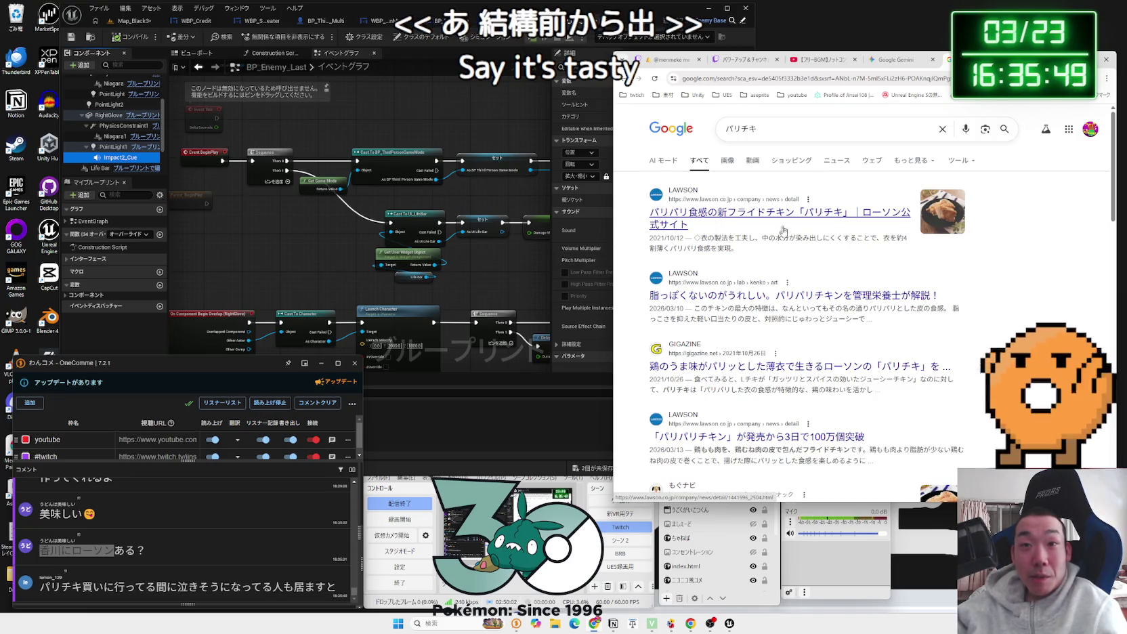
click(781, 294)
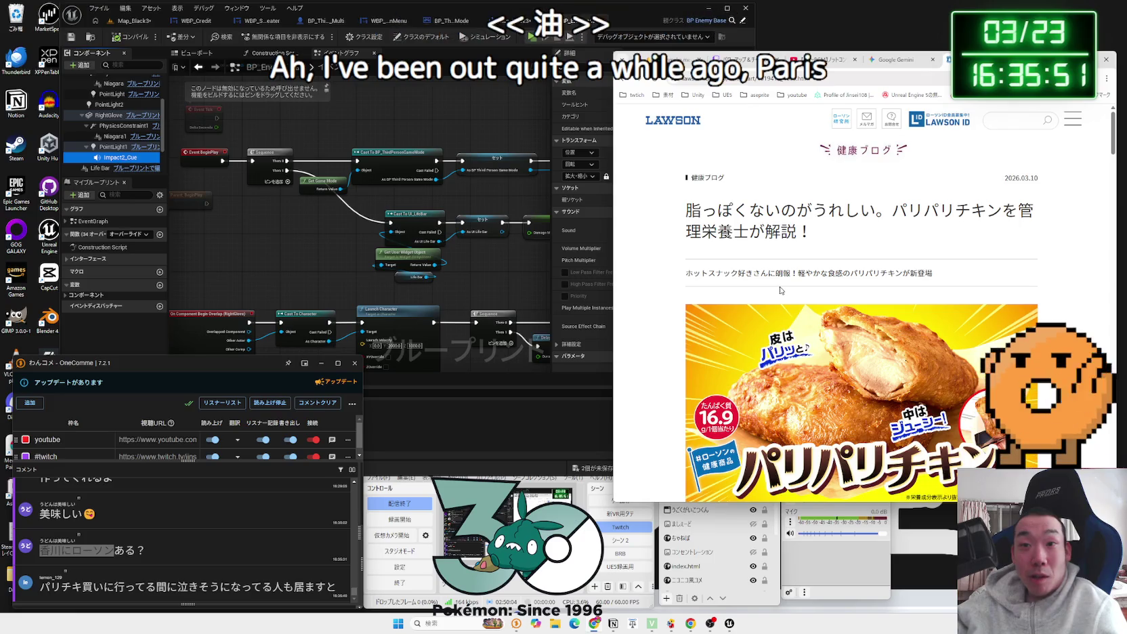
Step: Scroll up and down through the Lawson パリパリチキン article
scroll(781, 290, down, 10)
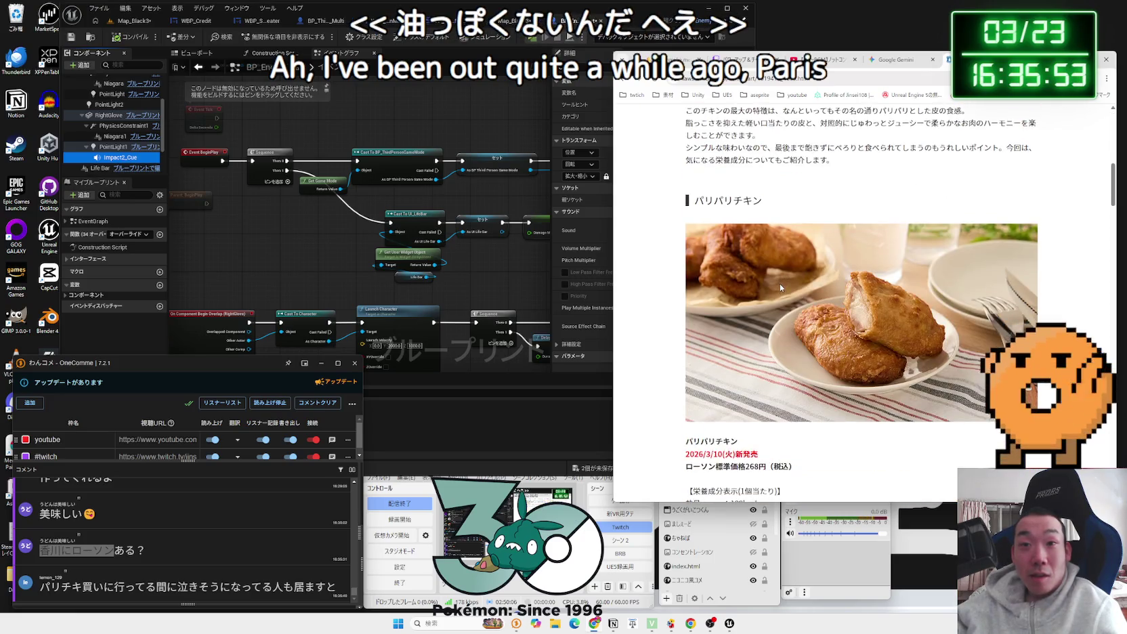
scroll(780, 288, down, 10)
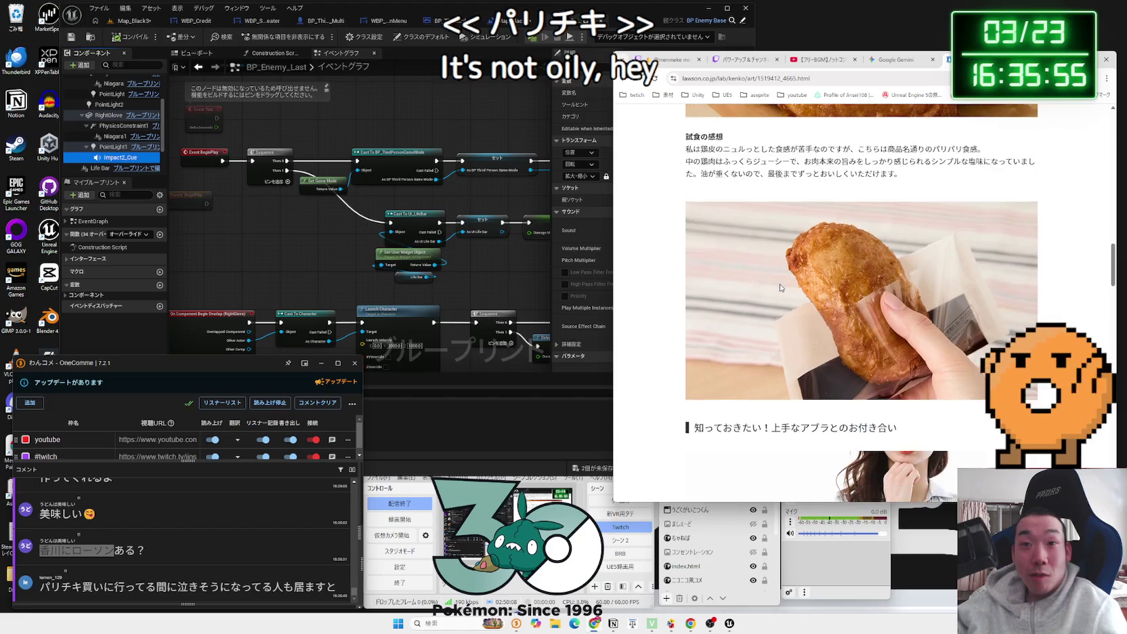
scroll(781, 288, down, 5)
scroll(780, 287, up, 9)
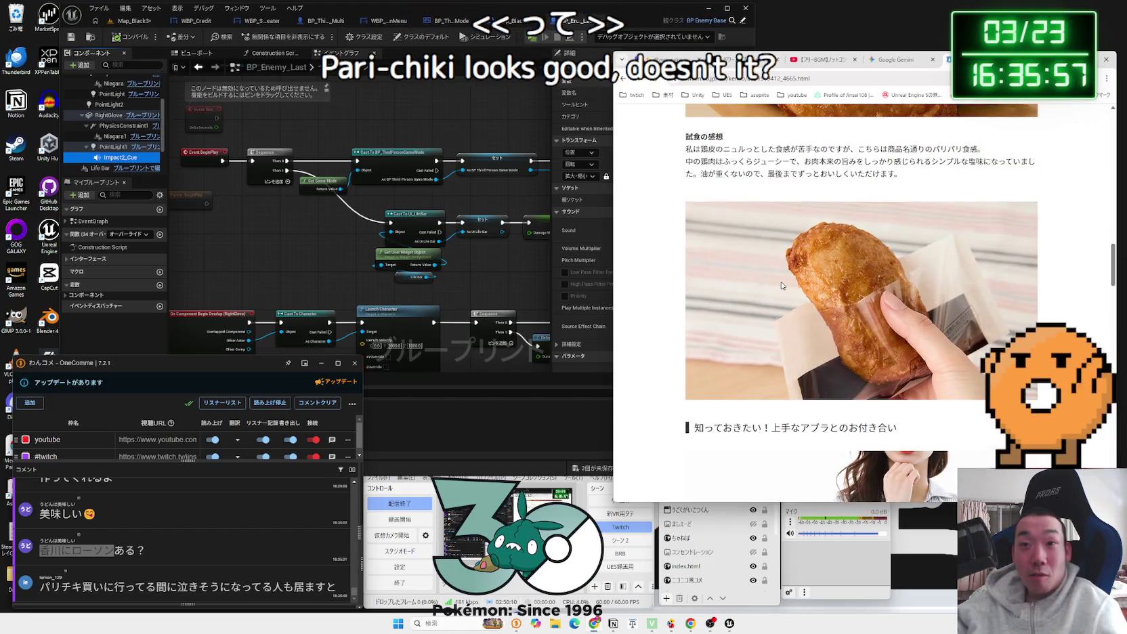
scroll(782, 286, up, 6)
scroll(782, 285, up, 3)
scroll(782, 285, up, 2)
Step: Scroll down to the article's nutrition table, then switch back to the Unreal editor
scroll(782, 285, down, 3)
scroll(782, 285, down, 10)
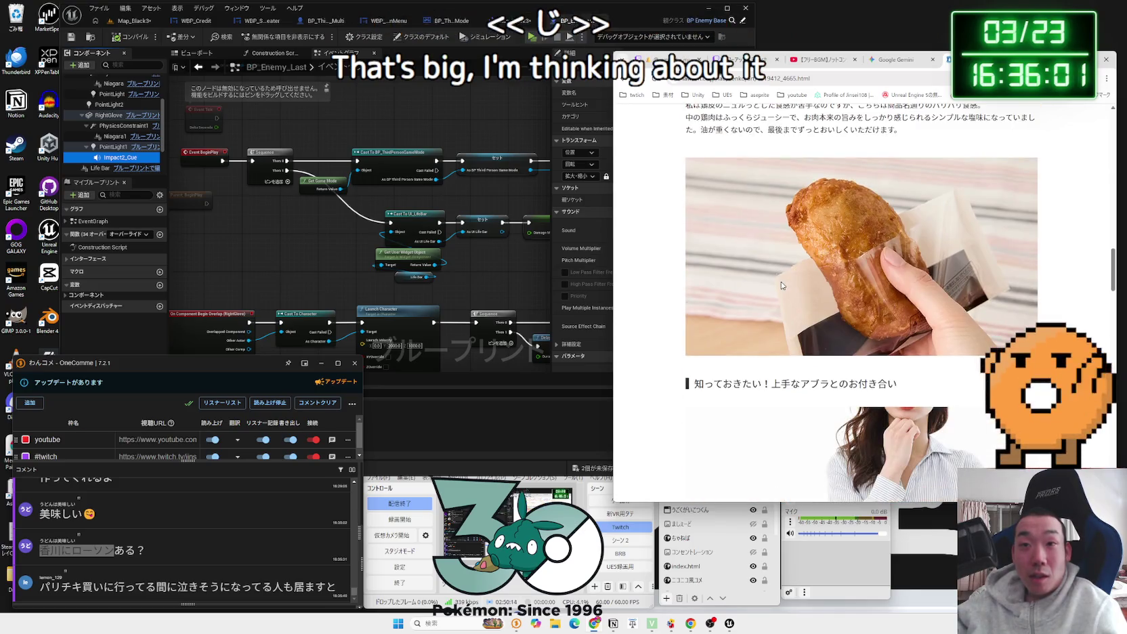
scroll(782, 285, down, 10)
click(323, 262)
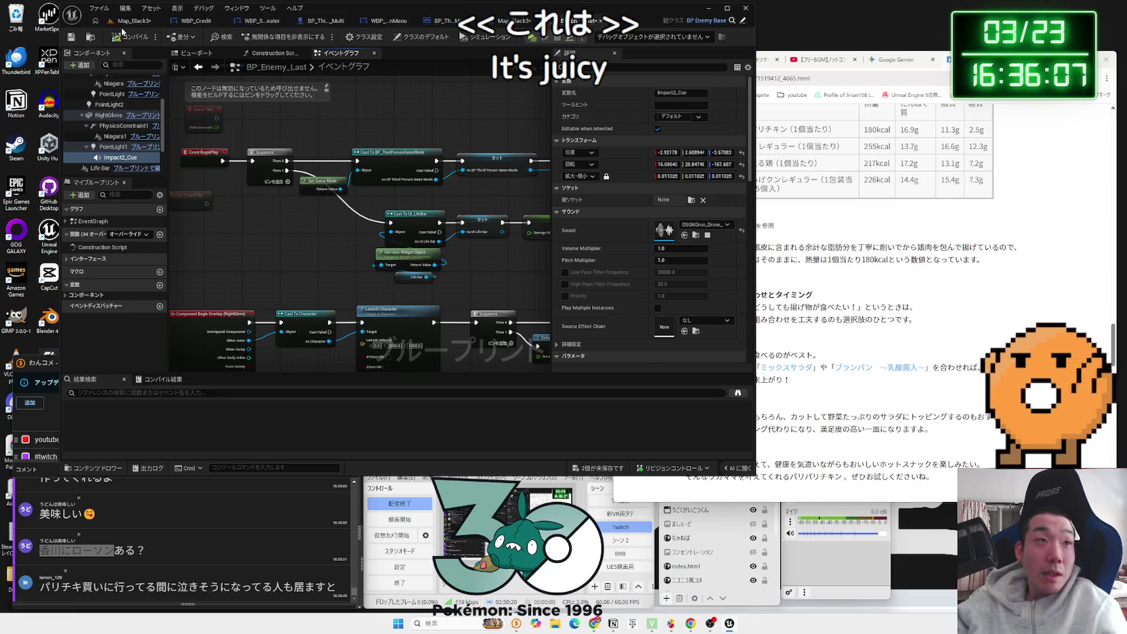
Step: Switch to the Map_Black3 level tab and start a Play-in-Editor session
click(145, 22)
click(265, 37)
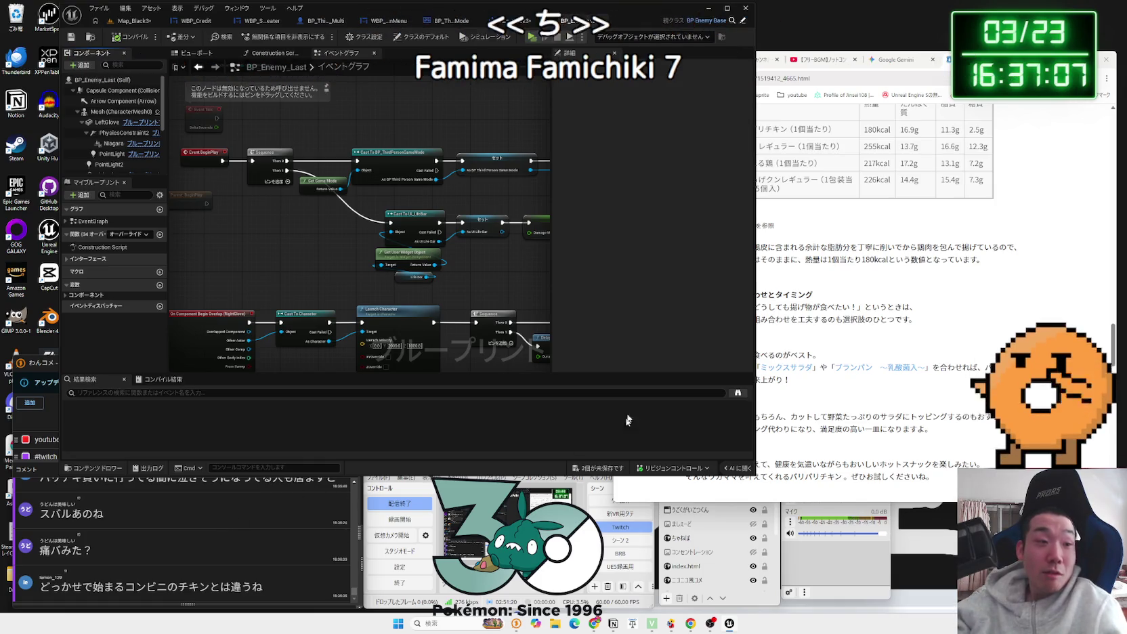
Step: In a new Chrome tab, search Google for セブンチキン
click(972, 422)
key(ctrl+t)
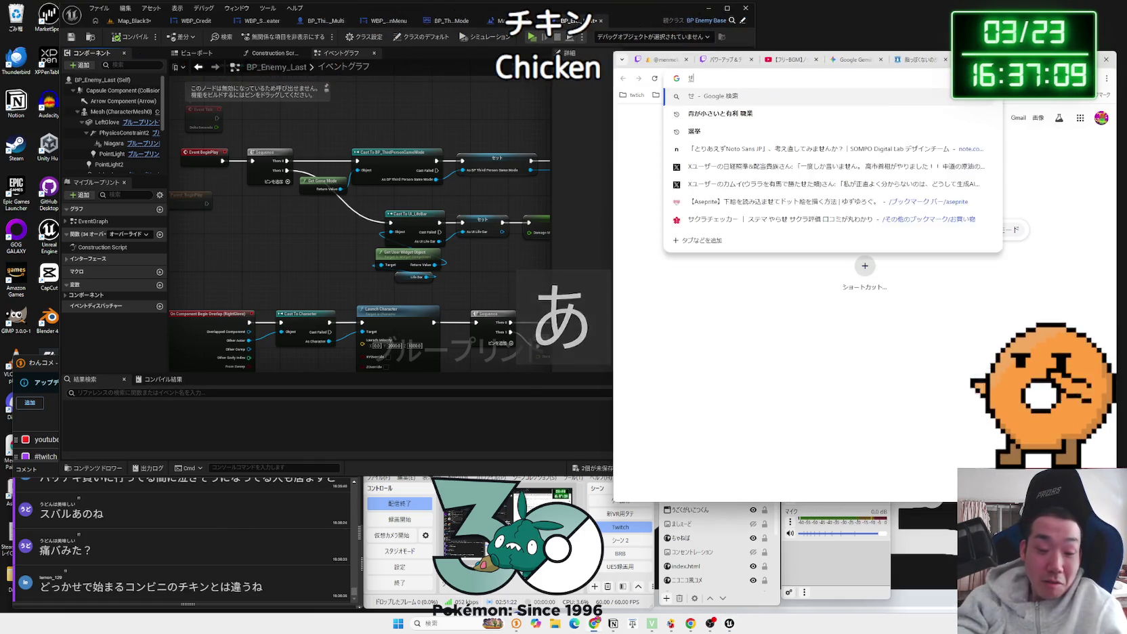
text(せぶんｔ)
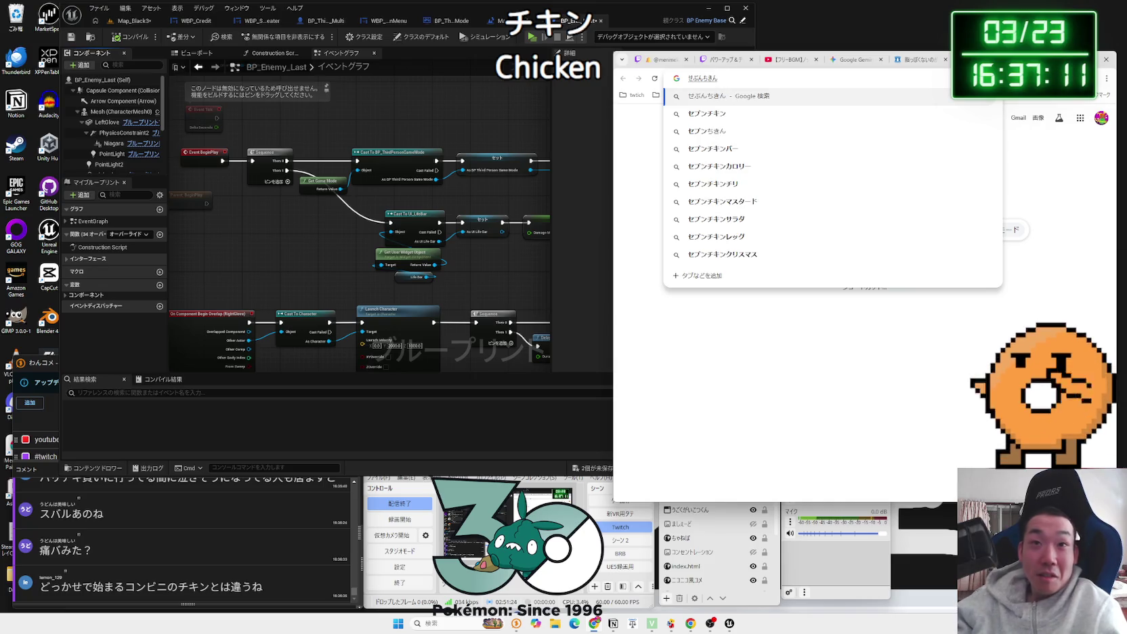
click(889, 114)
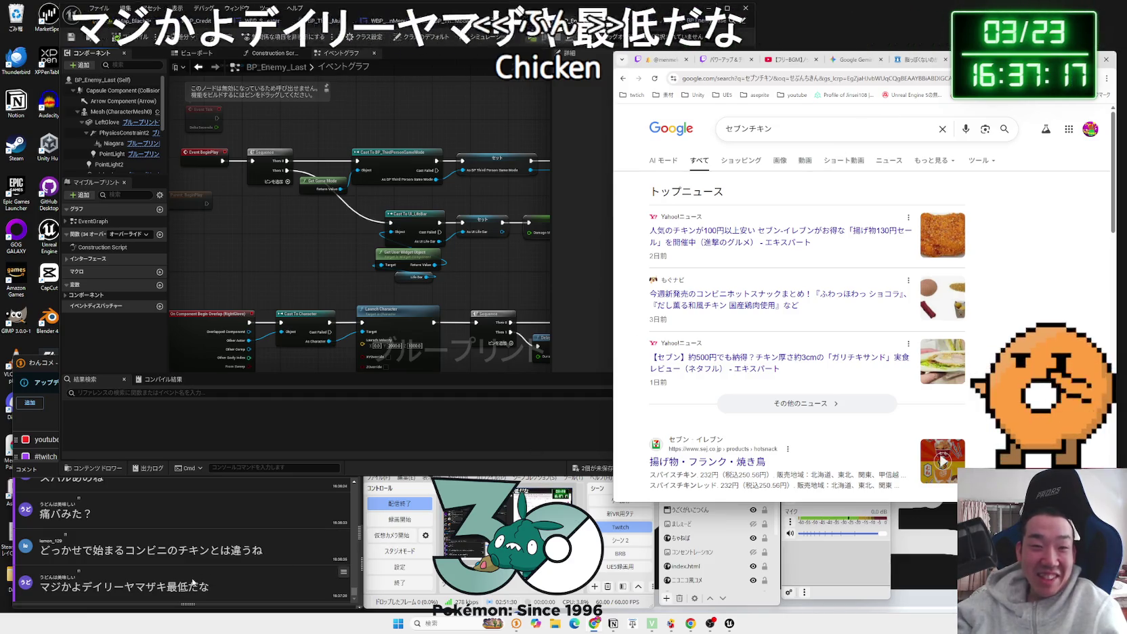
Step: Search デイリーヤマザキ from the chat comment, browse its official site, and go back
drag(166, 586, 82, 587)
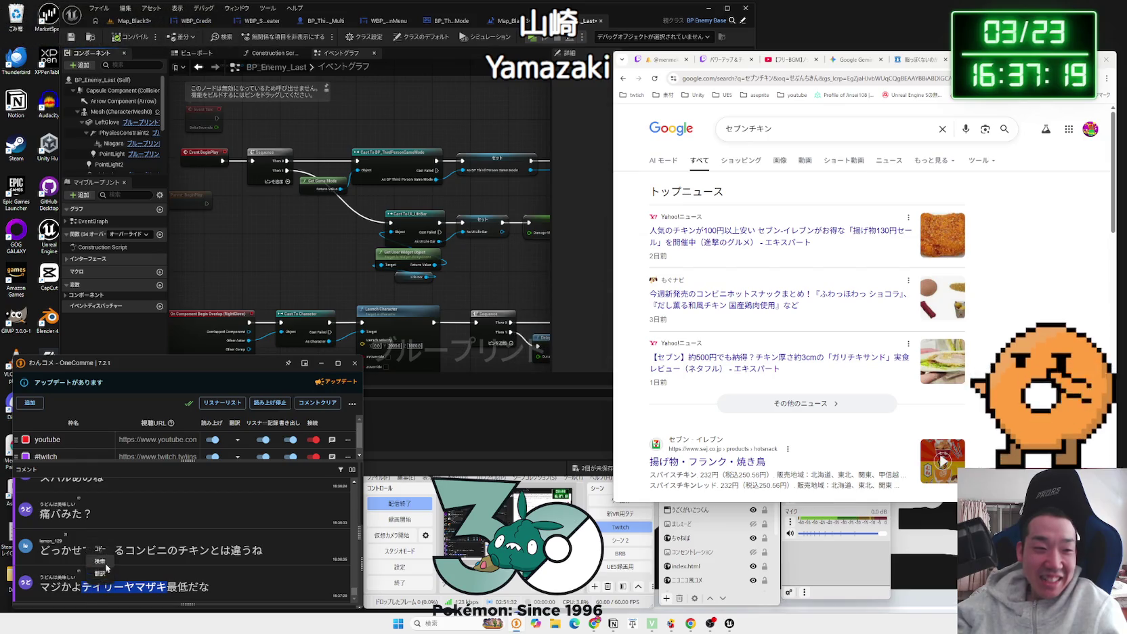
click(103, 562)
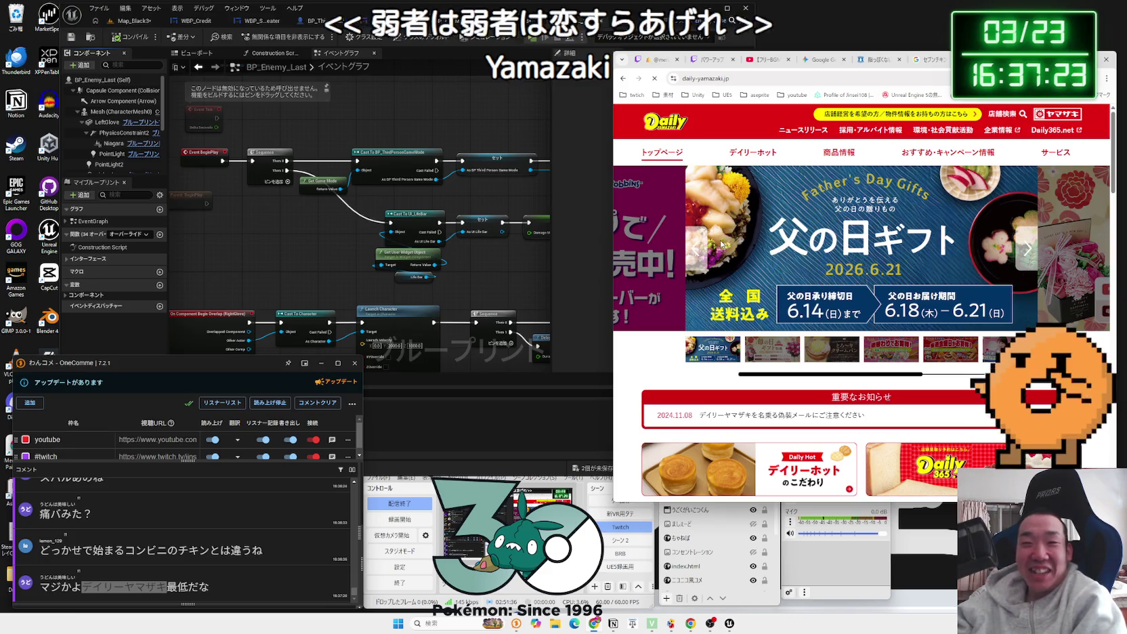
scroll(815, 310, down, 6)
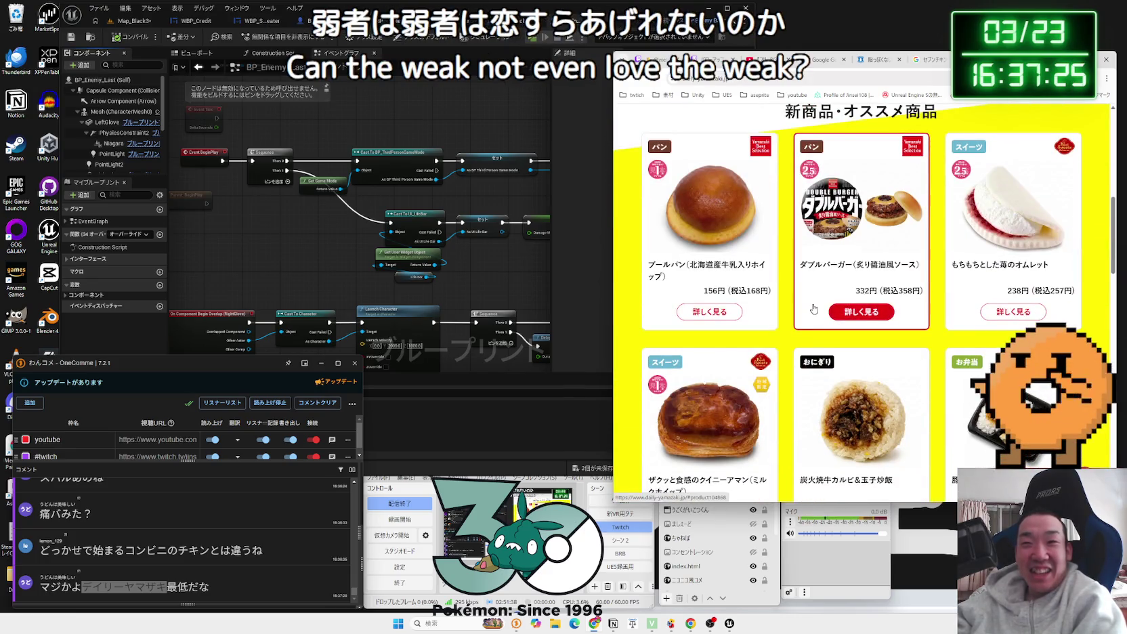
scroll(814, 309, down, 4)
key(alt+Left)
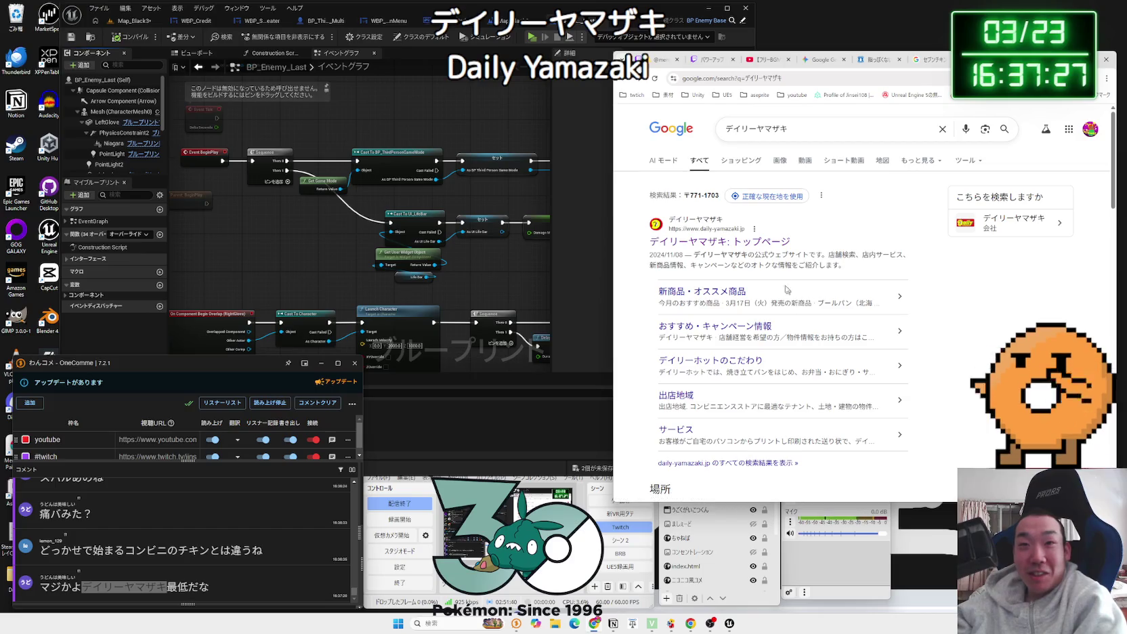
Step: Scroll through デイリーヤマザキ image results, then close both Google search tabs
click(780, 162)
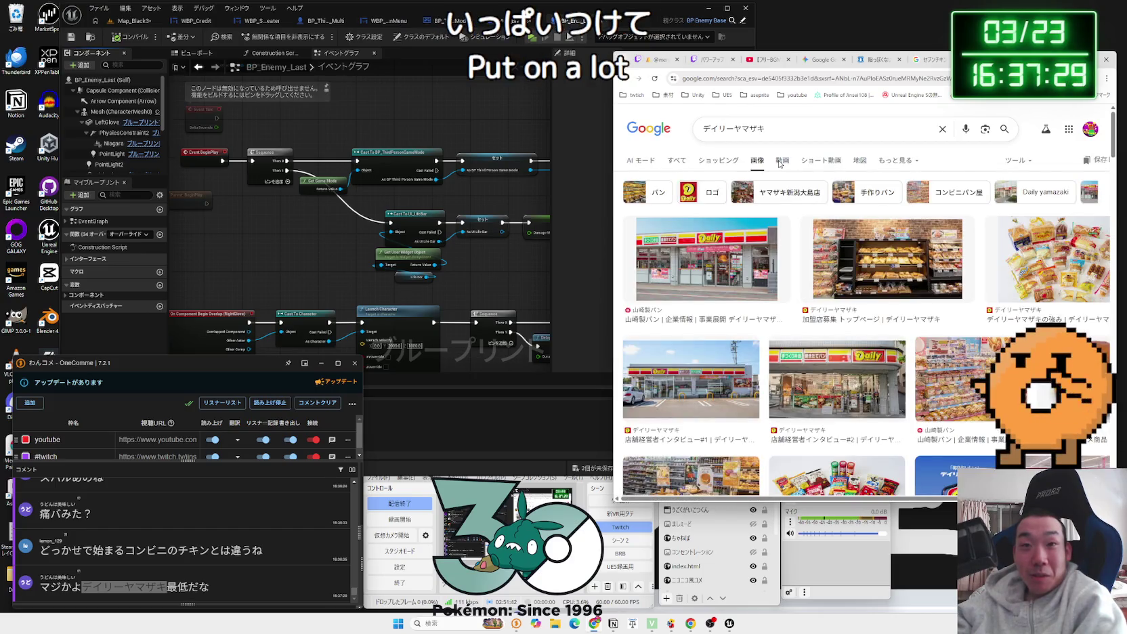
scroll(750, 265, down, 1)
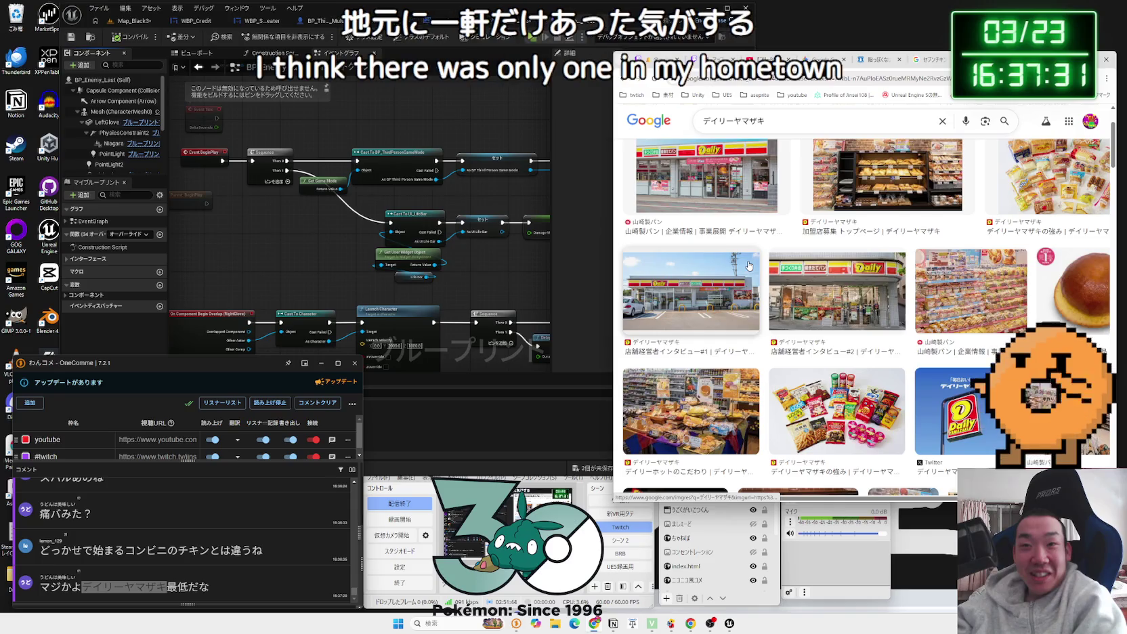
scroll(749, 266, down, 1)
scroll(846, 279, down, 4)
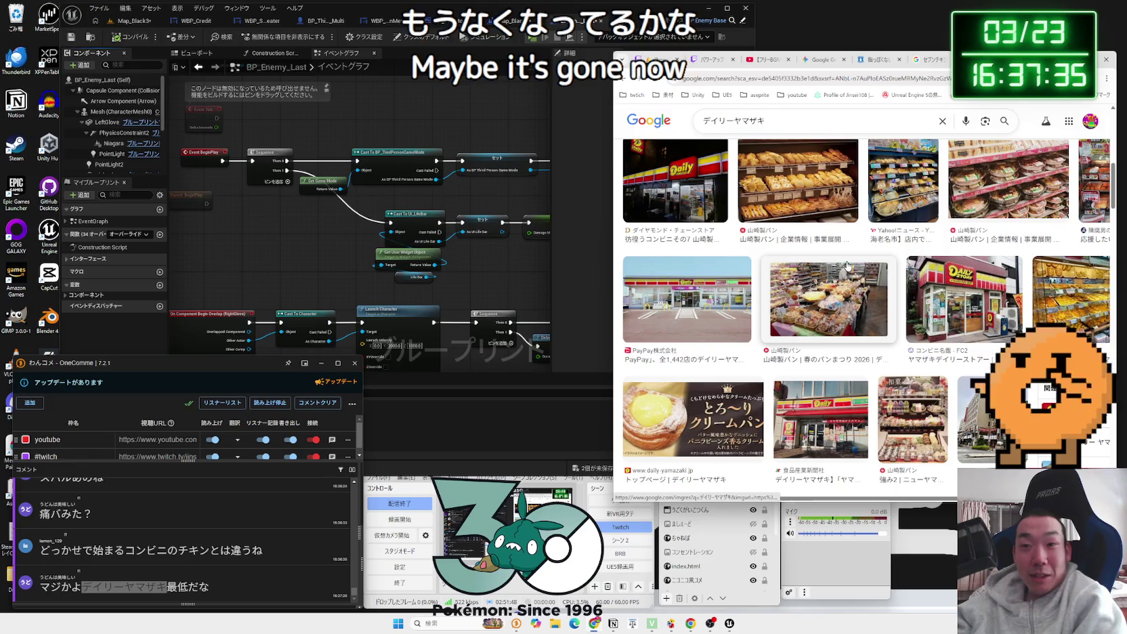
scroll(883, 303, down, 3)
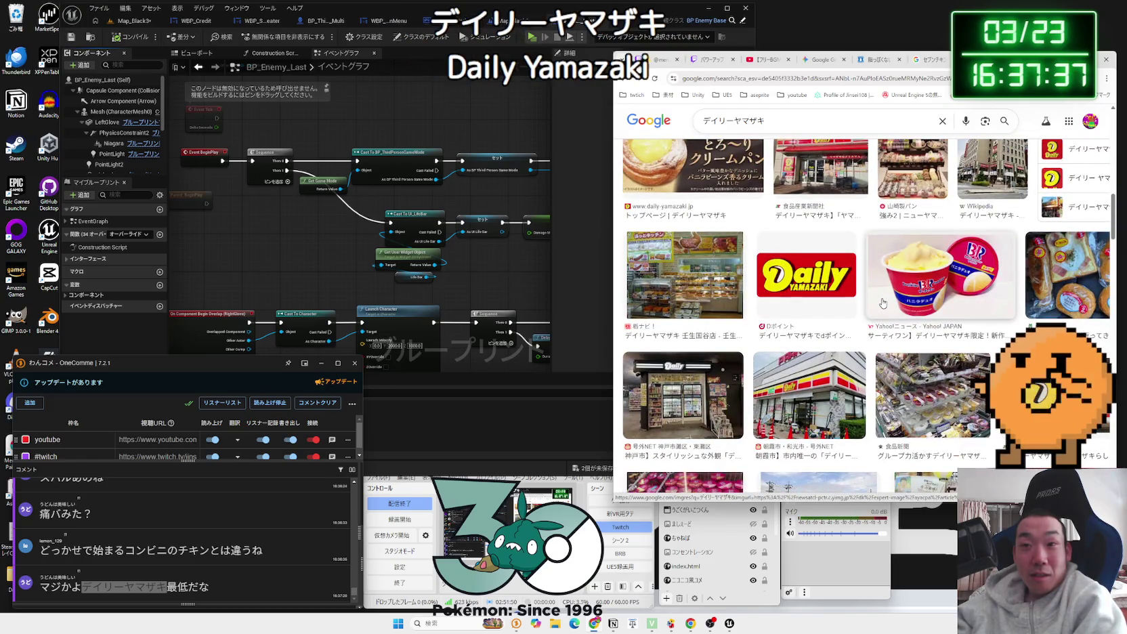
scroll(880, 303, down, 5)
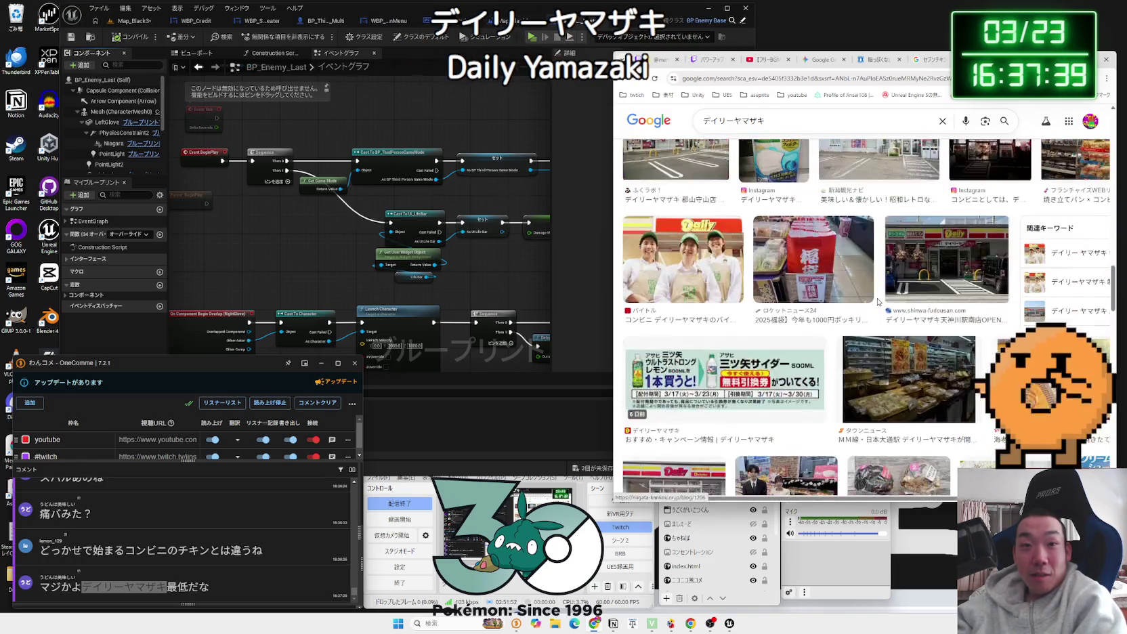
scroll(879, 302, down, 3)
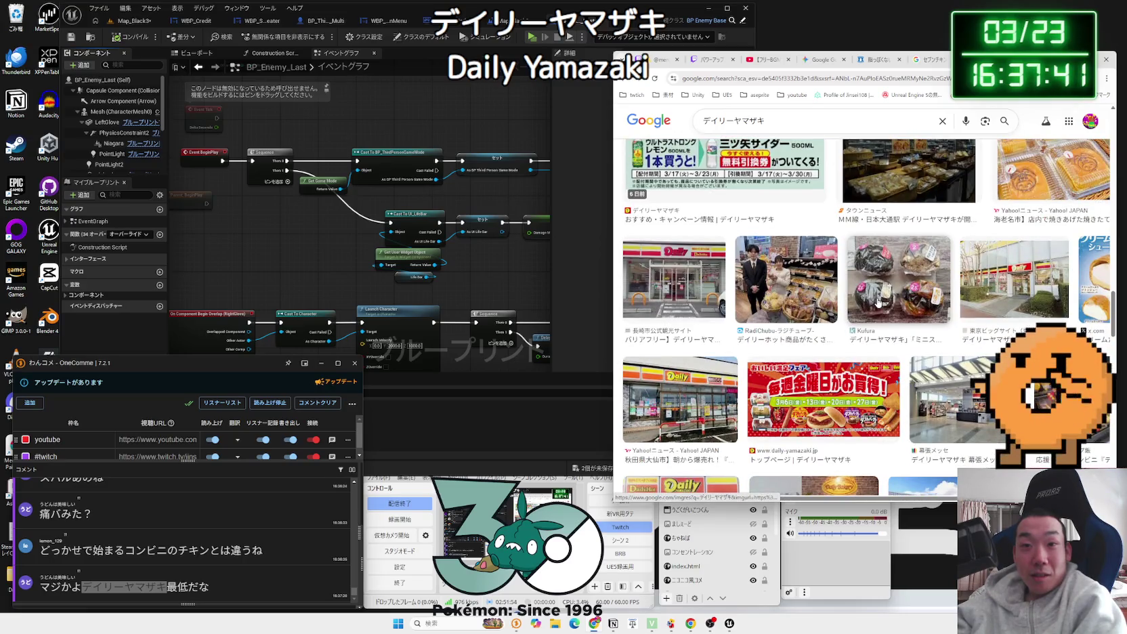
scroll(878, 303, down, 1)
scroll(878, 303, down, 5)
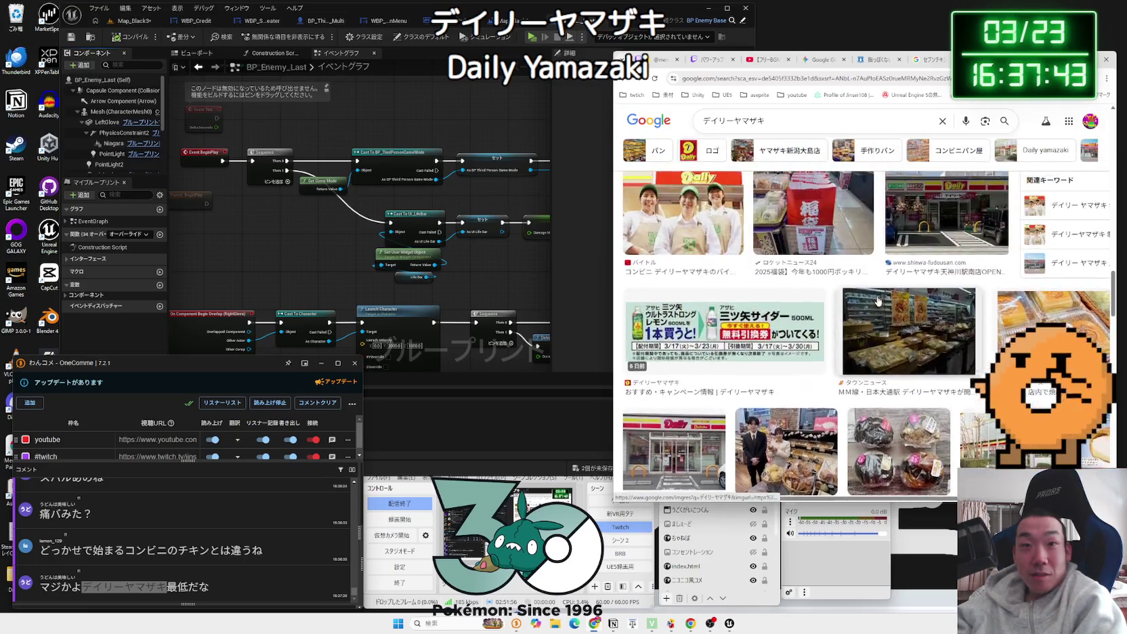
key(ctrl+w)
key(ctrl+w)
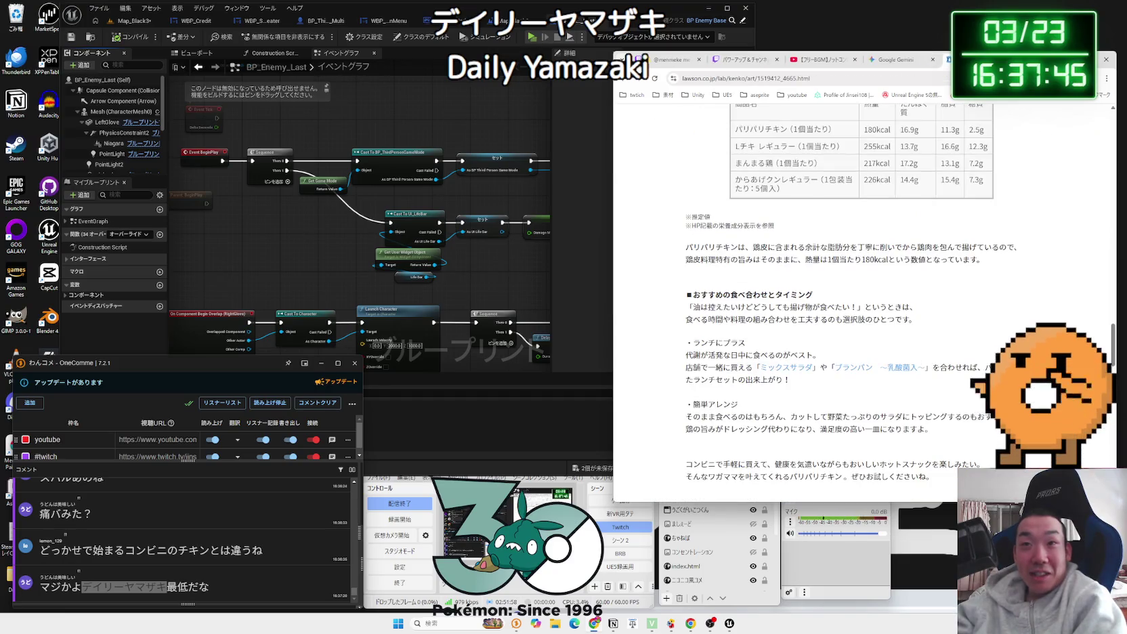
key(ctrl+w)
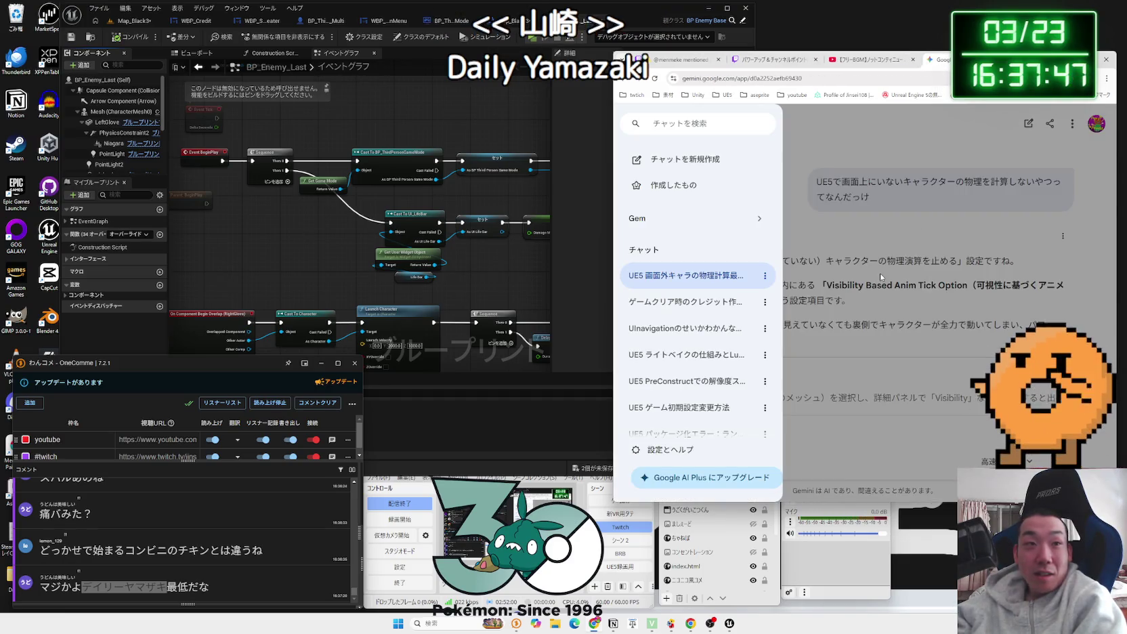
Step: Close Gemini's chat sidebar and highlight スリーエフ in the latest chat comment
click(881, 277)
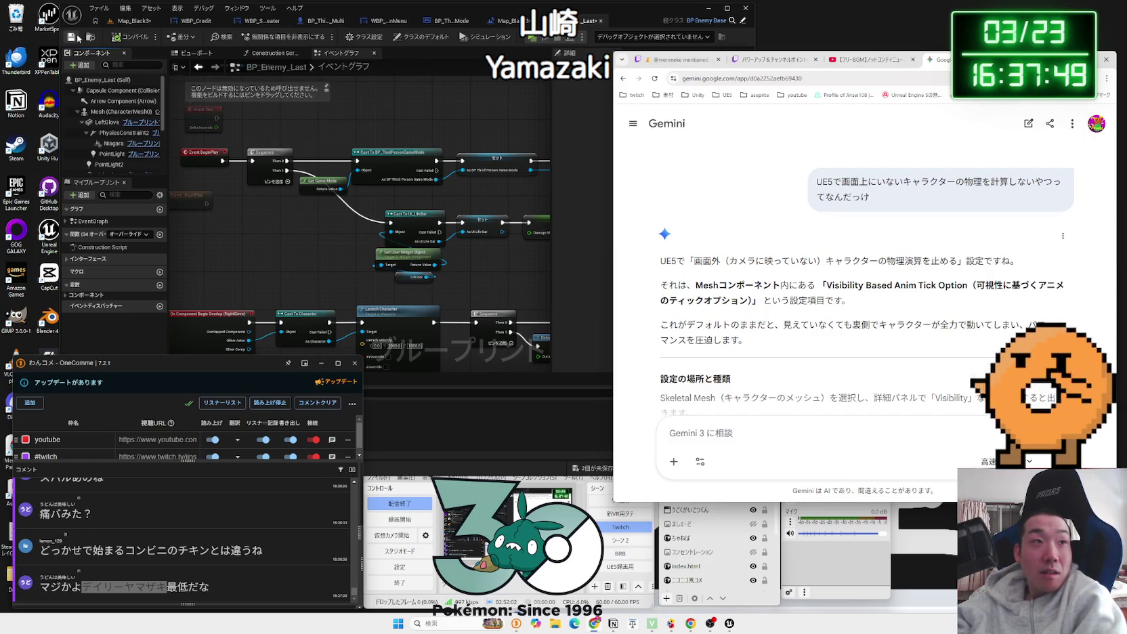
click(78, 38)
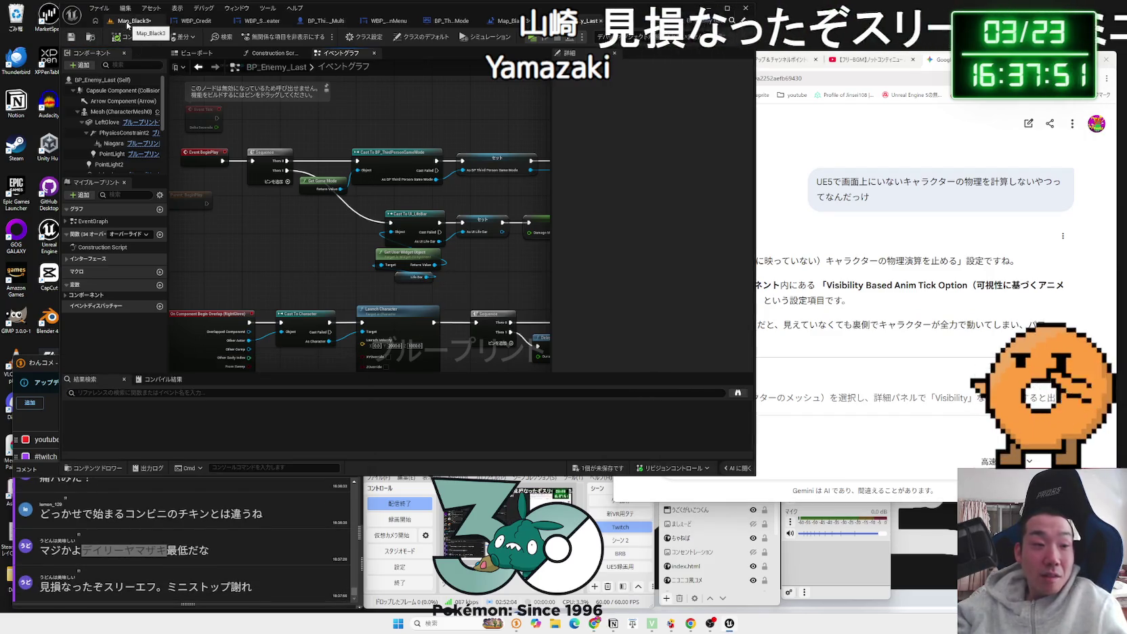
drag(103, 587, 156, 587)
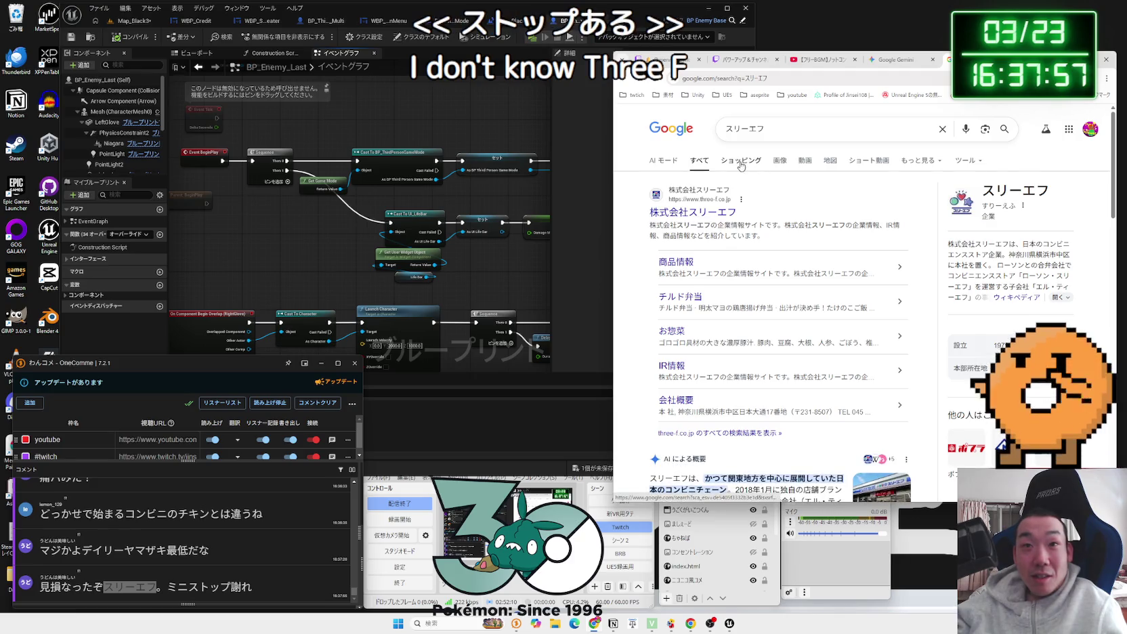
Step: Browse スリーエフ image results and previews, then highlight セイコマート in the viewer's comment
click(780, 161)
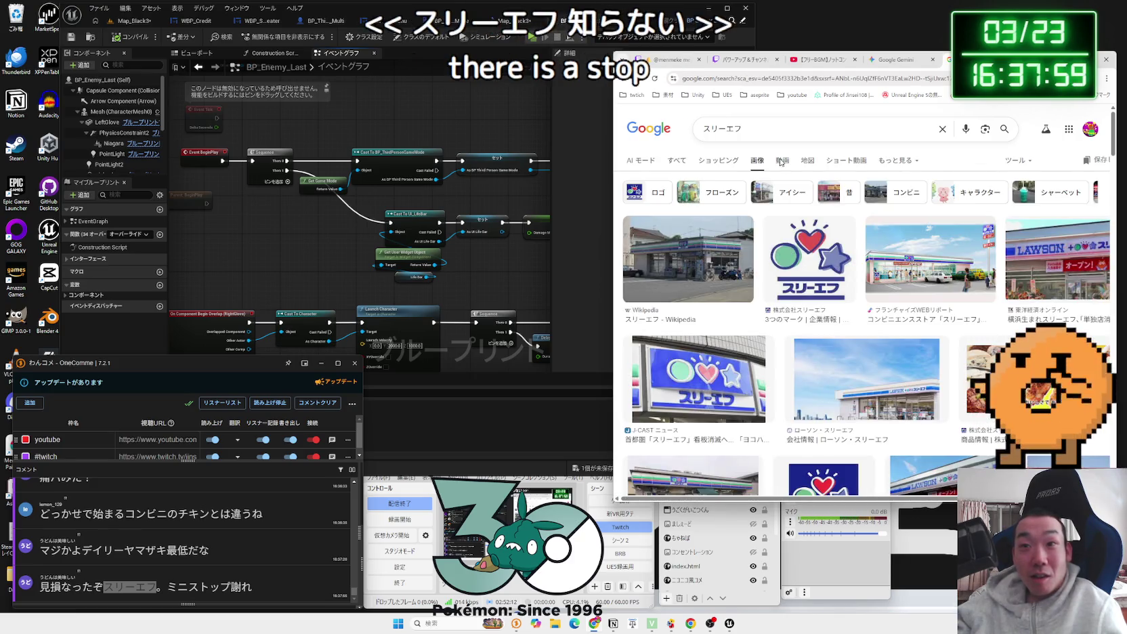
scroll(779, 199, down, 4)
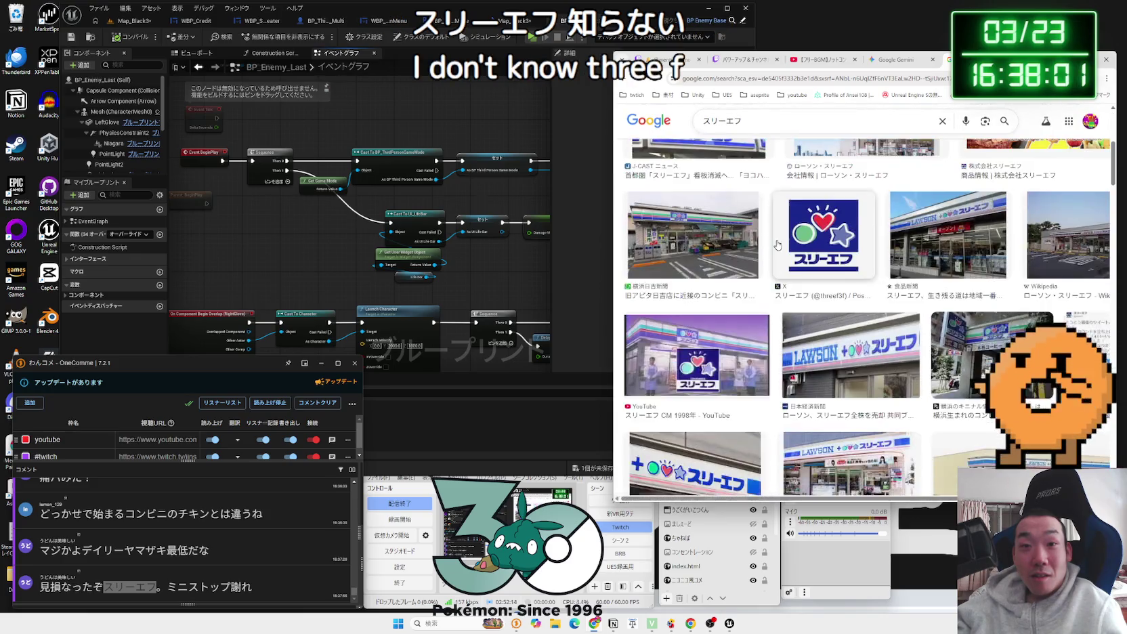
click(733, 245)
click(700, 248)
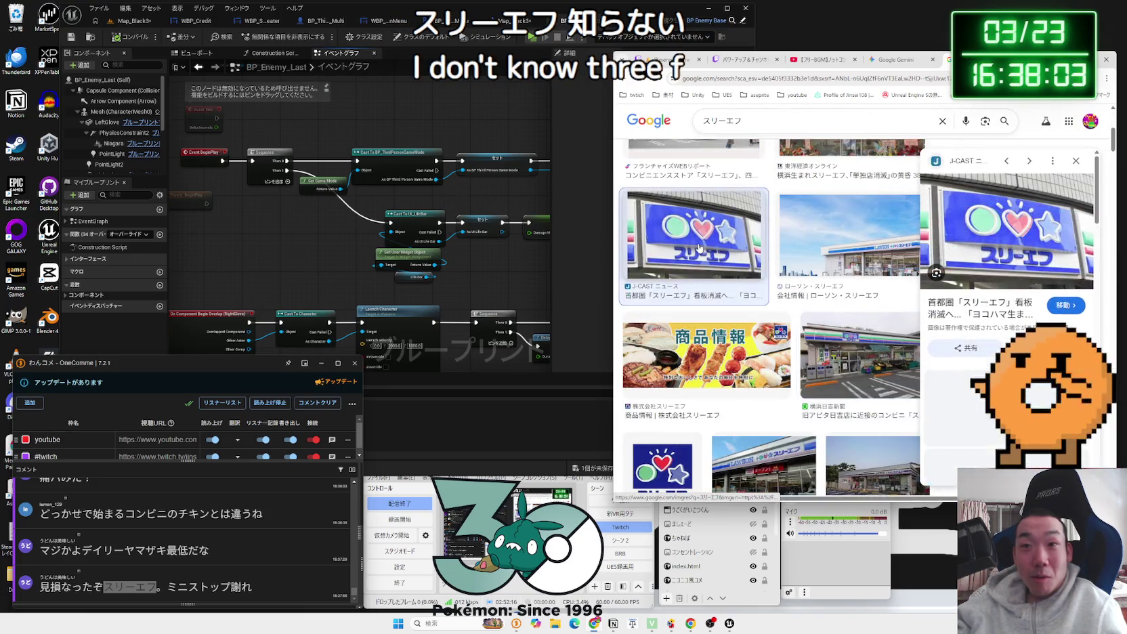
scroll(700, 248, down, 1)
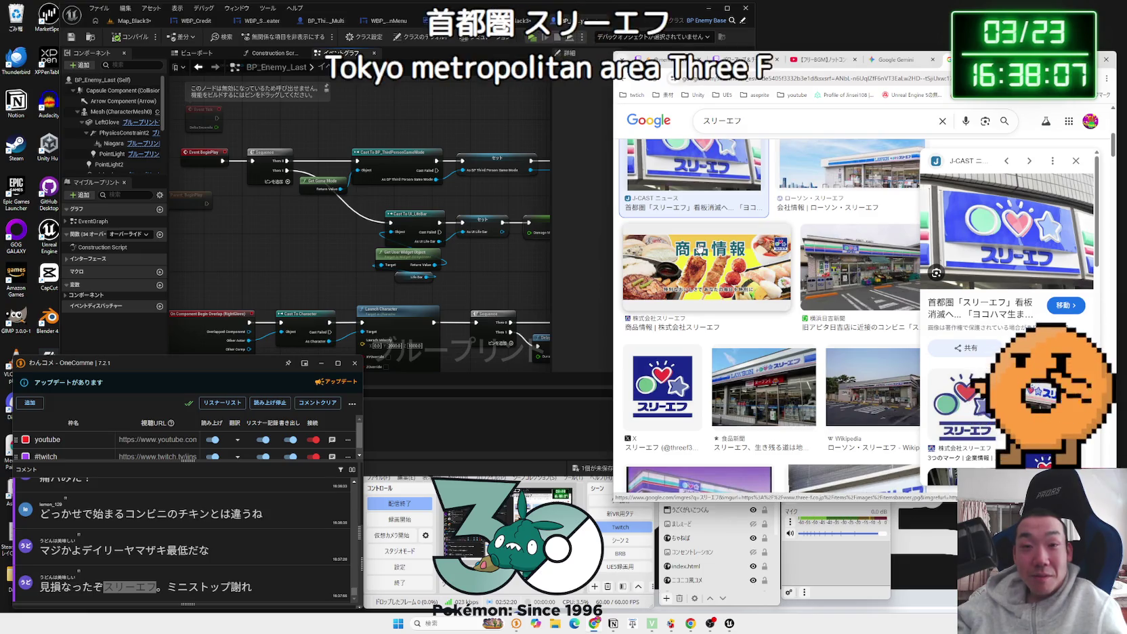
scroll(708, 261, down, 2)
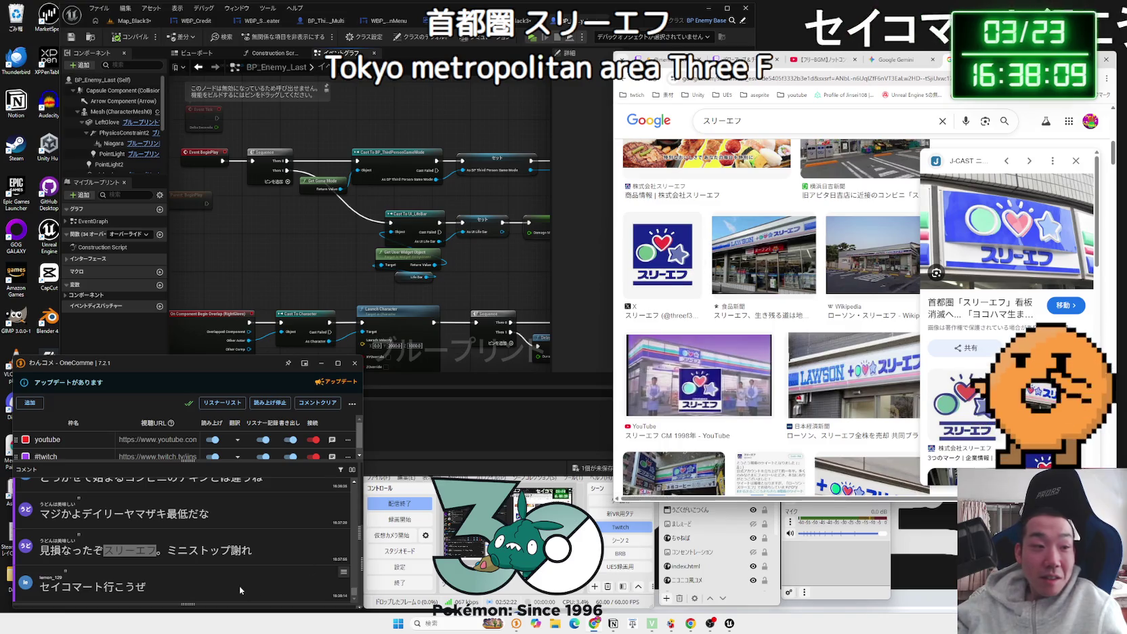
mouse_move(93, 586)
mouse_down()
mouse_move(40, 594)
mouse_move(619, 387)
mouse_up()
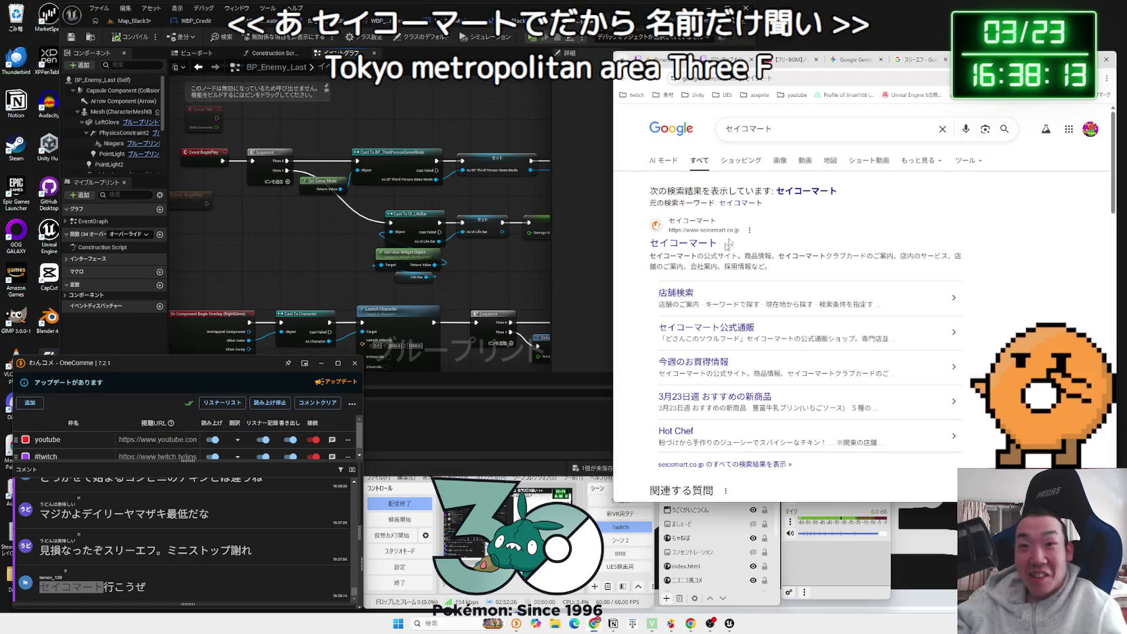
Step: Open Seicomart's official homepage, then run a web search for ポプラ
click(685, 243)
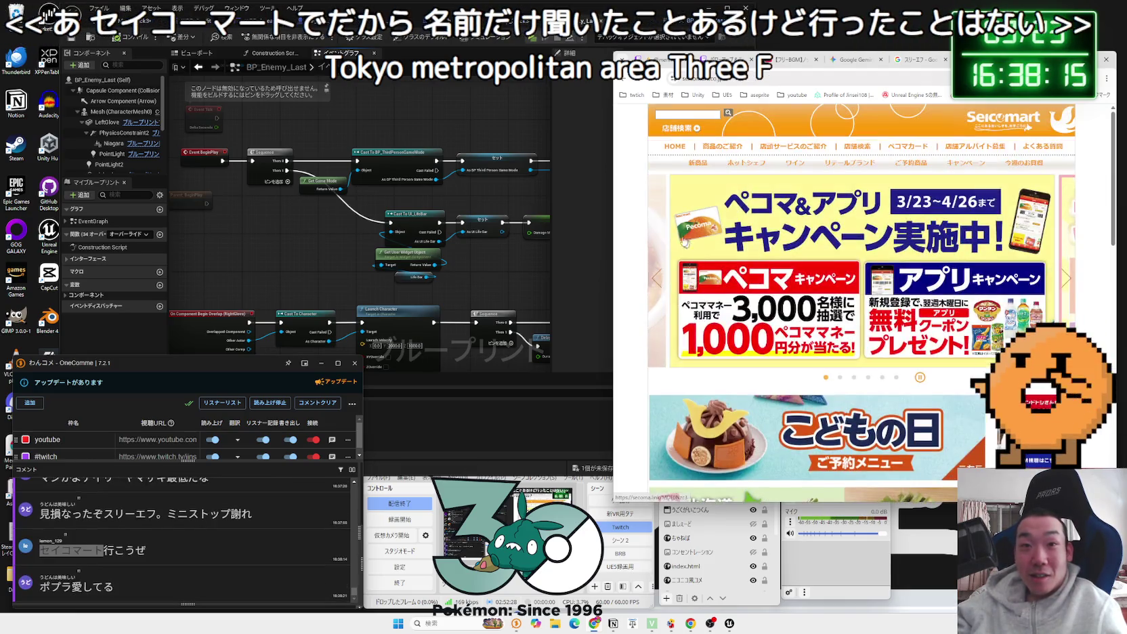
scroll(815, 228, down, 3)
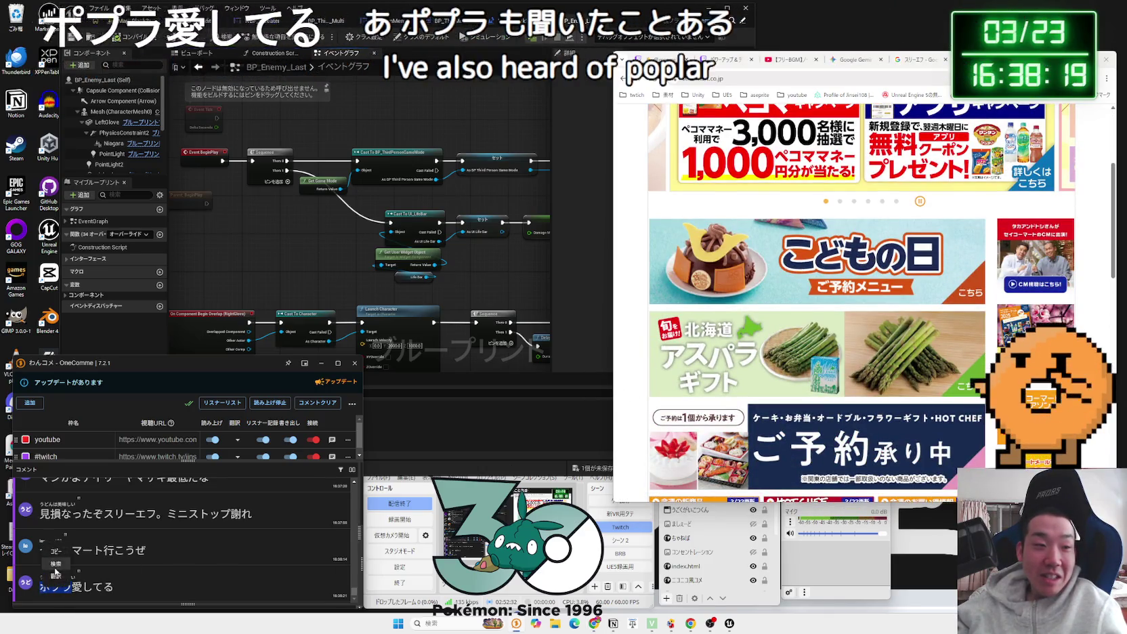
text(ポプラ)
key(Return)
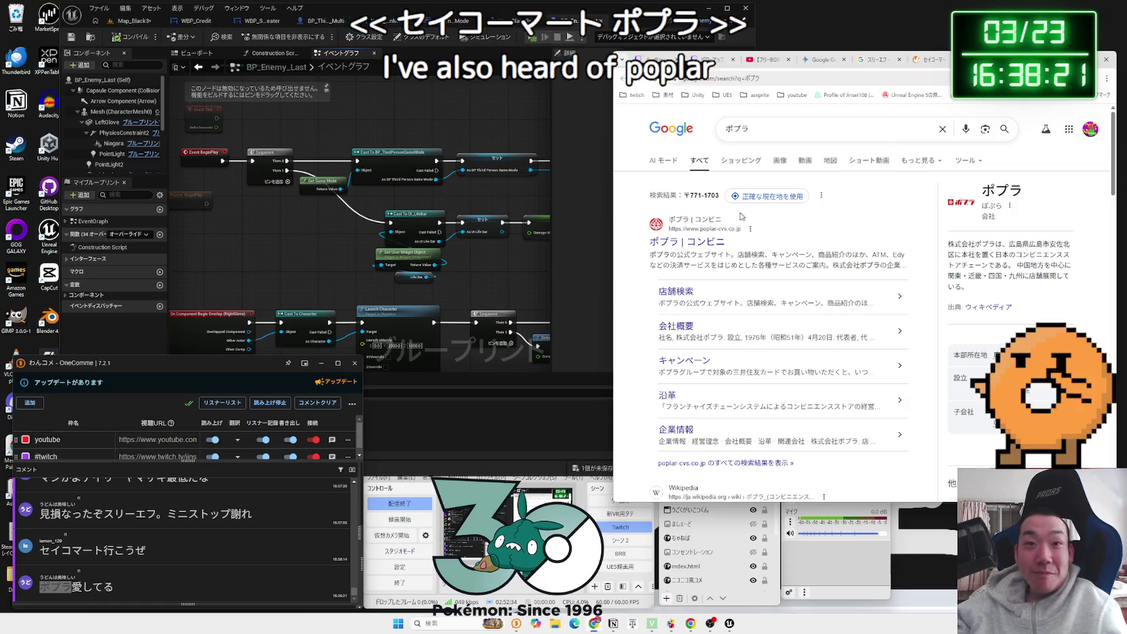
Step: Open Poplar's homepage, then browse Seicomart's wine page and its purchase section
click(687, 241)
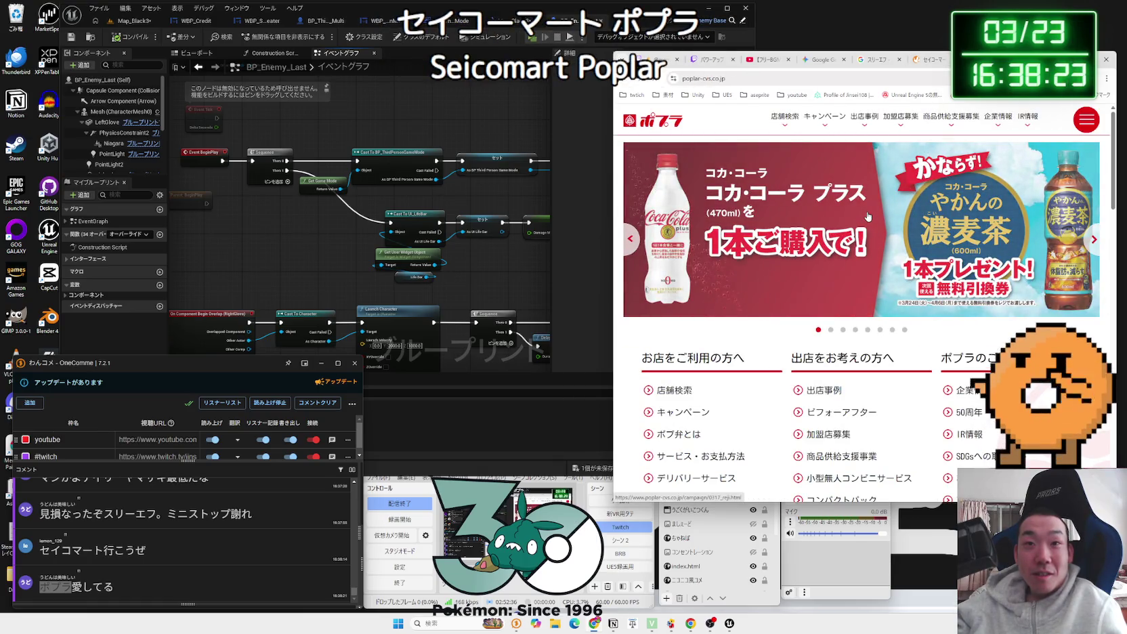
click(930, 61)
scroll(867, 254, down, 5)
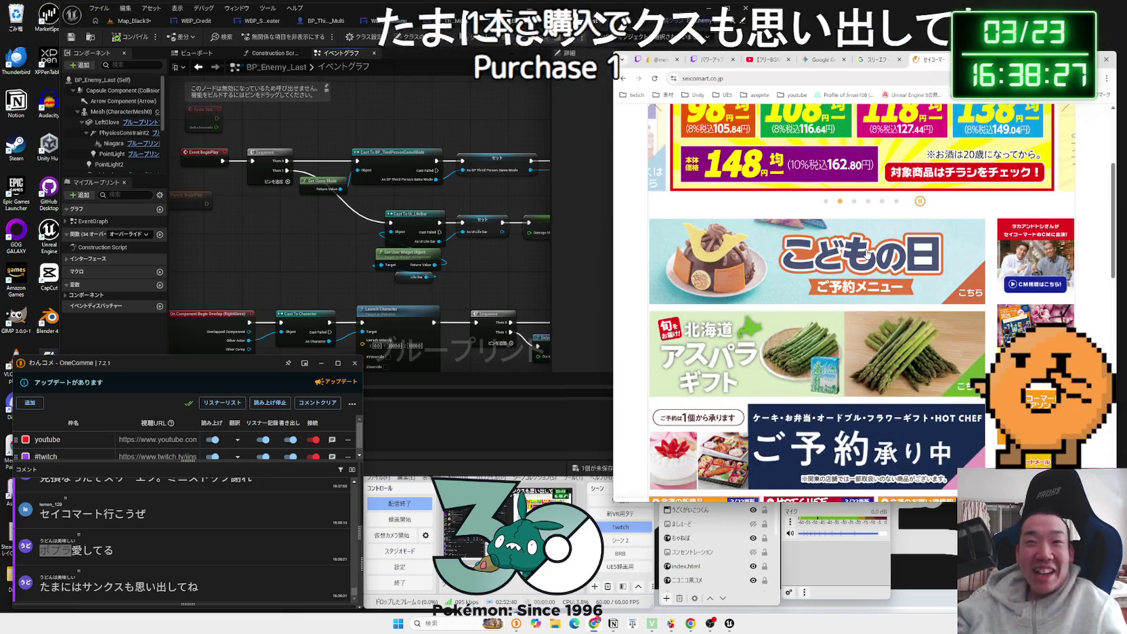
scroll(867, 254, up, 3)
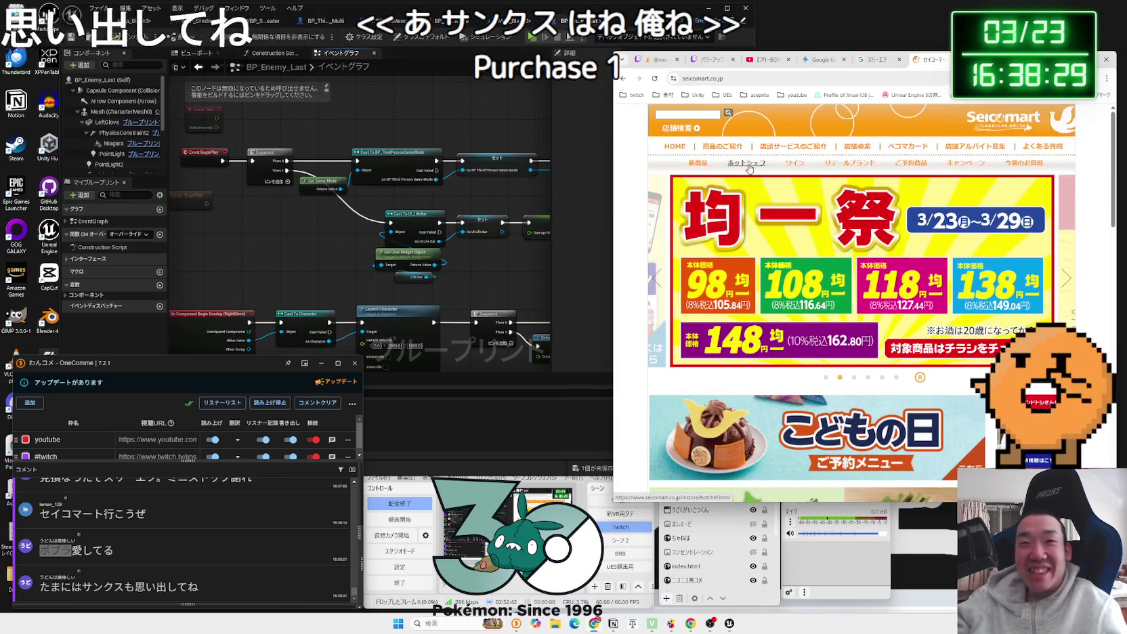
click(796, 163)
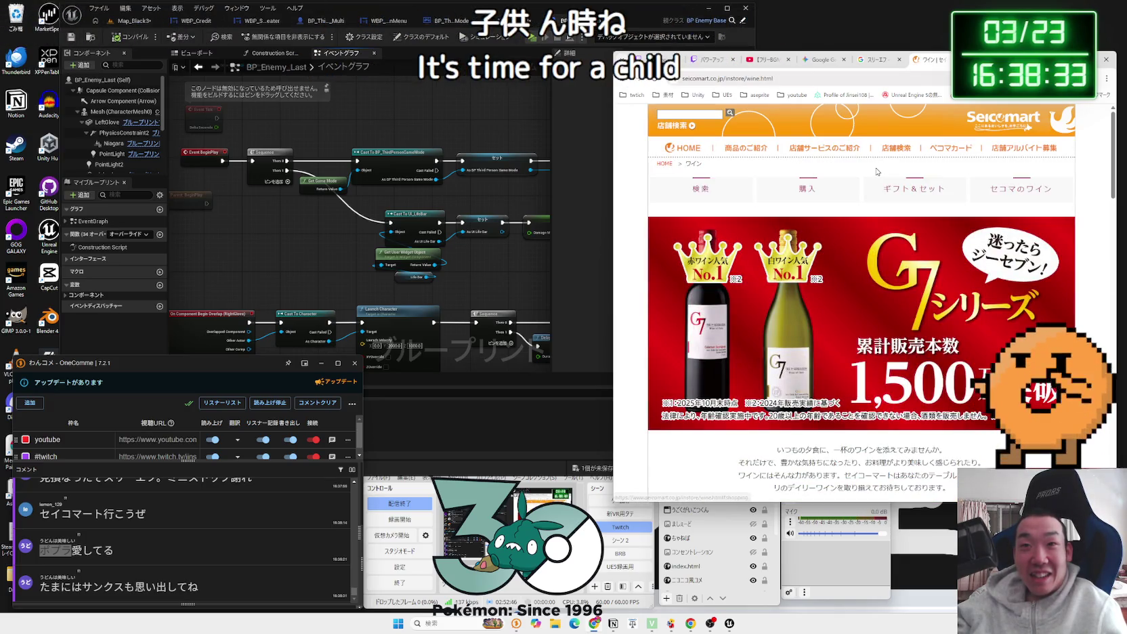
click(813, 188)
scroll(810, 267, down, 10)
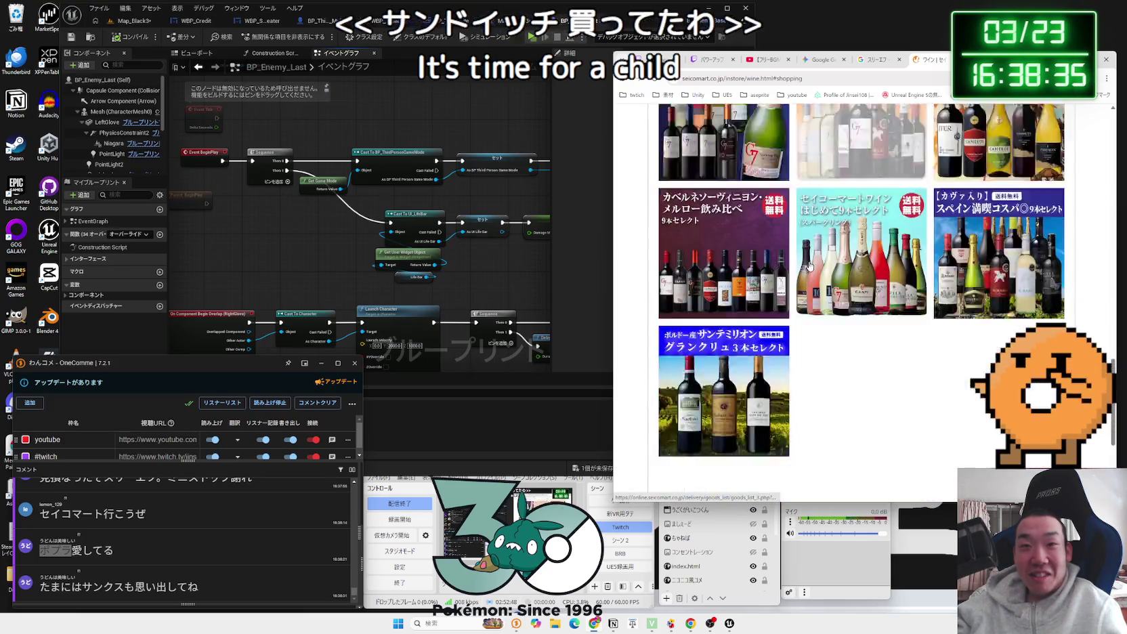
scroll(810, 266, up, 15)
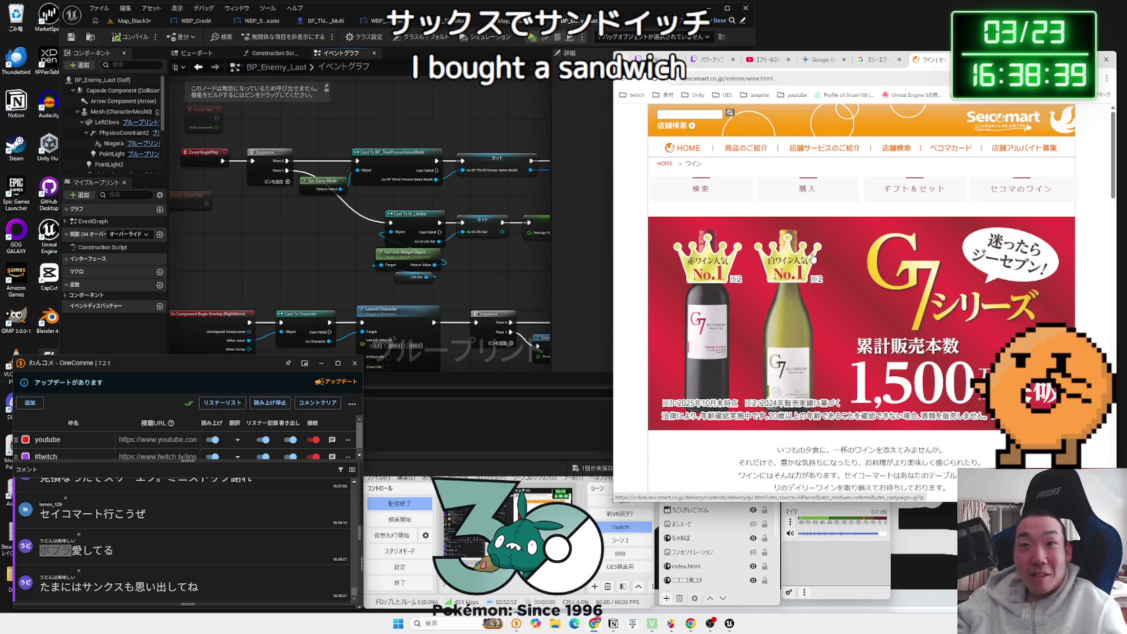
key(alt+Left)
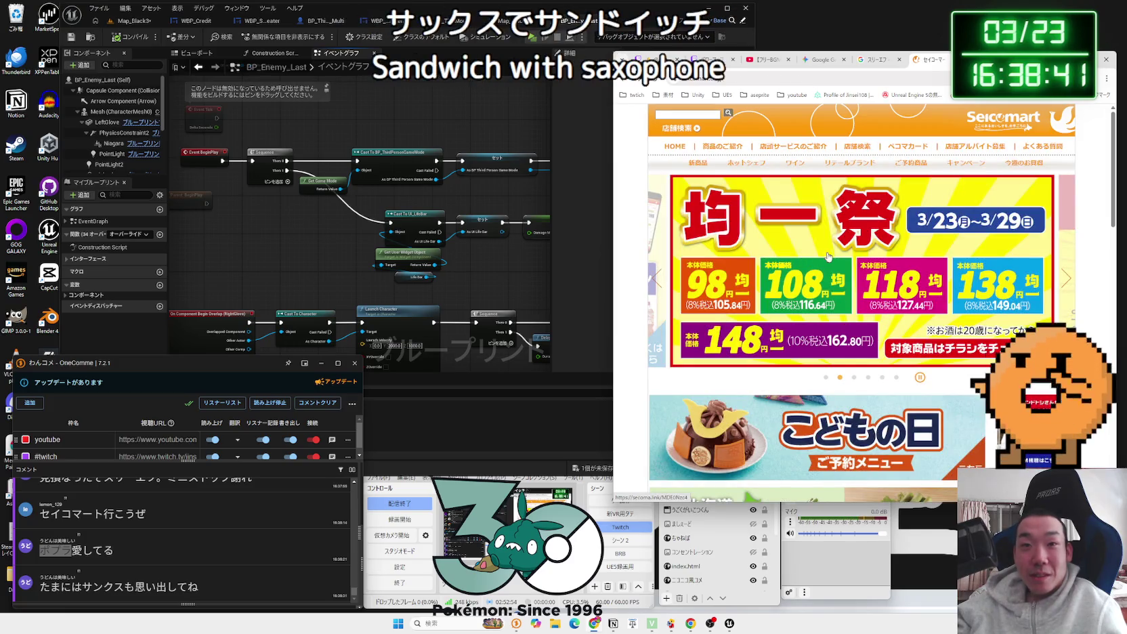
Step: Return to Poplar's homepage, advance its banner carousel twice, and open its store search page
scroll(839, 251, down, 6)
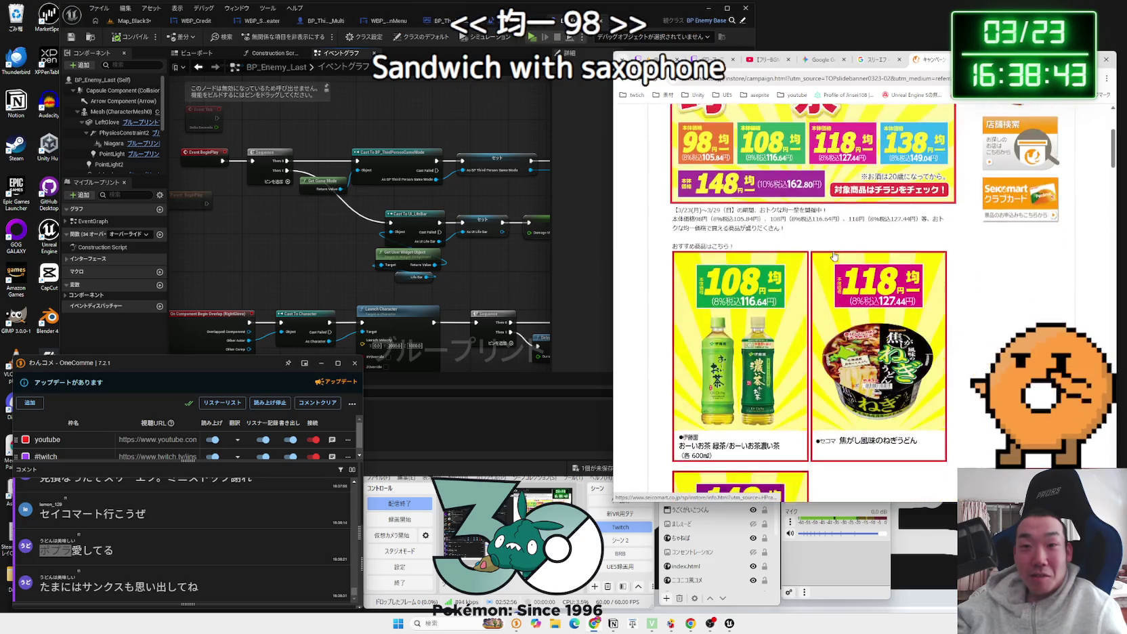
scroll(841, 248, up, 2)
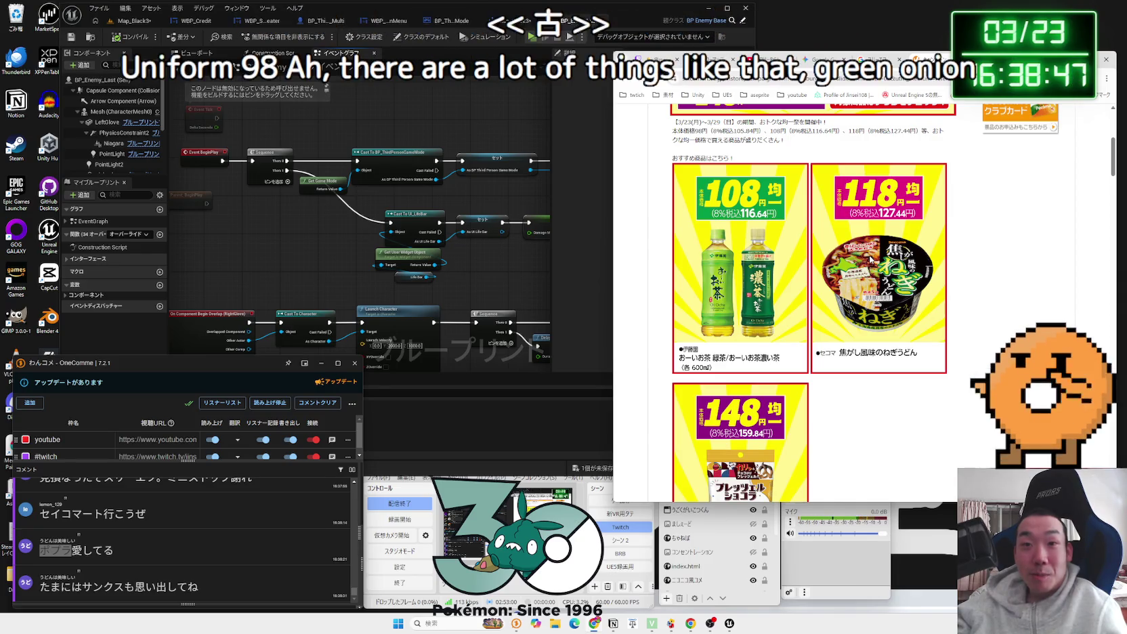
scroll(874, 244, down, 4)
scroll(876, 233, down, 3)
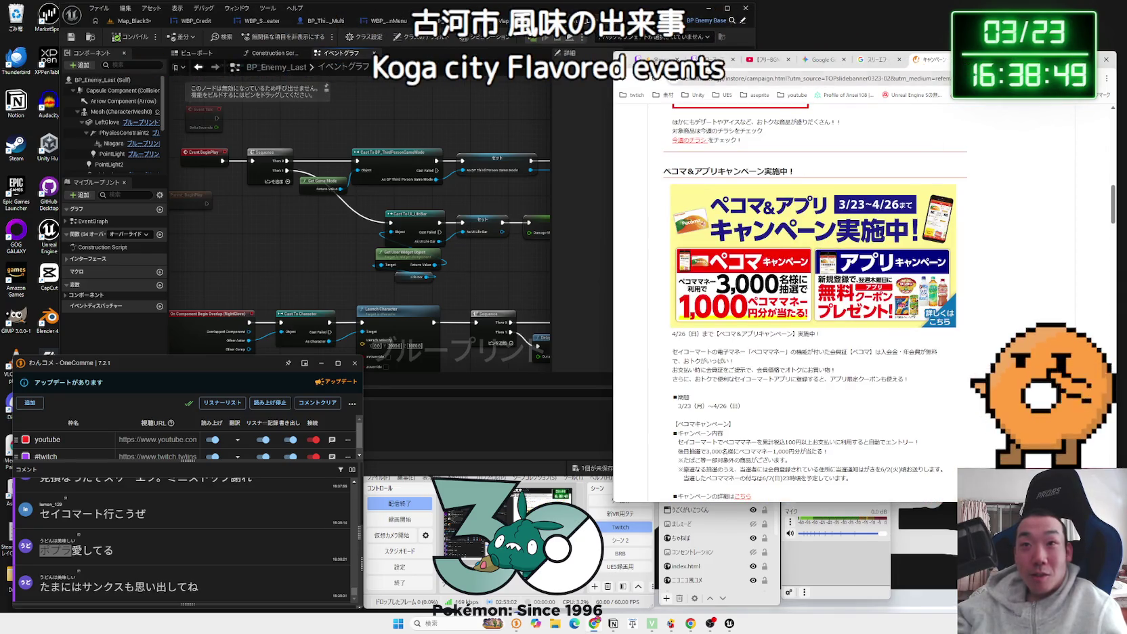
key(alt+Left)
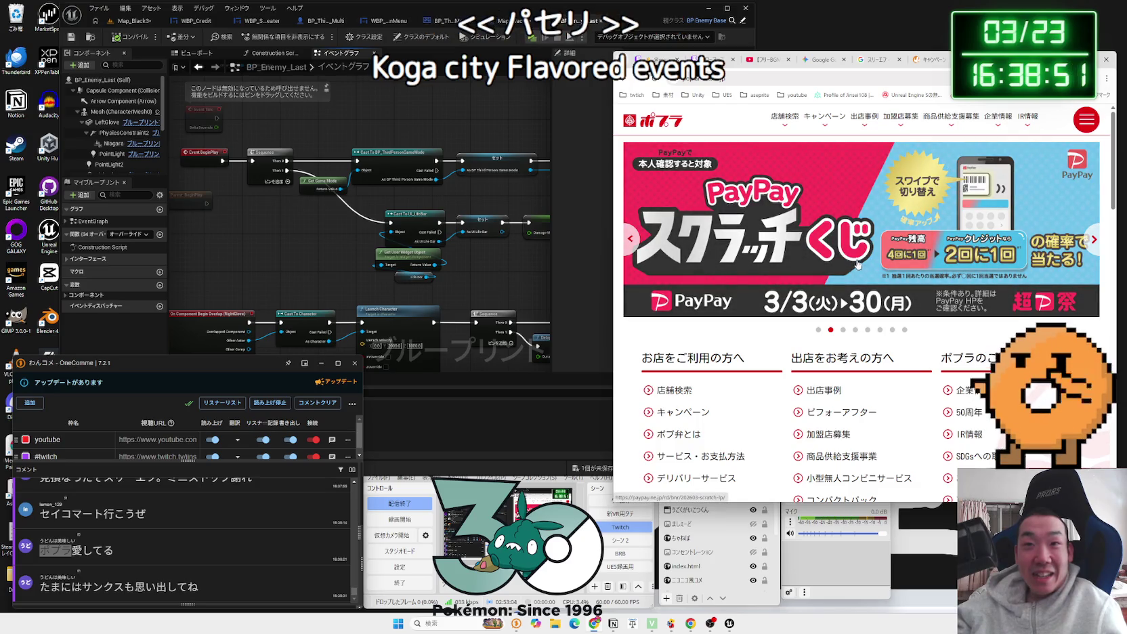
click(1092, 238)
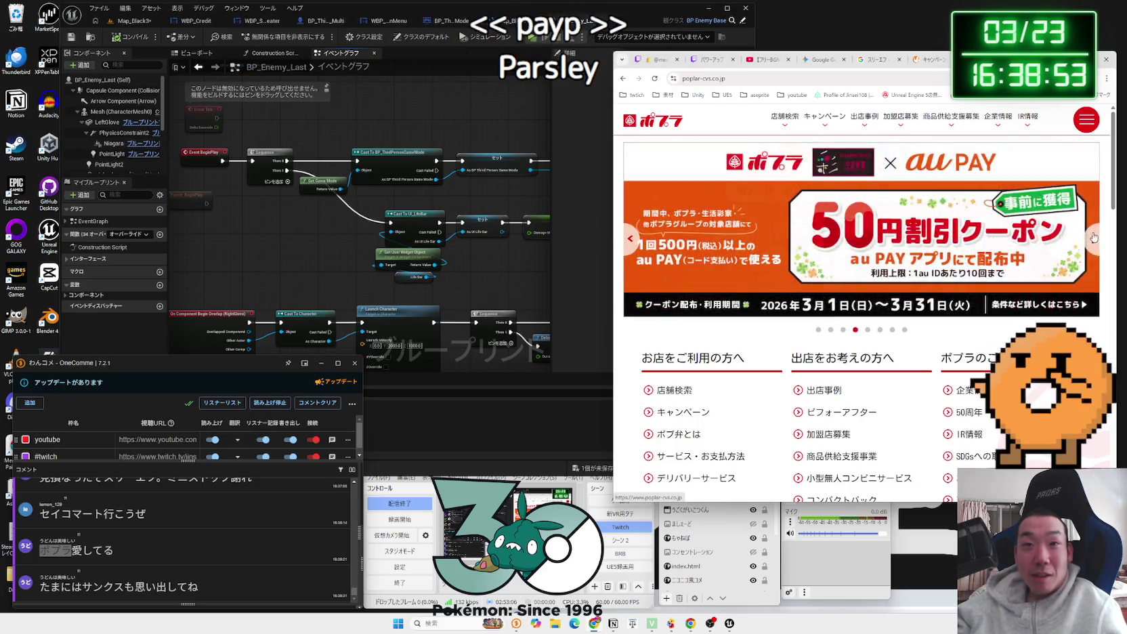
click(1092, 239)
click(786, 119)
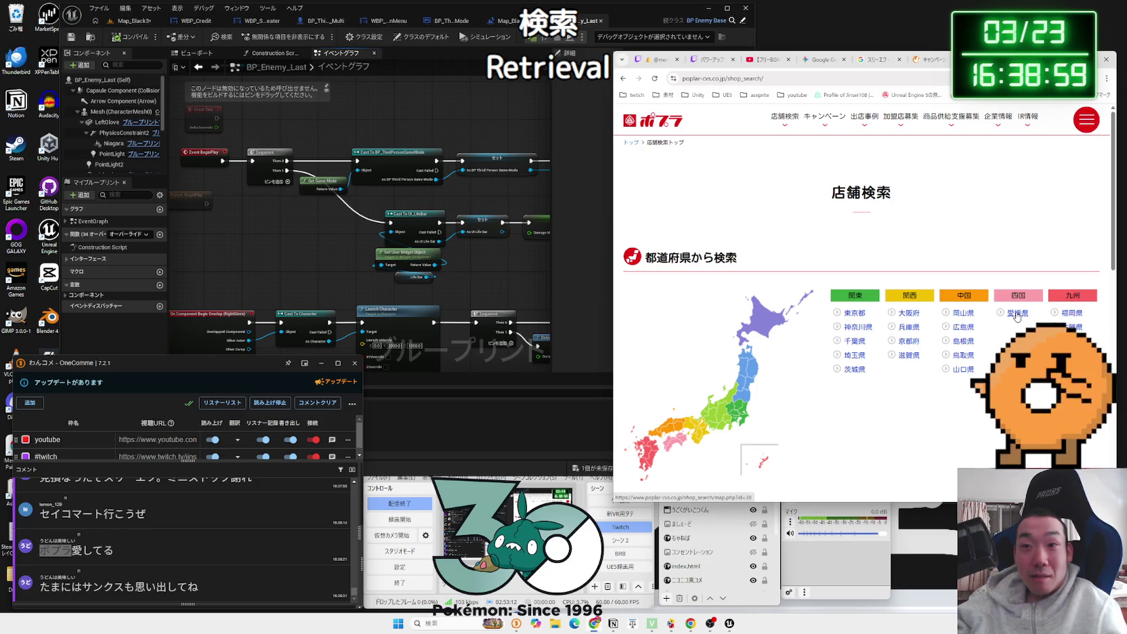
Step: Browse Poplar's store search, then view Seicomart's store services and store search pages
scroll(763, 380, up, 6)
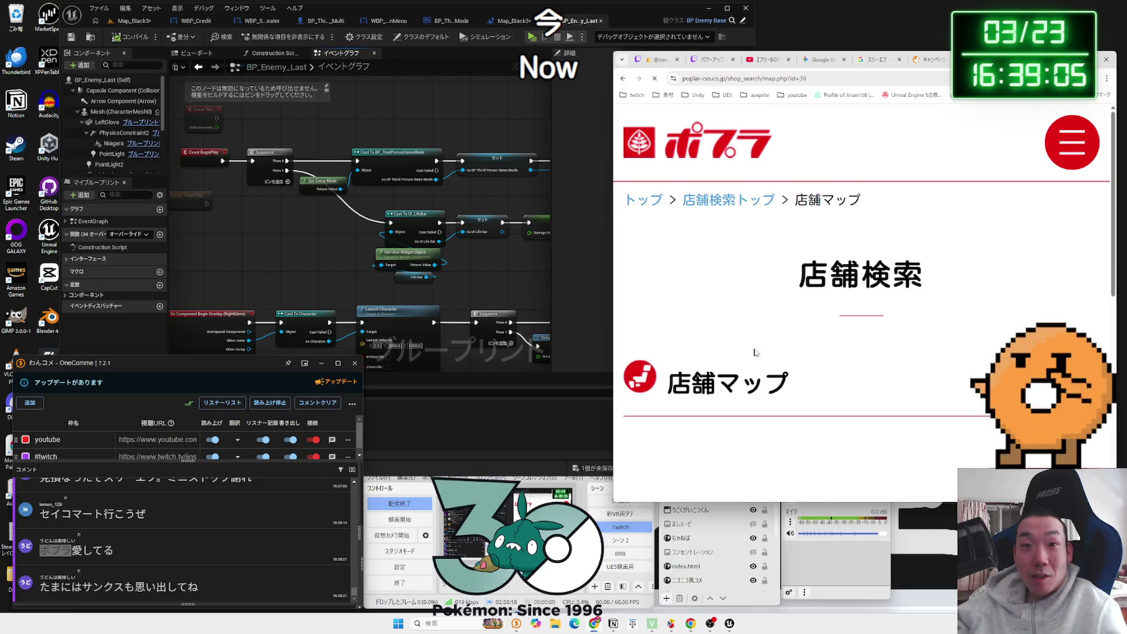
scroll(798, 358, down, 5)
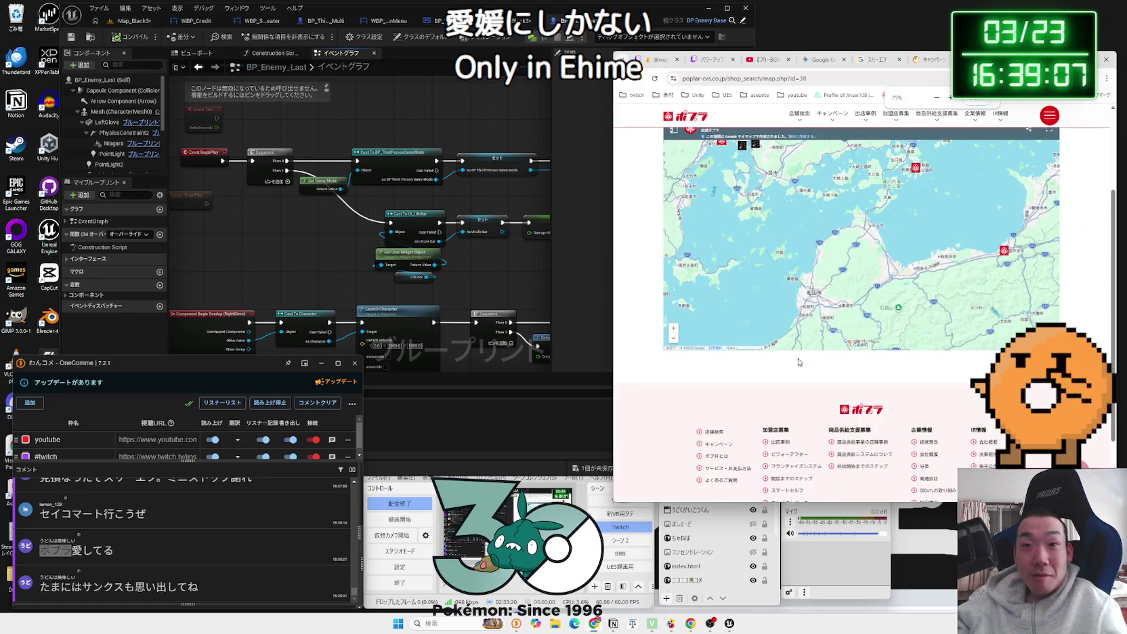
scroll(802, 395, down, 1)
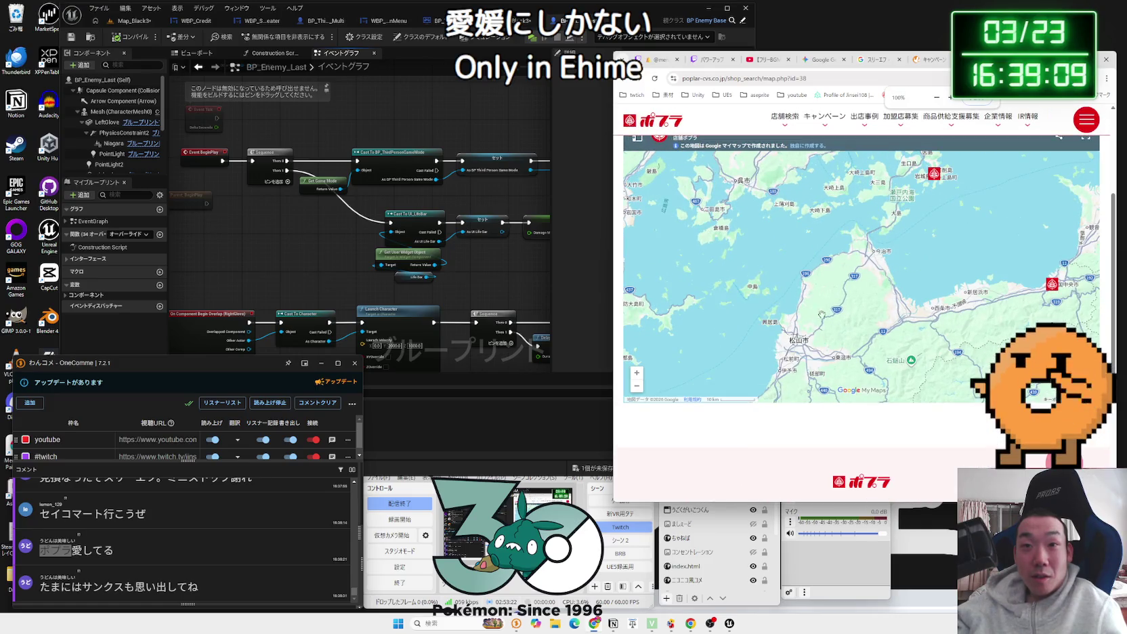
scroll(828, 186, up, 1)
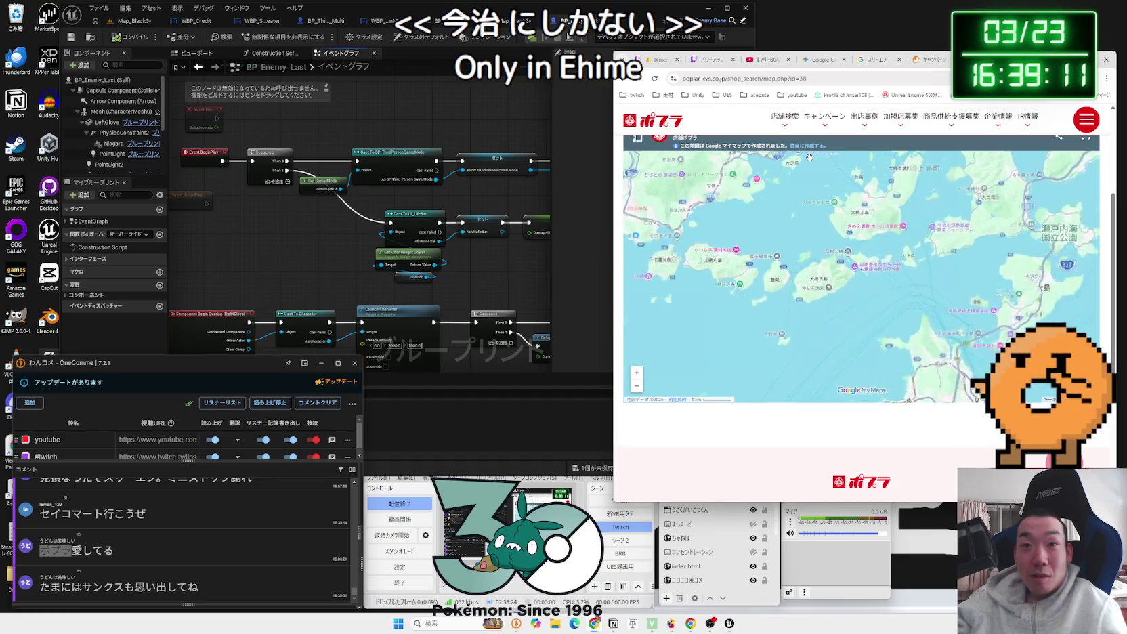
scroll(809, 157, down, 1)
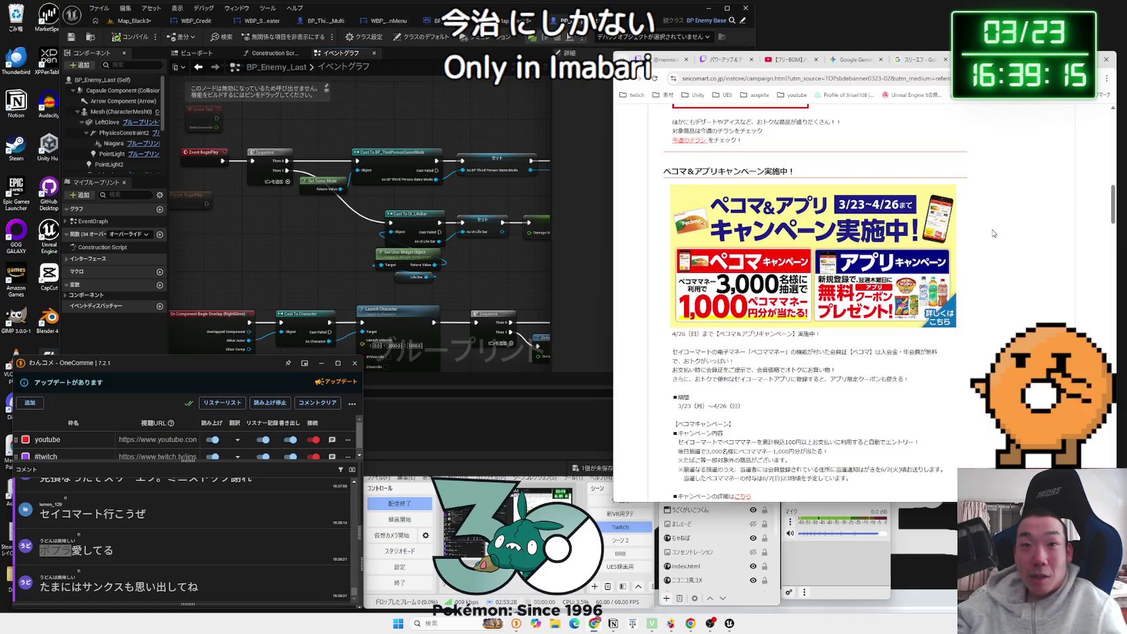
scroll(993, 233, up, 15)
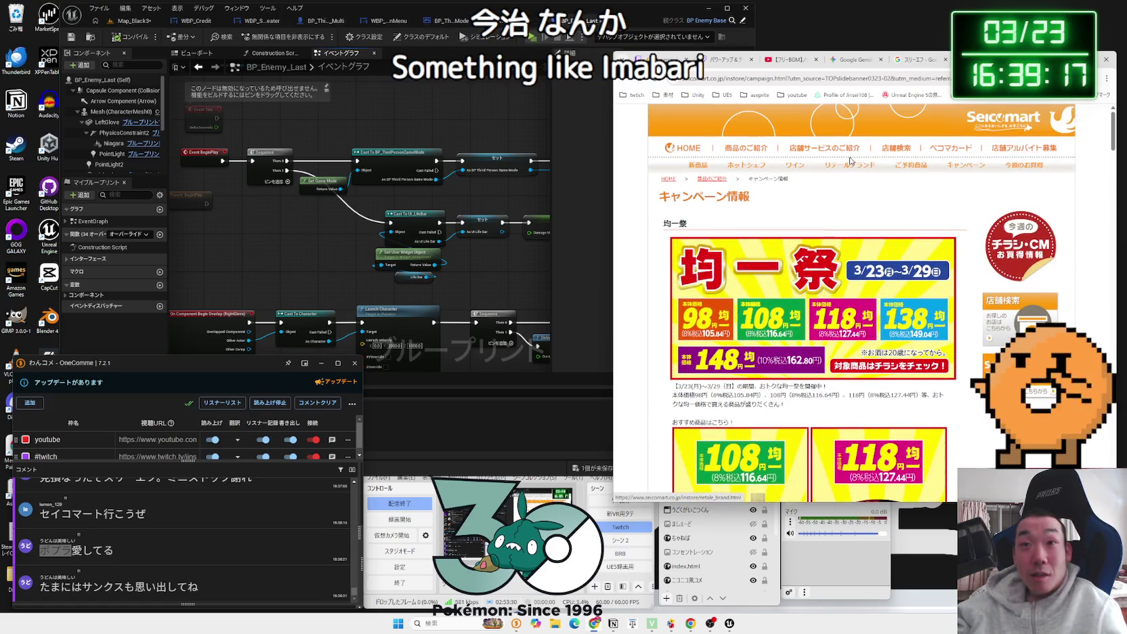
click(847, 152)
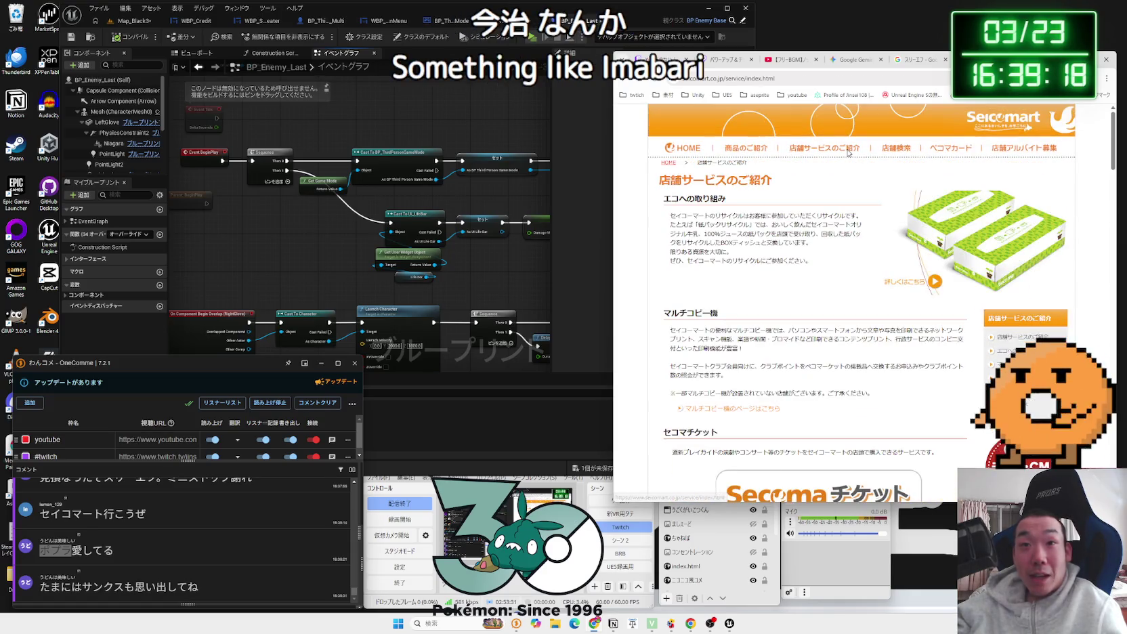
click(903, 154)
scroll(864, 300, down, 1)
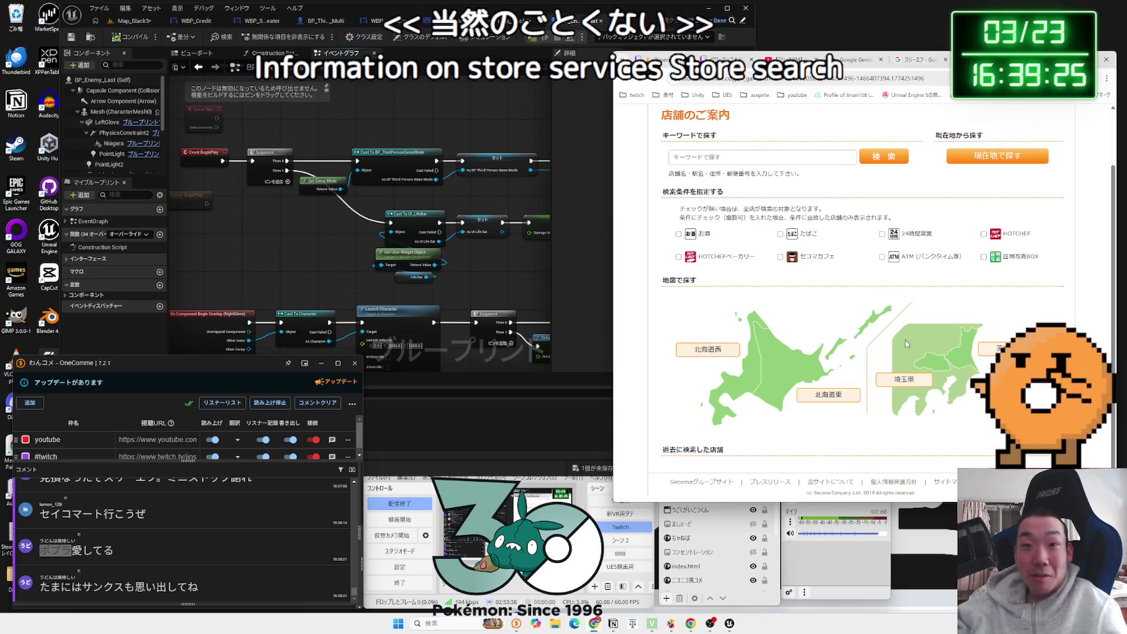
scroll(756, 348, up, 2)
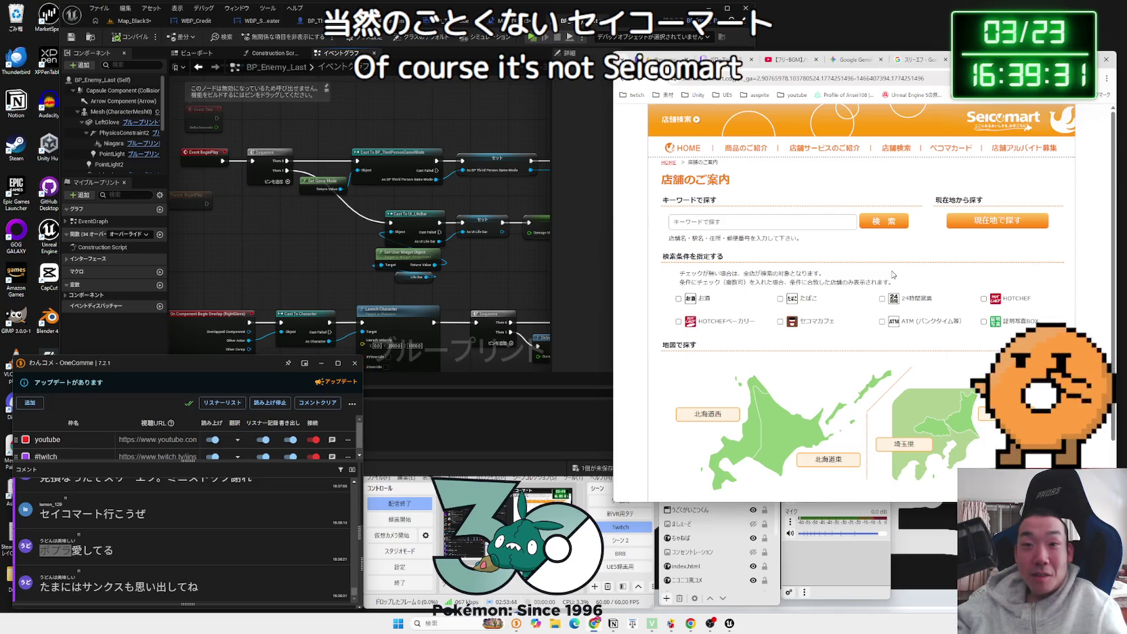
scroll(892, 274, down, 2)
Step: Close the Seicomart and image tabs, then save the Map_Black3 level from the unsaved-content list
key(ctrl+w)
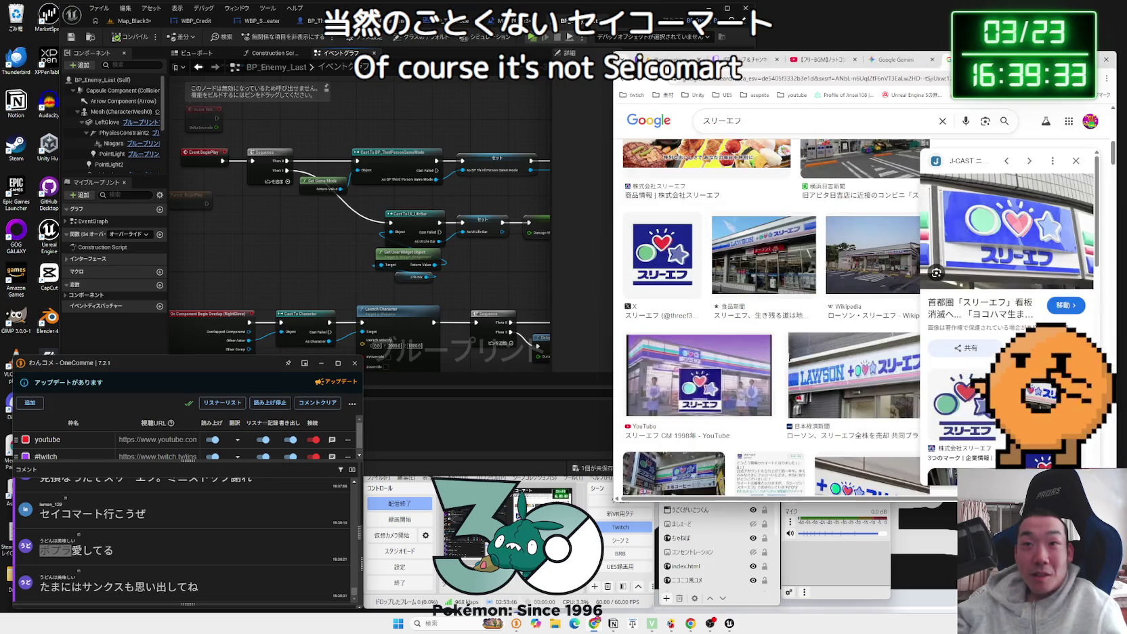
key(ctrl+w)
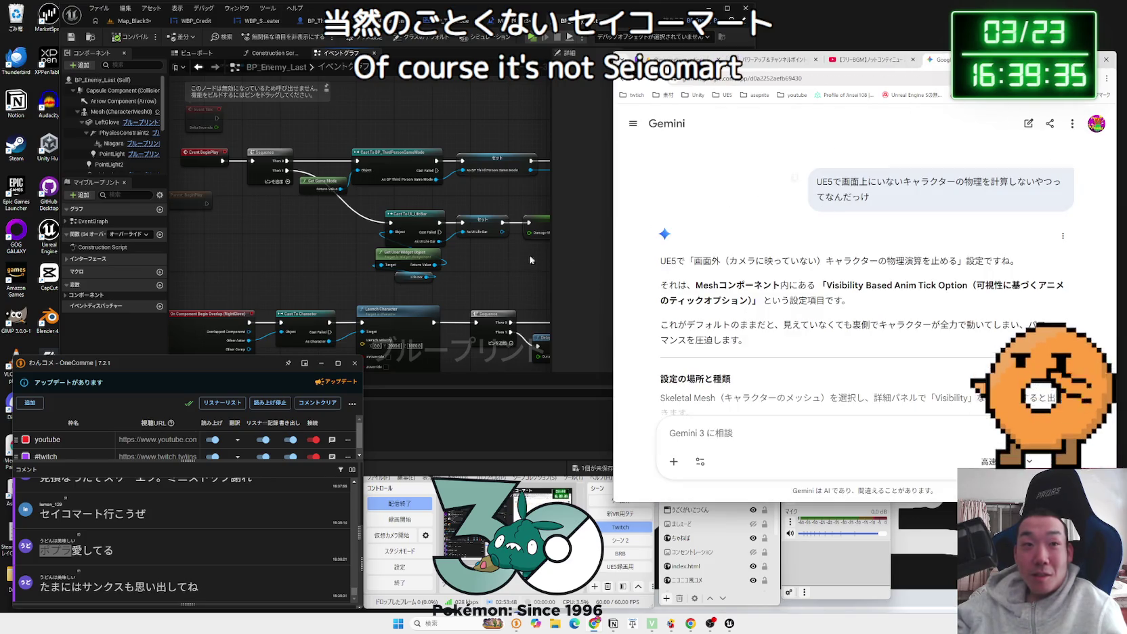
click(531, 260)
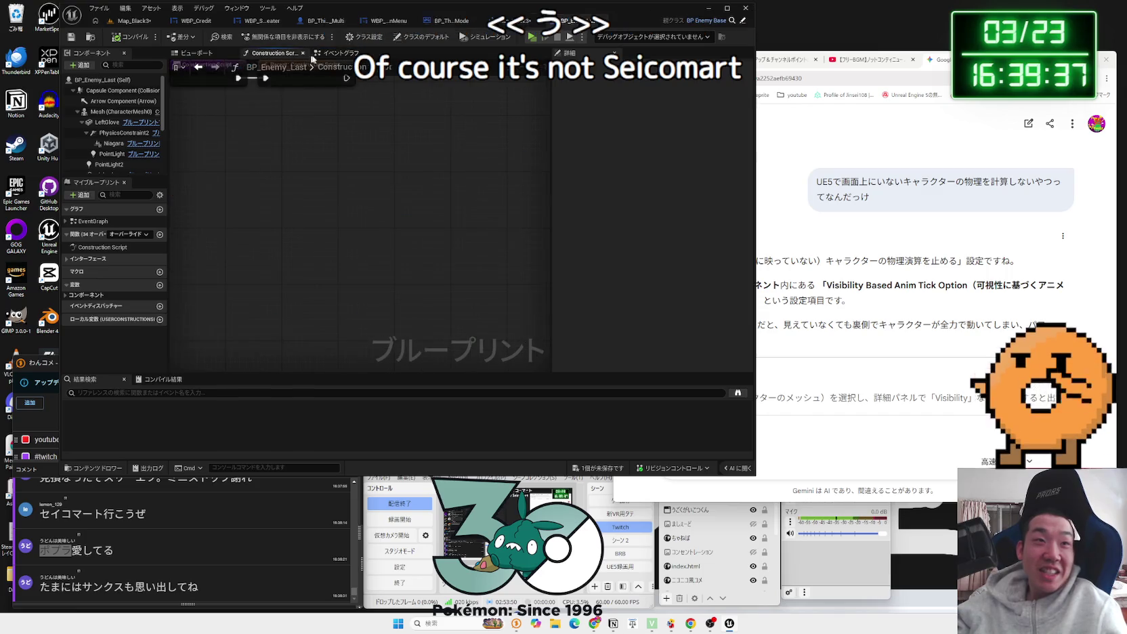
click(135, 21)
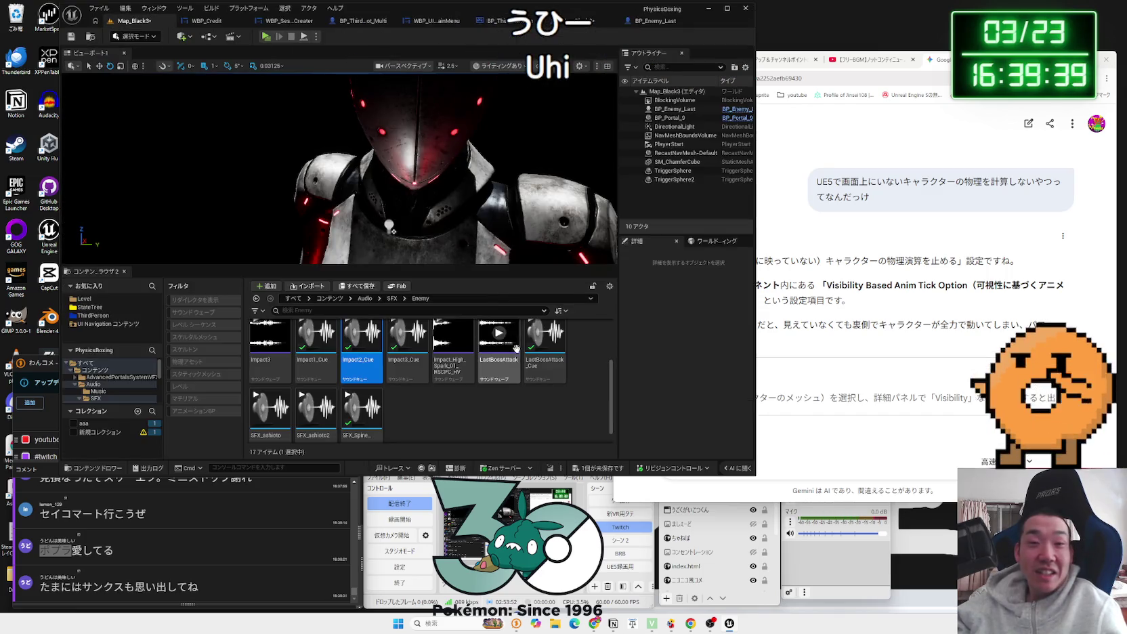
click(590, 467)
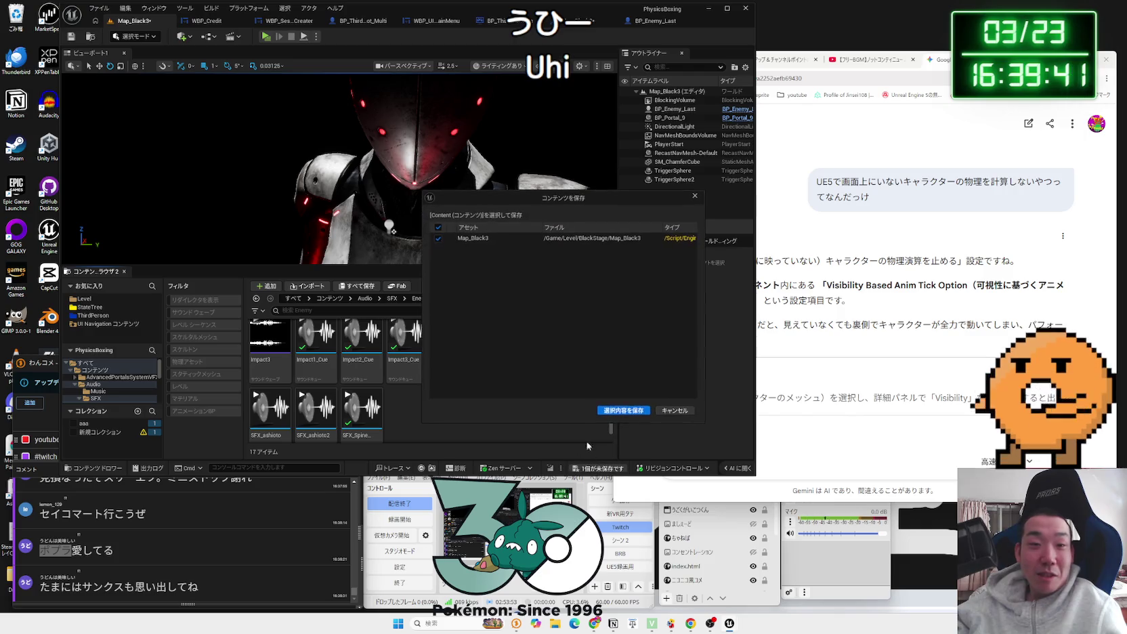
click(621, 411)
key(alt+Tab)
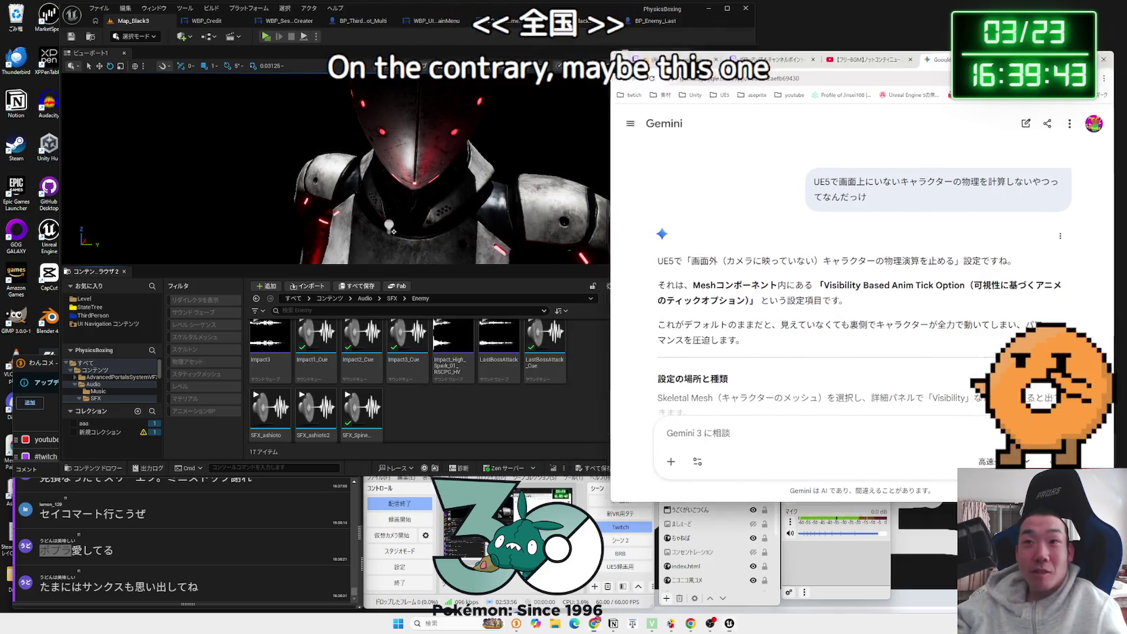
Step: Search ゆめタウン in a new tab and open its results on Google Maps
key(ctrl+t)
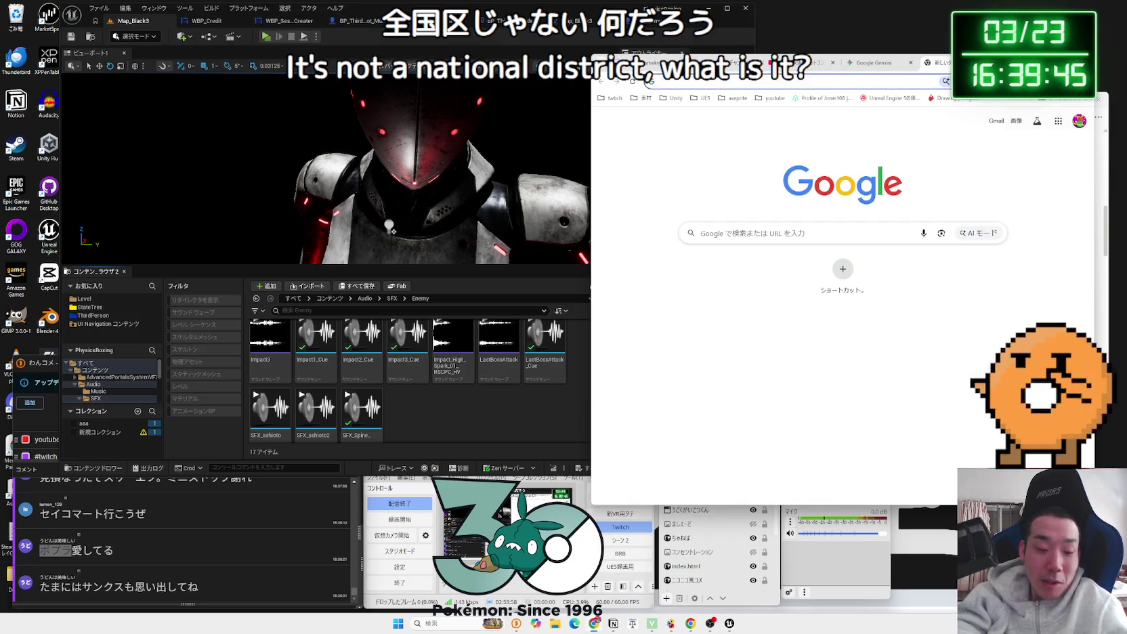
text(ゆめたうん)
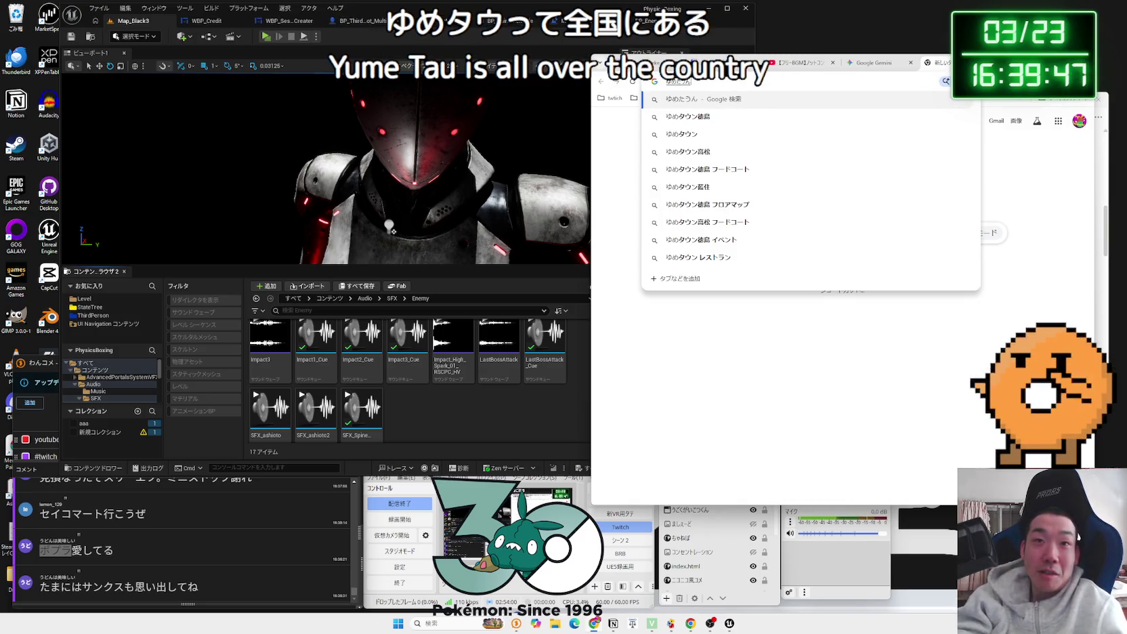
key(Return)
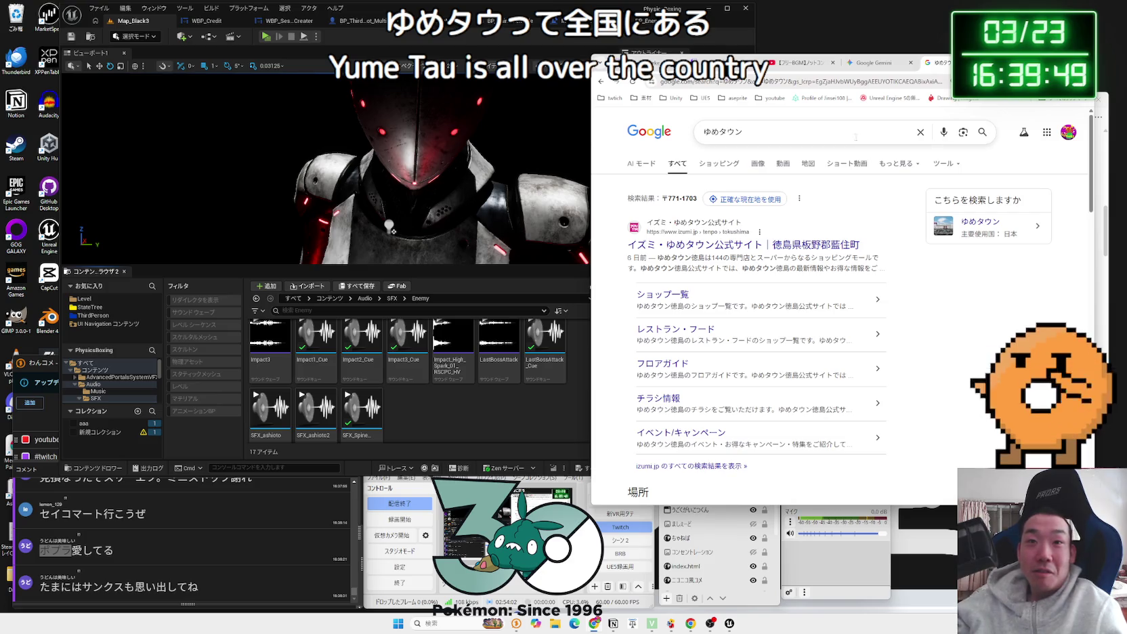
click(852, 224)
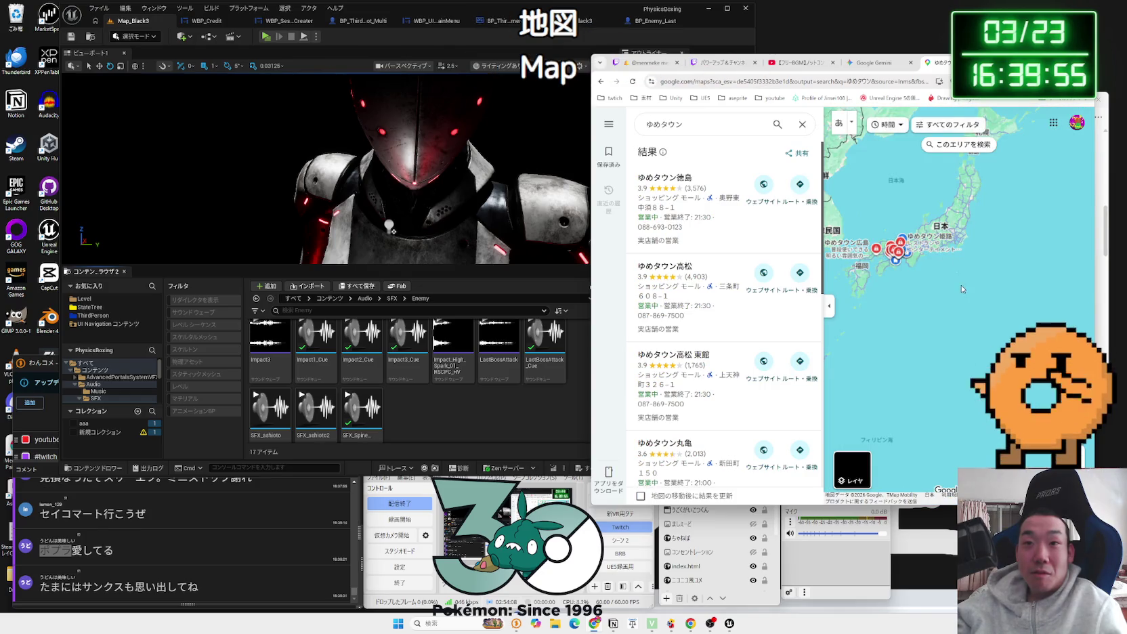
click(1009, 237)
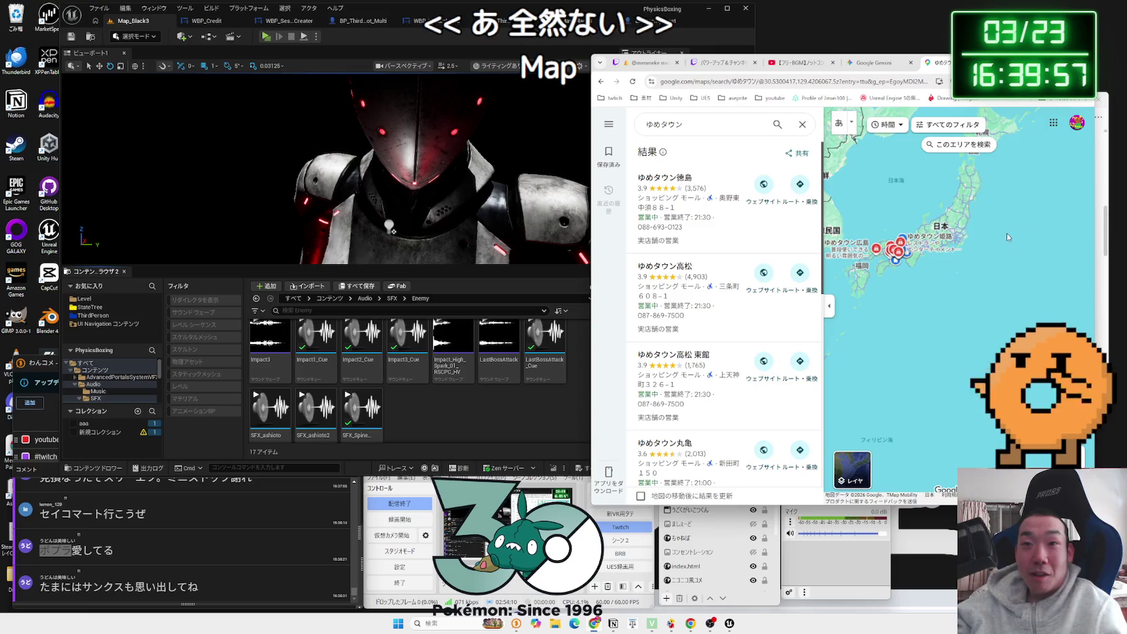
Step: Zoom and pan the map from Kyushu toward northern Japan, clear the search, return to Unreal
right_click(918, 204)
click(910, 218)
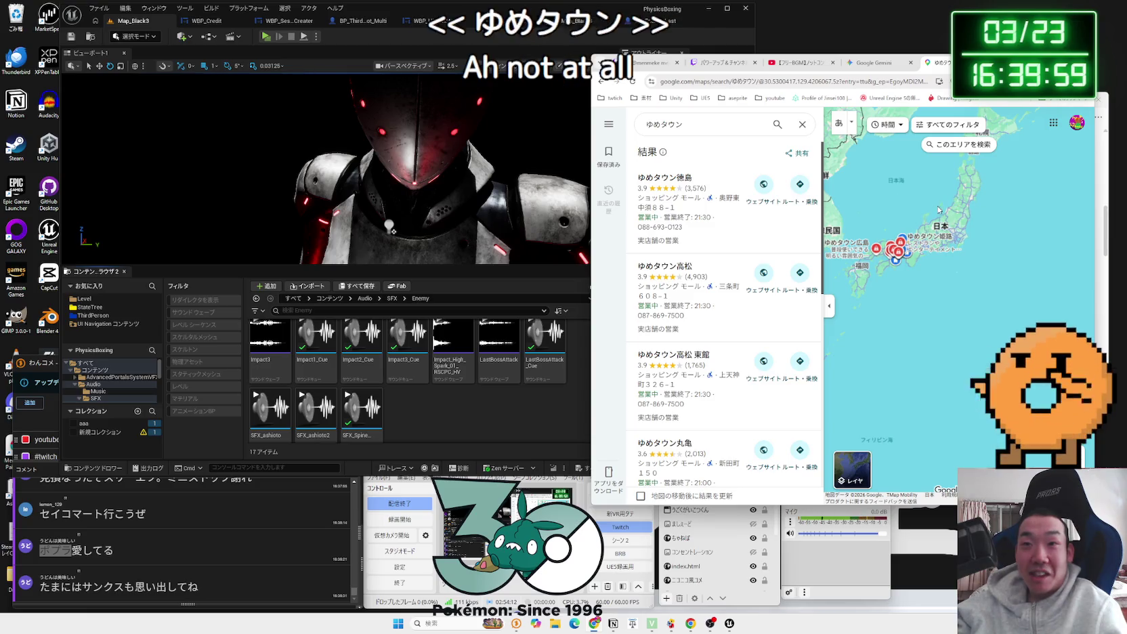
scroll(939, 210, up, 2)
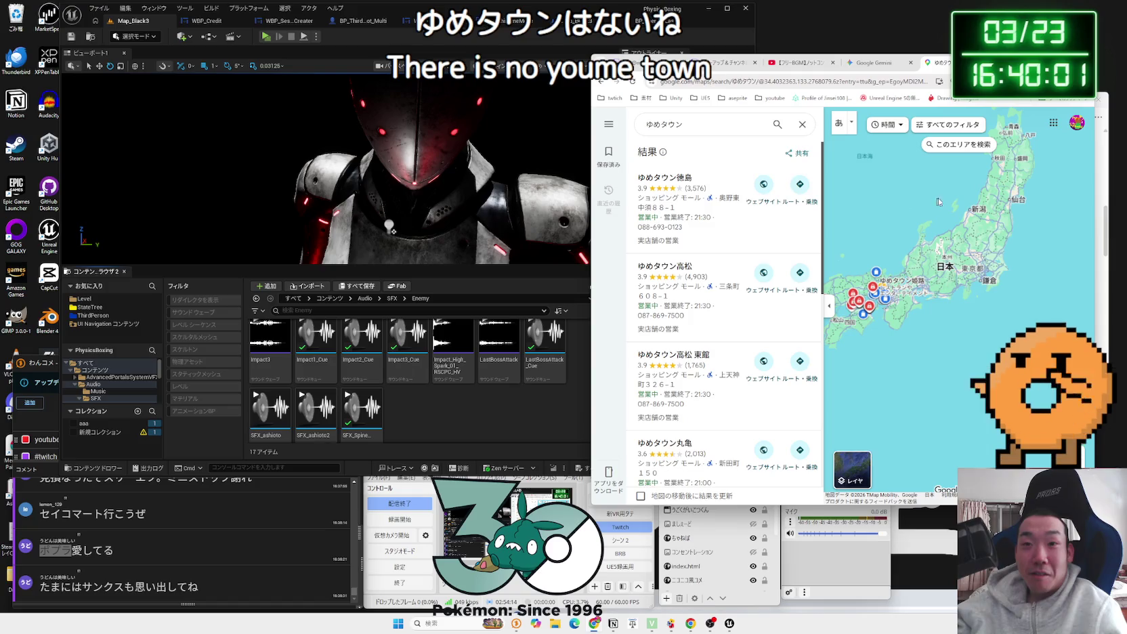
right_click(889, 197)
mouse_move(880, 199)
mouse_down()
mouse_move(932, 199)
mouse_move(922, 213)
mouse_up()
click(806, 133)
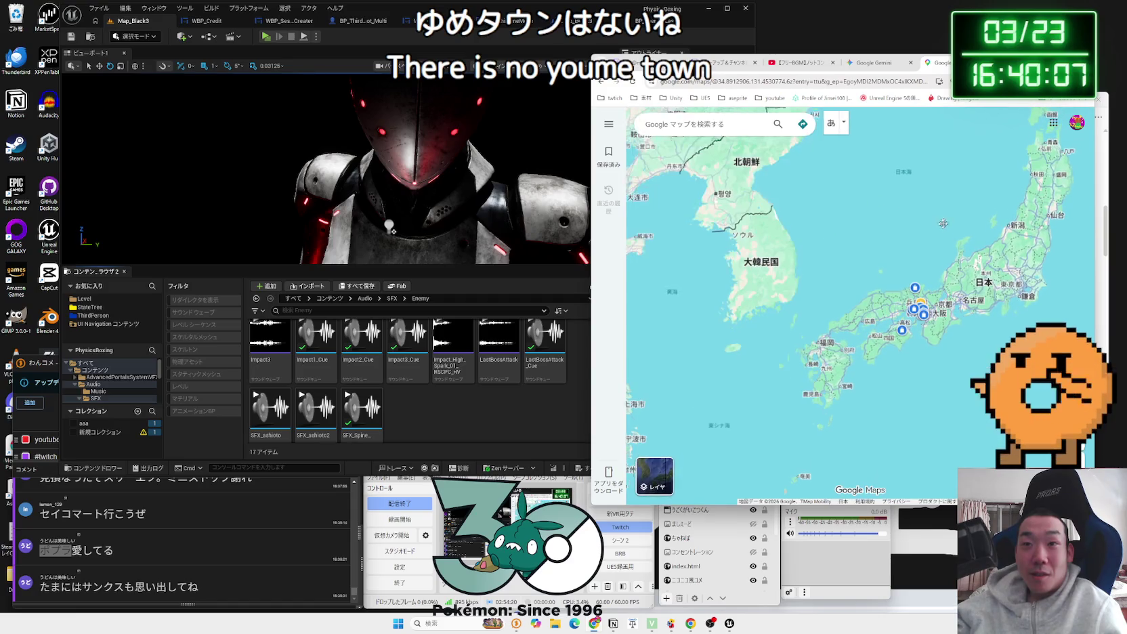
mouse_move(923, 222)
mouse_down()
mouse_move(857, 244)
mouse_move(844, 316)
mouse_up()
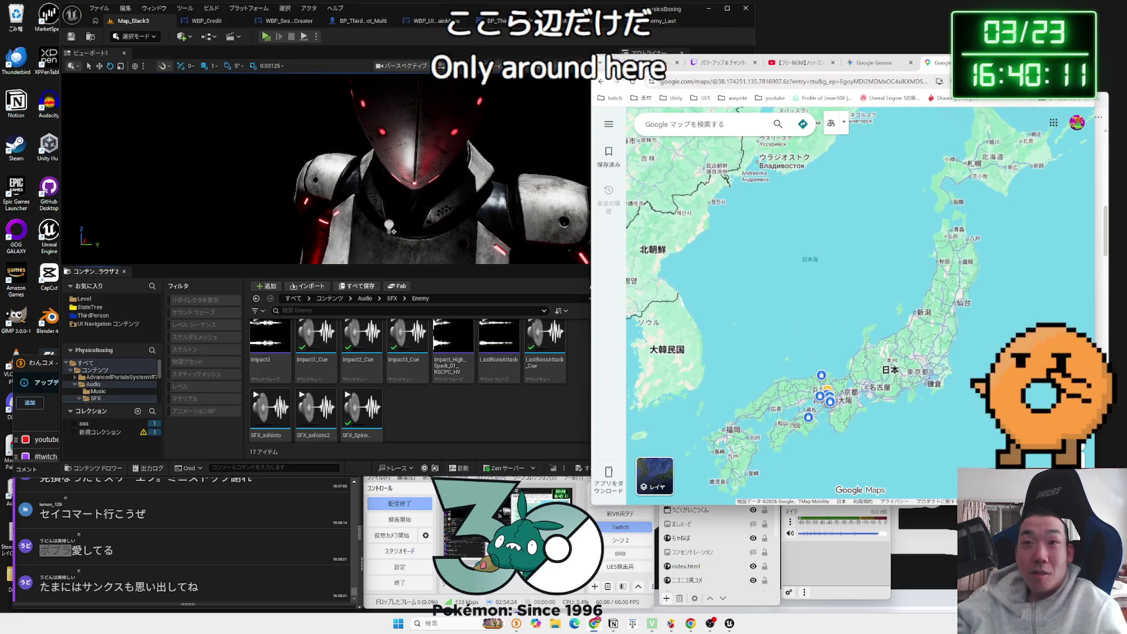
key(ctrl+shift+Tab)
click(472, 407)
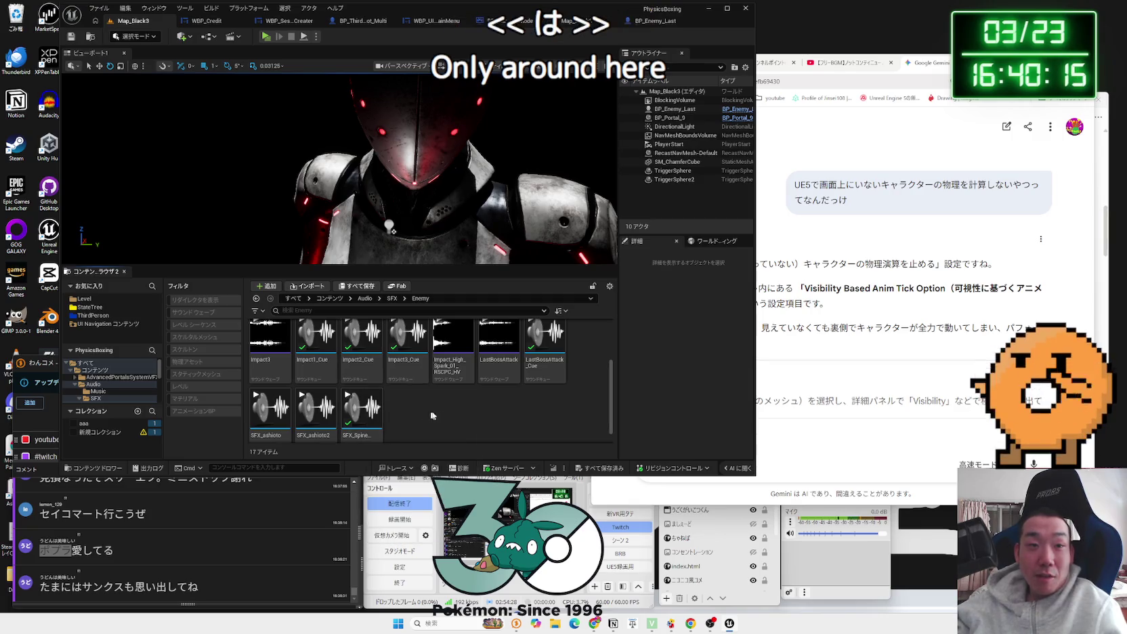
Step: Run a Play-in-Editor session against the robot enemy, then stop it with Esc
click(265, 37)
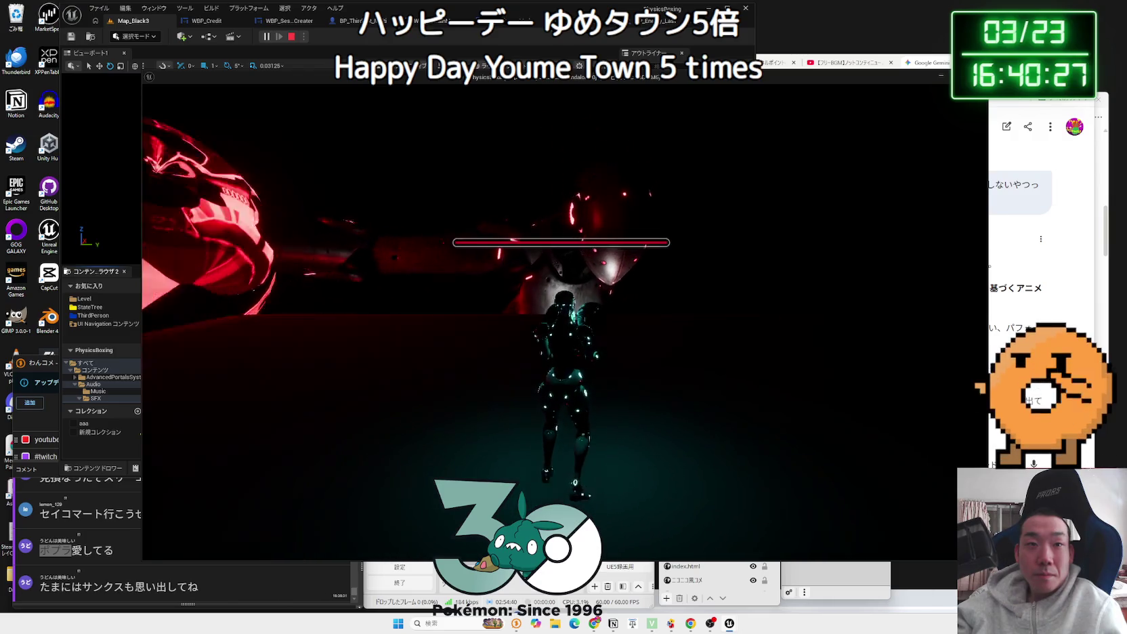
key(Escape)
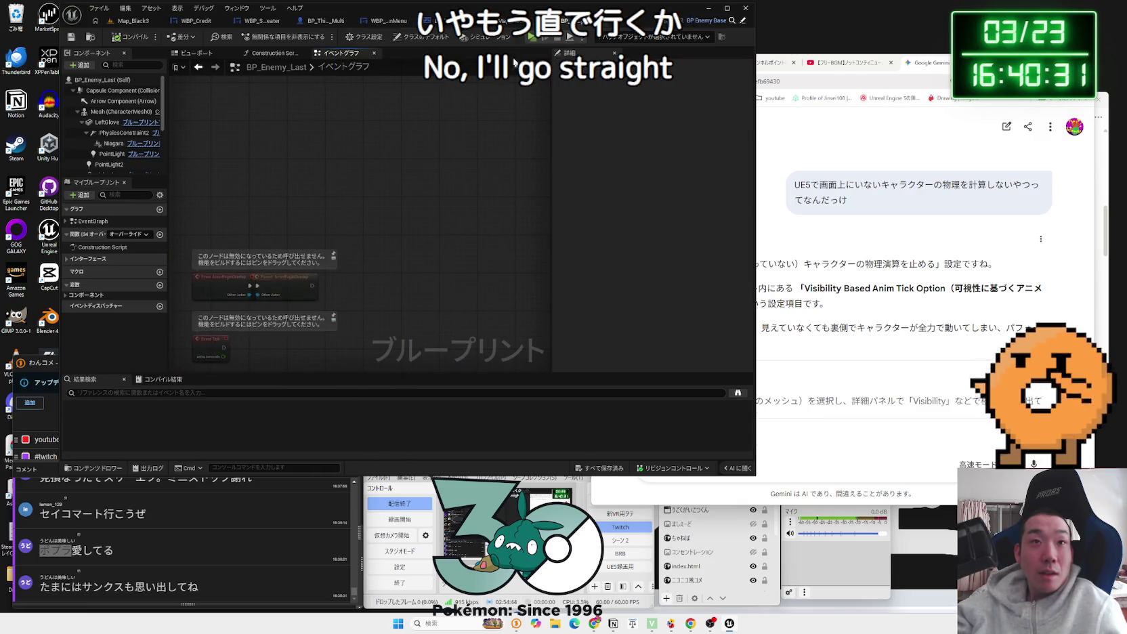
Step: In the Map_Black3 level blueprint, chain a second Play Sound 2D using BGM5 and compile
click(502, 21)
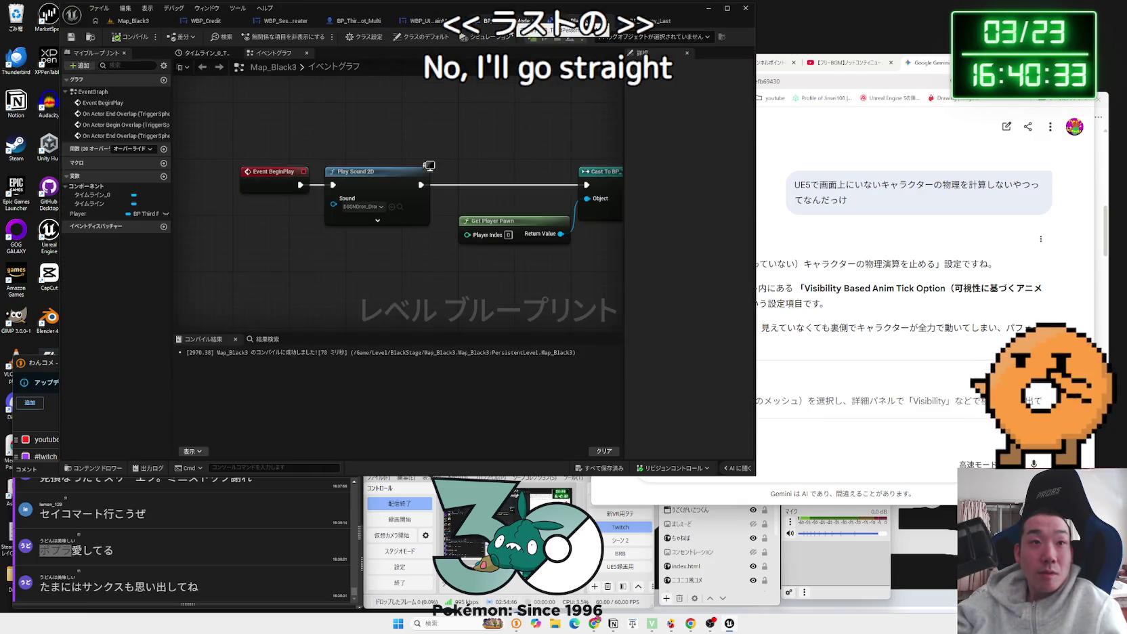
drag(254, 214, 253, 214)
mouse_move(357, 183)
mouse_down()
mouse_move(287, 184)
mouse_move(401, 176)
mouse_up()
text(play sound)
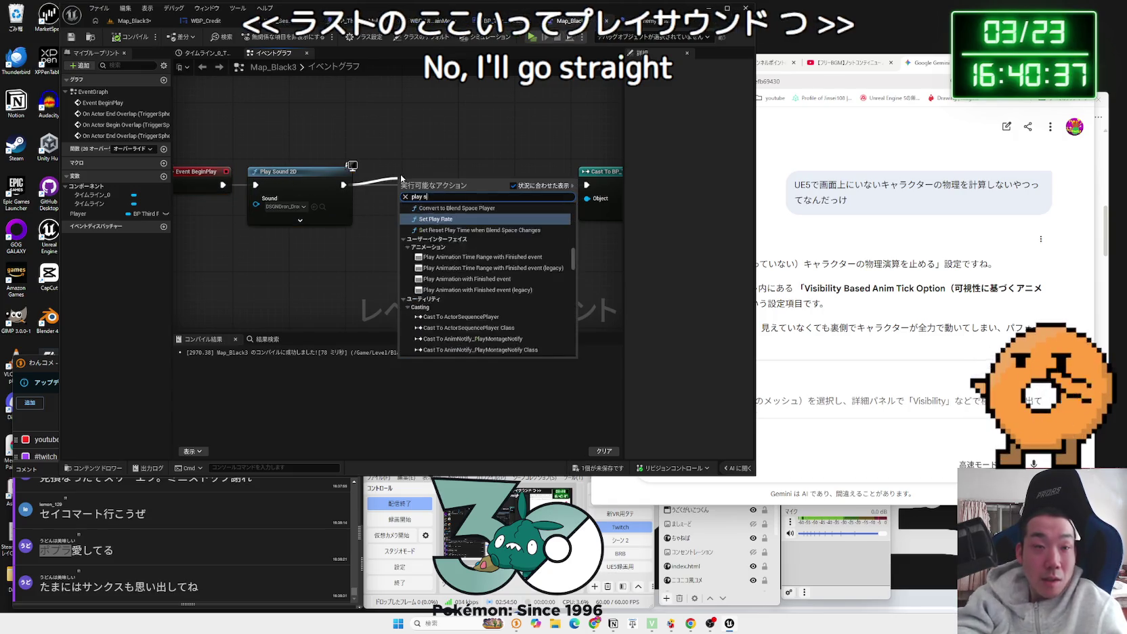
click(418, 256)
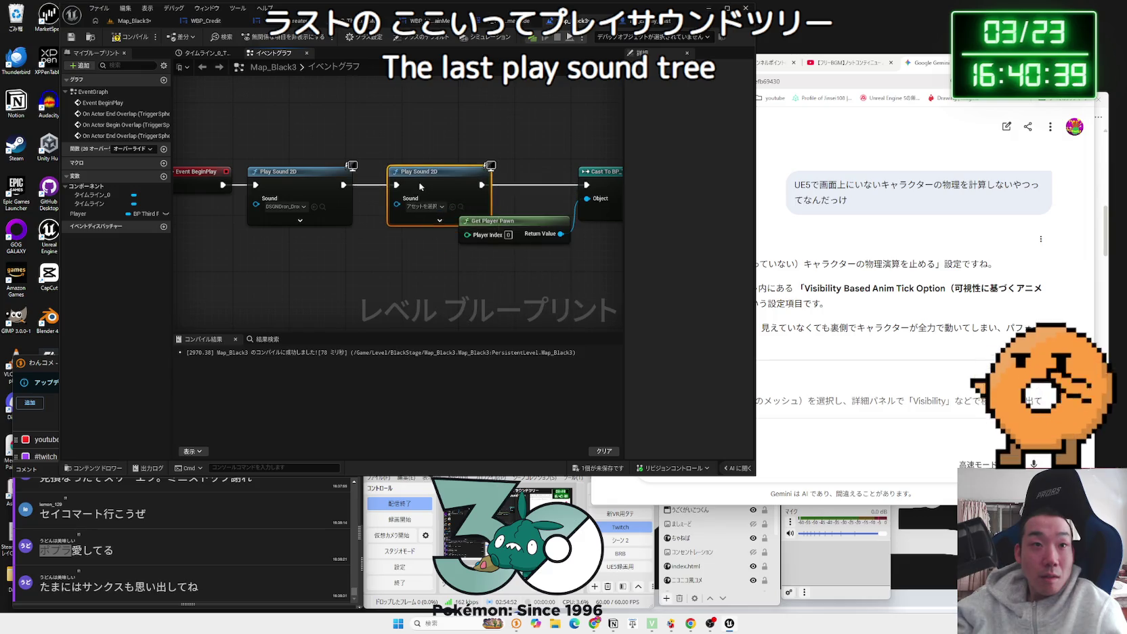
click(417, 207)
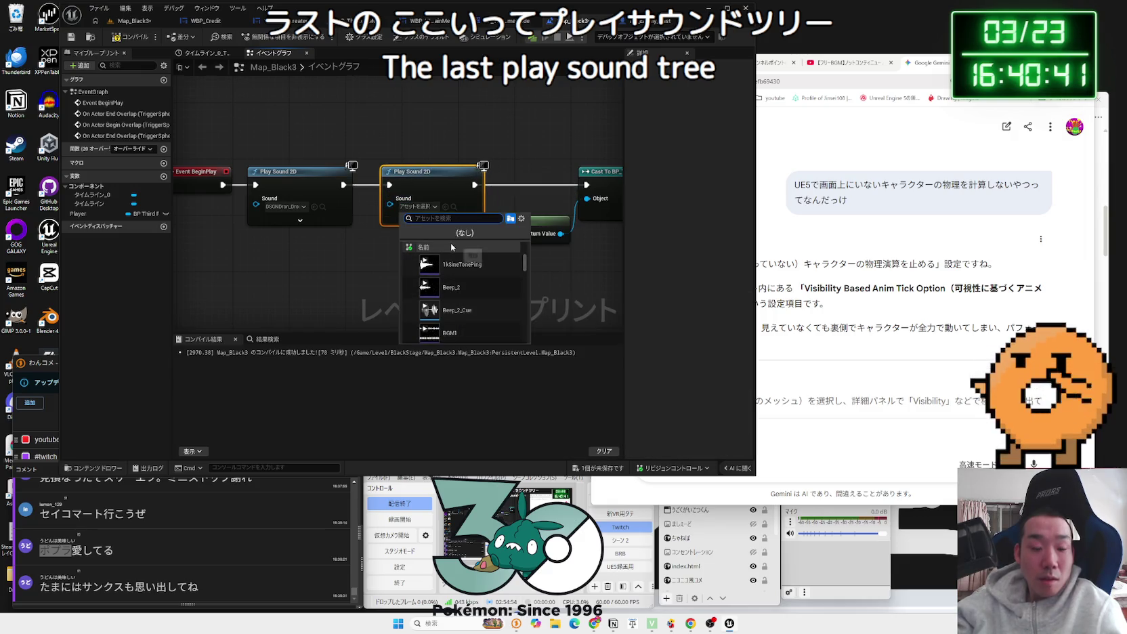
click(475, 308)
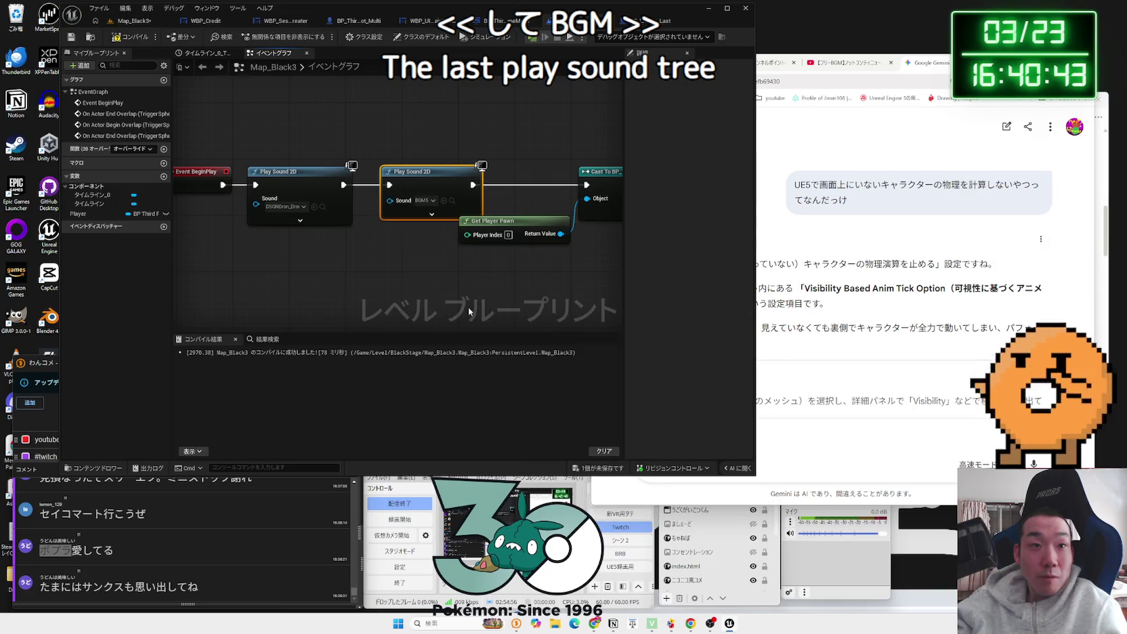
click(305, 129)
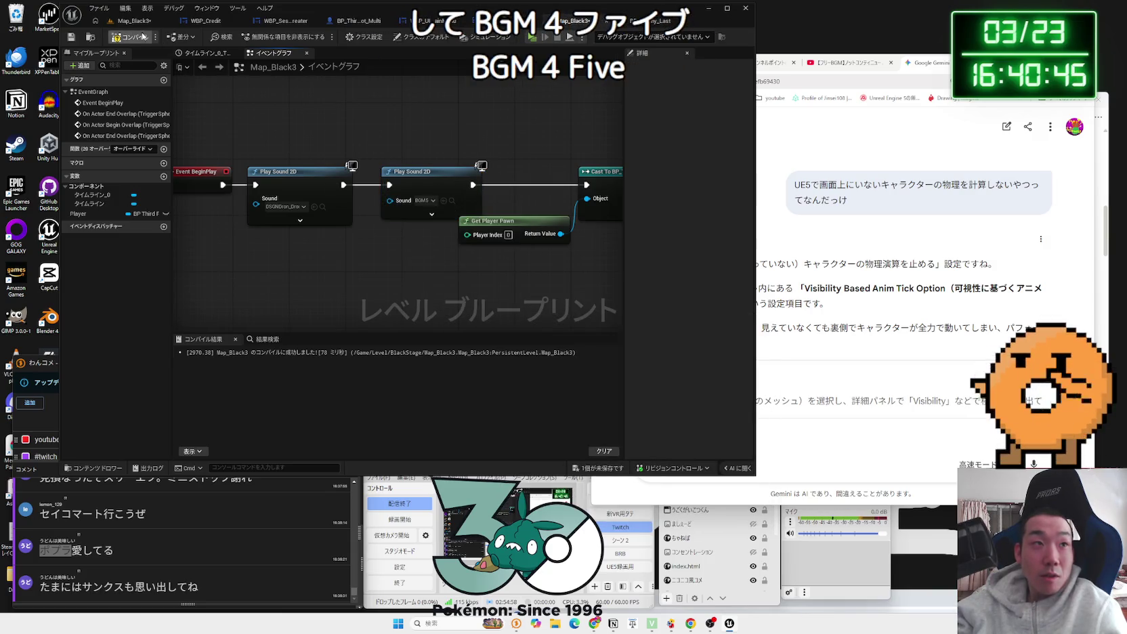
Step: Set the second node's sound to BGM5_Cue and start a playtest to hear the music
click(131, 20)
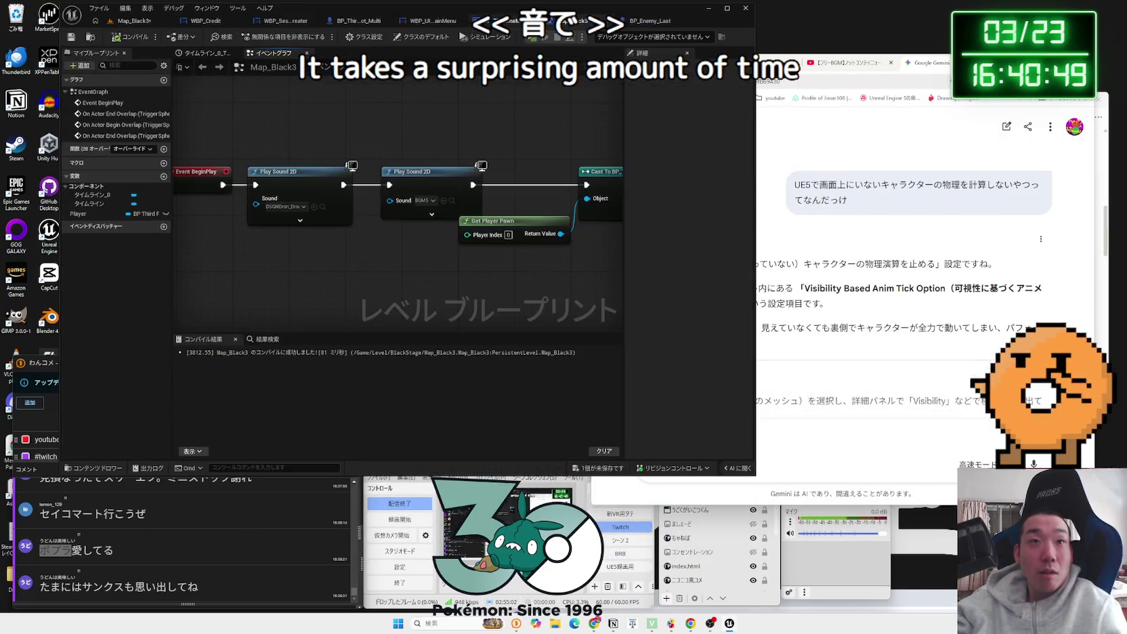
click(425, 200)
scroll(480, 302, down, 2)
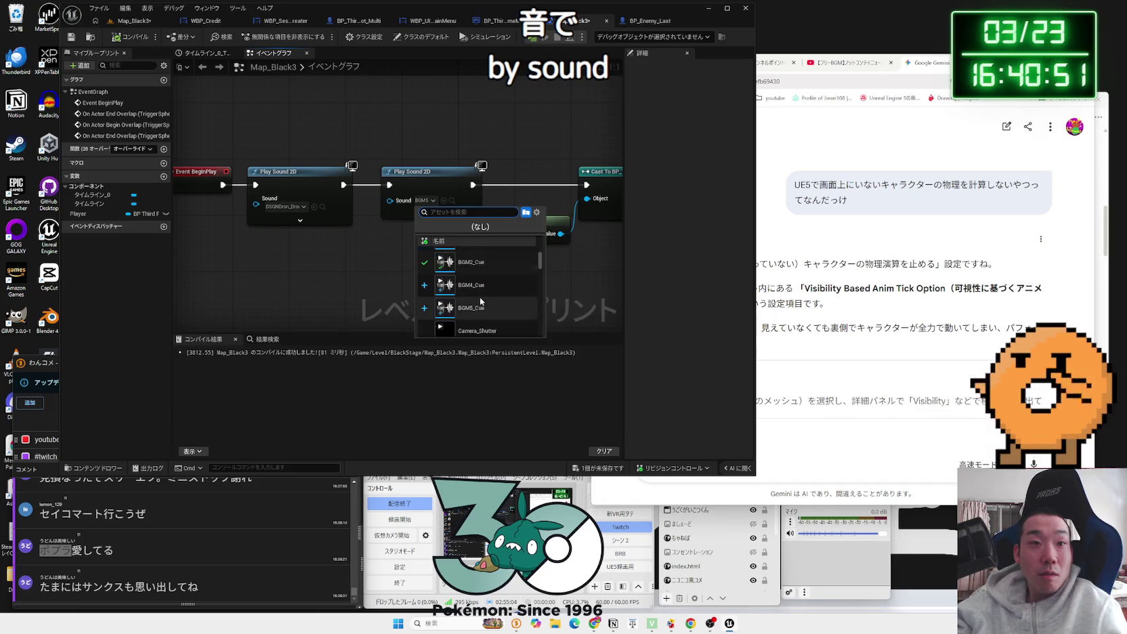
click(474, 308)
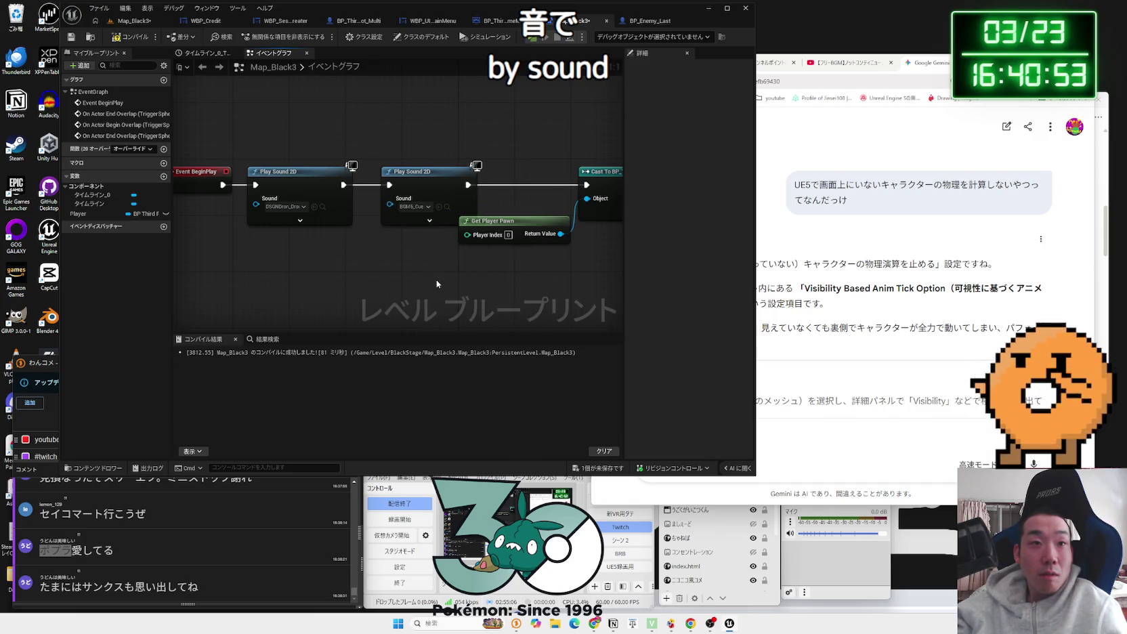
click(131, 28)
click(265, 37)
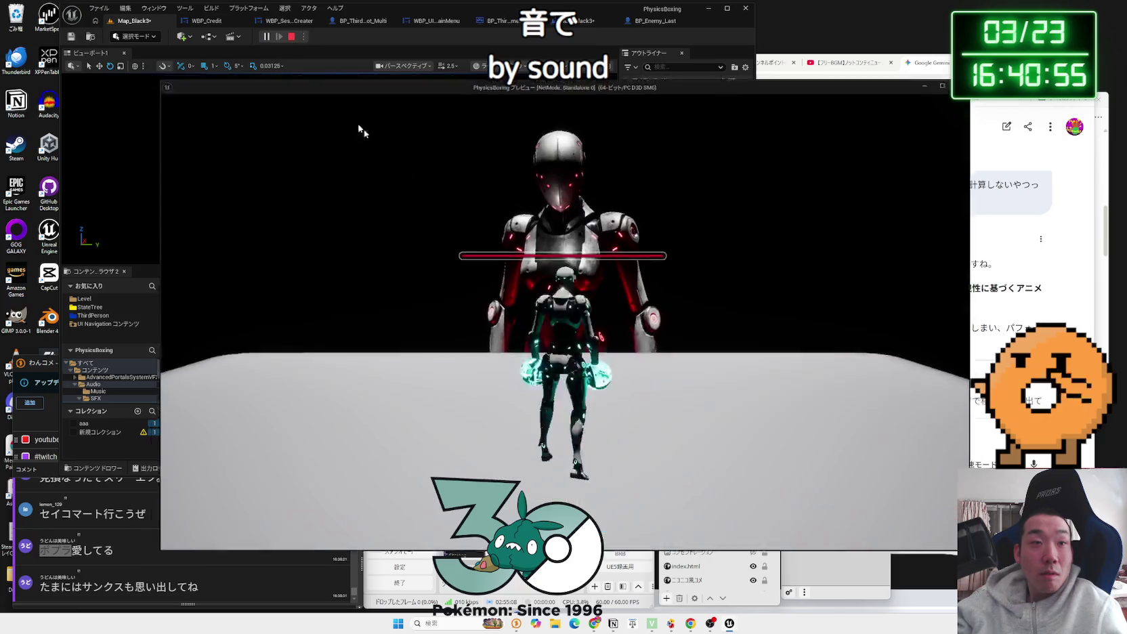
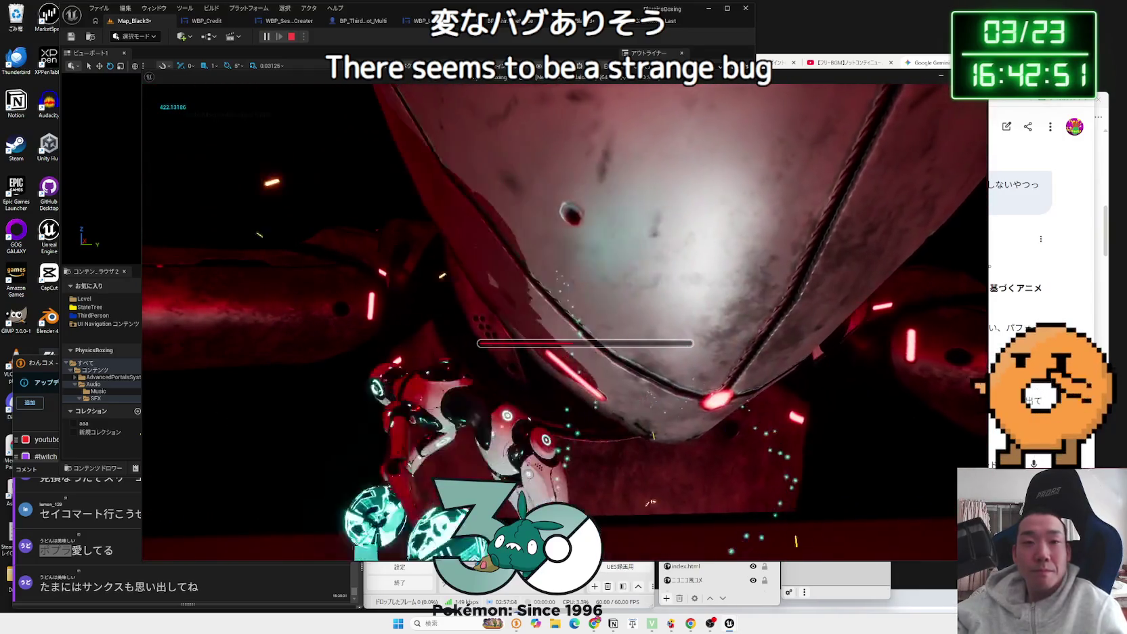
Step: Stop the test play and open the Map_Black2 level from Level/BlackStage
key(Escape)
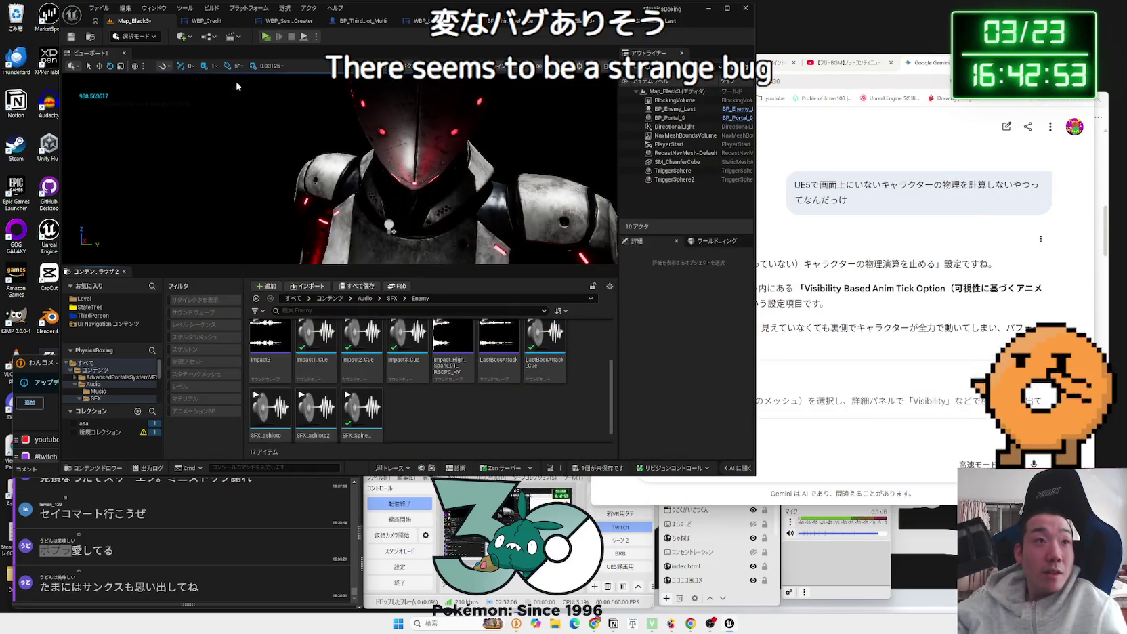
click(84, 299)
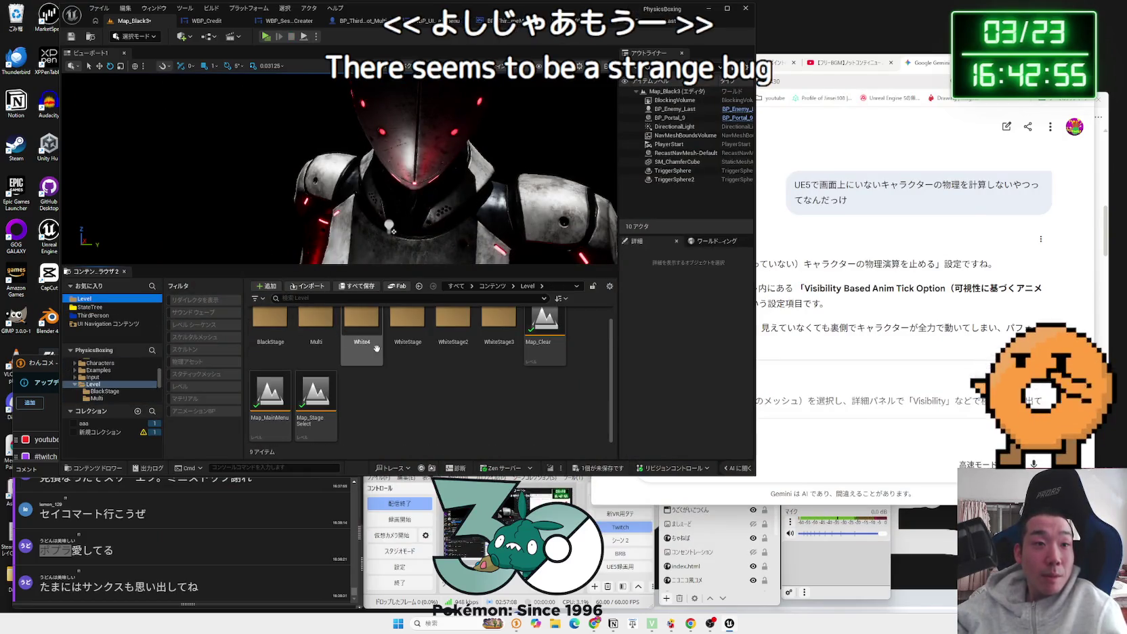
double_click(270, 324)
click(305, 347)
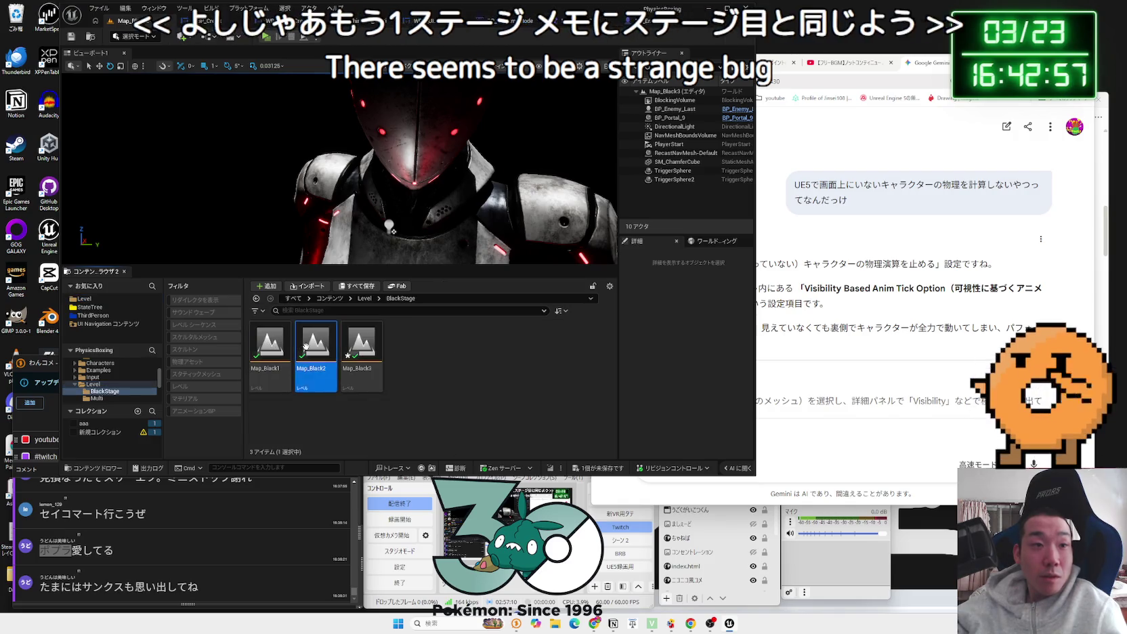
double_click(305, 347)
click(578, 408)
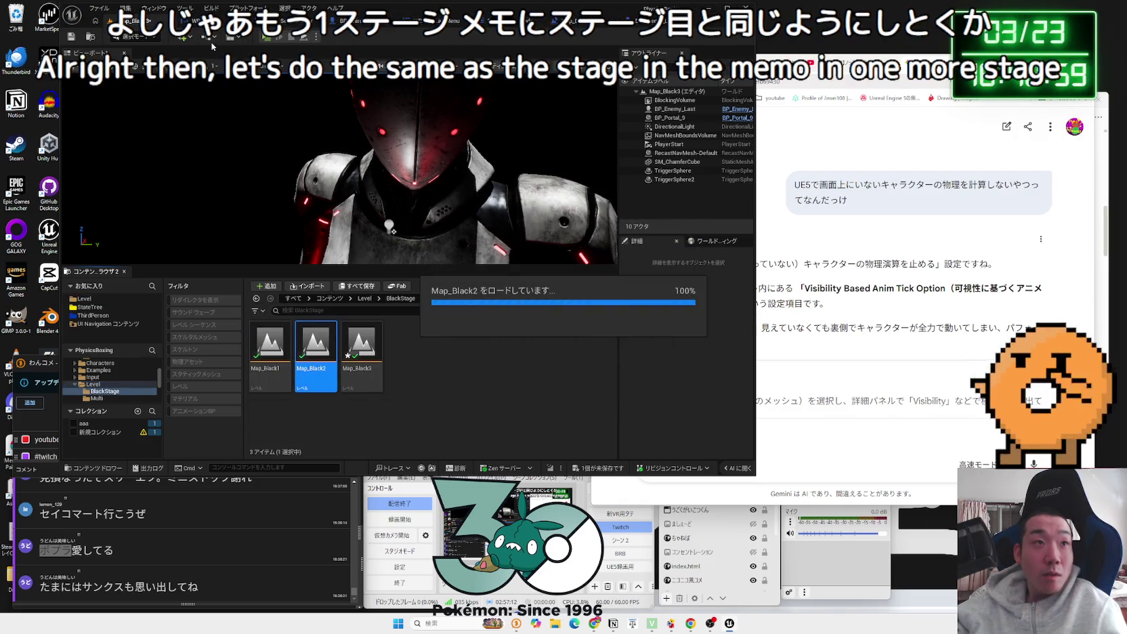
Step: Copy both BGM Play Sound 2D nodes from Map_Black2's level blueprint, then open Map_Black1
click(212, 46)
click(255, 103)
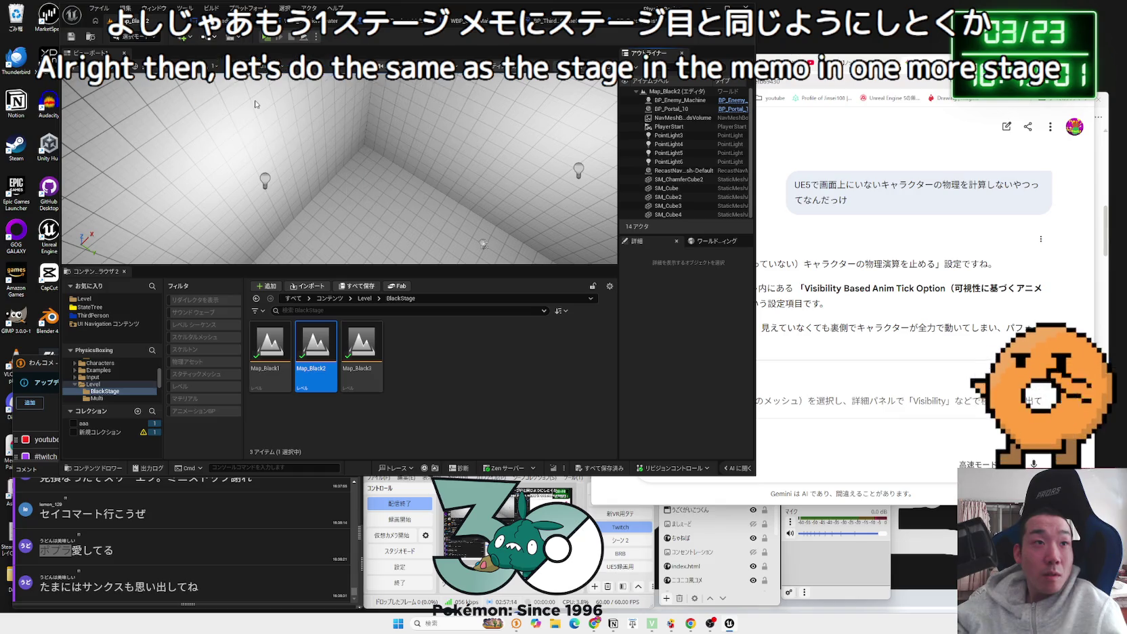
drag(388, 202, 442, 236)
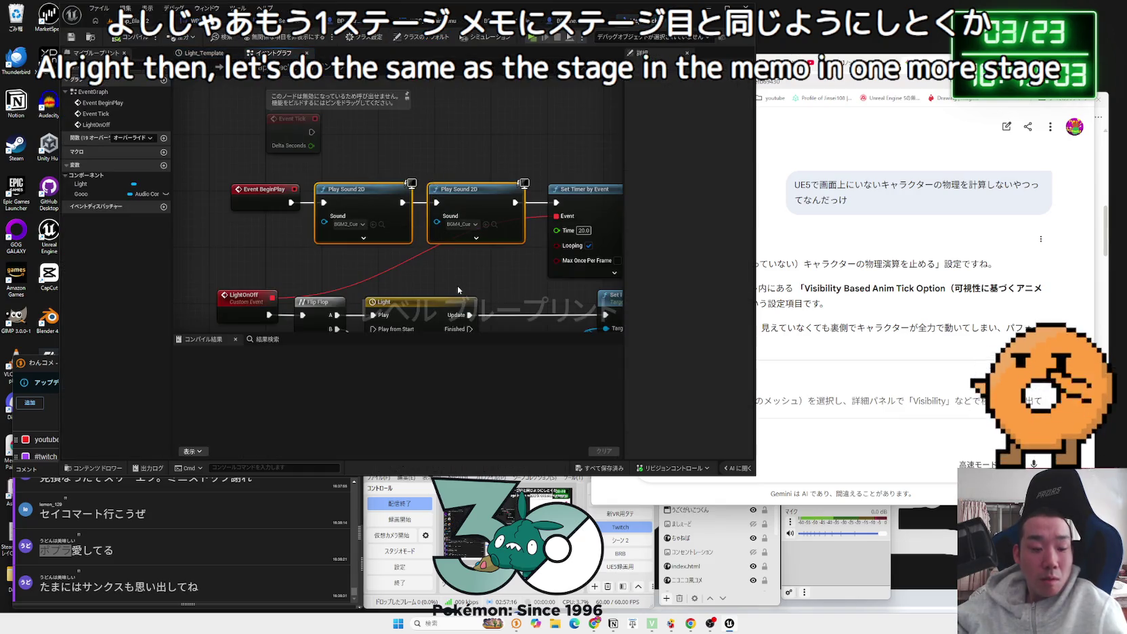
key(alt+F4)
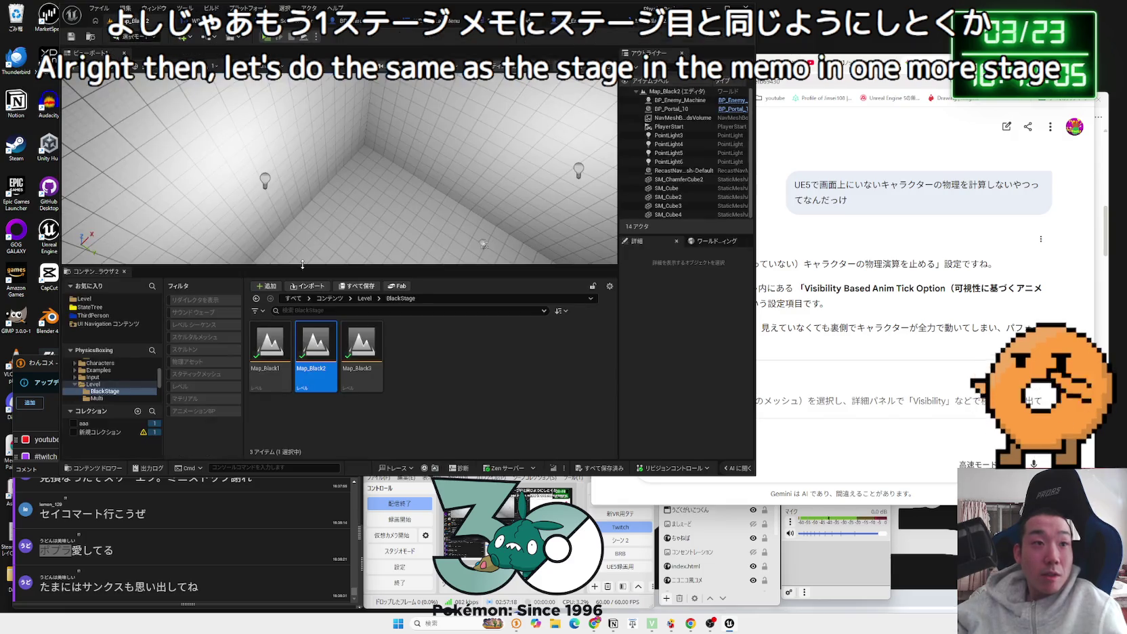
double_click(271, 368)
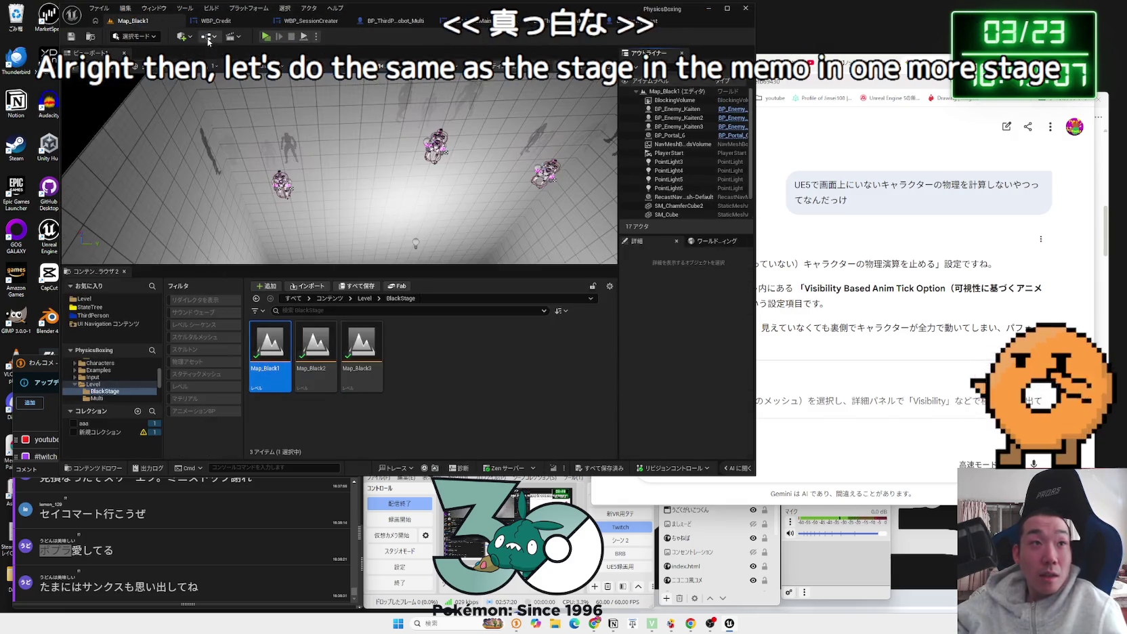
Step: In Map_Black1's level blueprint, replace the BGM1 Play Sound 2D node with the copied BGM2 and BGM4 nodes
click(232, 36)
click(265, 98)
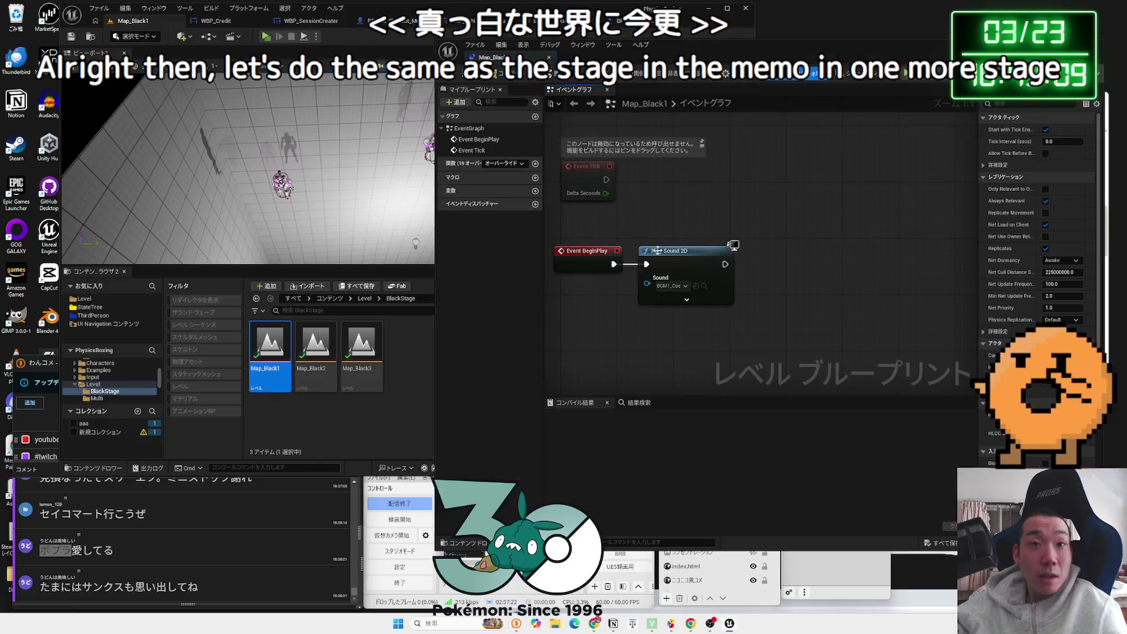
key(Delete)
key(ctrl+v)
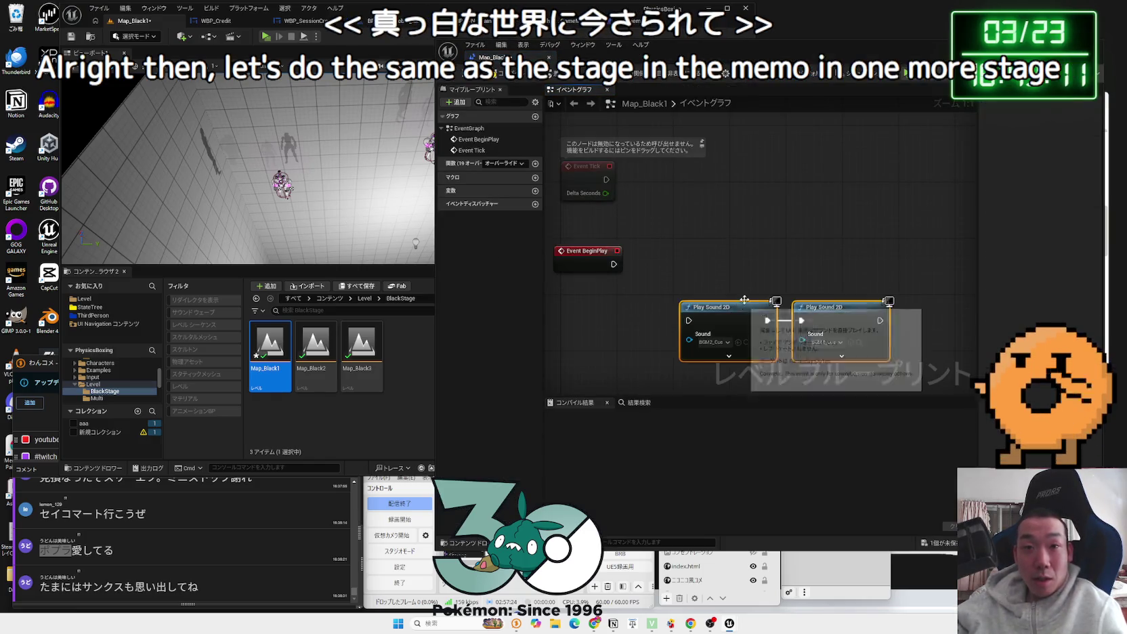
Step: Wire Event BeginPlay to the pasted sound nodes, save, and start a test play
mouse_move(698, 255)
mouse_down()
mouse_move(799, 318)
mouse_move(816, 275)
mouse_move(806, 255)
mouse_up()
drag(613, 265, 667, 257)
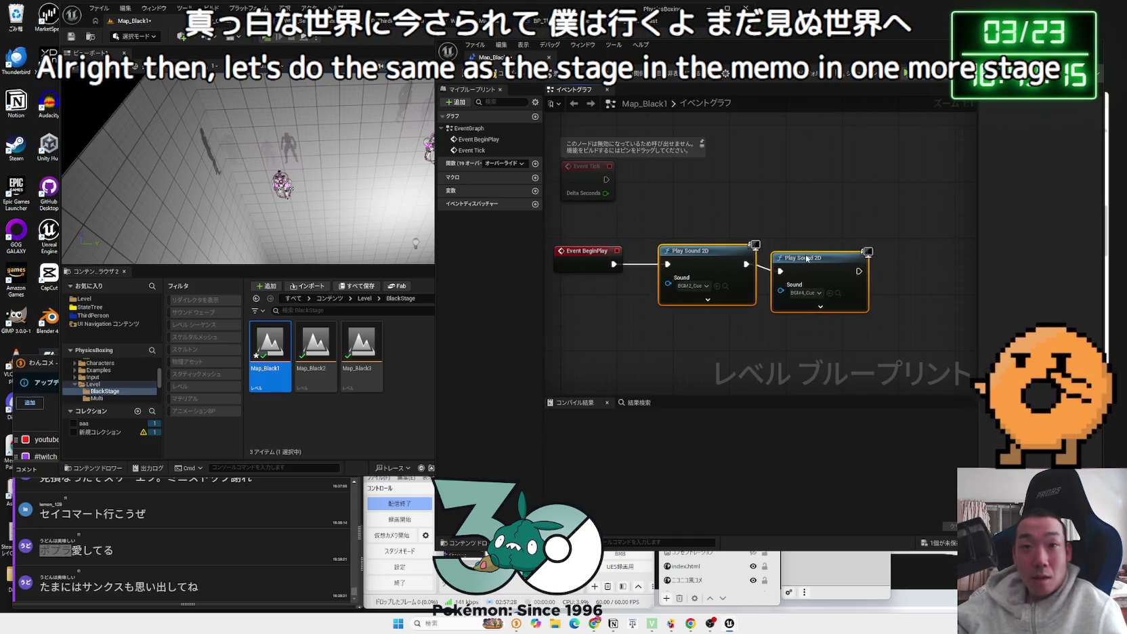
click(659, 237)
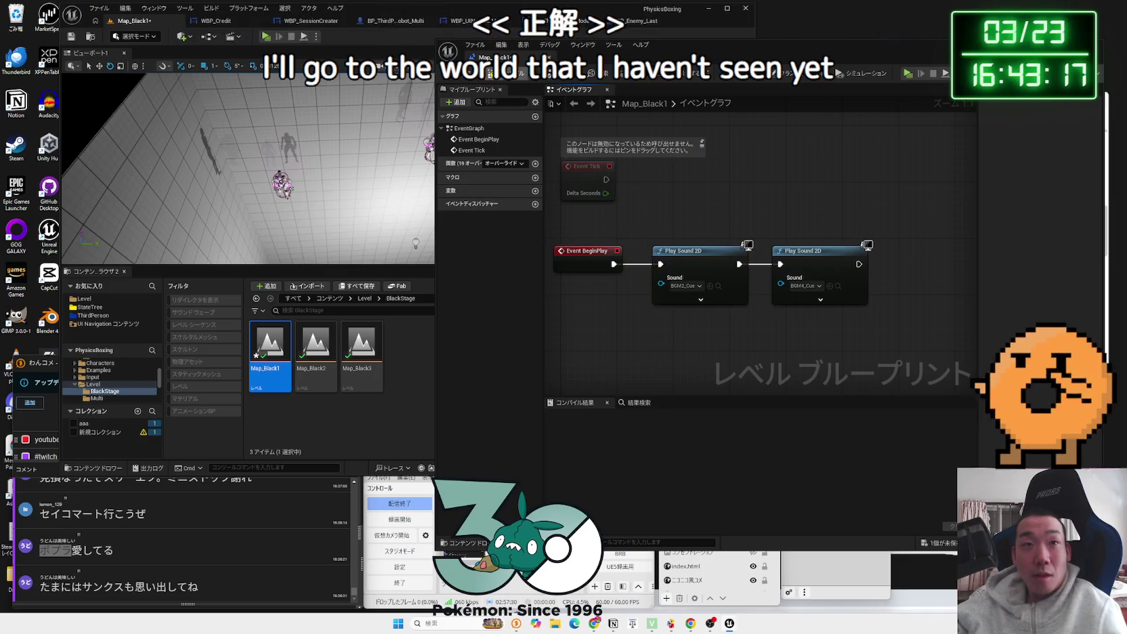
key(ctrl+s)
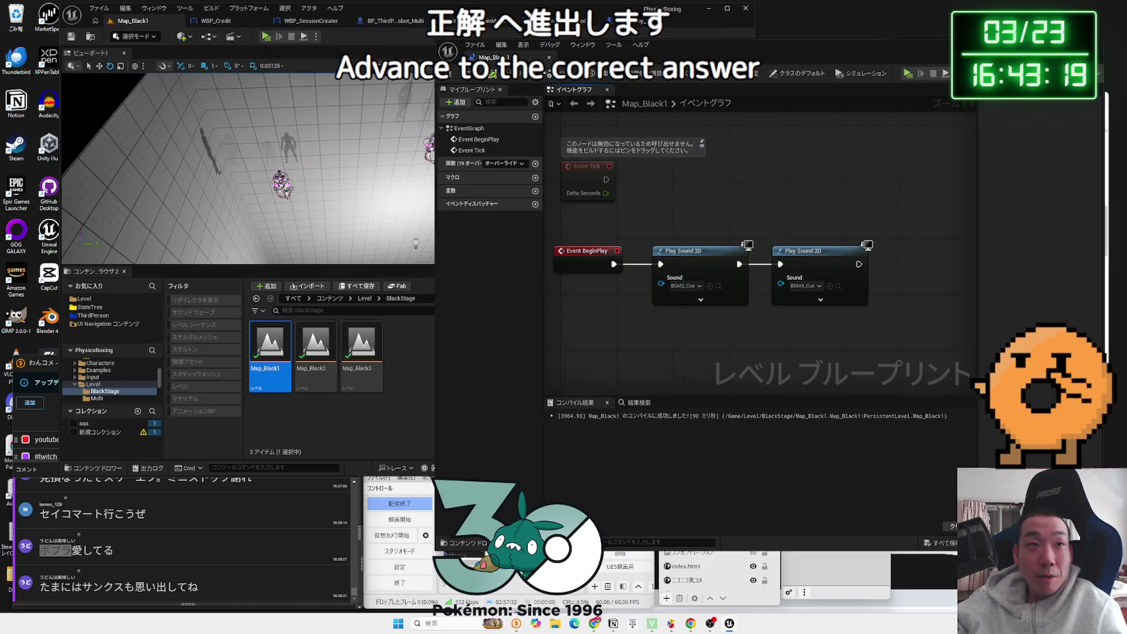
key(alt+p)
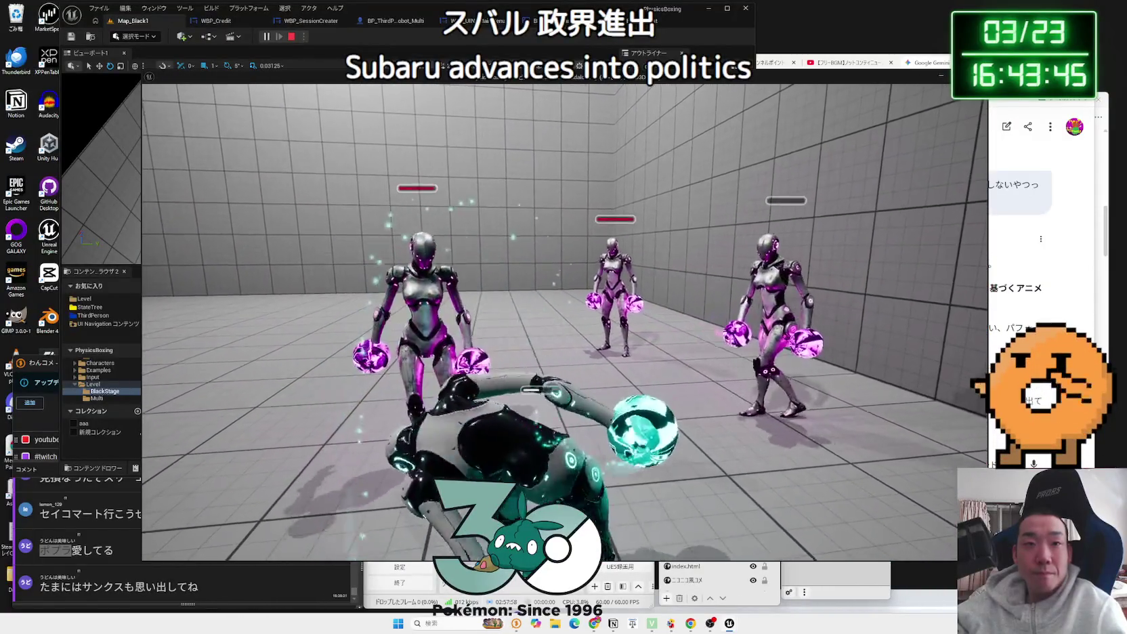
Step: End the Map_Black1 test play and show the Level folder's stage folders
key(Escape)
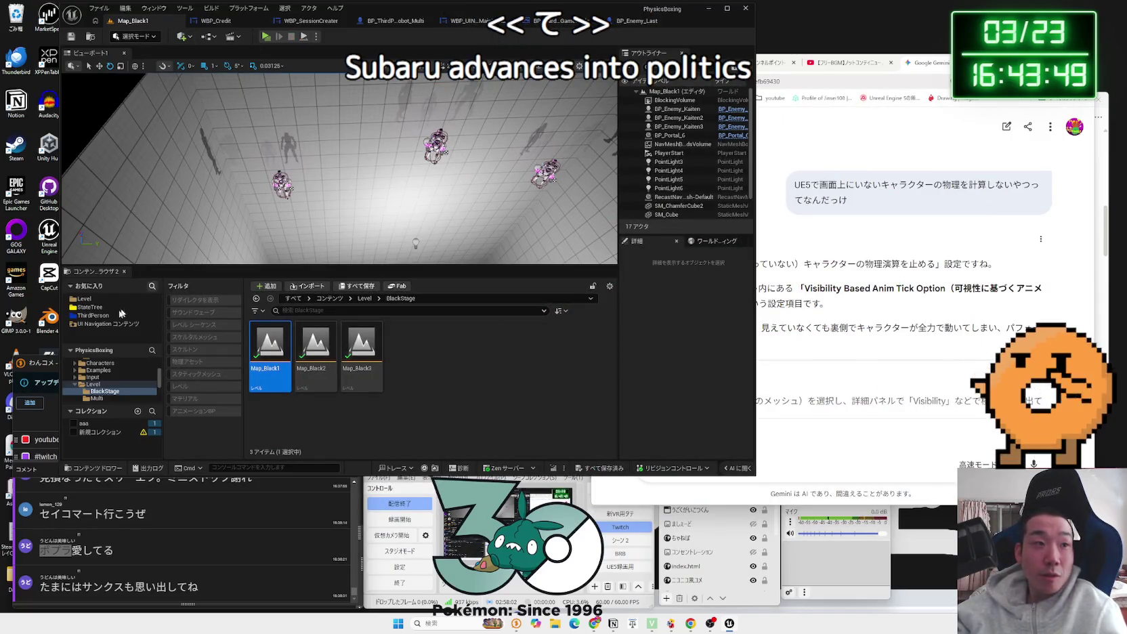
click(96, 300)
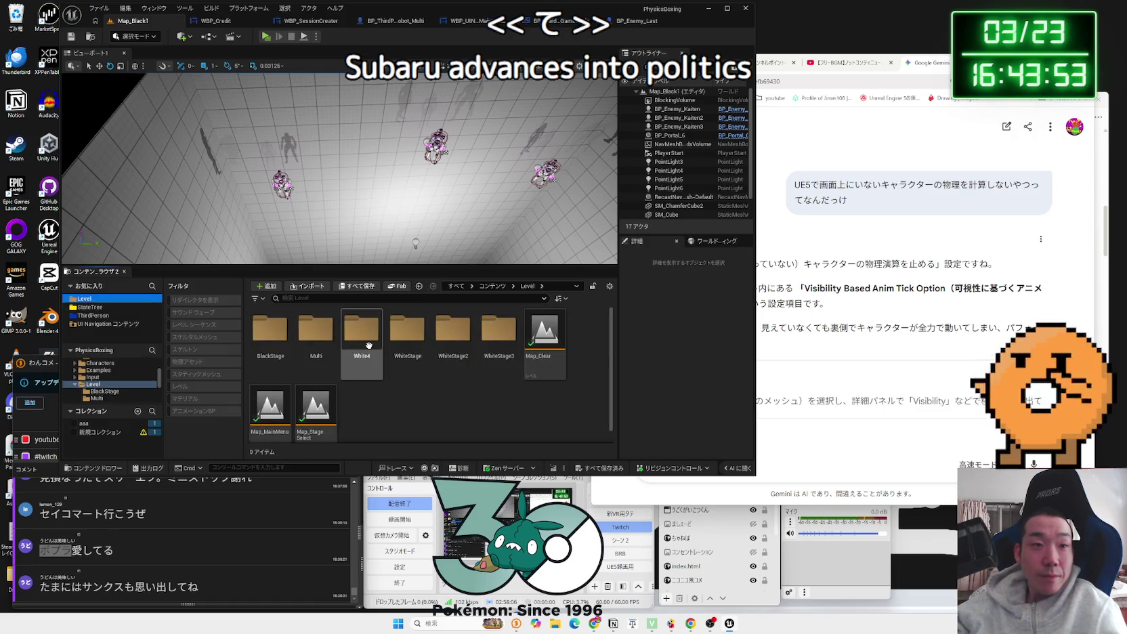
Step: Test-play Map_White1 from the WhiteStage folder
double_click(392, 341)
double_click(270, 345)
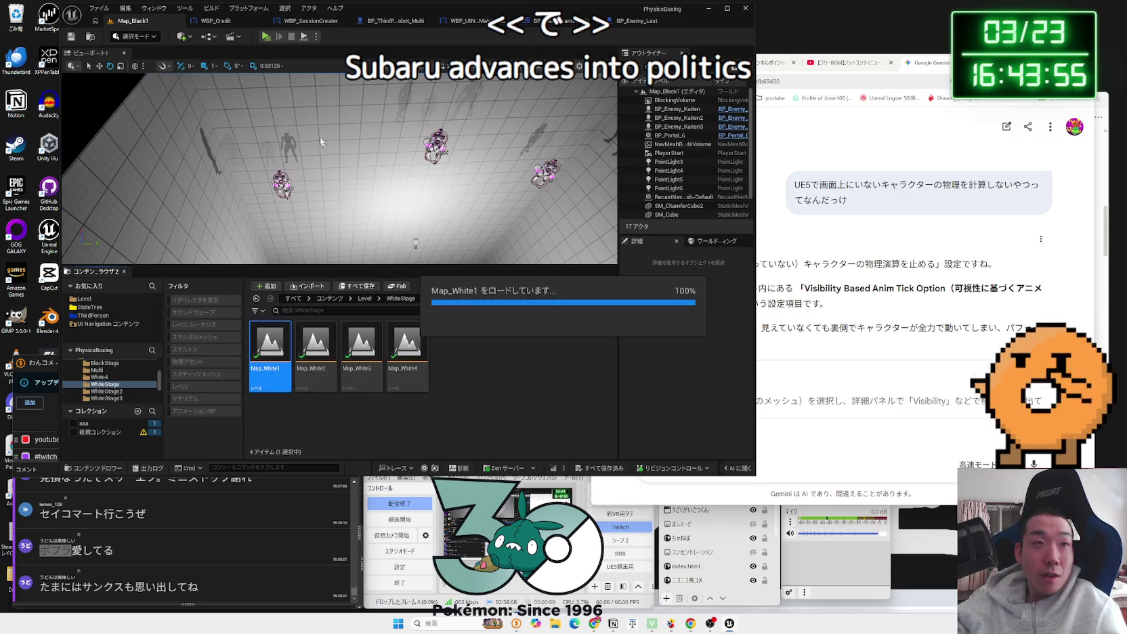
key(alt+p)
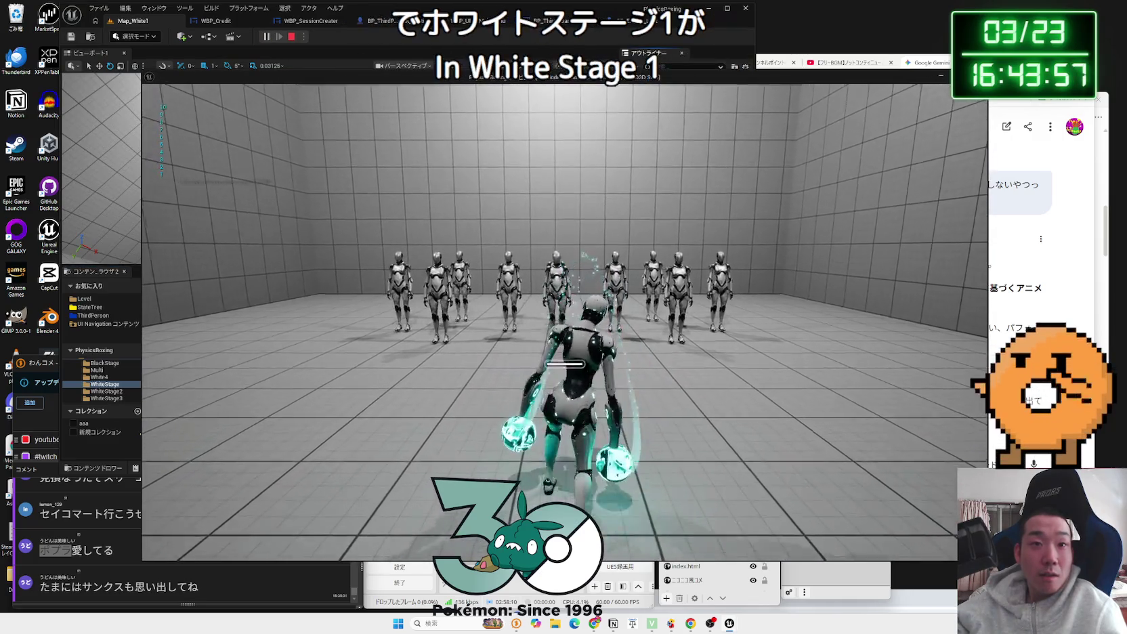
key(Escape)
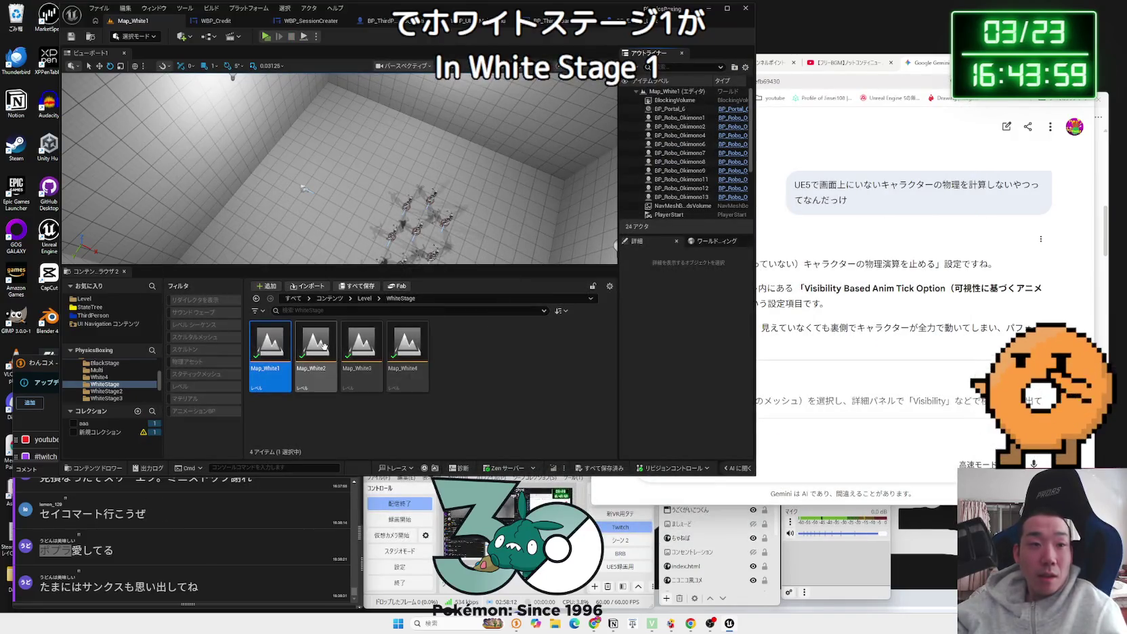
Step: Test-play Map_White2_1 from the WhiteStage2 folder
double_click(324, 346)
key(alt+Left)
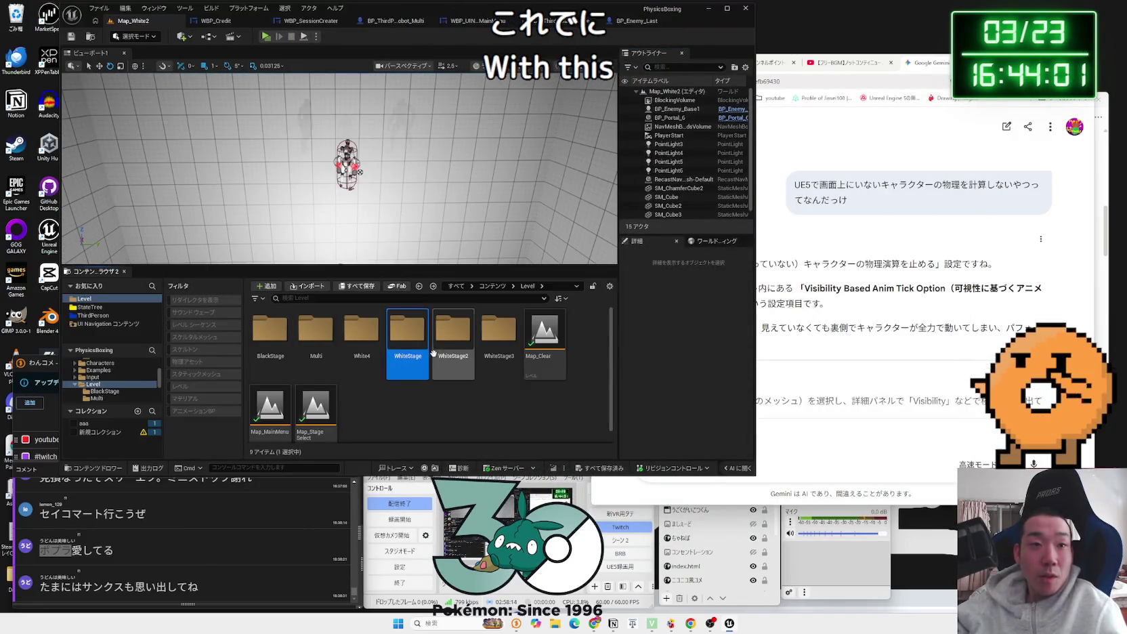
double_click(445, 350)
double_click(284, 338)
key(alt+p)
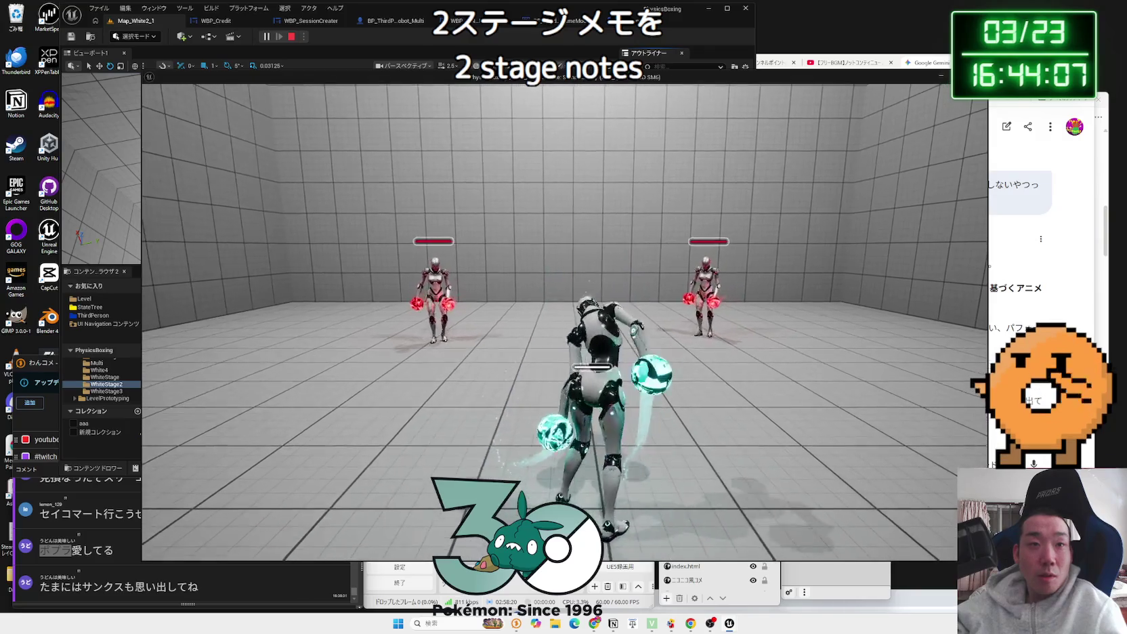
key(Escape)
Step: Test-play Map_White3_1 from WhiteStage3, moving the character sideways, then return to the Level folder
click(364, 298)
double_click(500, 347)
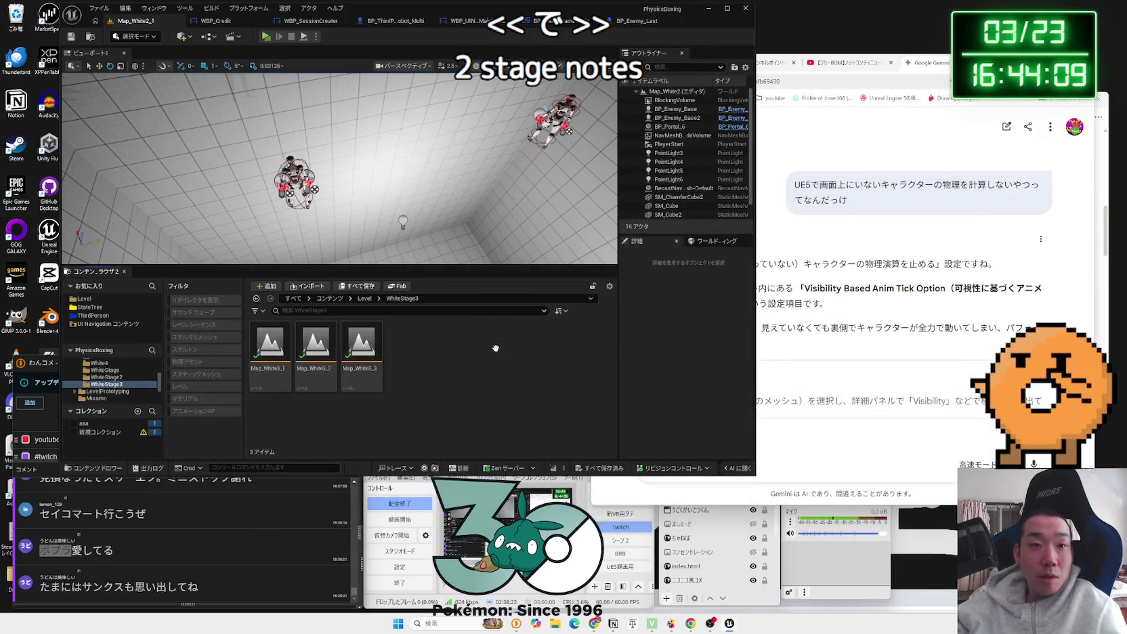
double_click(295, 325)
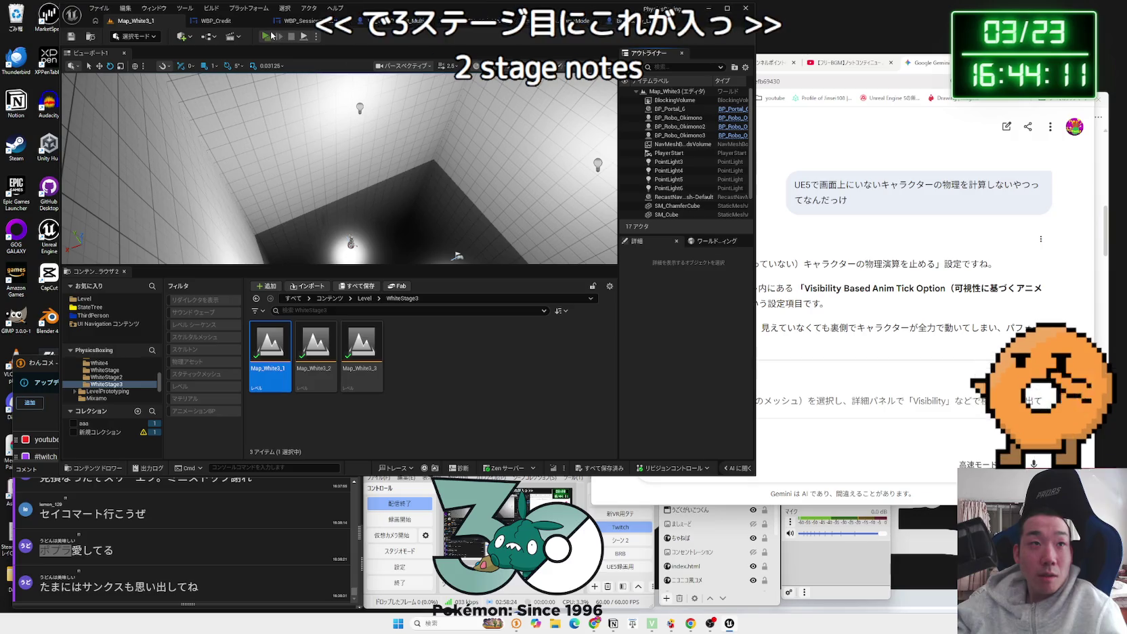
key(alt+p)
key(d)
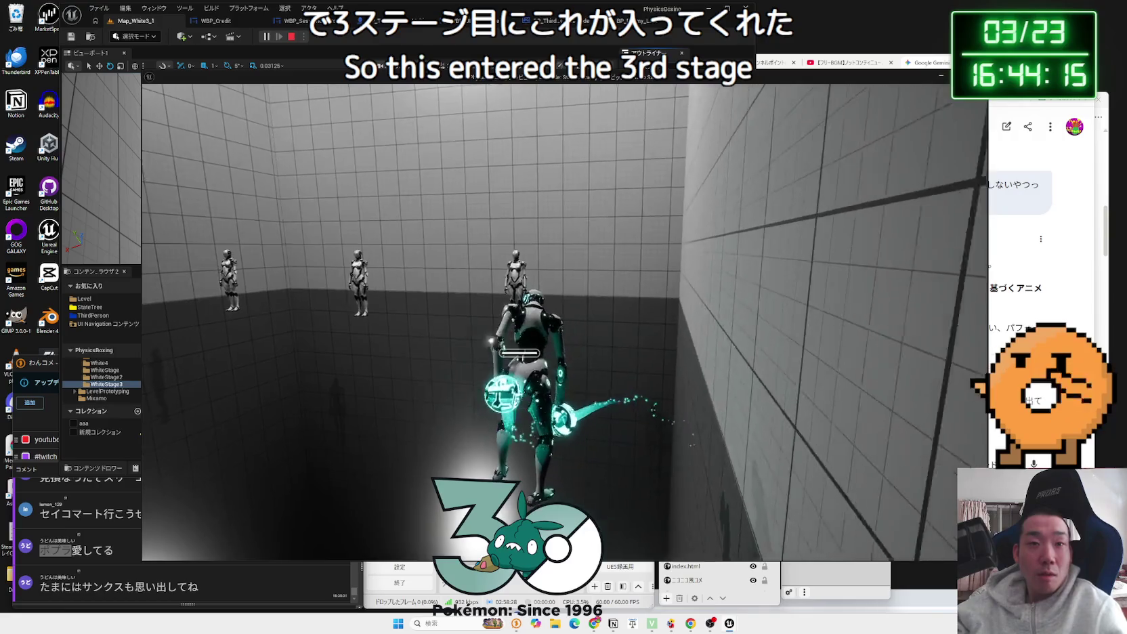
key(Escape)
key(alt+Left)
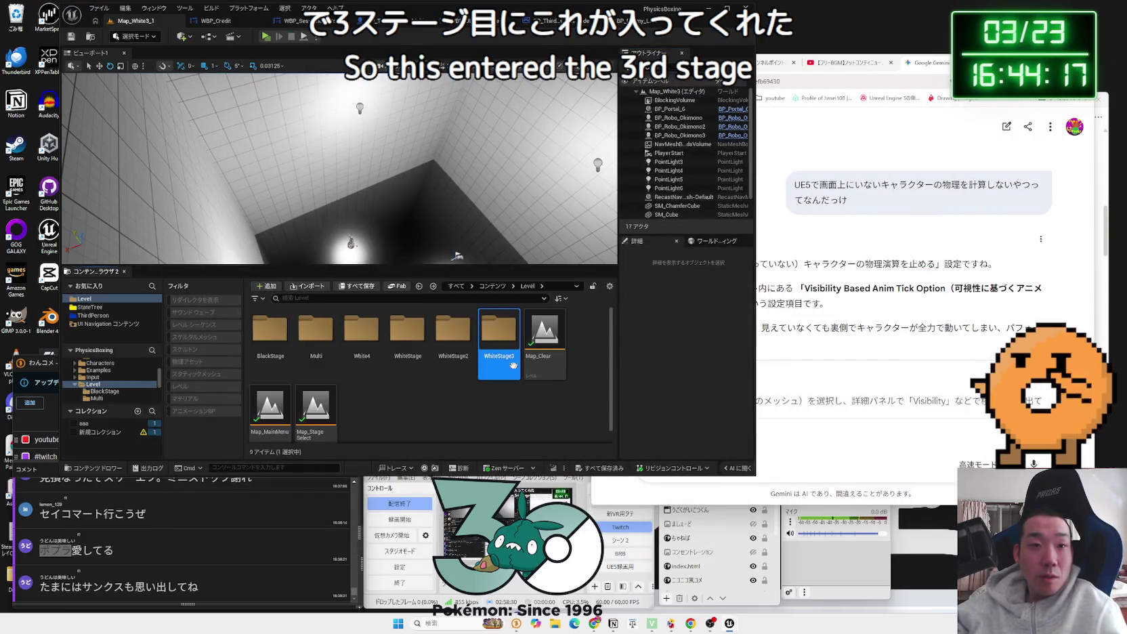
scroll(449, 376, down, 1)
click(441, 391)
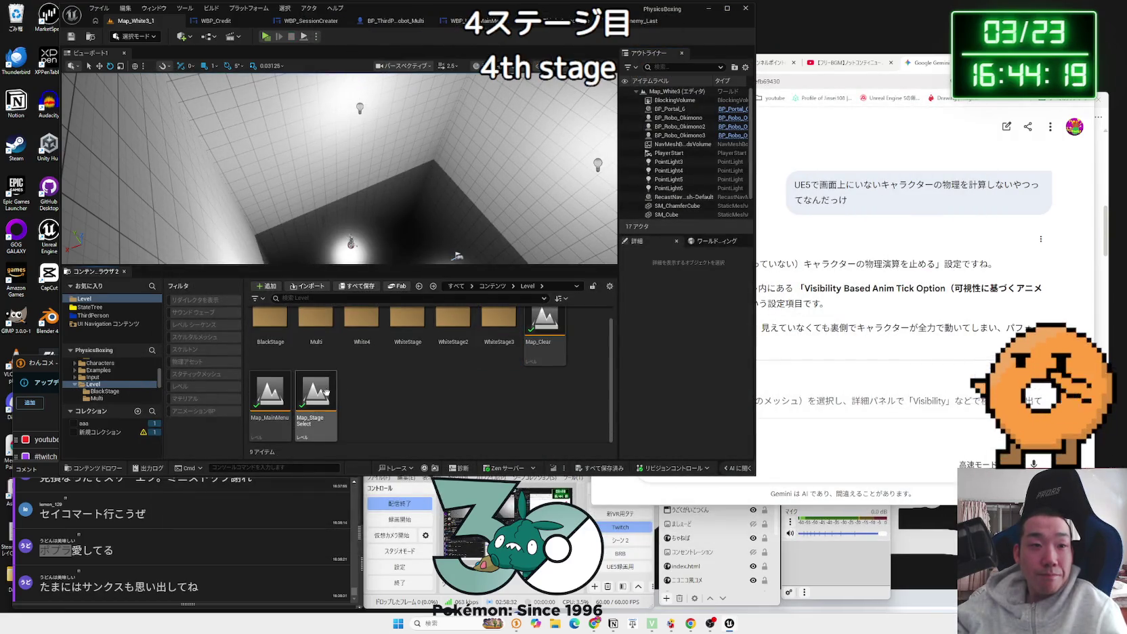
Step: Test-play the fourth-stage maps in the White4 folder
double_click(366, 334)
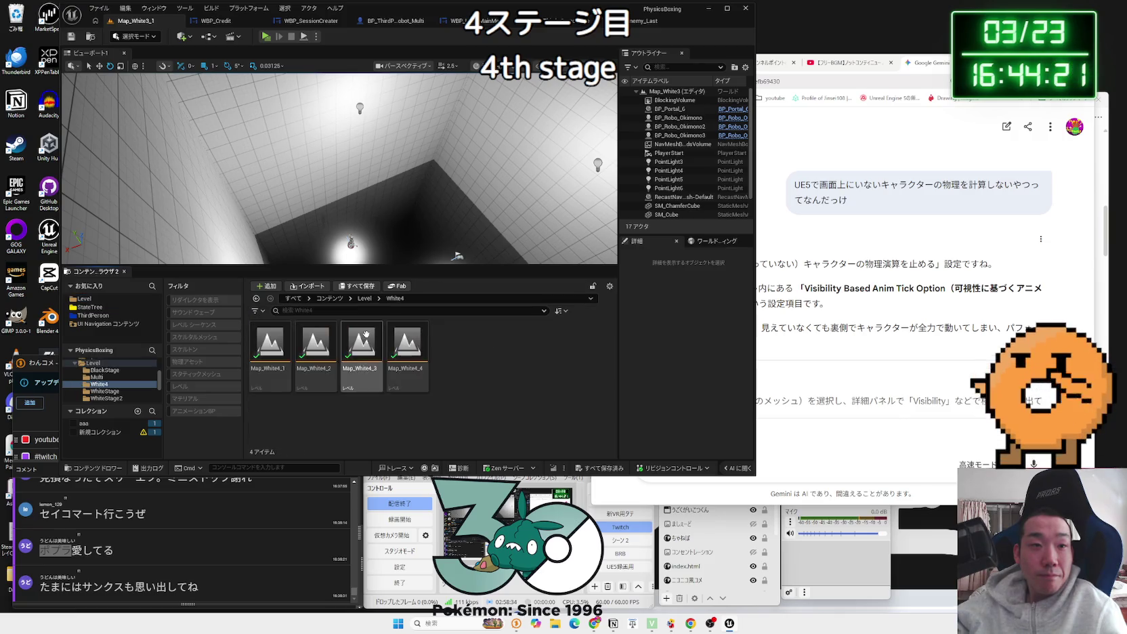
key(alt+p)
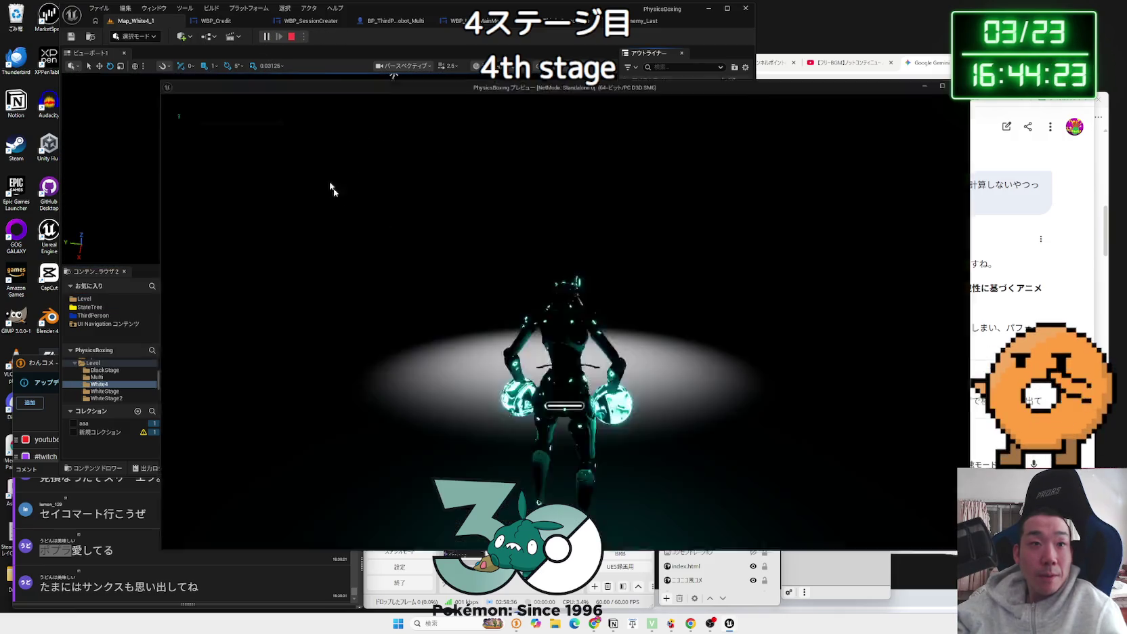
key(Escape)
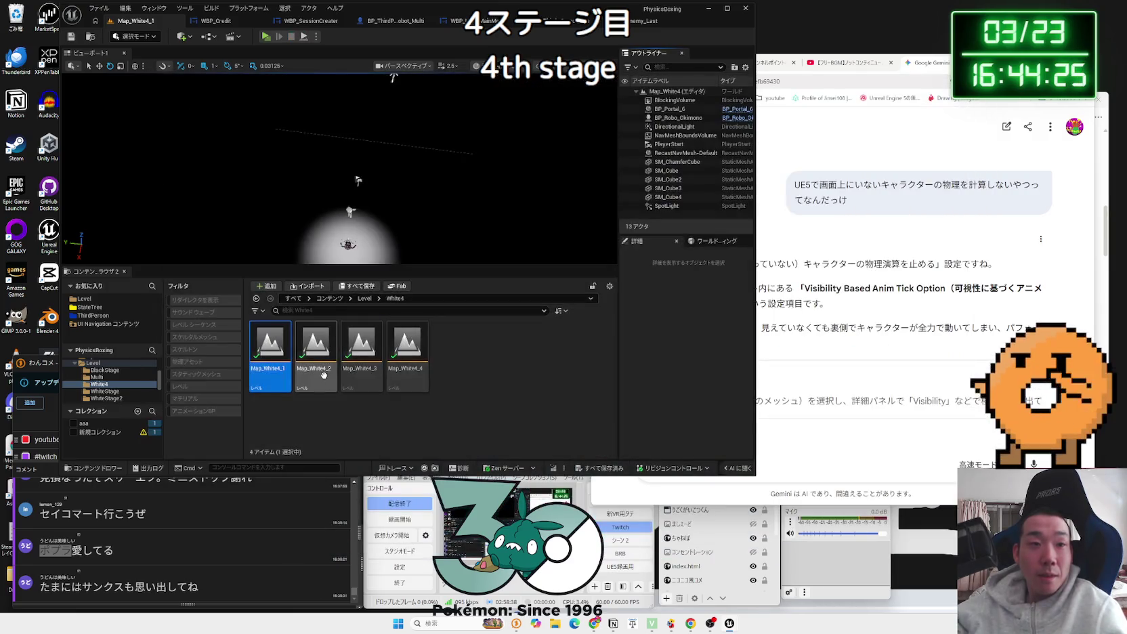
click(266, 36)
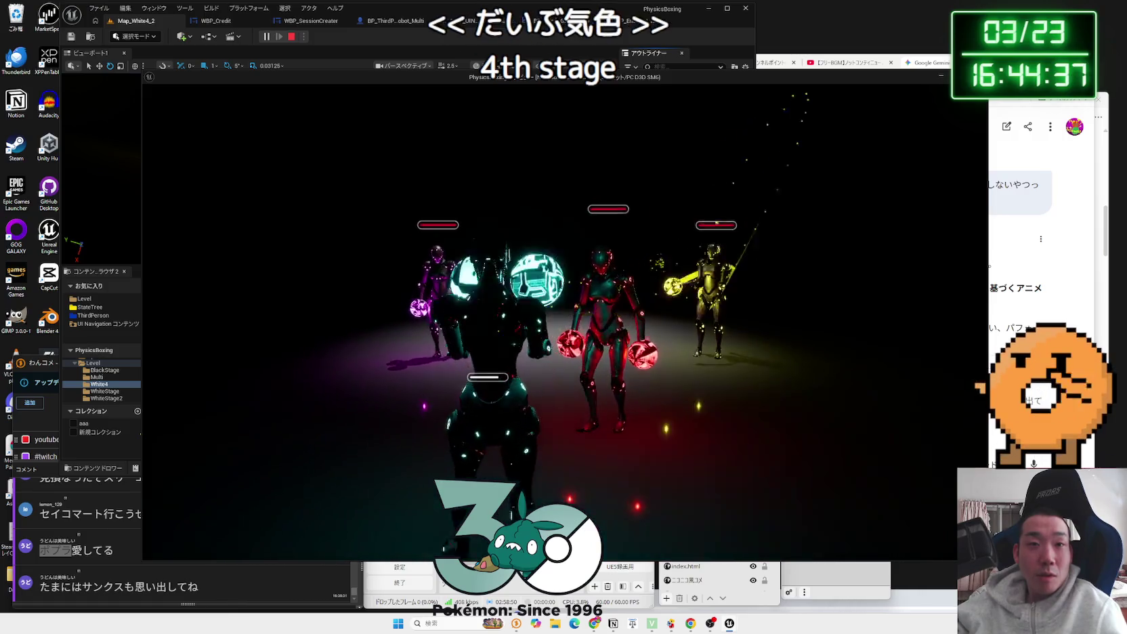
key(Escape)
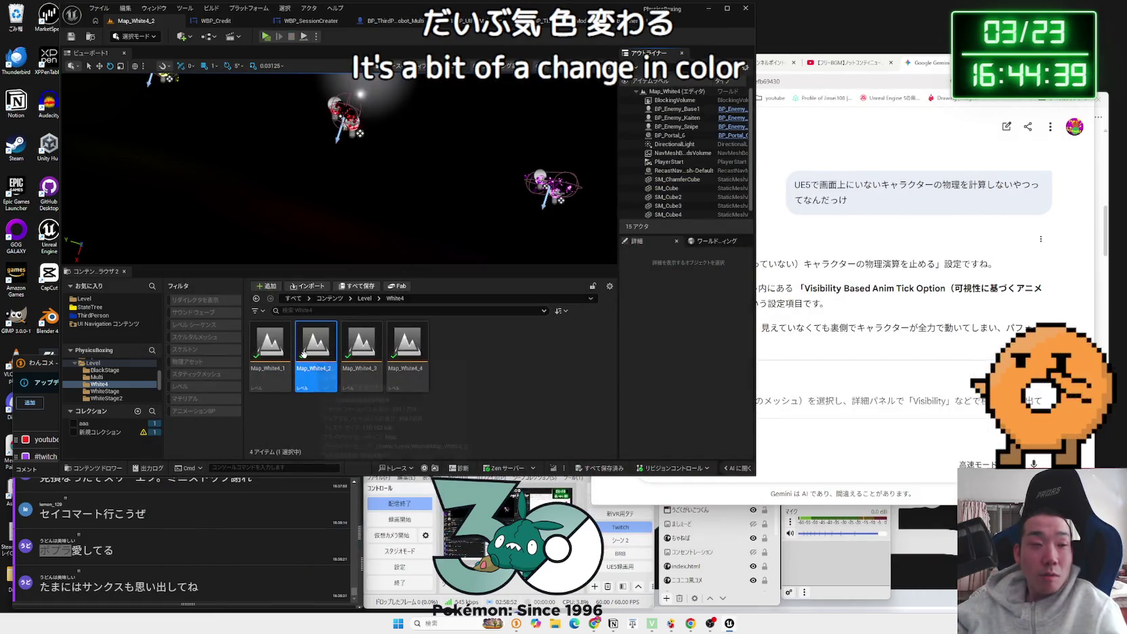
Step: Open Map_White4_3, then load the Map_Clear level from the Level folder
key(ctrl+e)
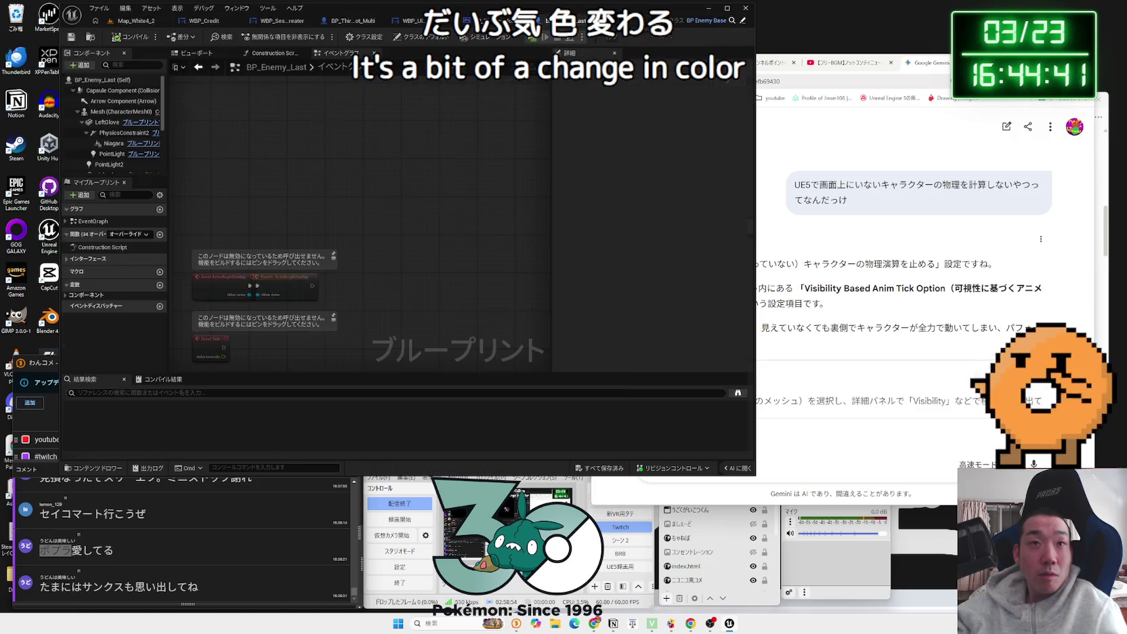
click(136, 20)
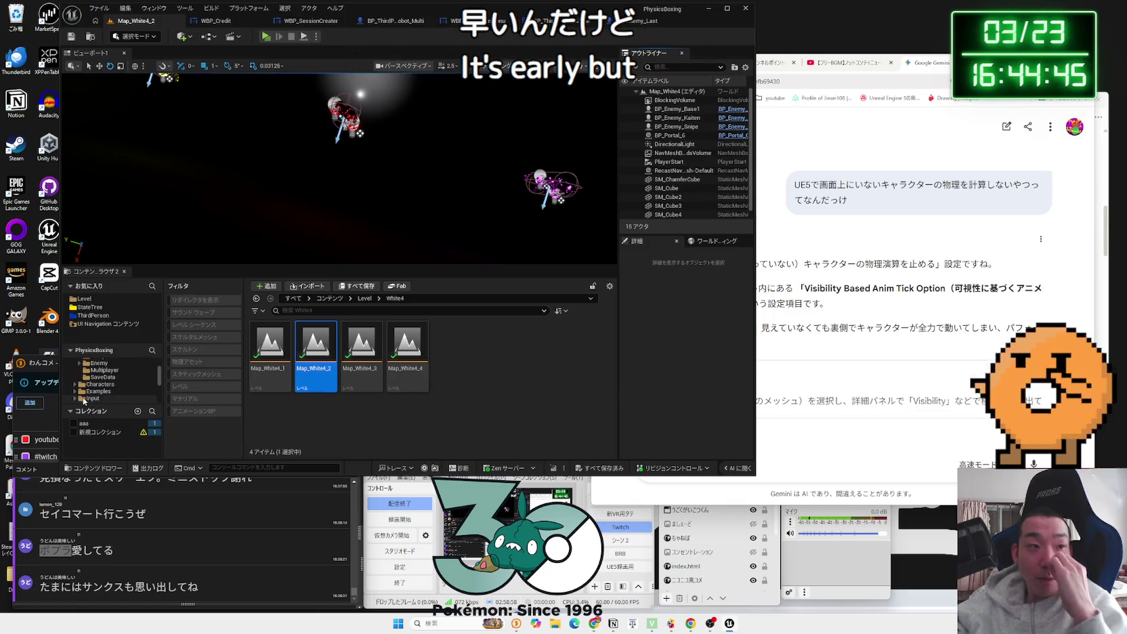
scroll(84, 396, down, 1)
double_click(355, 357)
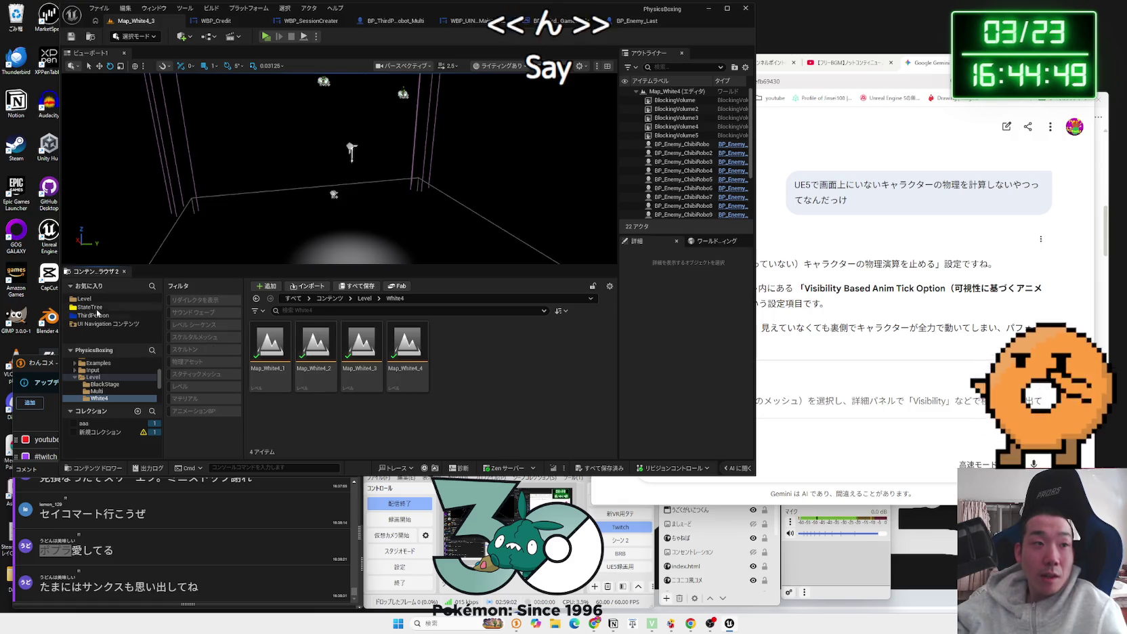
click(85, 299)
double_click(552, 364)
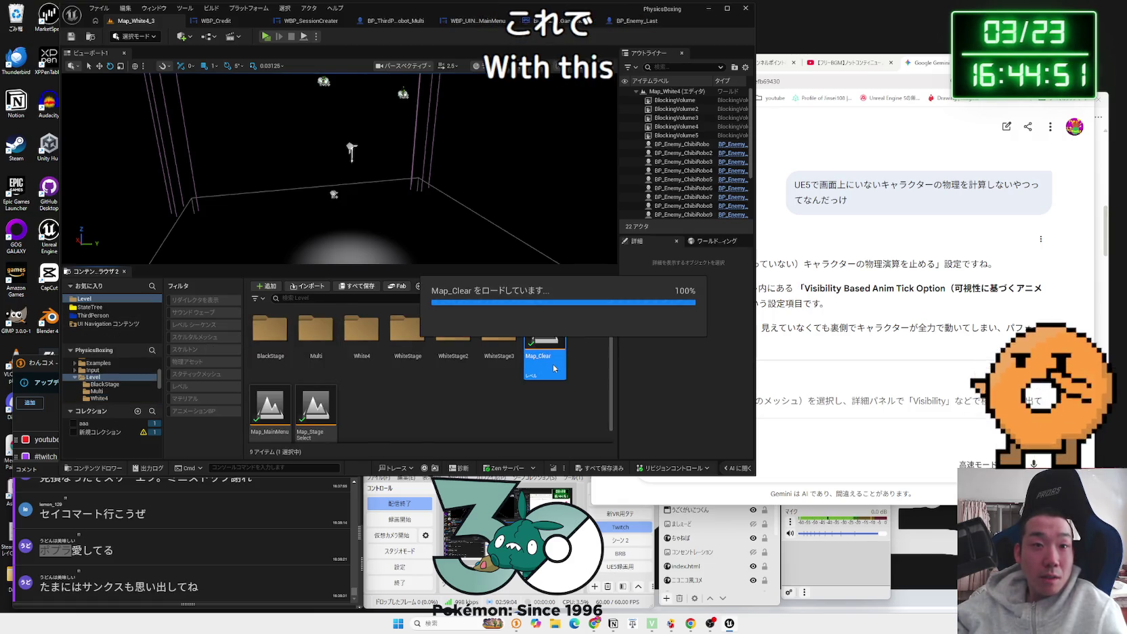
Step: Open Map_Clear's level blueprint and pan along the event graph to the Set Visibility and Delay nodes
click(202, 40)
click(231, 75)
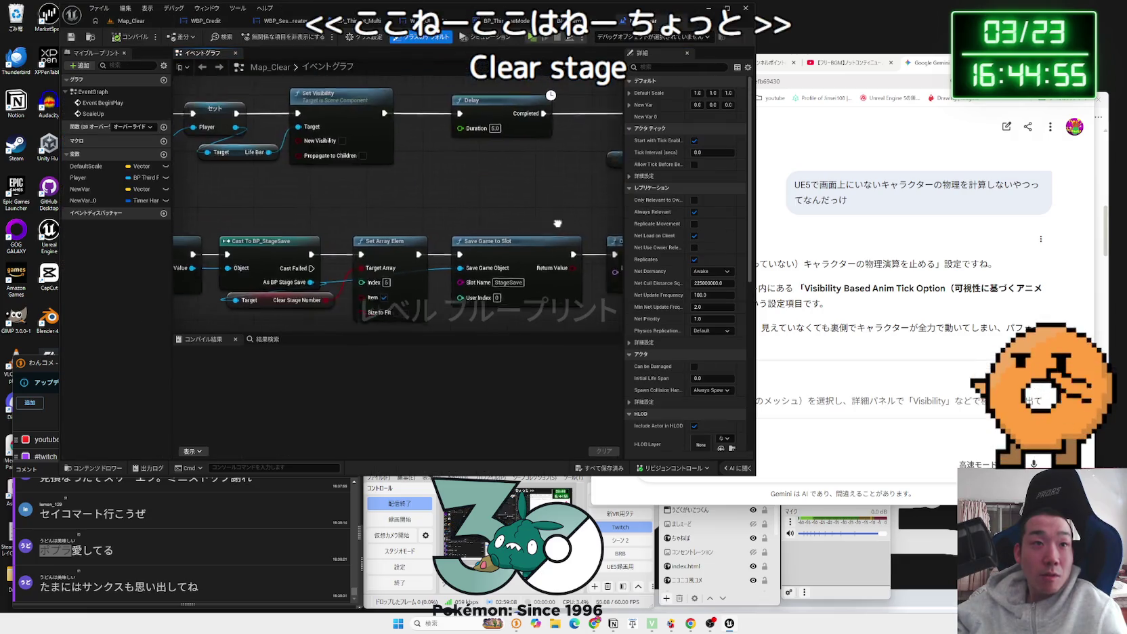
scroll(447, 201, down, 5)
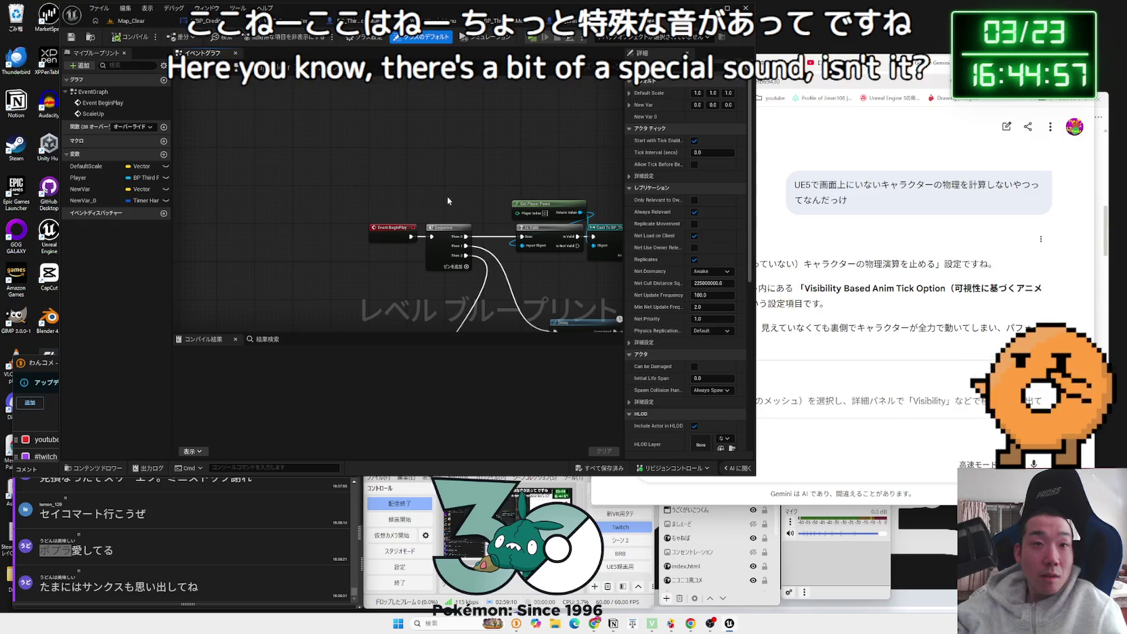
scroll(447, 196, up, 3)
drag(476, 268, 223, 270)
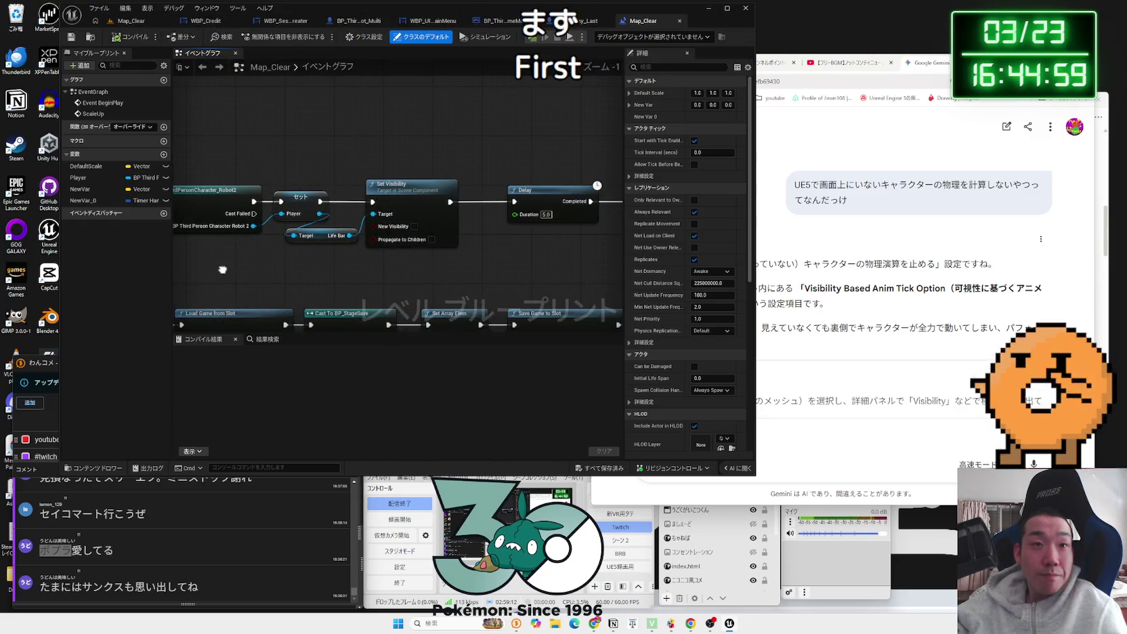
drag(458, 278, 271, 271)
scroll(271, 271, down, 1)
Step: Shift the event graph's top node group slightly to the right
click(344, 210)
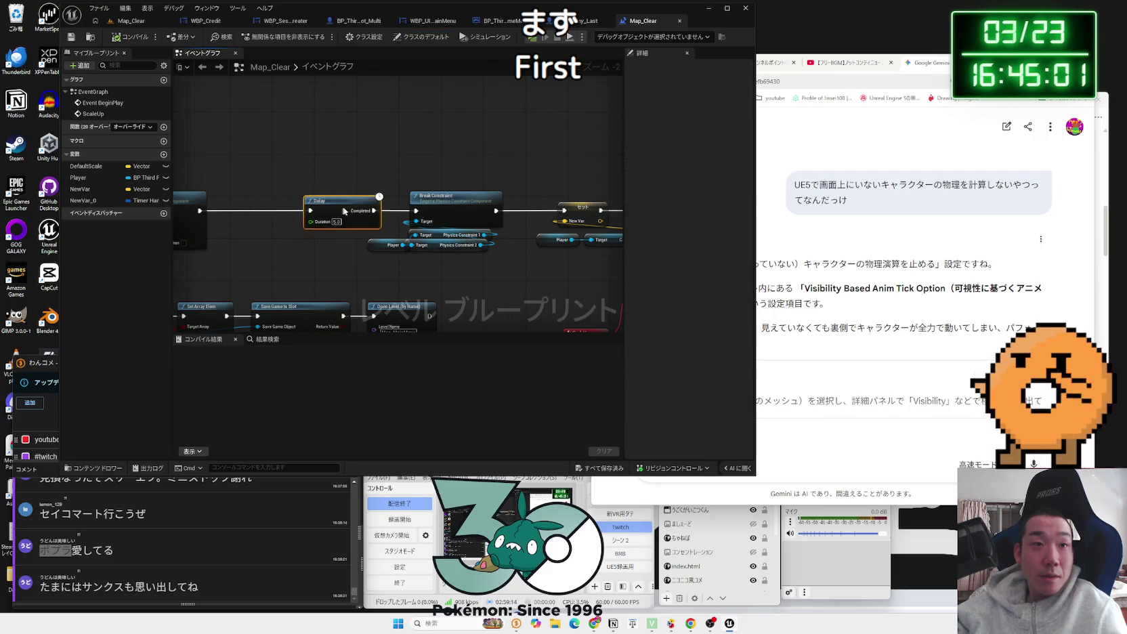
scroll(359, 254, down, 1)
drag(366, 257, 267, 195)
scroll(266, 195, down, 2)
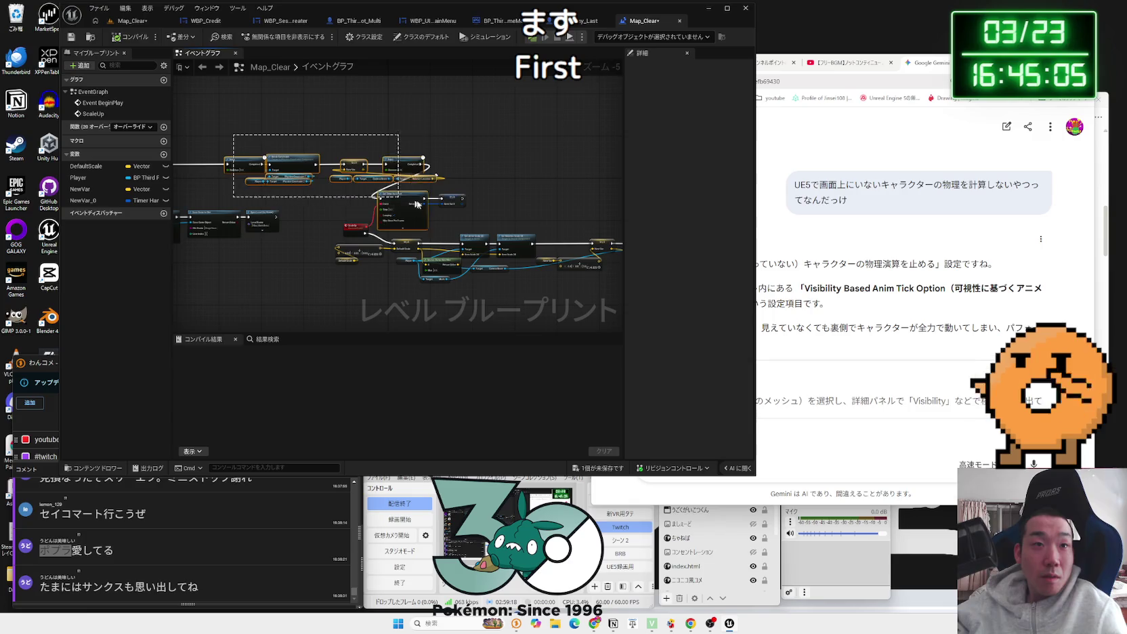
mouse_move(471, 210)
mouse_down()
mouse_move(454, 201)
mouse_move(498, 202)
mouse_up()
click(339, 216)
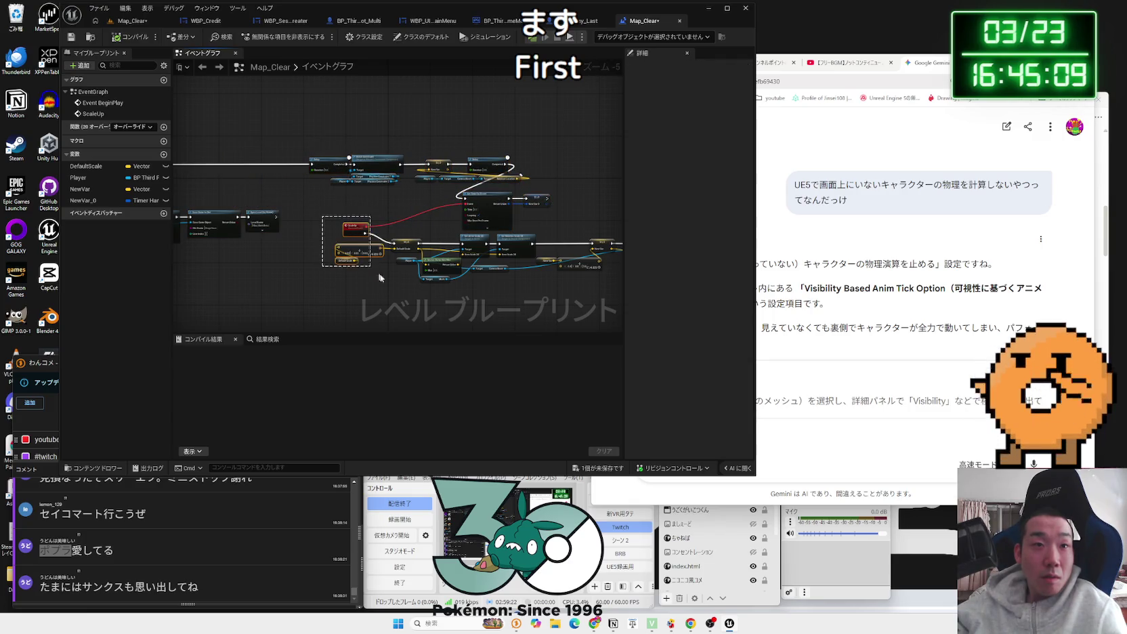
drag(466, 310, 564, 302)
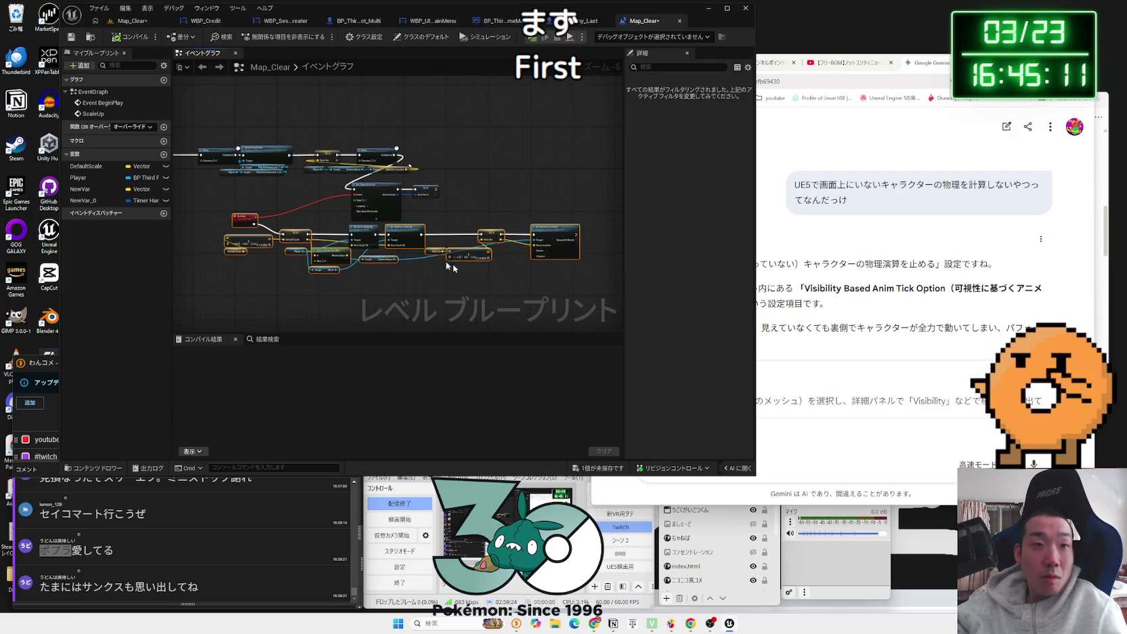
drag(254, 226, 581, 235)
Step: Add a Play Sound 2D node after Set Visibility's exec output
scroll(378, 194, up, 4)
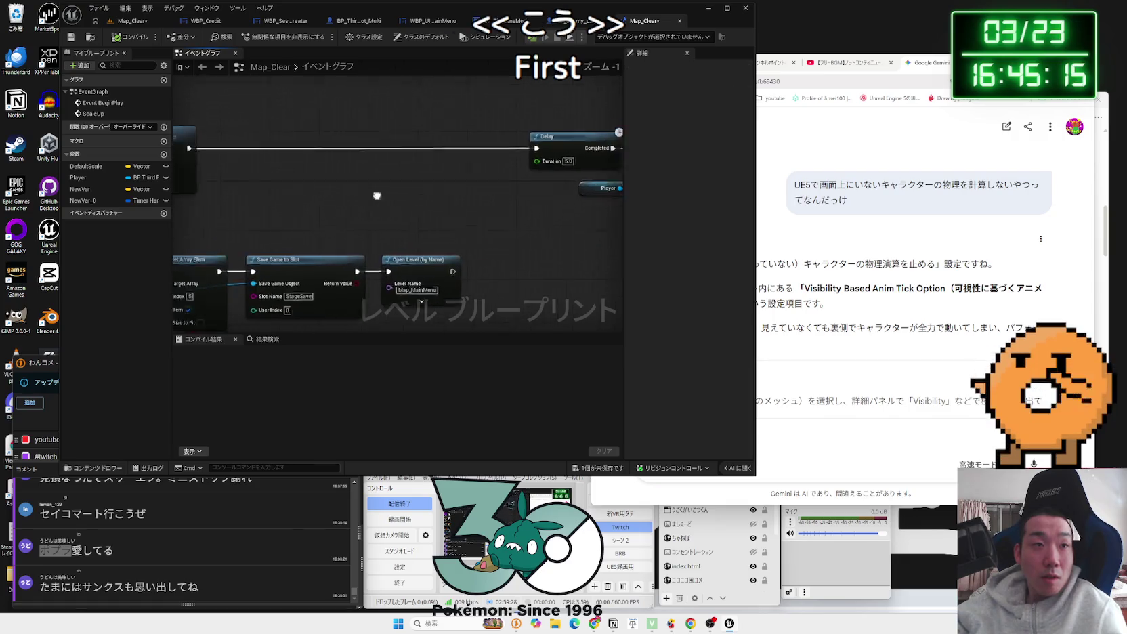
drag(467, 210, 467, 209)
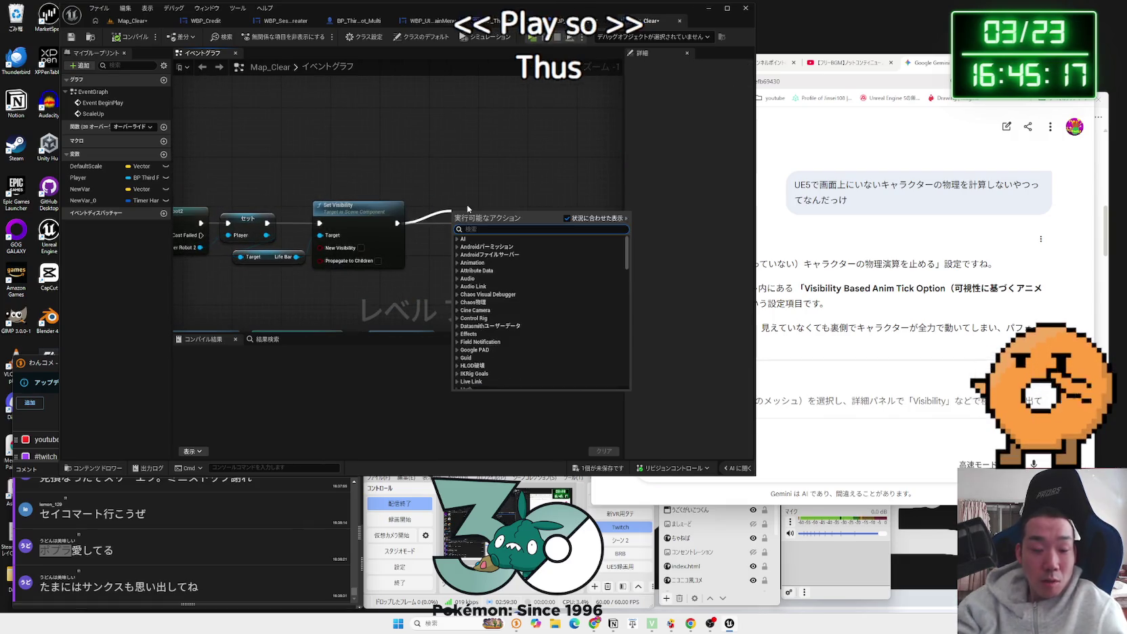
text(play sound)
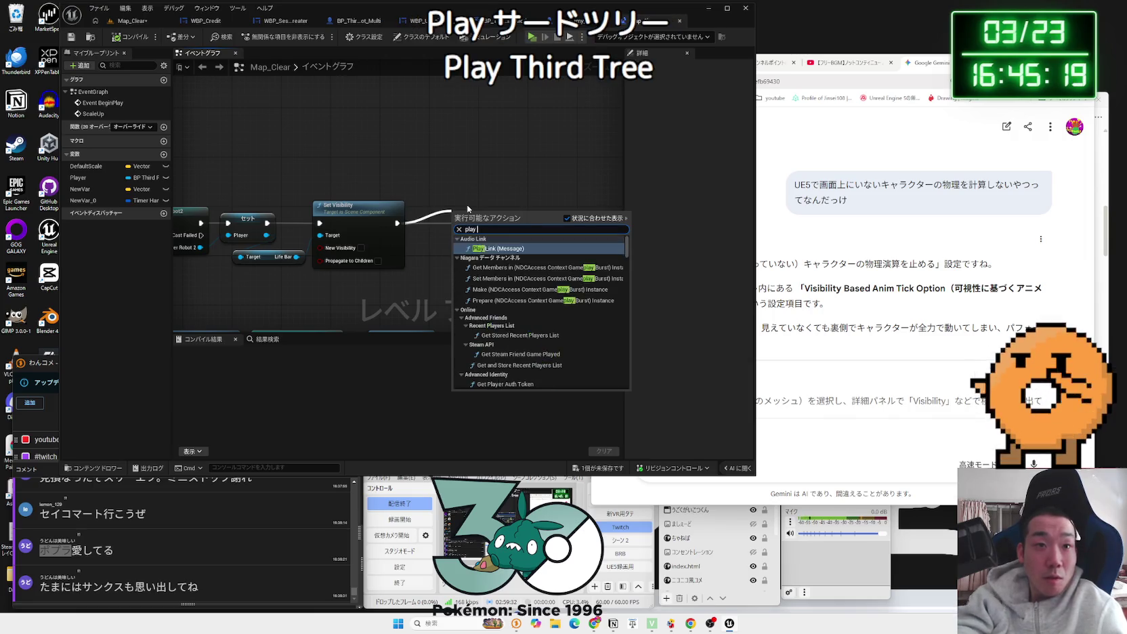
click(488, 289)
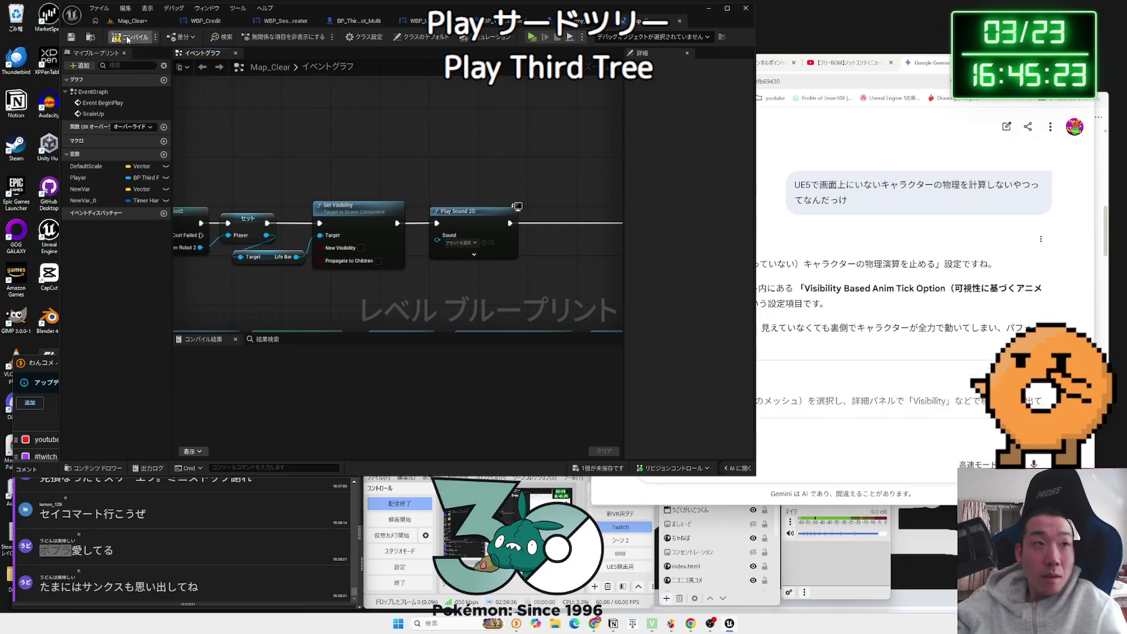
Step: Set the new node's Sound to credit_Cue, tuck it beside Set Visibility, and compile
click(385, 236)
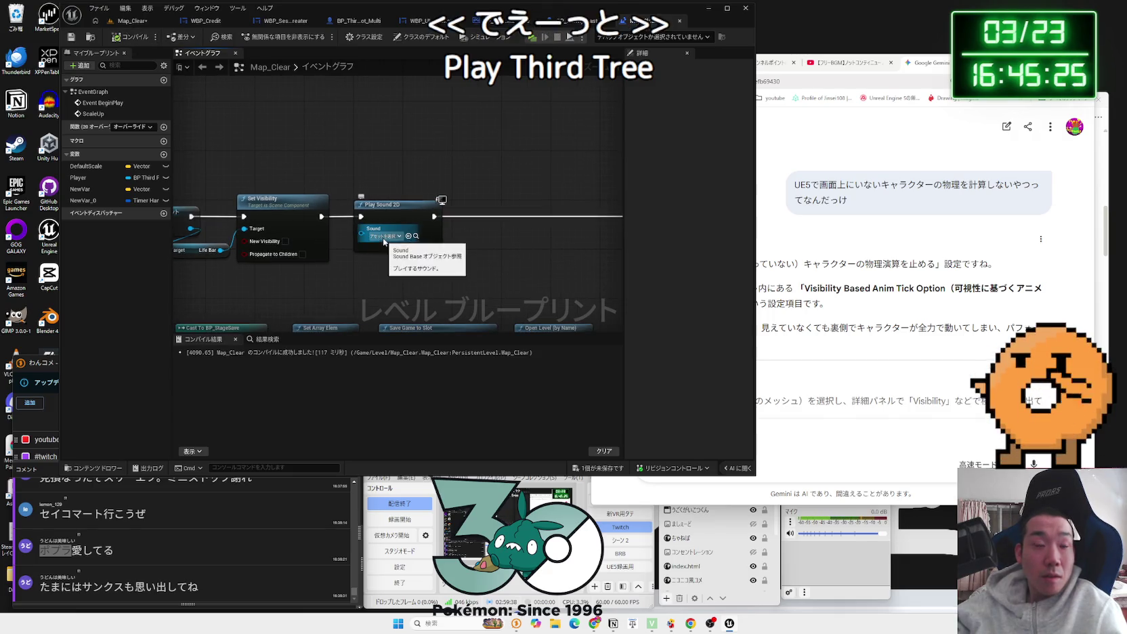
text(bgm)
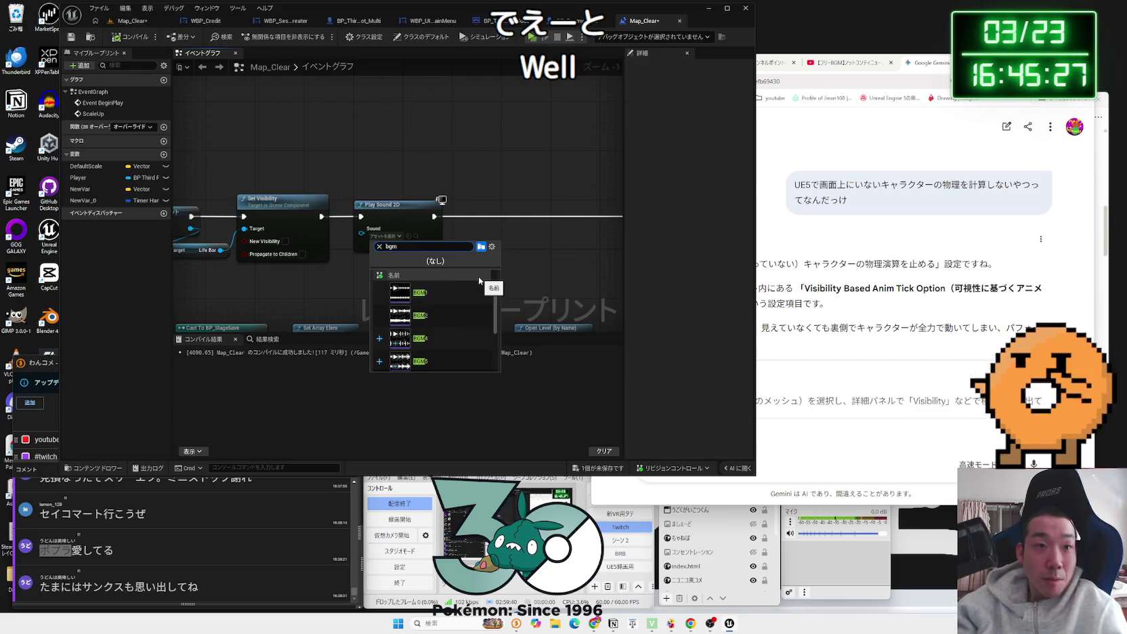
key(BackSpace)
key(BackSpace)
key(BackSpace)
text(clear)
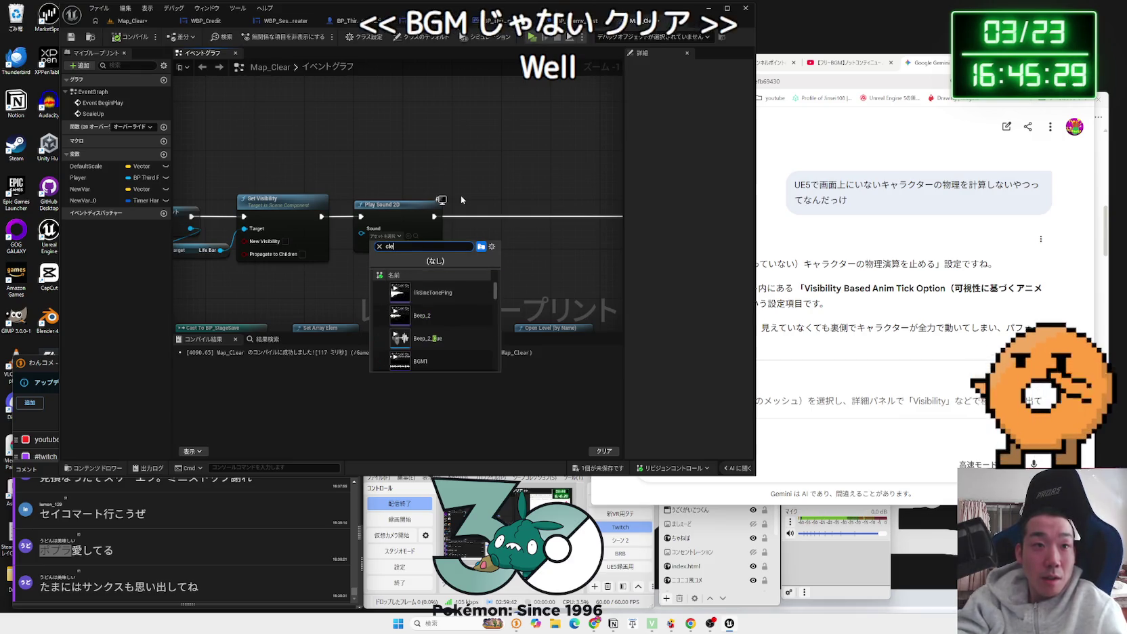
key(BackSpace)
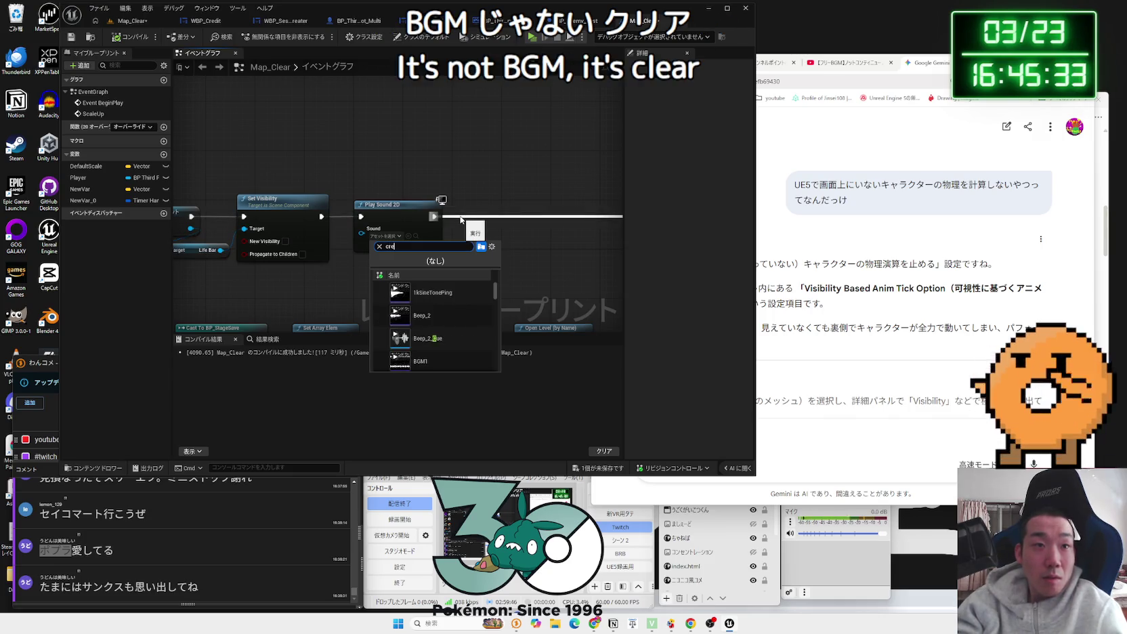
click(423, 315)
scroll(314, 252, down, 5)
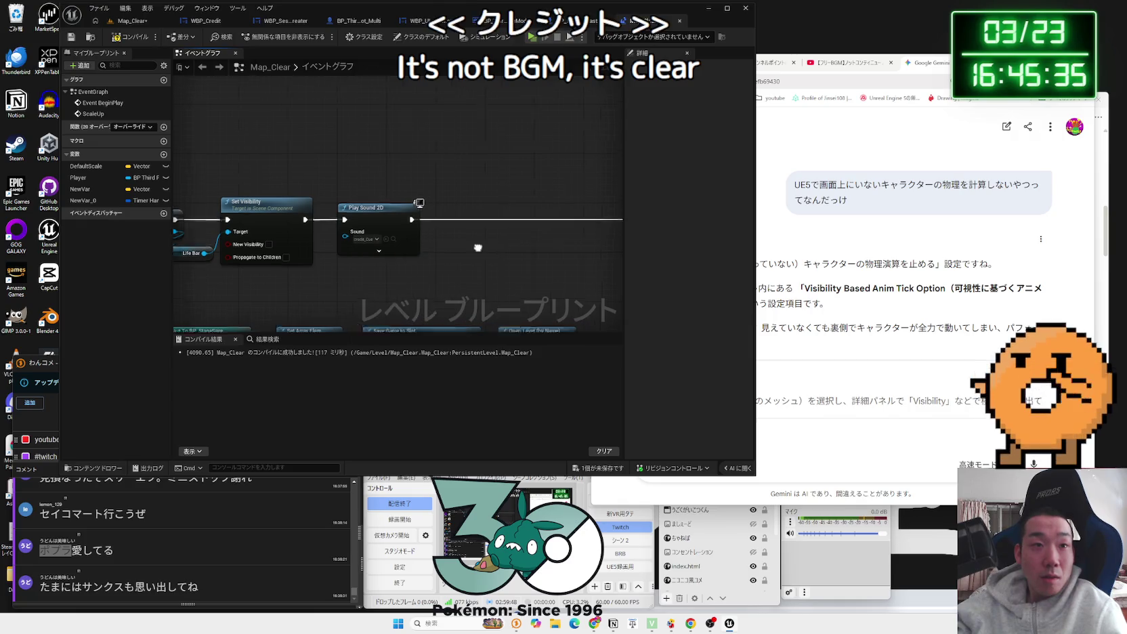
drag(410, 235, 321, 241)
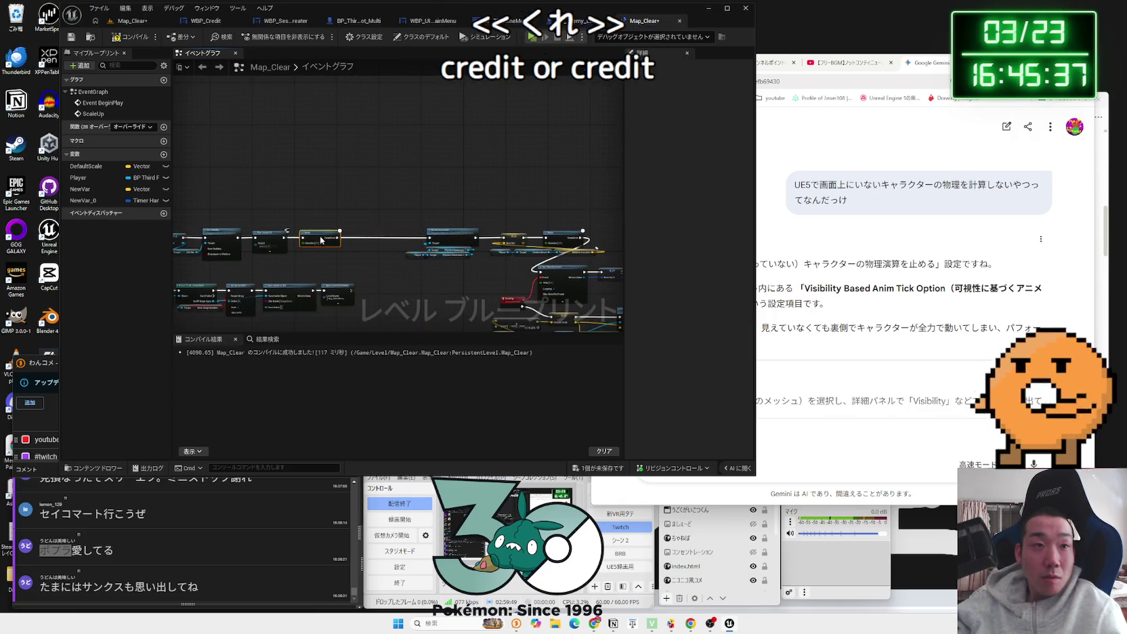
click(129, 38)
Step: Save the modified Map_Clear level and its content
scroll(339, 274, up, 5)
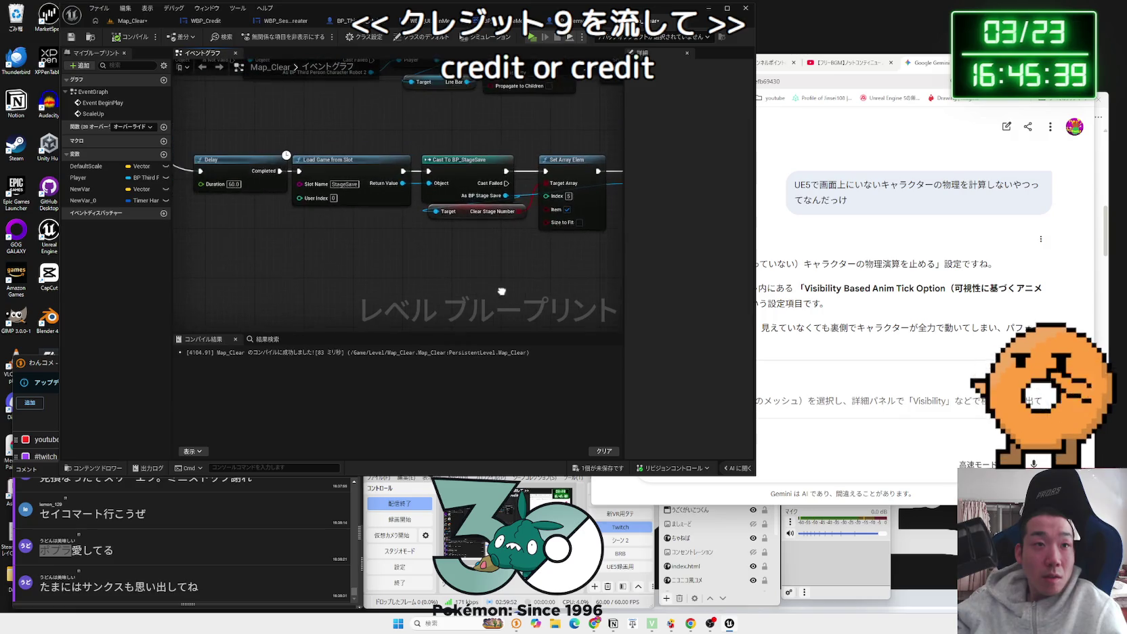
click(599, 468)
click(624, 408)
Step: Move the Set and Delay nodes further left in the event graph
scroll(402, 266, down, 1)
mouse_move(402, 266)
mouse_down()
mouse_move(471, 264)
mouse_move(457, 213)
mouse_up()
mouse_move(468, 116)
mouse_down()
mouse_move(309, 108)
mouse_move(495, 166)
mouse_up()
drag(429, 125, 281, 126)
mouse_move(176, 102)
mouse_down()
mouse_move(297, 109)
mouse_move(170, 130)
mouse_up()
click(299, 115)
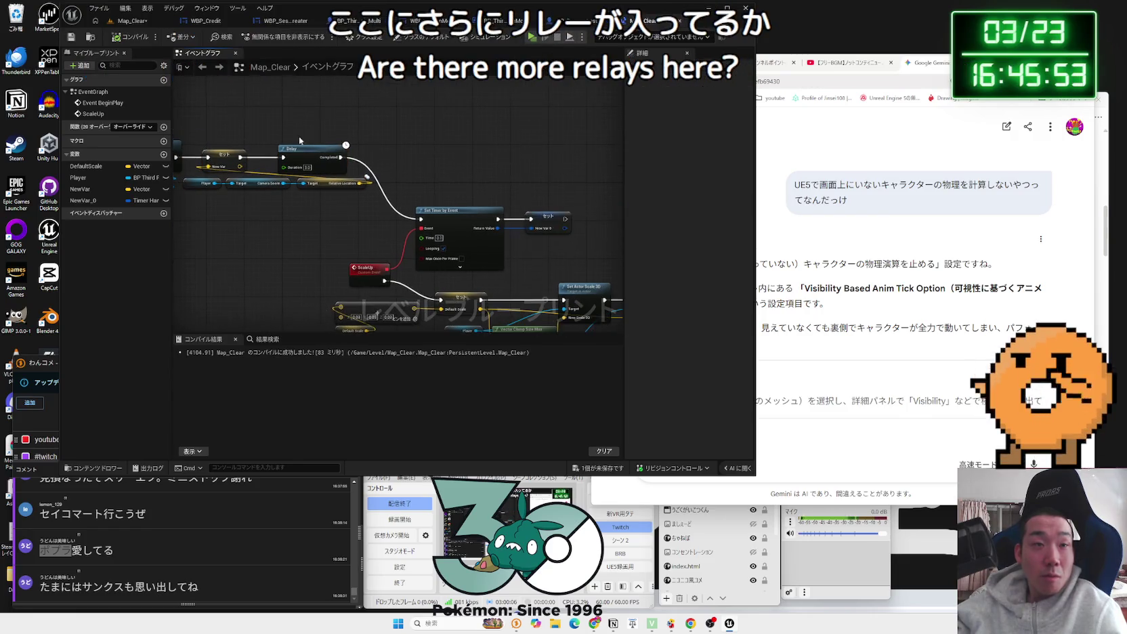
Step: Add a Play Sound 2D node after the Delay's Completed output
drag(342, 157, 409, 153)
text(play sound)
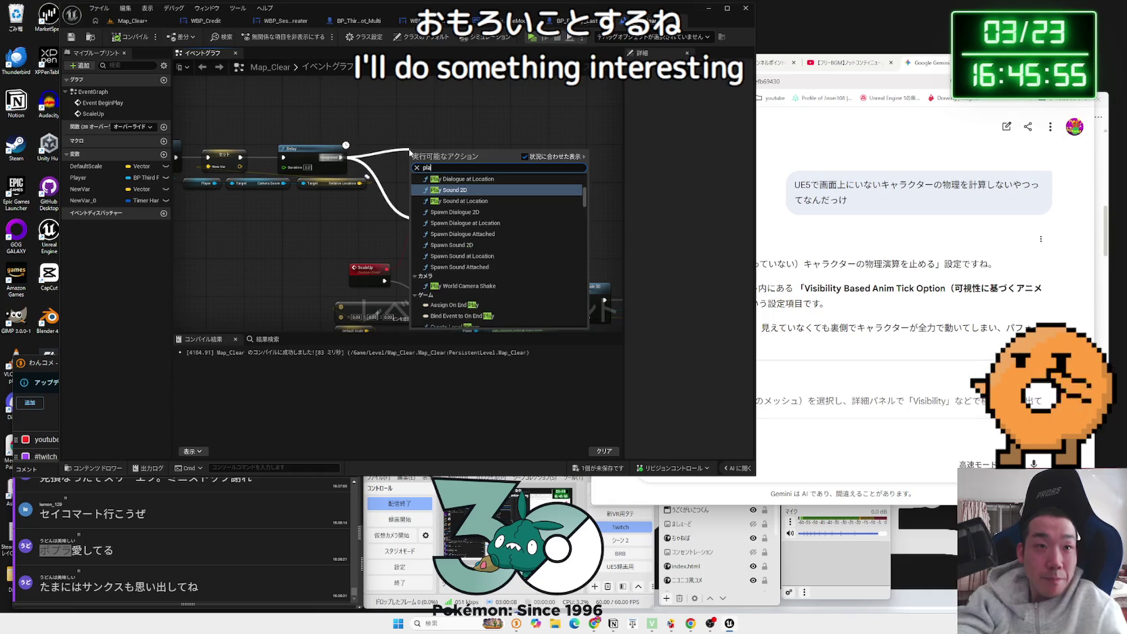
click(440, 228)
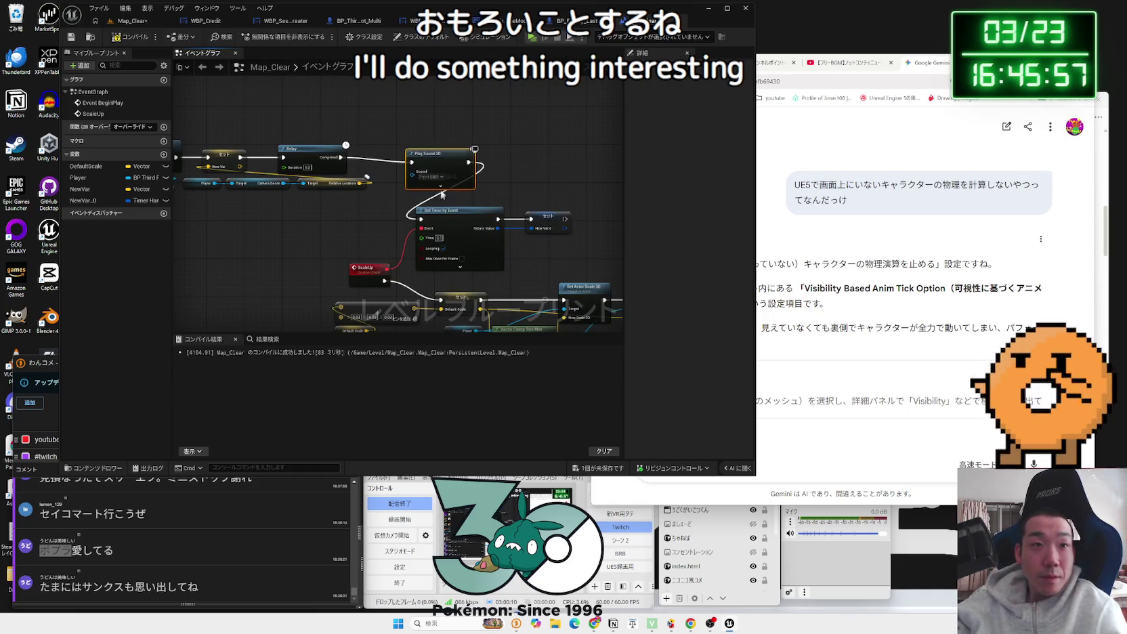
Step: Assign DSGNDron_Drone_Ambience_Deep_Power_Loop_03 as the new node's Sound
click(417, 172)
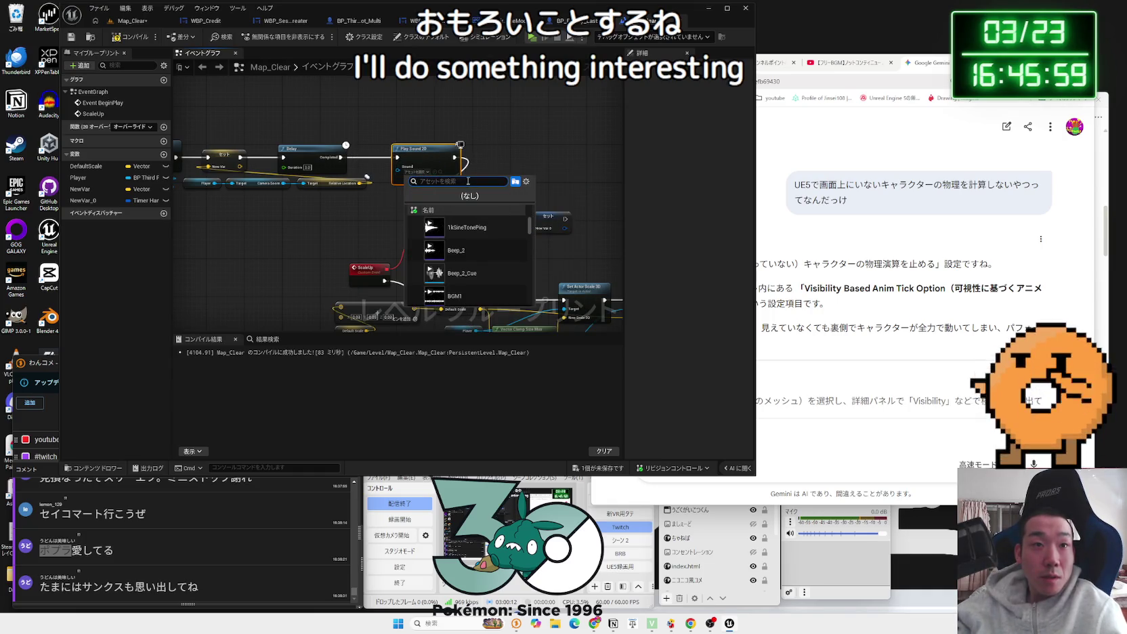
text(bgm)
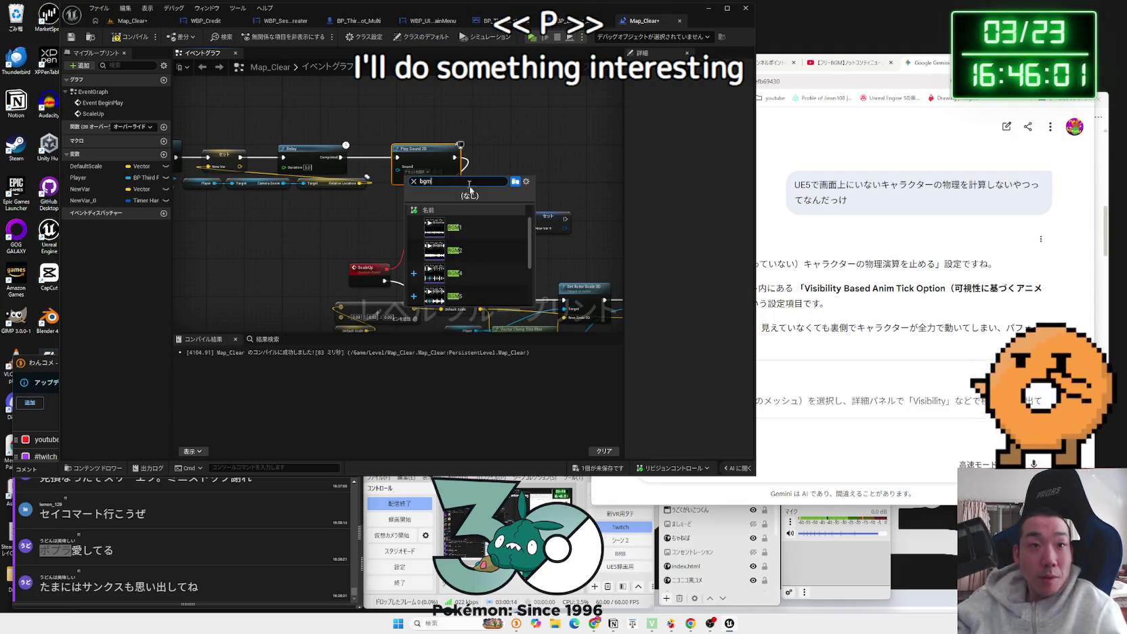
key(BackSpace)
scroll(485, 258, down, 2)
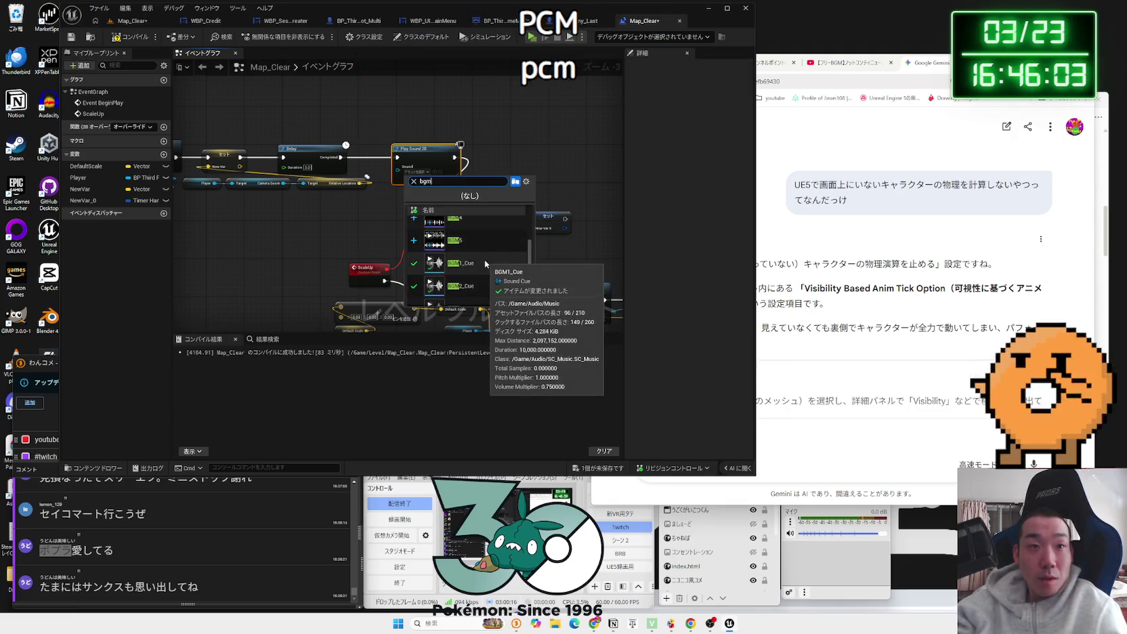
key(BackSpace)
key(BackSpace)
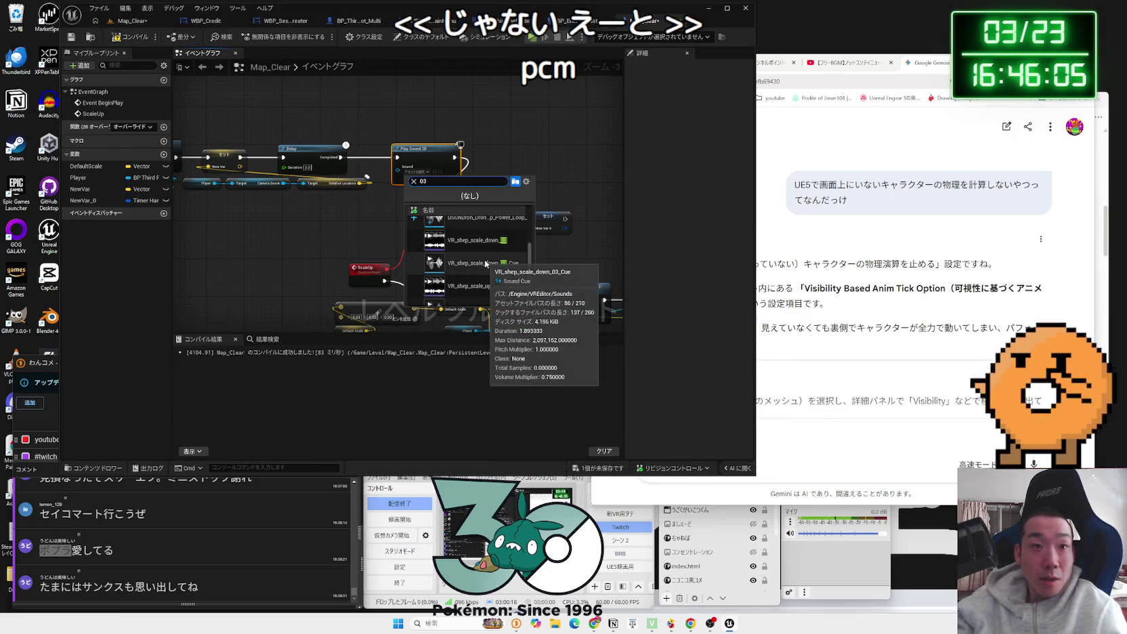
text(03)
scroll(508, 271, down, 1)
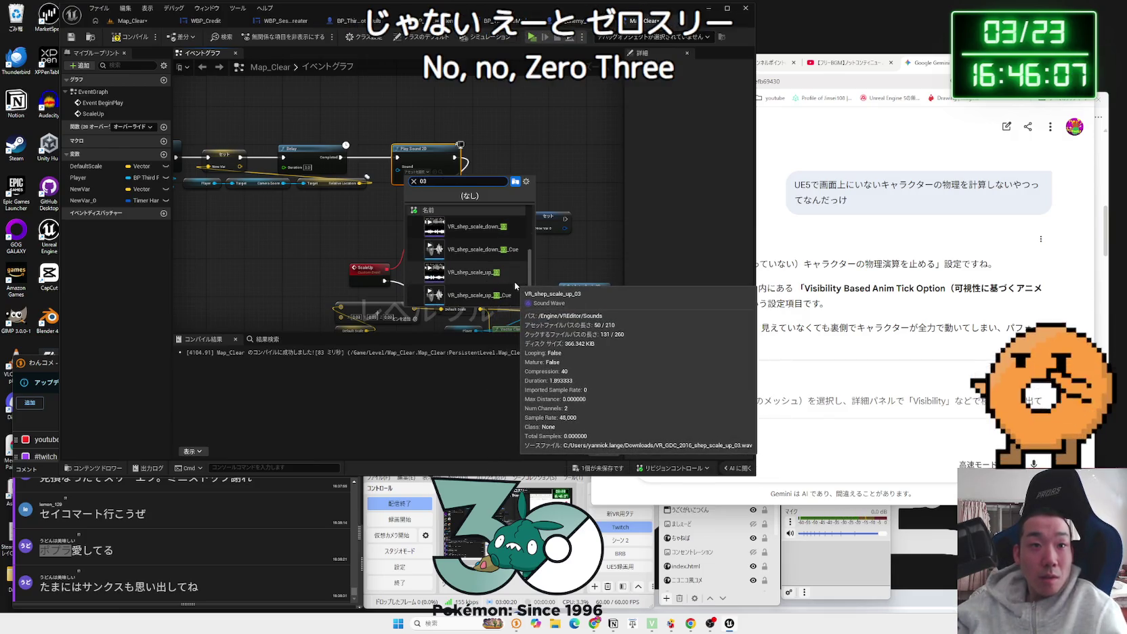
scroll(495, 285, up, 2)
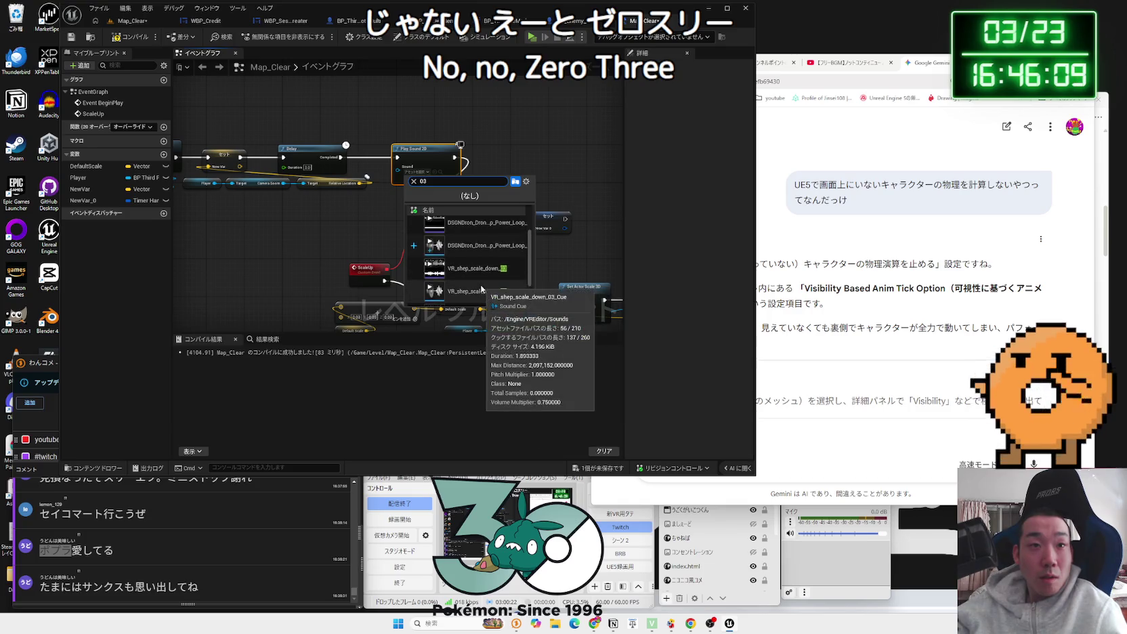
click(476, 250)
Step: Expand the sound node's advanced settings, check Volume Multiplier, and collapse it again
click(428, 181)
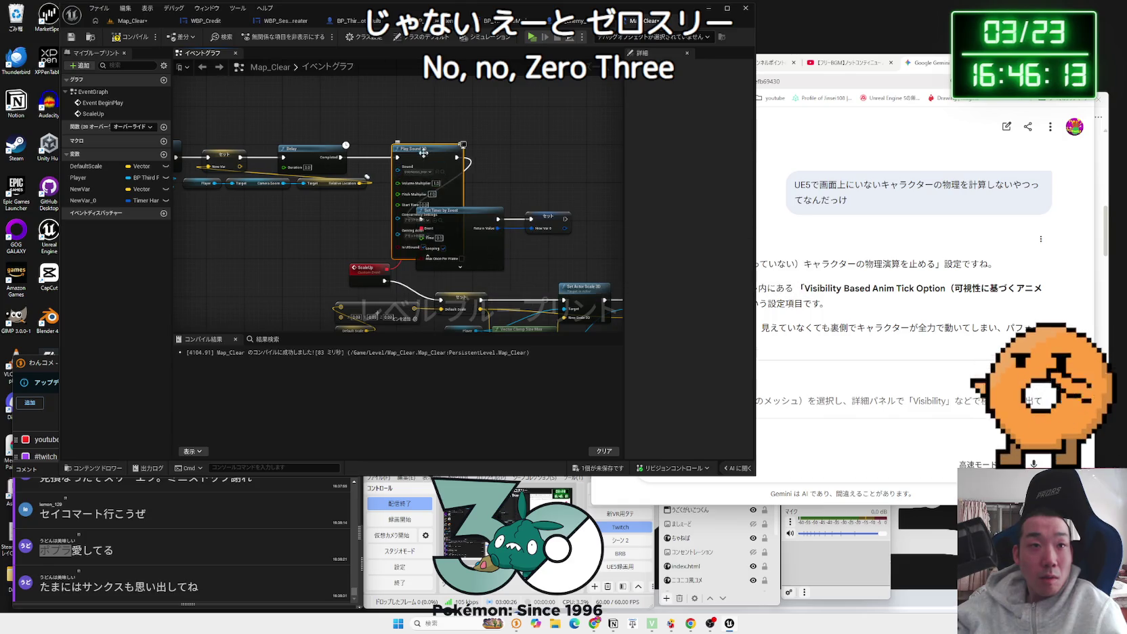
scroll(426, 159, up, 2)
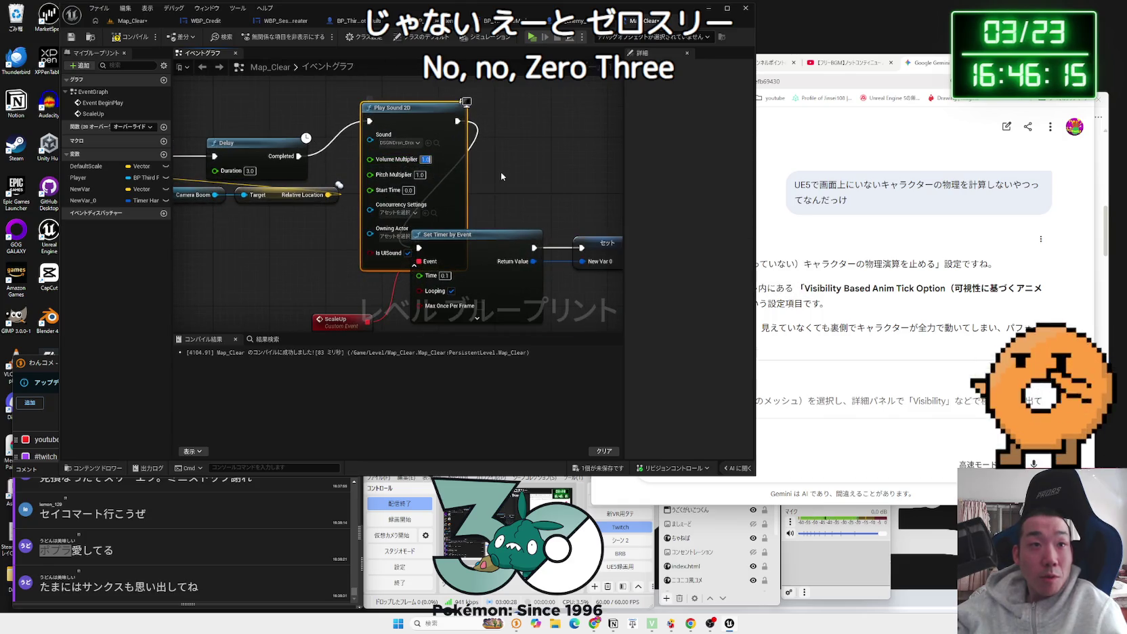
key(Right)
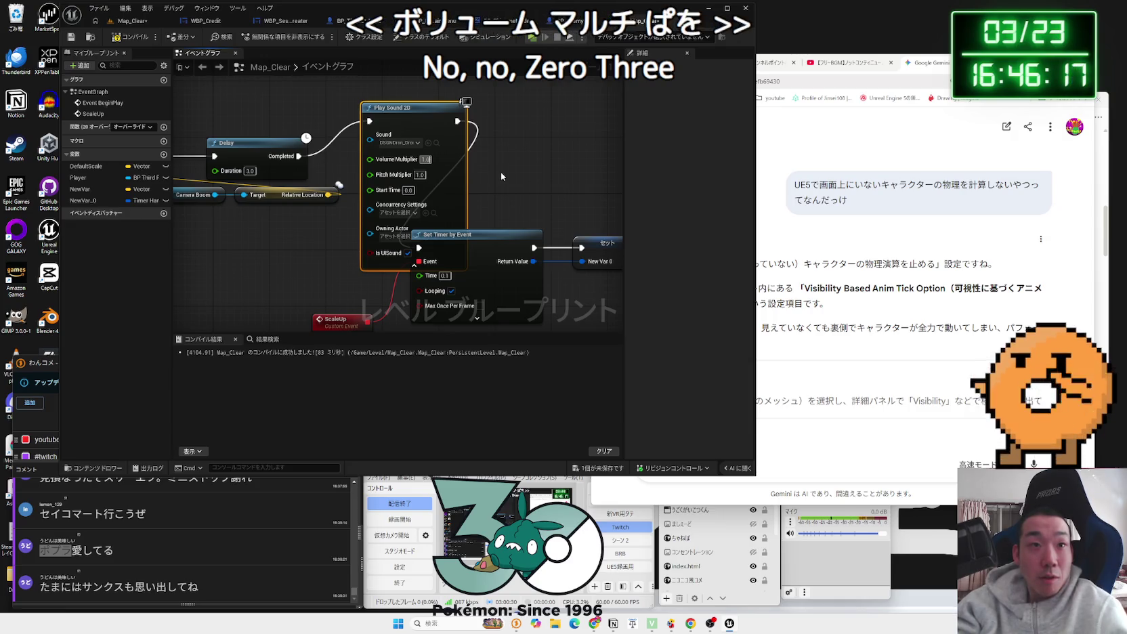
click(414, 265)
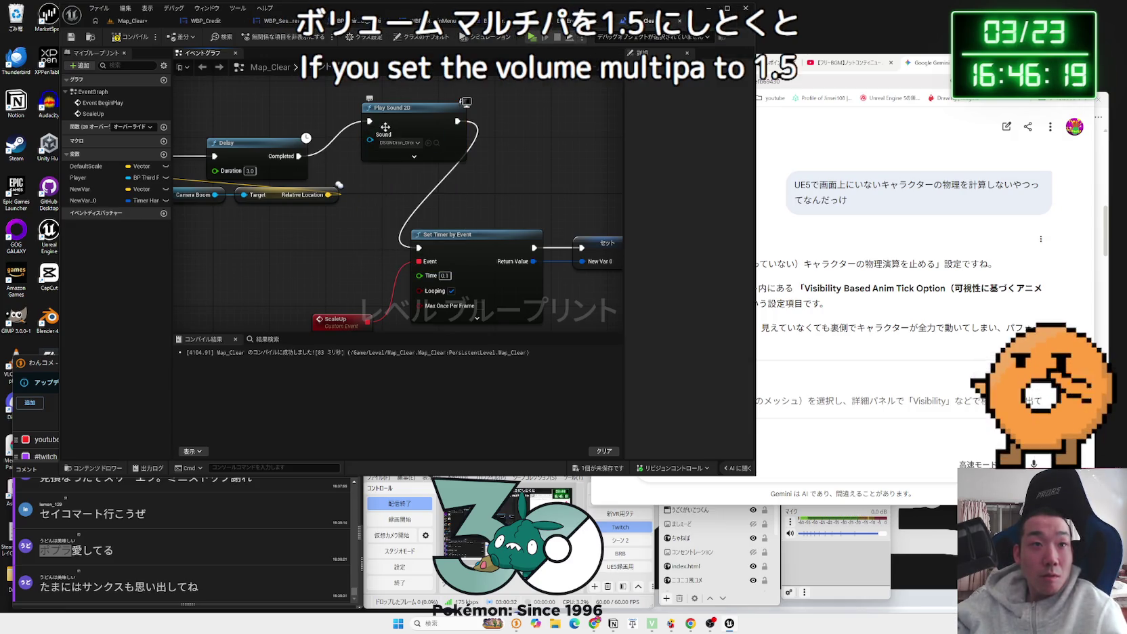
Step: Play Map_Clear in the editor, walking the boxer toward the robots and back through the credits
click(132, 20)
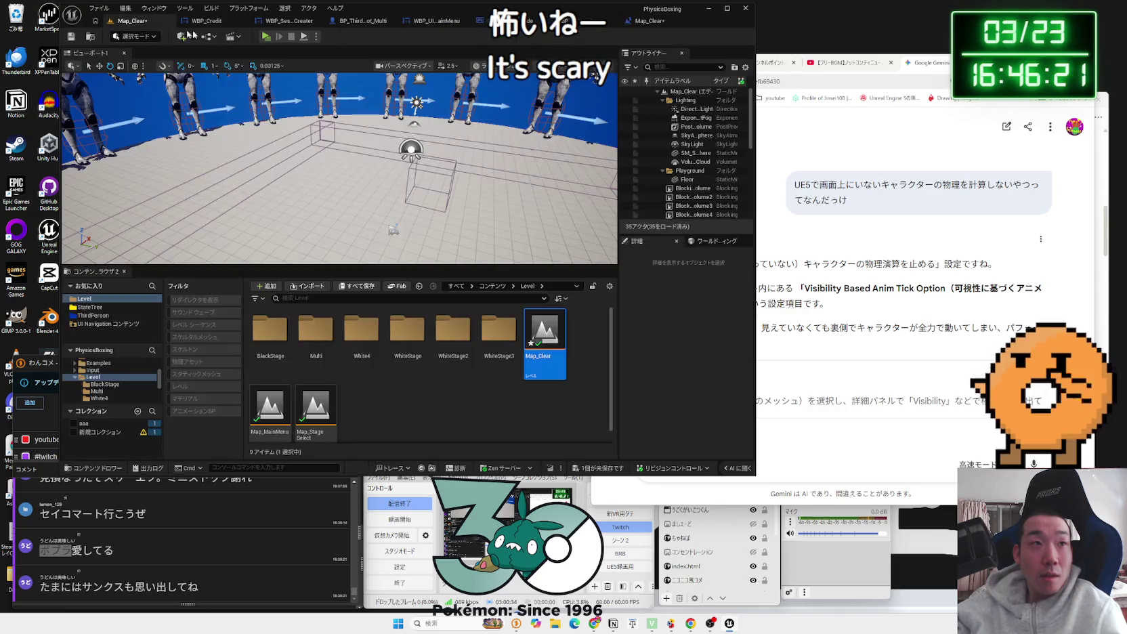
click(265, 37)
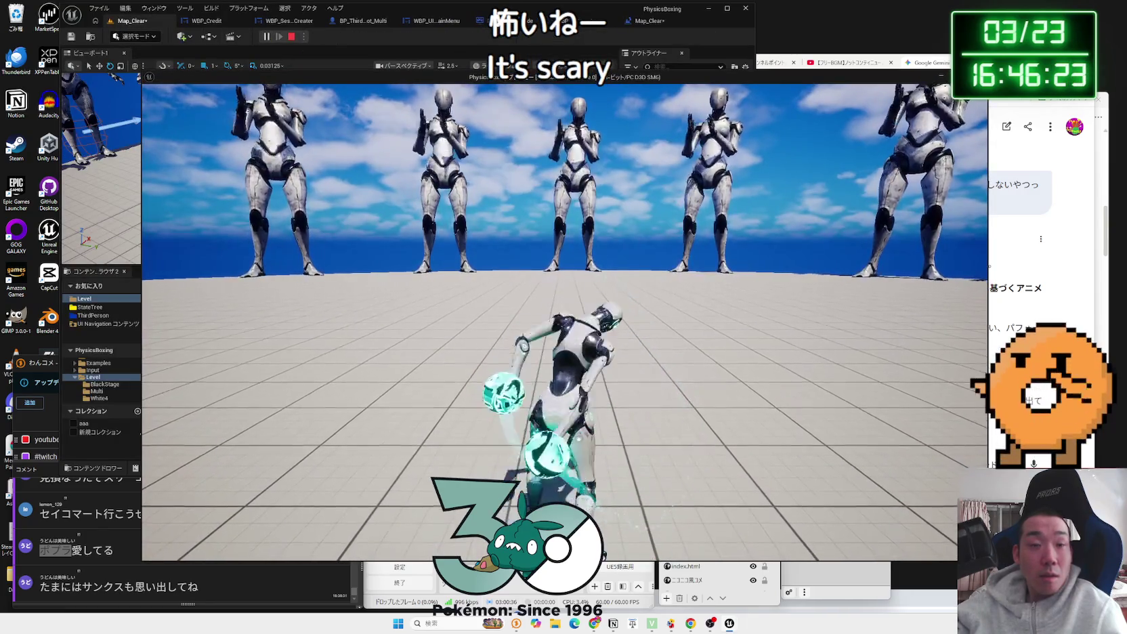
key(w)
key(s)
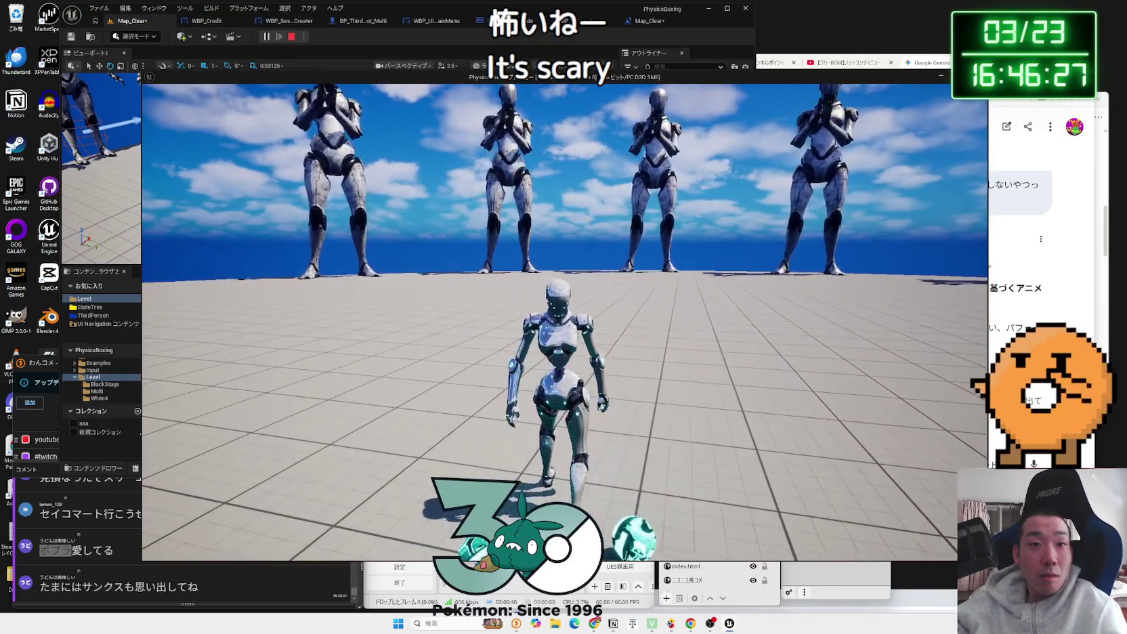
key(w)
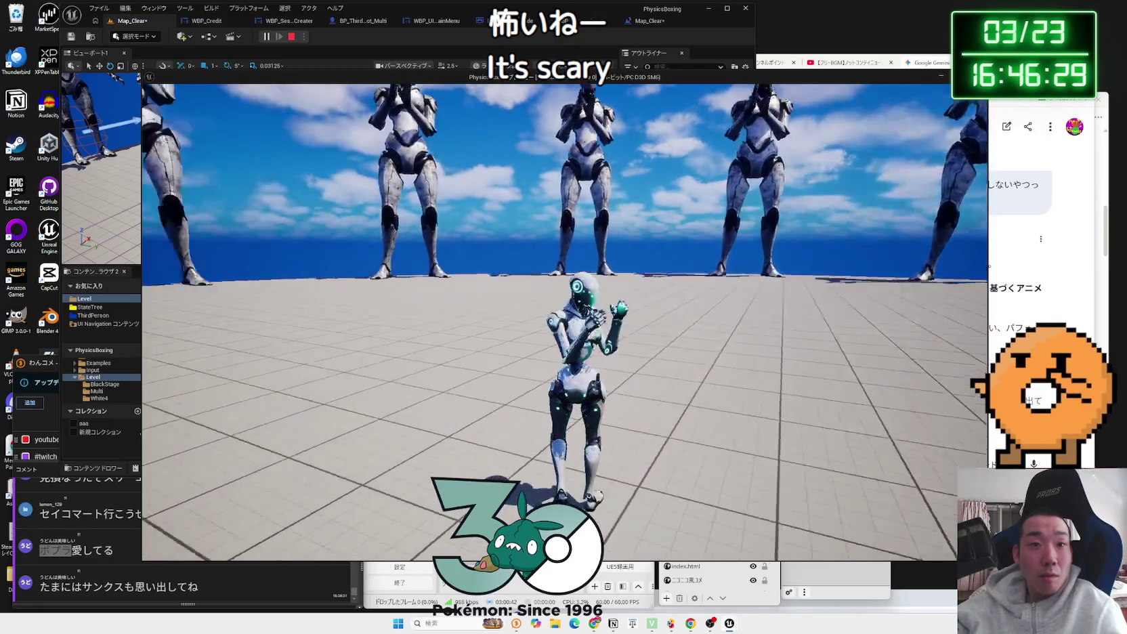
key(s)
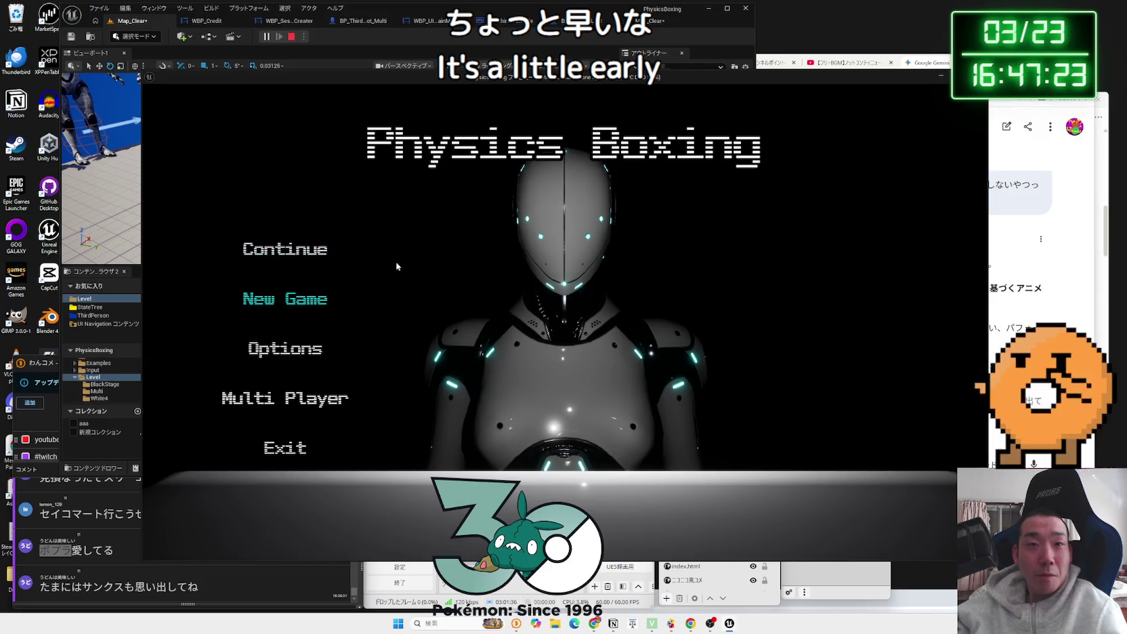
Step: Open and close the Options screen, then Continue into the arena
click(330, 347)
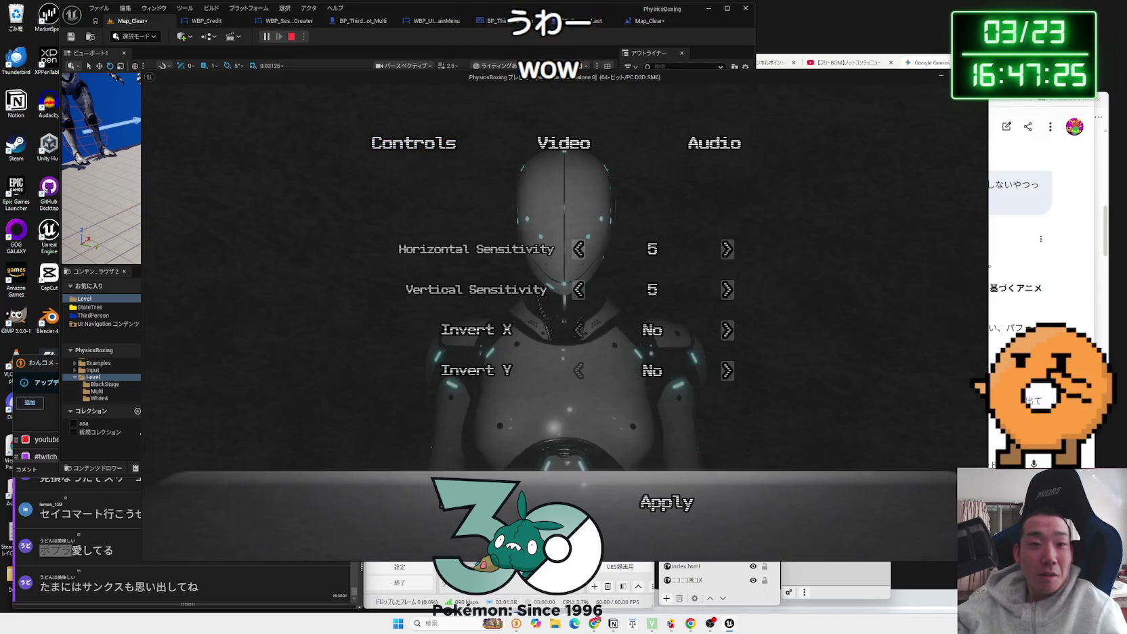
key(Escape)
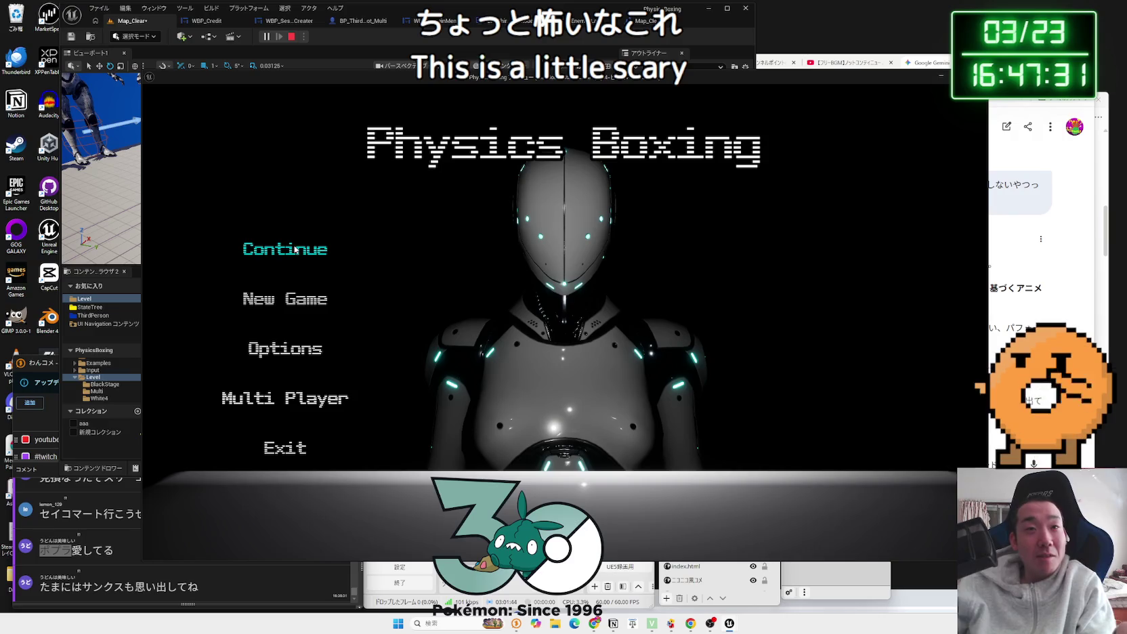
click(285, 344)
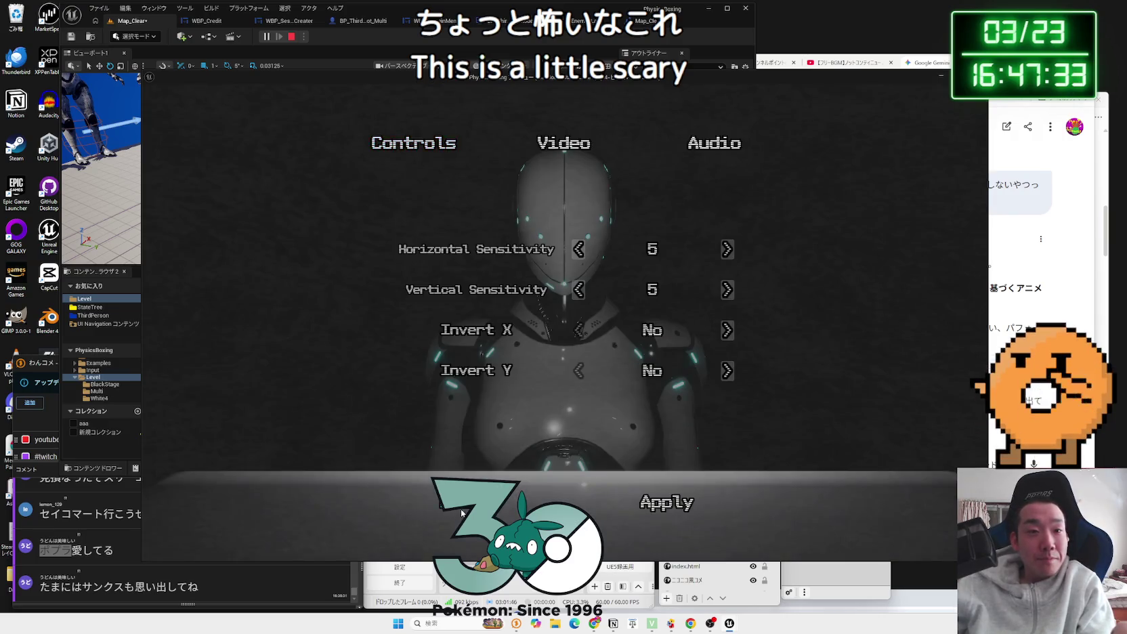
key(Escape)
click(293, 266)
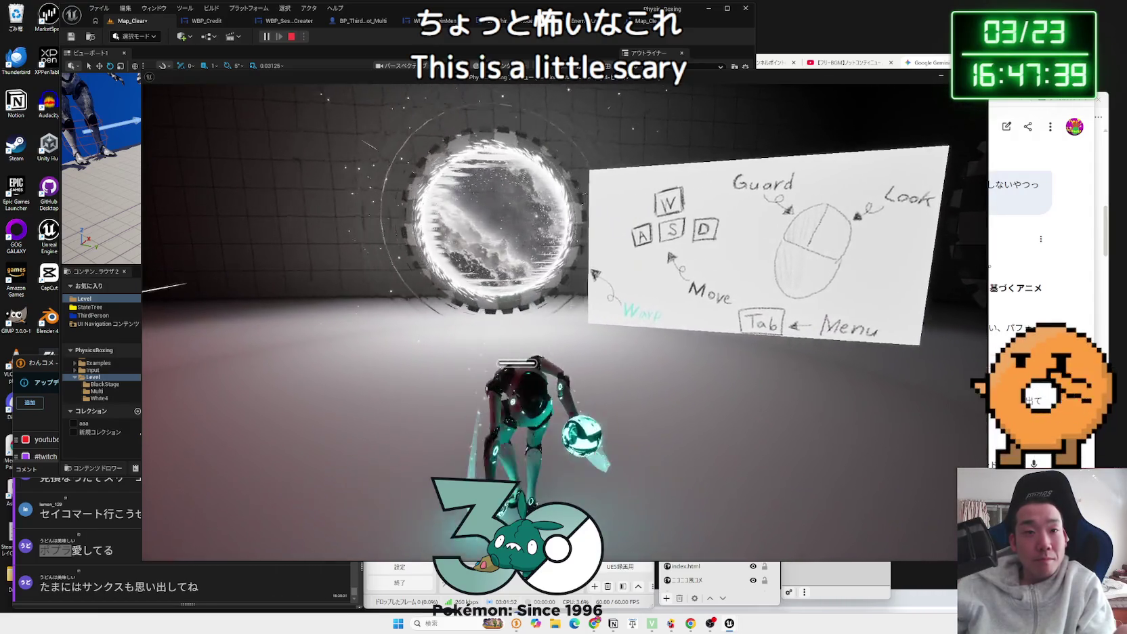
Step: Pause back to the main menu and check the Options Video settings
key(Tab)
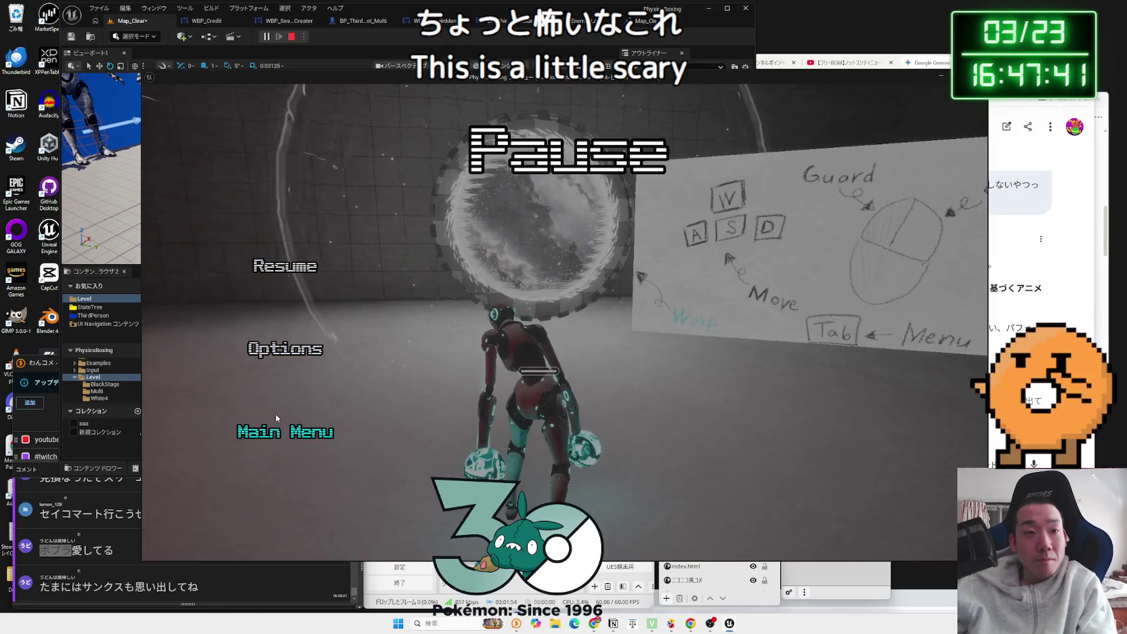
click(275, 416)
click(643, 362)
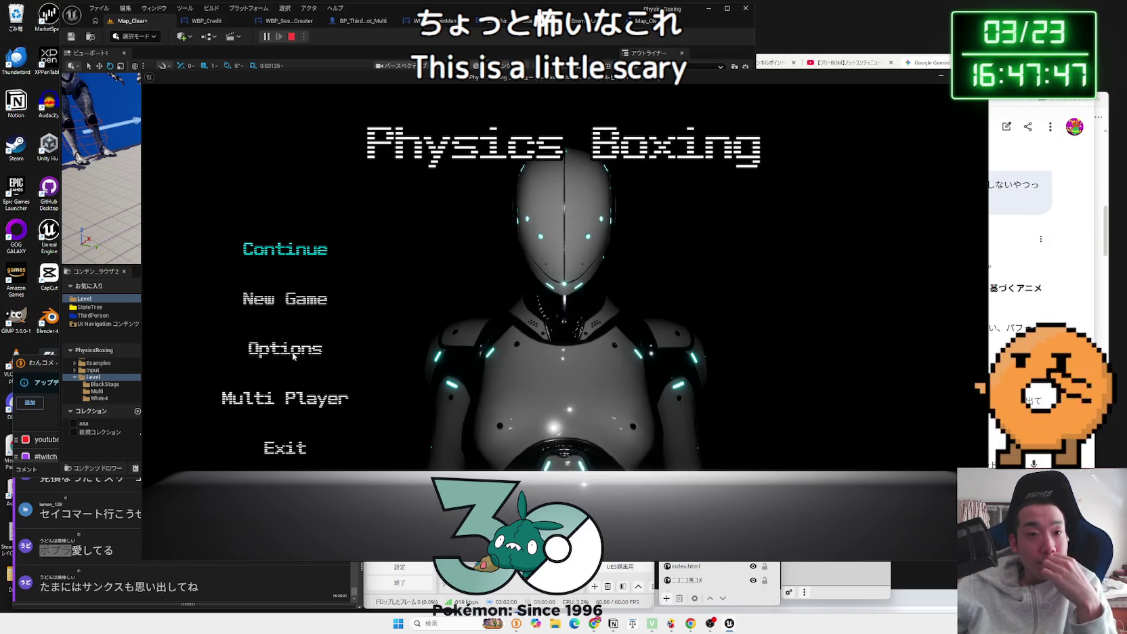
click(294, 353)
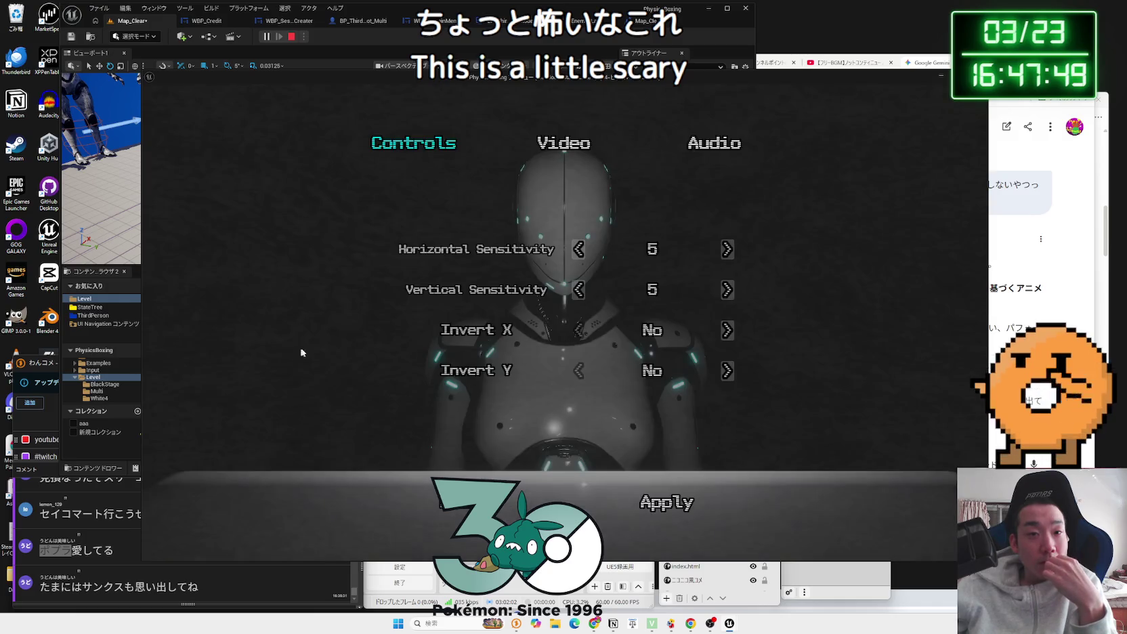
key(e)
key(Escape)
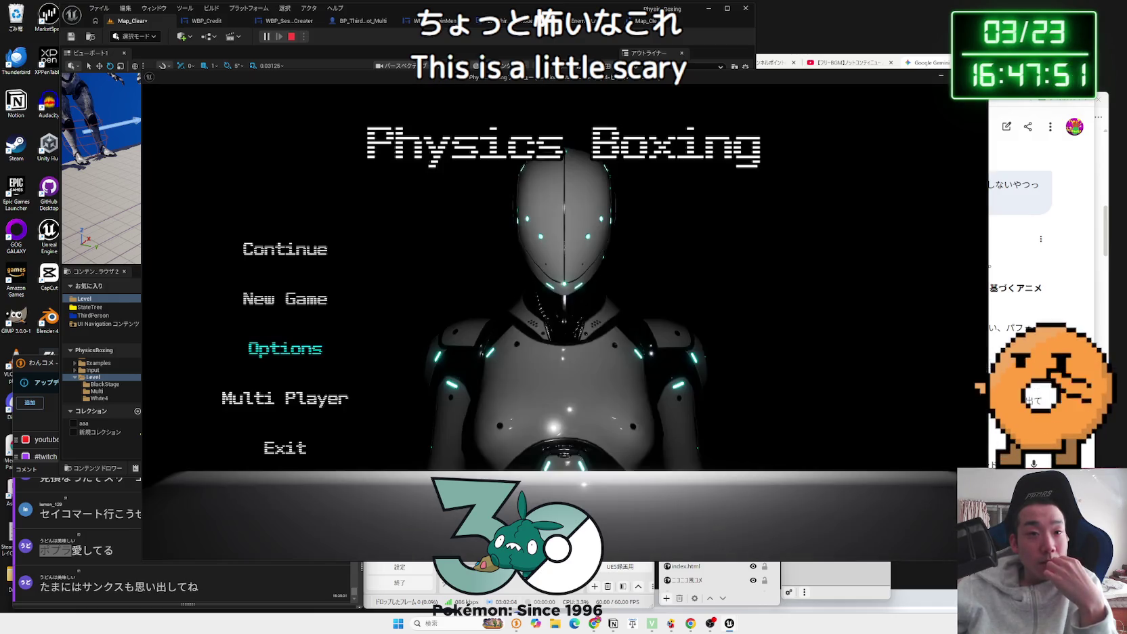
Step: Try the Multi Player session search, start a New Game, and stop the play session
click(287, 401)
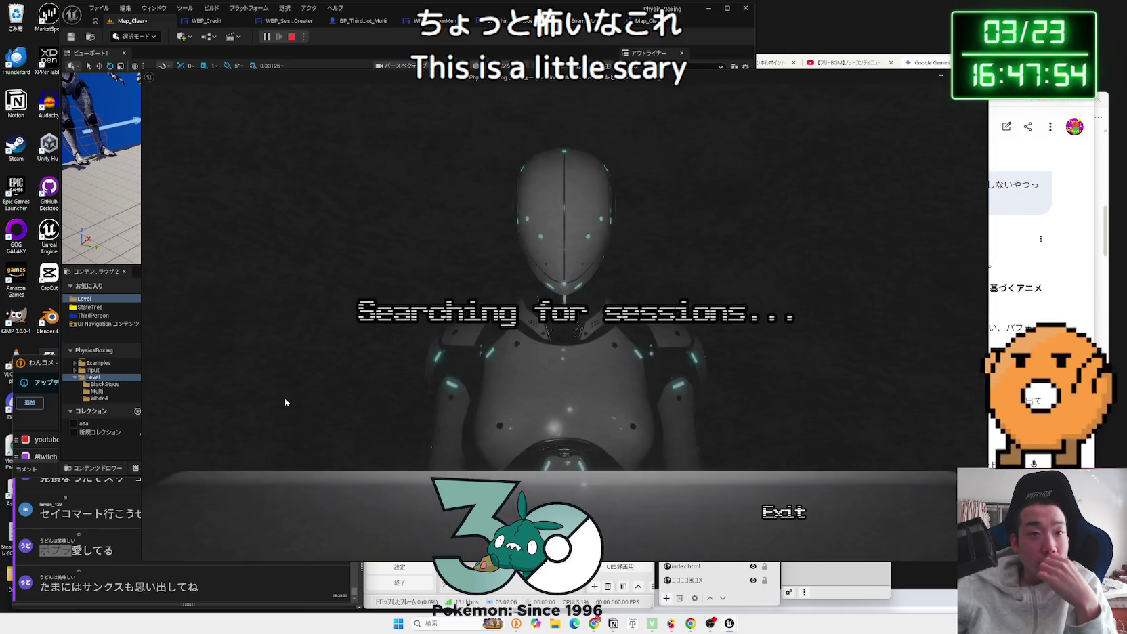
click(769, 510)
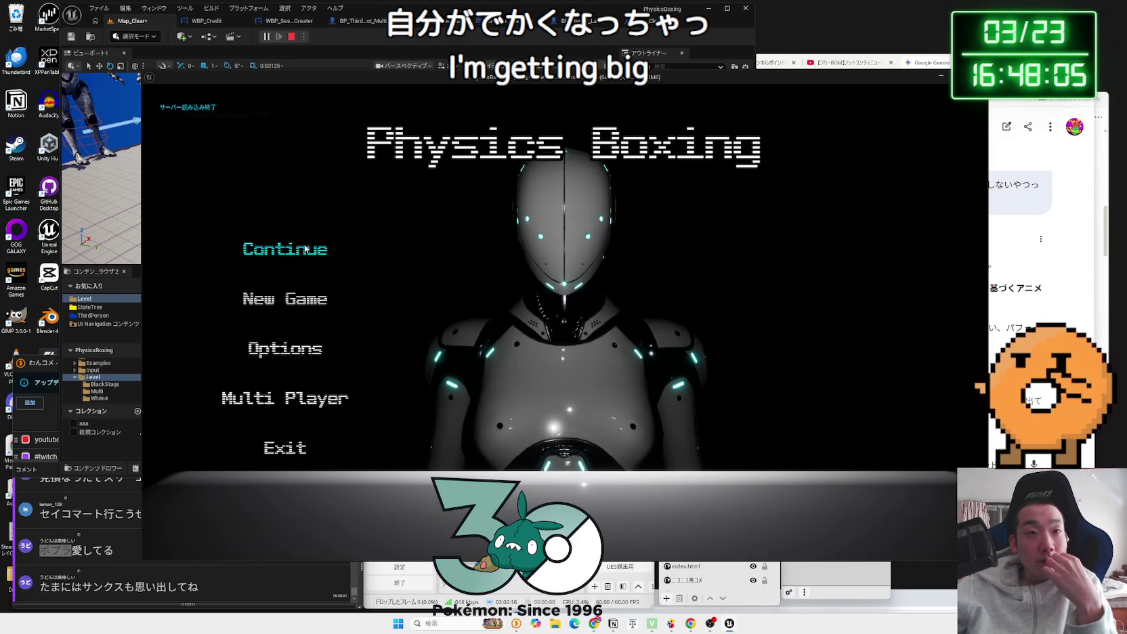
click(302, 299)
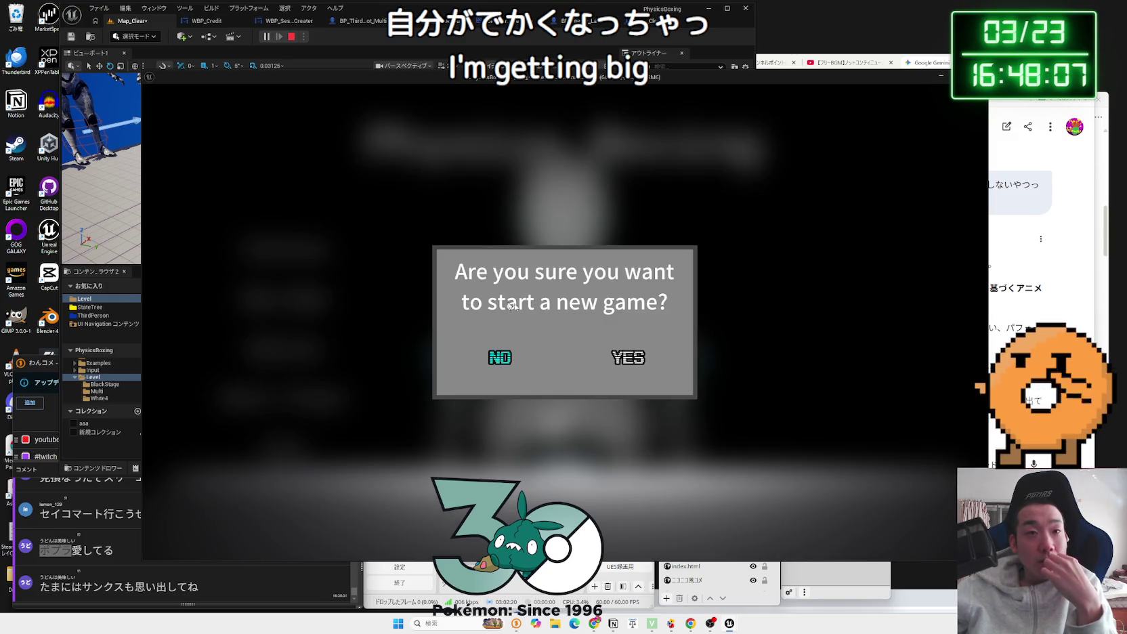
click(633, 363)
key(Escape)
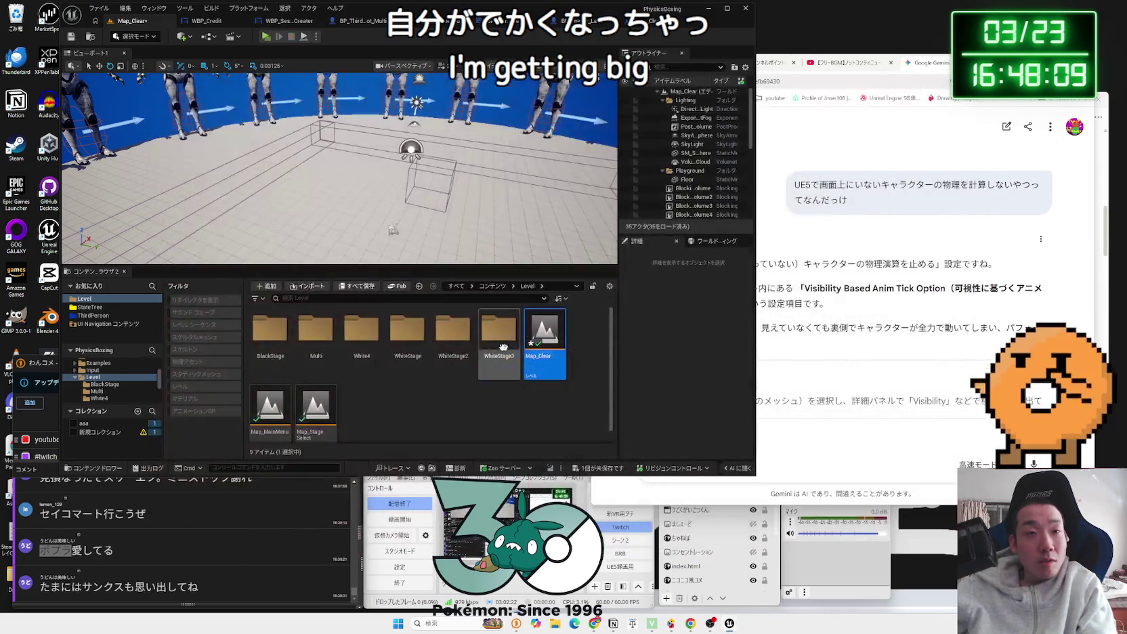
Step: Save the modified Map_Clear level so nothing is unsaved, and bring up File Explorer
click(614, 469)
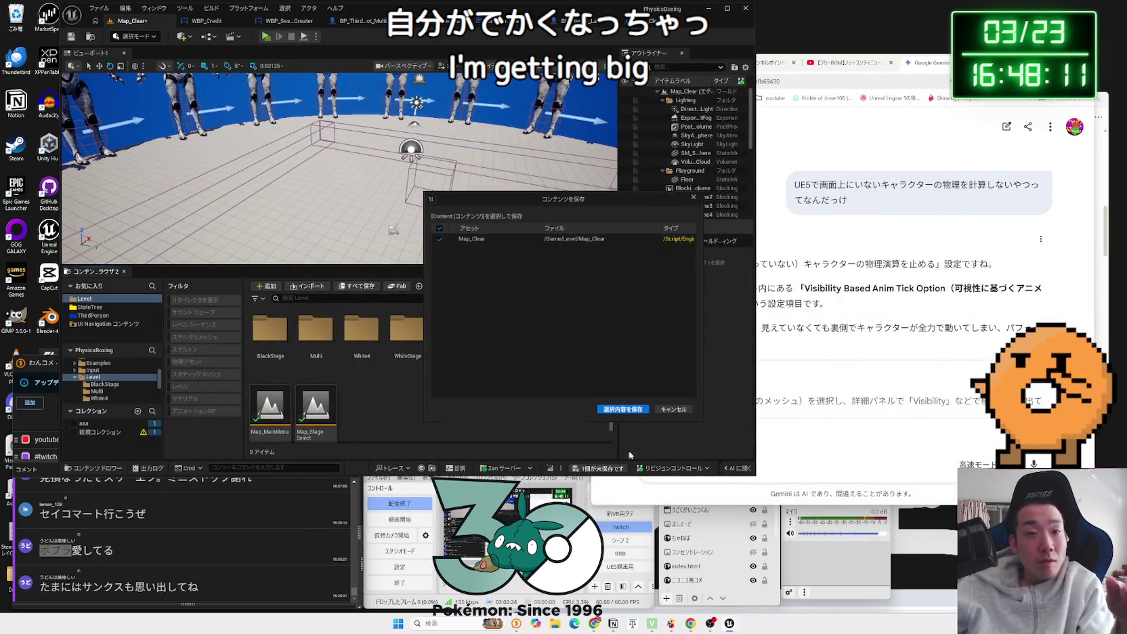
click(627, 414)
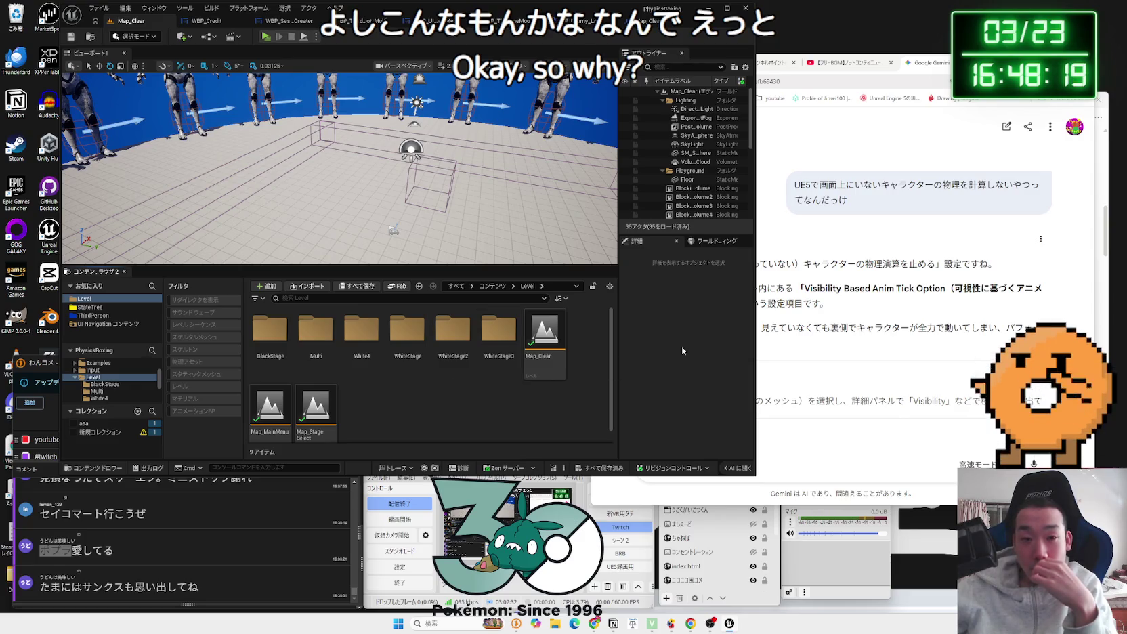
click(555, 623)
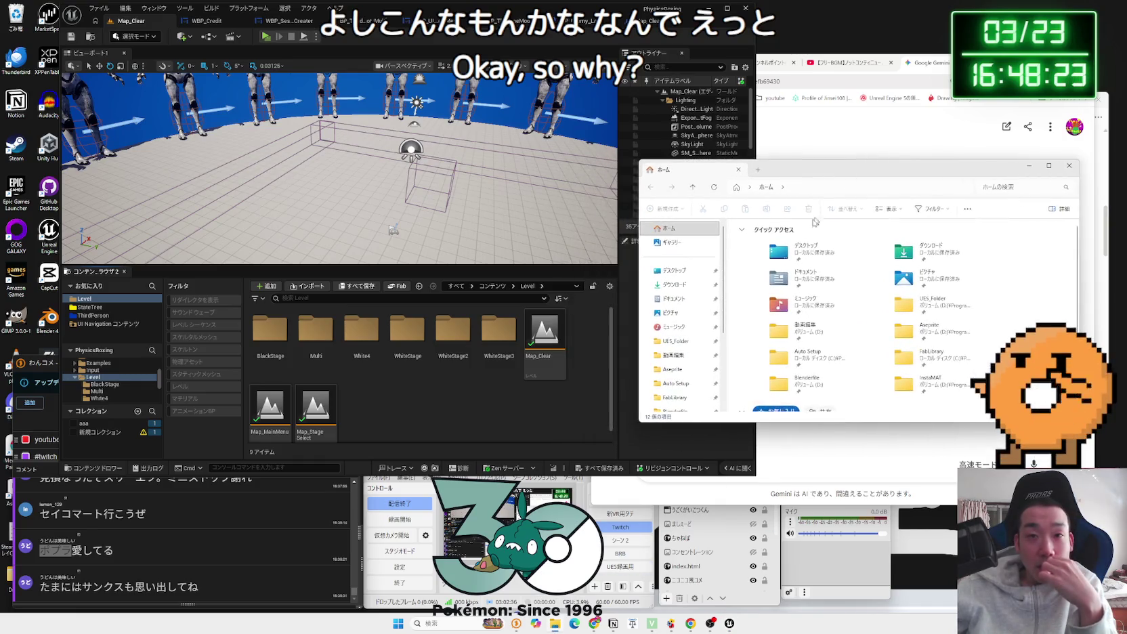
Step: Browse the Level folders to White4 and load the Map_White4_1 stage
click(479, 393)
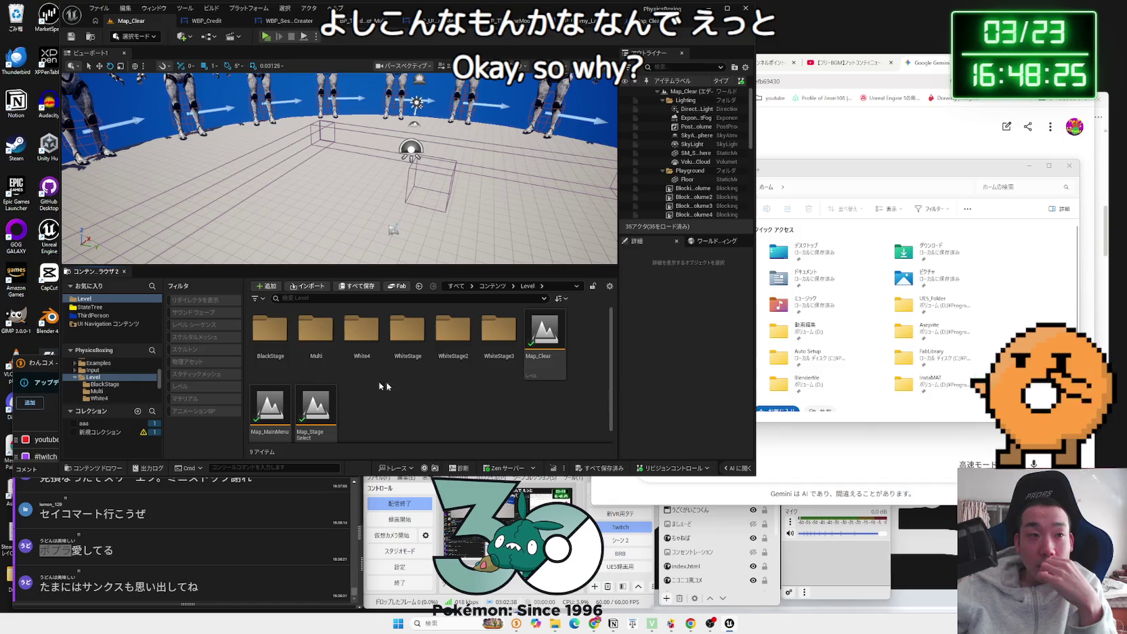
double_click(358, 332)
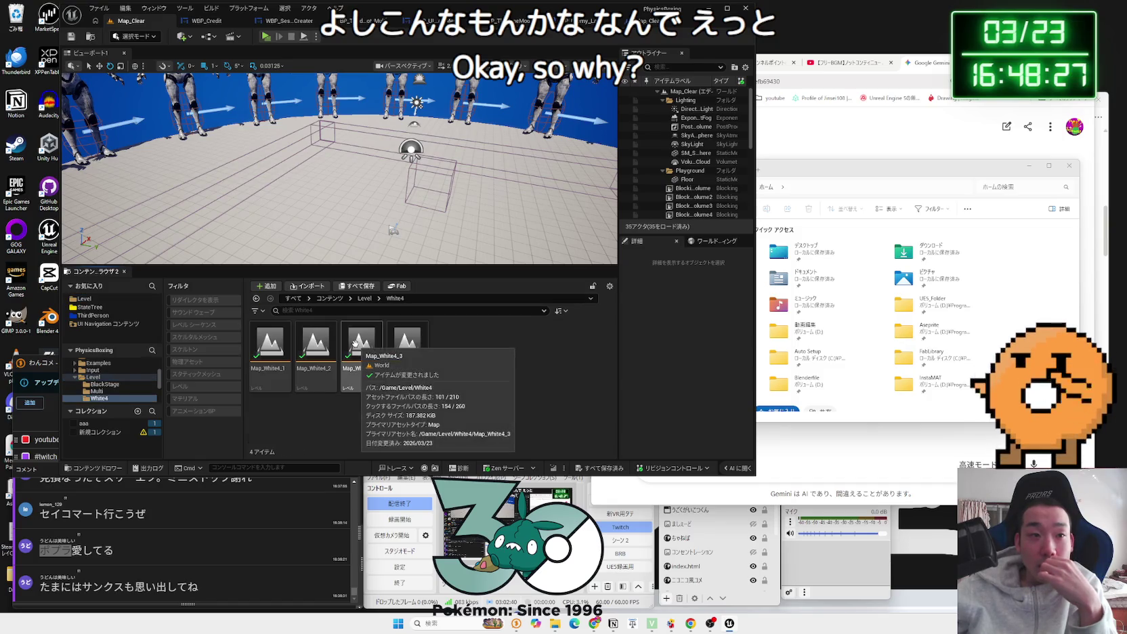
click(364, 298)
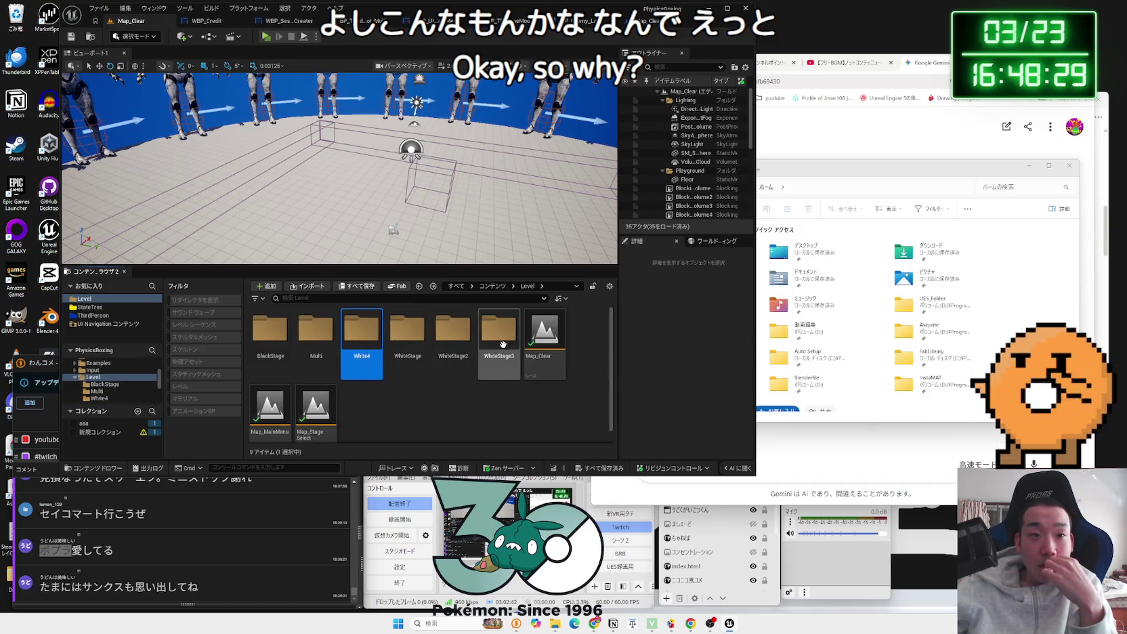
double_click(268, 341)
key(alt+Left)
key(Right)
key(Right)
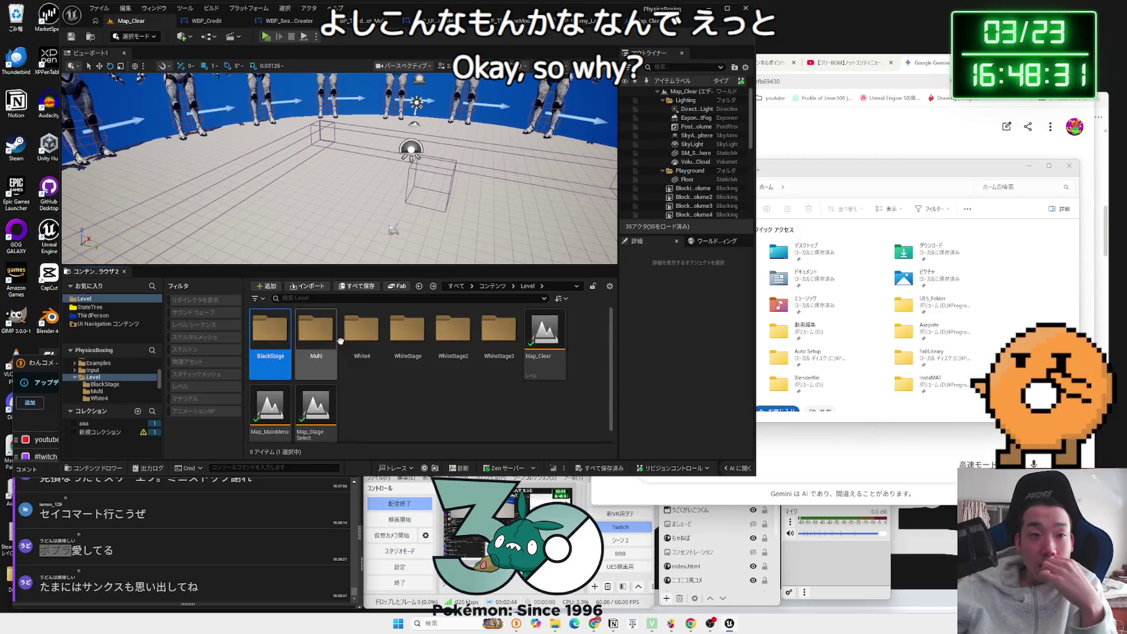
key(Return)
click(268, 342)
double_click(268, 342)
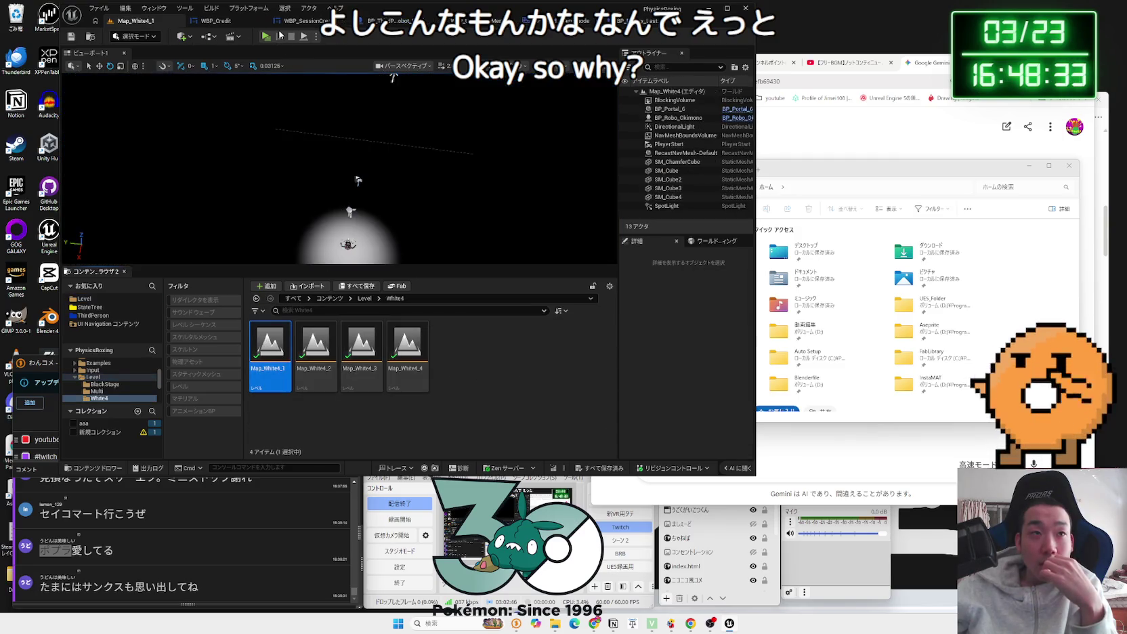
Step: Playtest Map_White4_1, check the Music and SFX volumes under Options > Audio, then stop
key(alt+p)
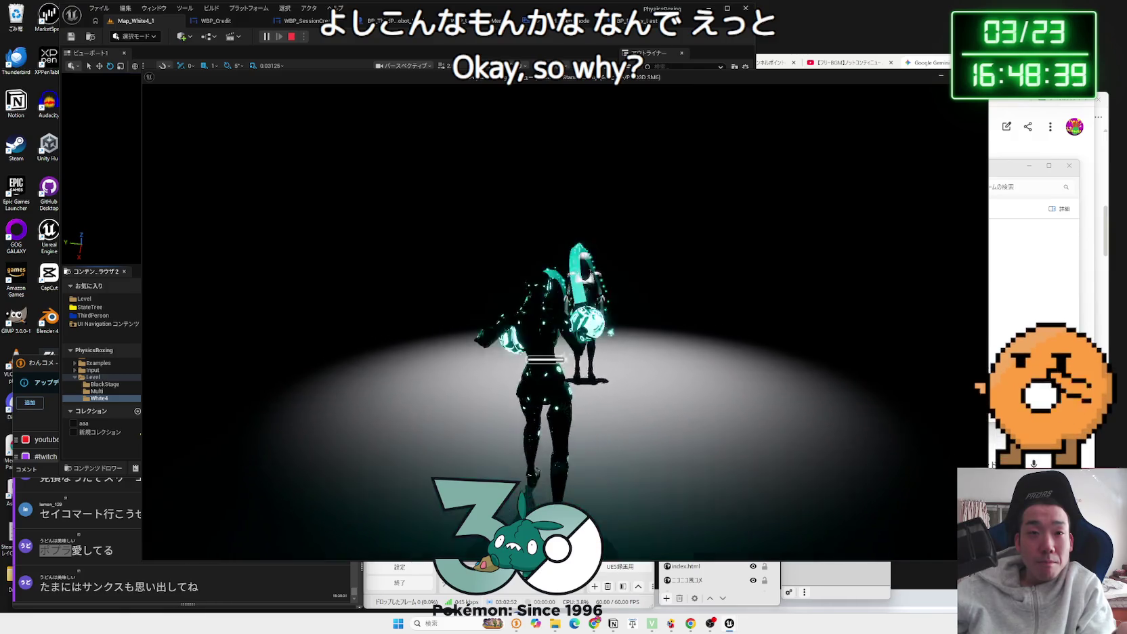
key(p)
click(275, 343)
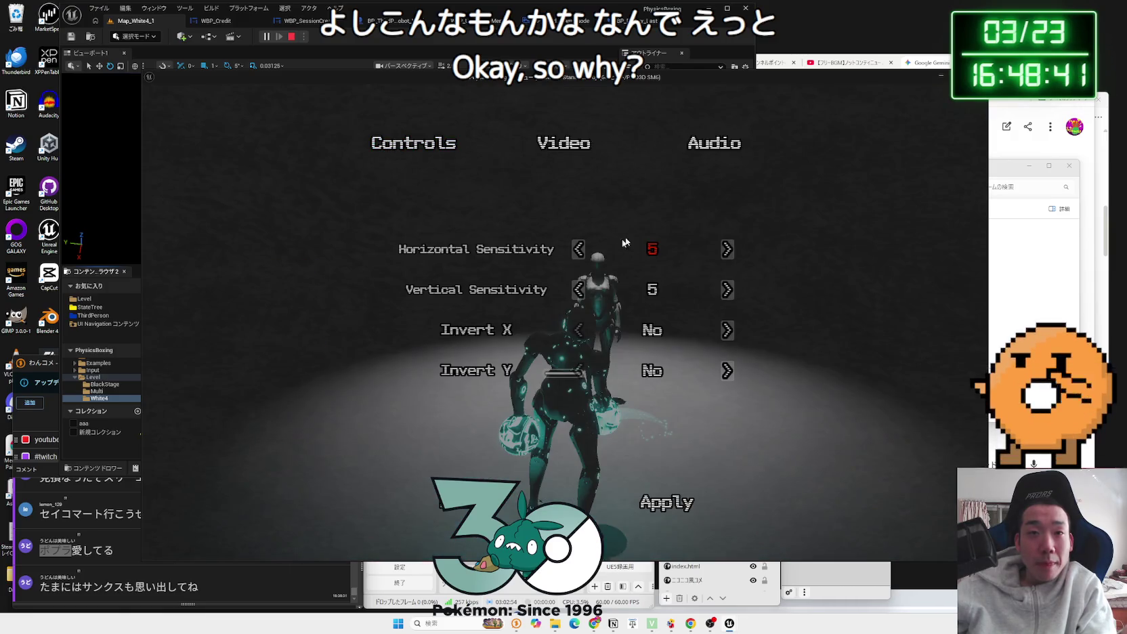
click(685, 146)
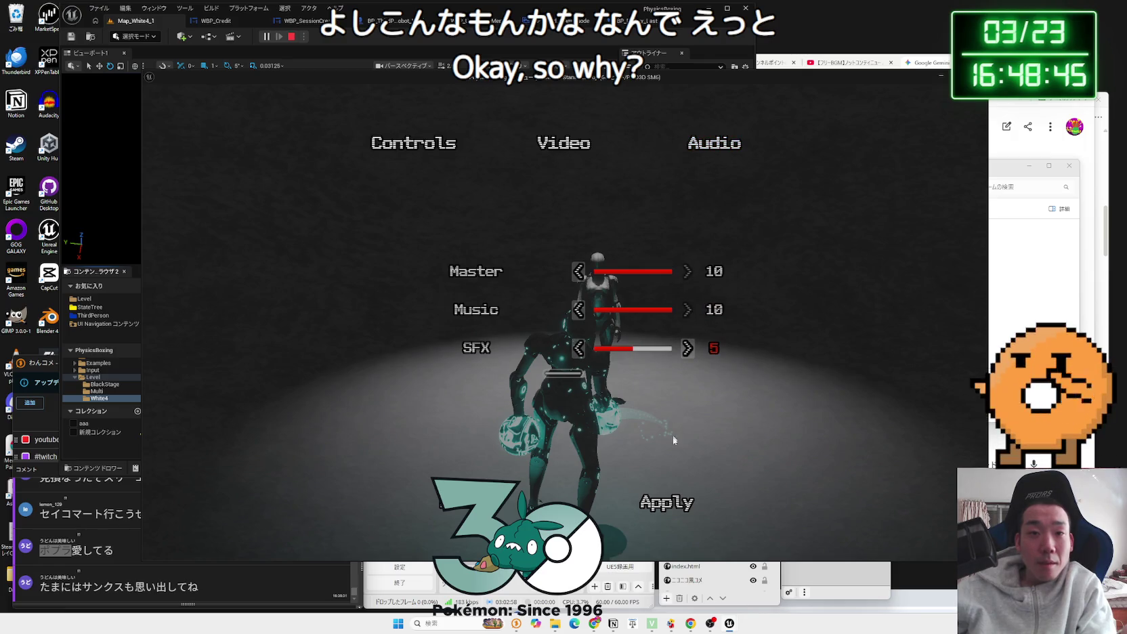
key(Escape)
key(Escape)
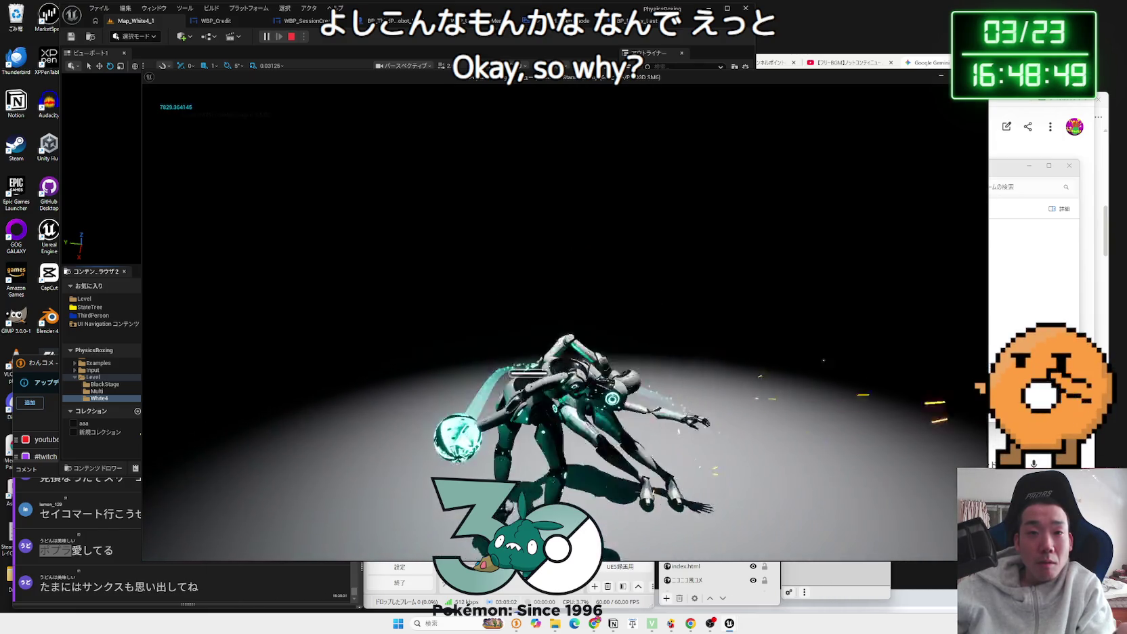
key(Escape)
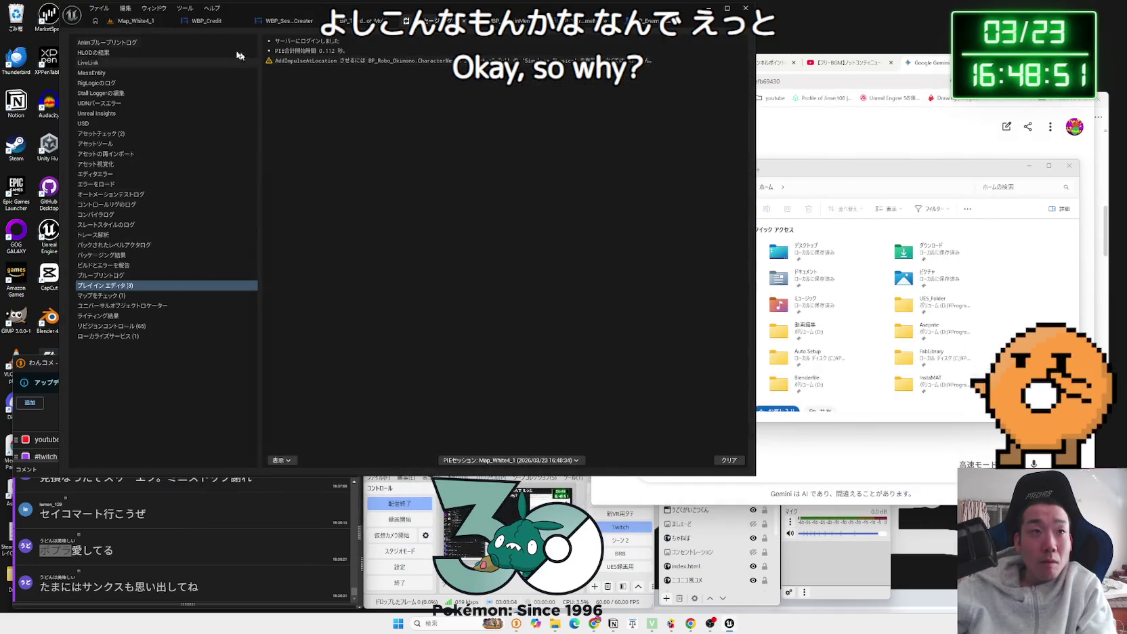
click(132, 22)
key(BackSpace)
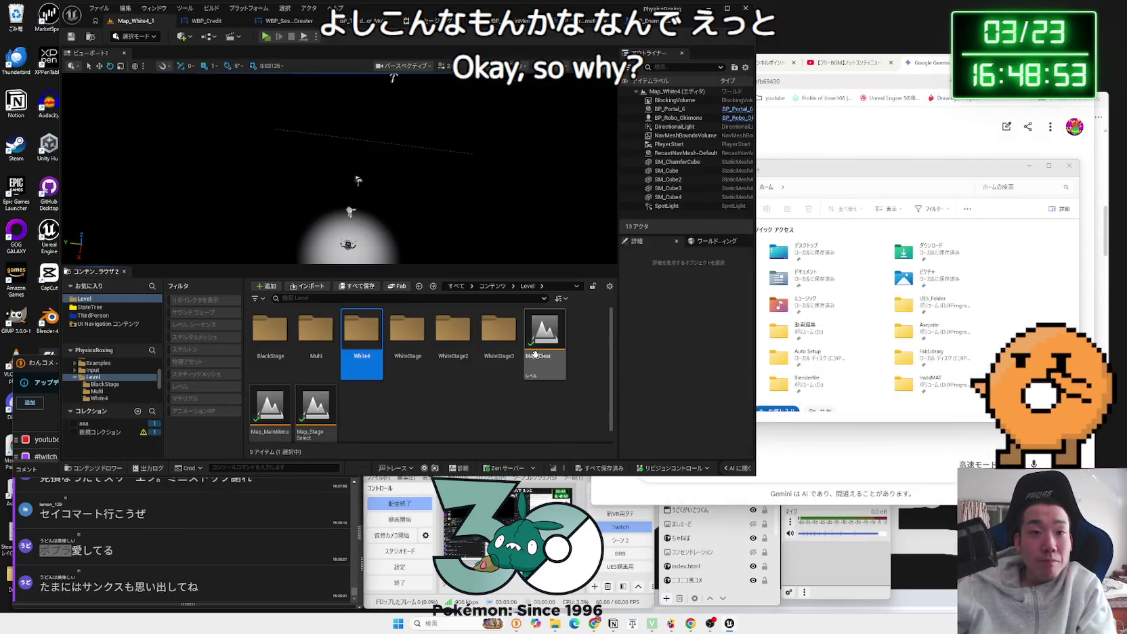
Step: Load Map_Clear and run a test play to hear its music, then stop it
double_click(528, 349)
click(266, 37)
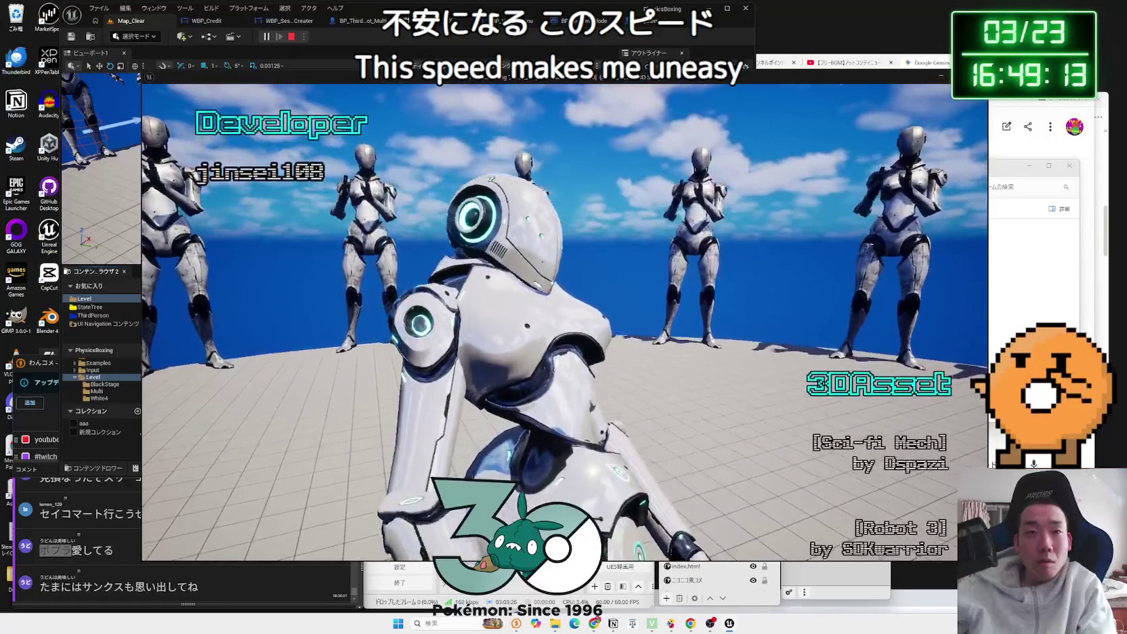
key(Escape)
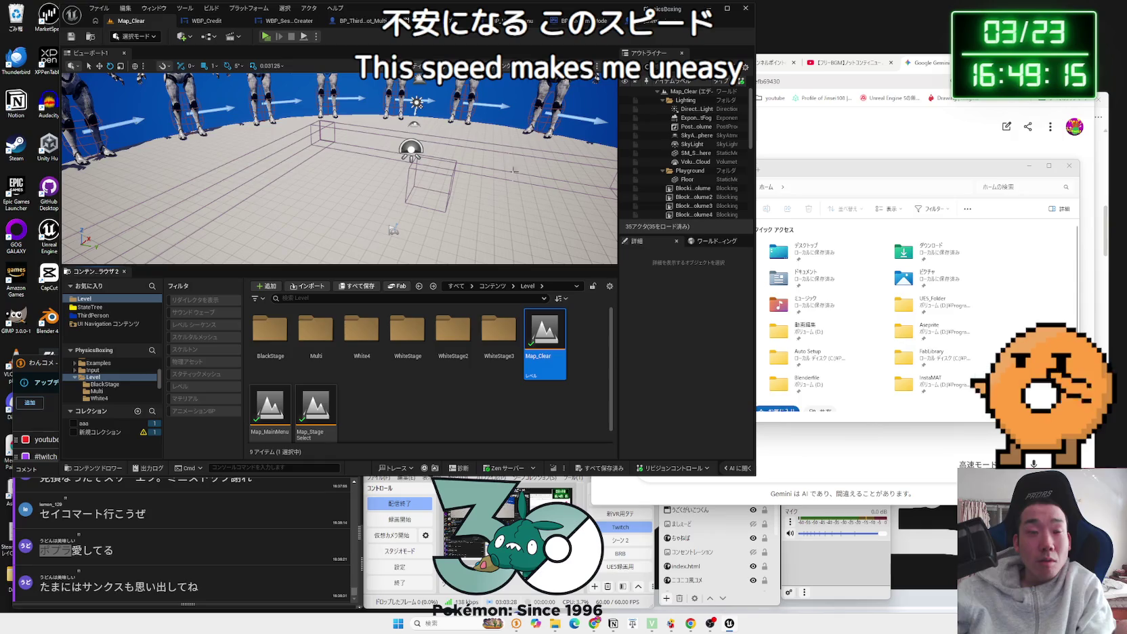
Step: Browse from the ThirdPerson and Level folders to Content > Audio and open its Music folder
click(509, 386)
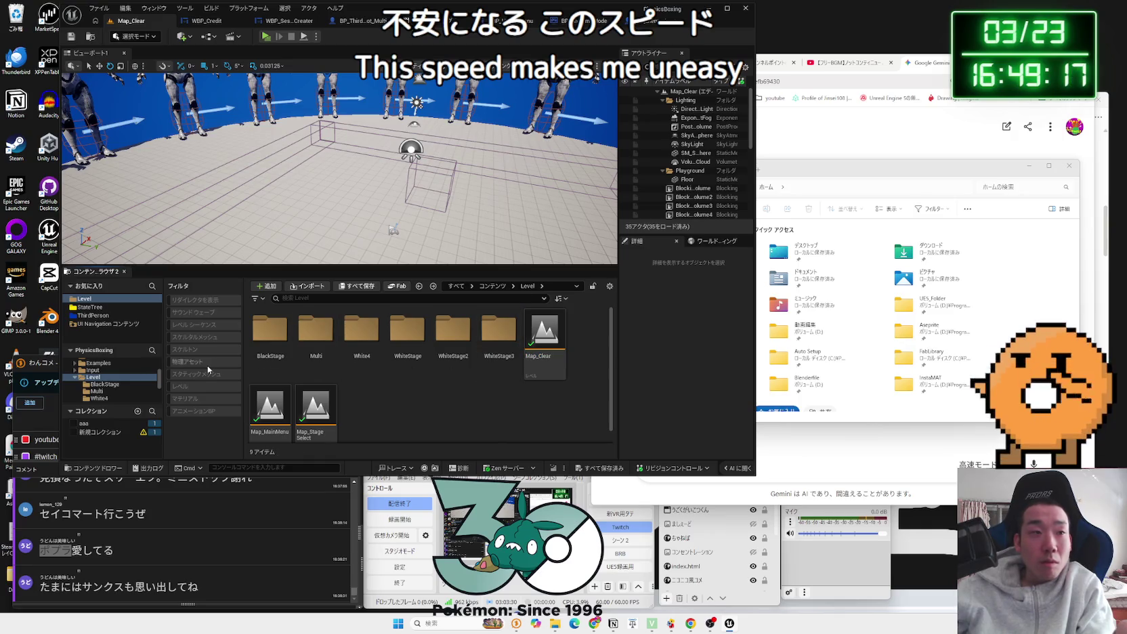
click(95, 316)
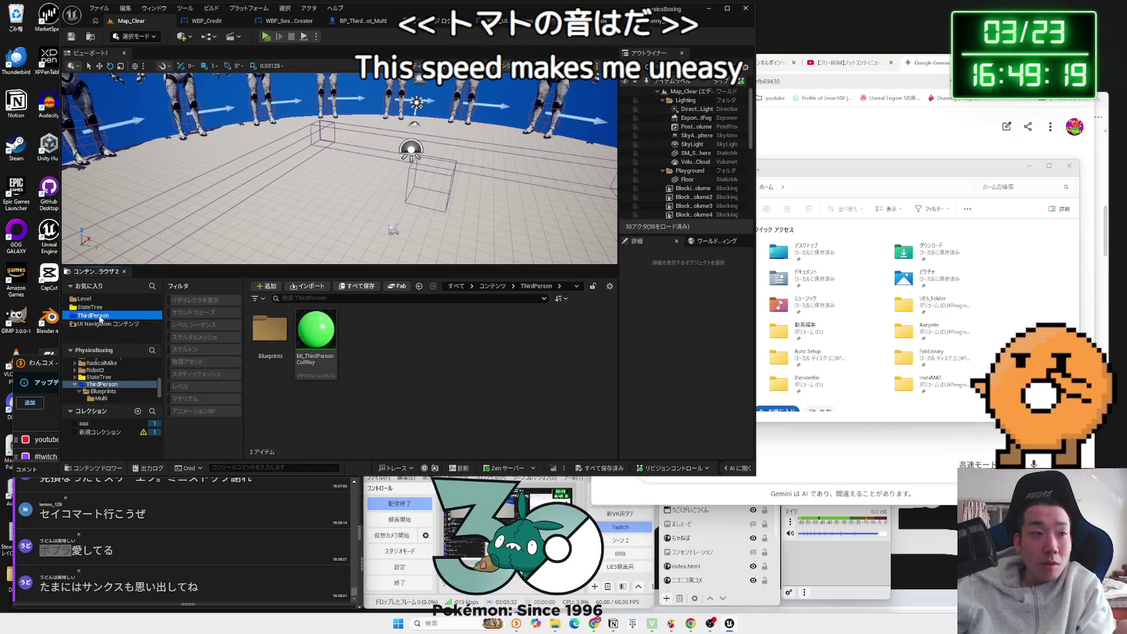
click(84, 299)
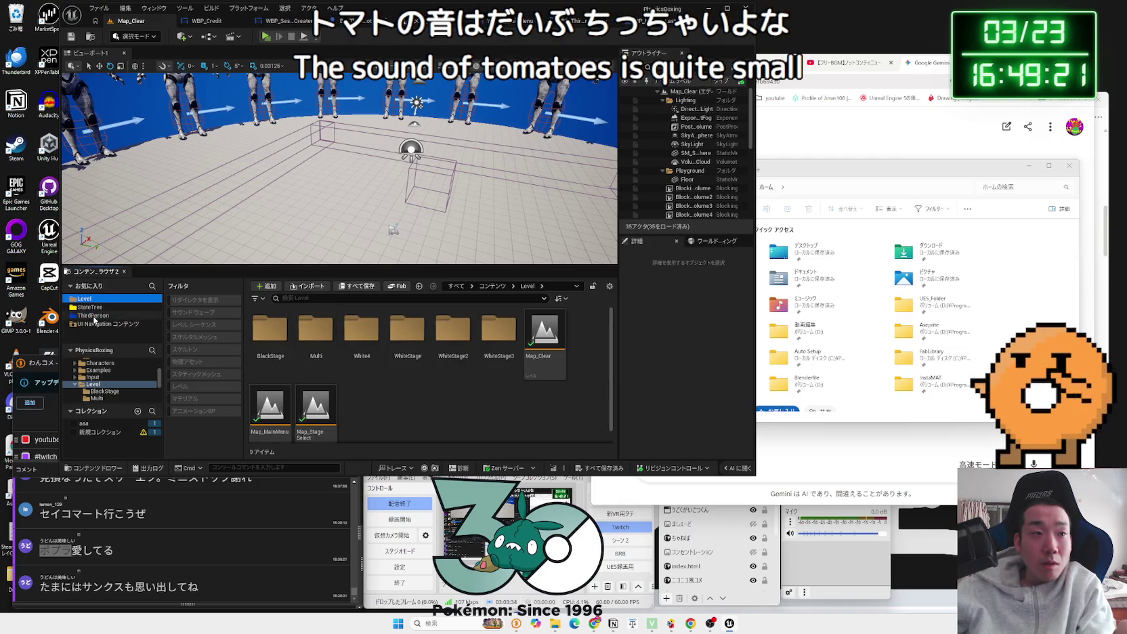
click(95, 315)
scroll(104, 386, down, 1)
scroll(103, 387, up, 5)
click(94, 384)
click(277, 347)
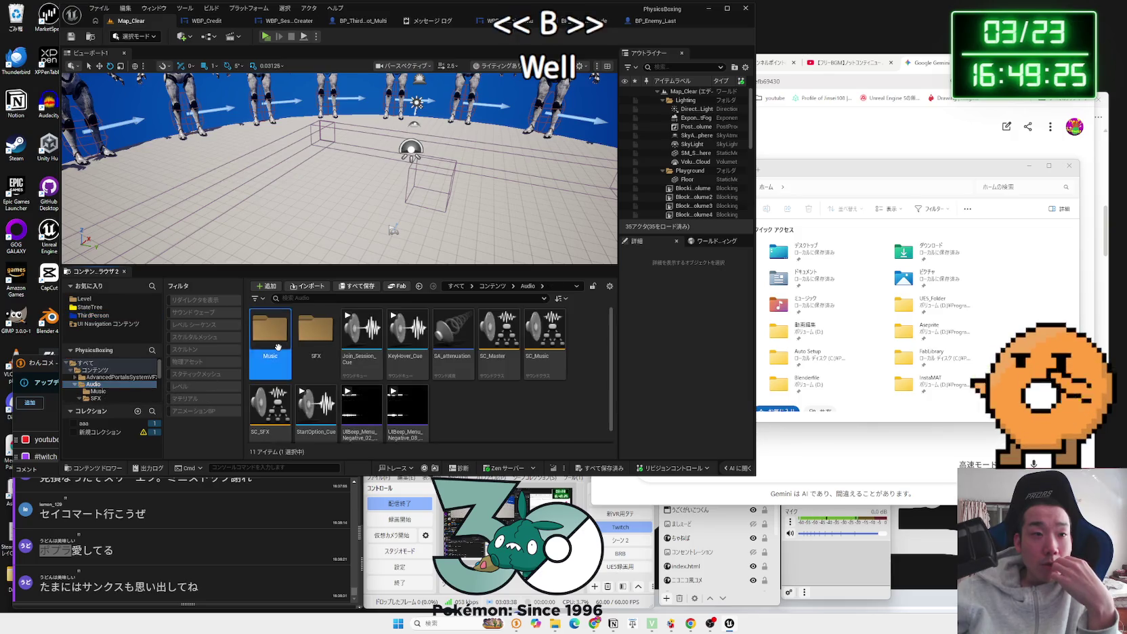
double_click(277, 346)
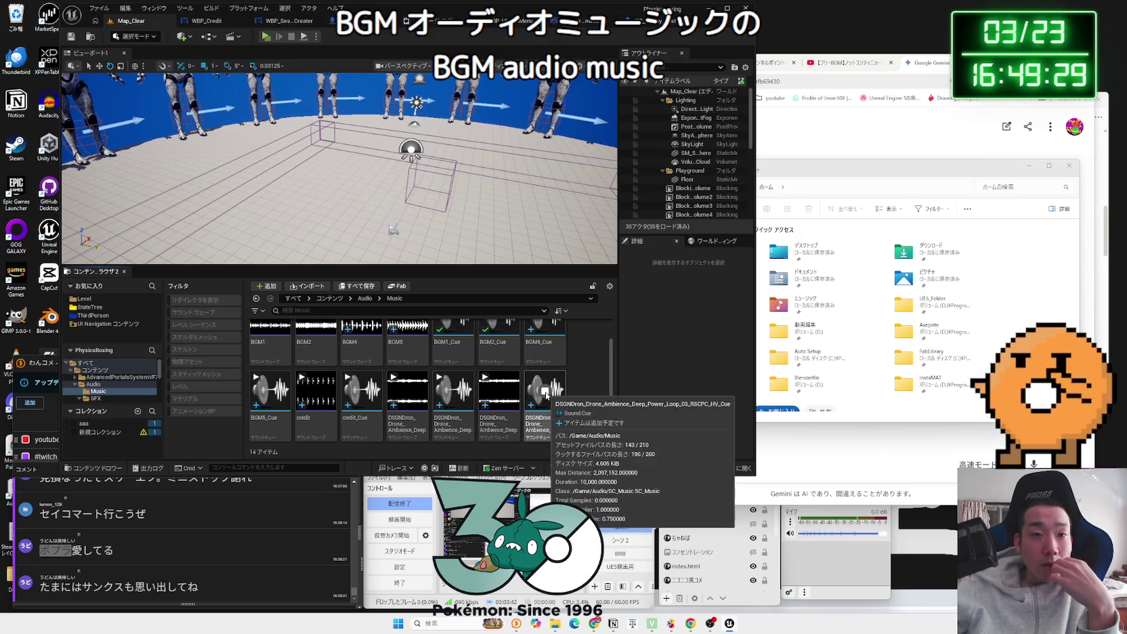
Step: Raise the drone Loop_03 sound cue's Volume Multiplier to 1.0, save it and preview it
double_click(546, 395)
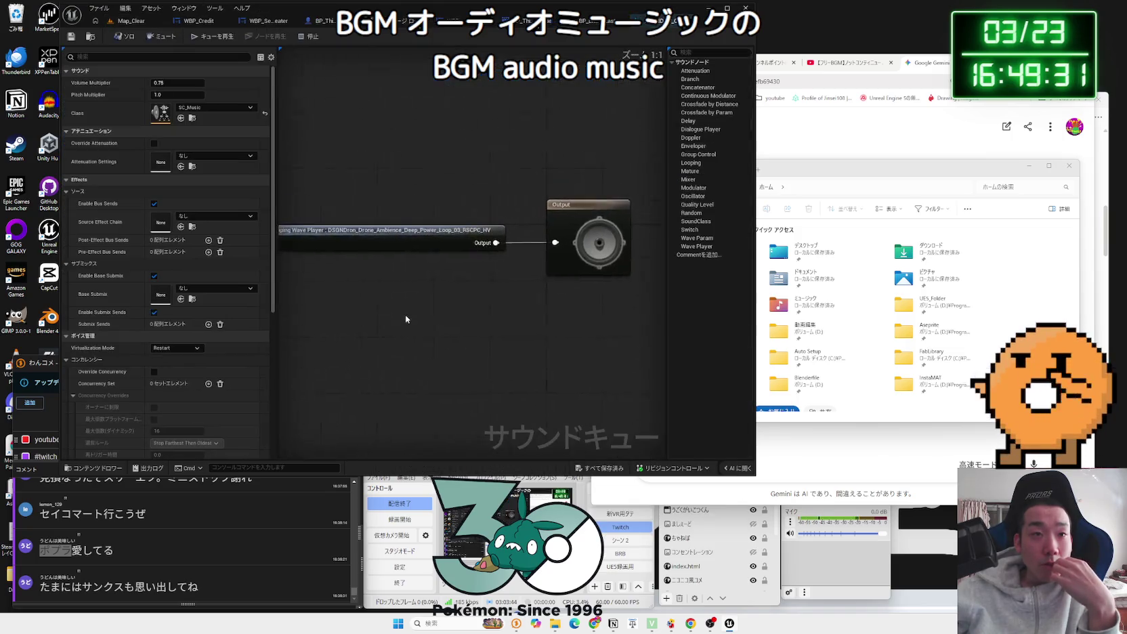
click(172, 83)
text(1)
key(Return)
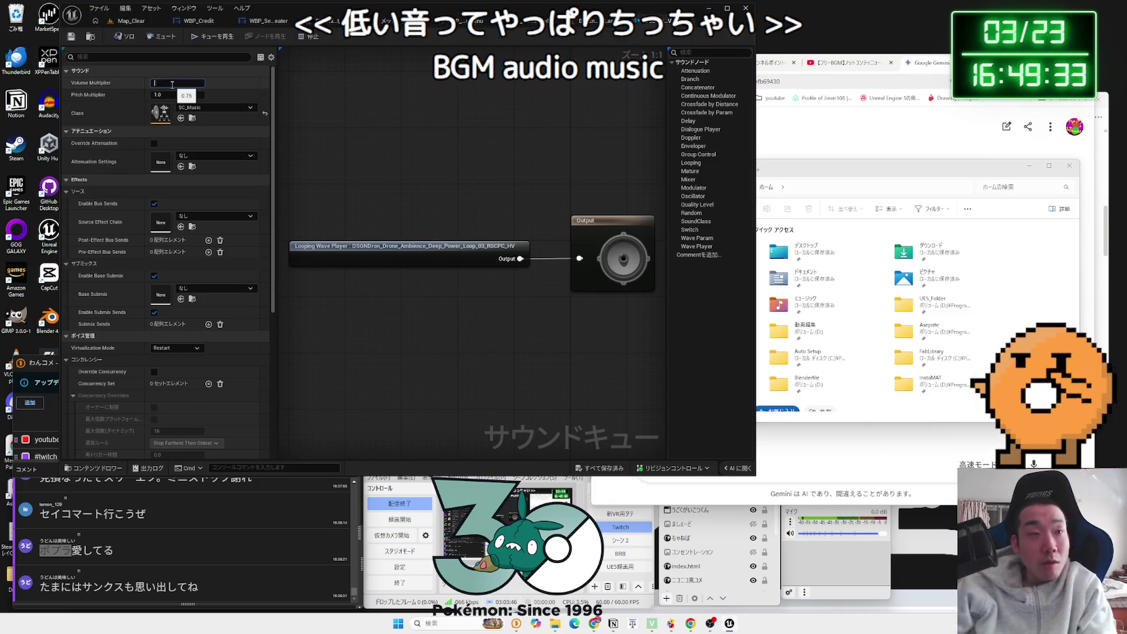
text(1)
click(396, 125)
key(ctrl+s)
key(space)
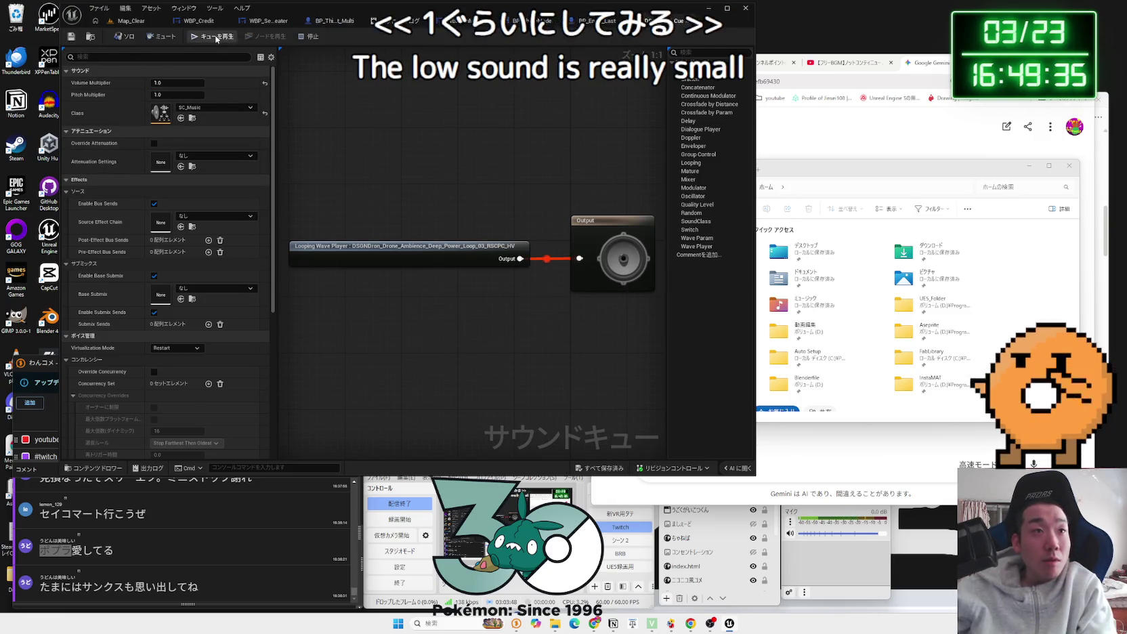
click(689, 22)
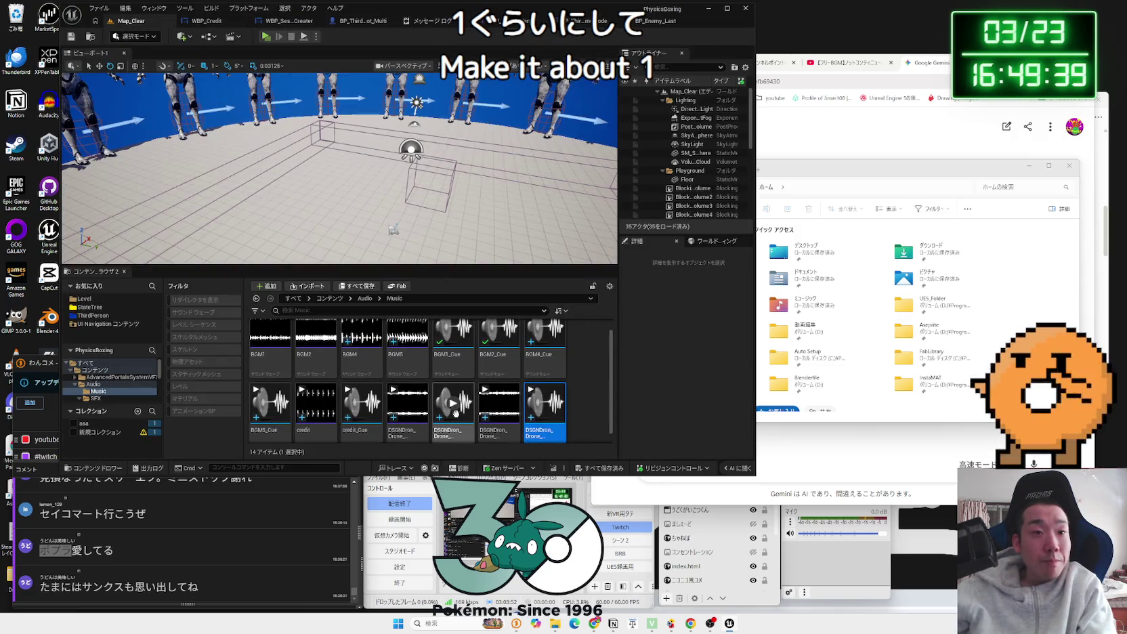
Step: Set the Deep_Power_Loop_02 drone cue's Volume Multiplier to 1.0 as well
double_click(452, 421)
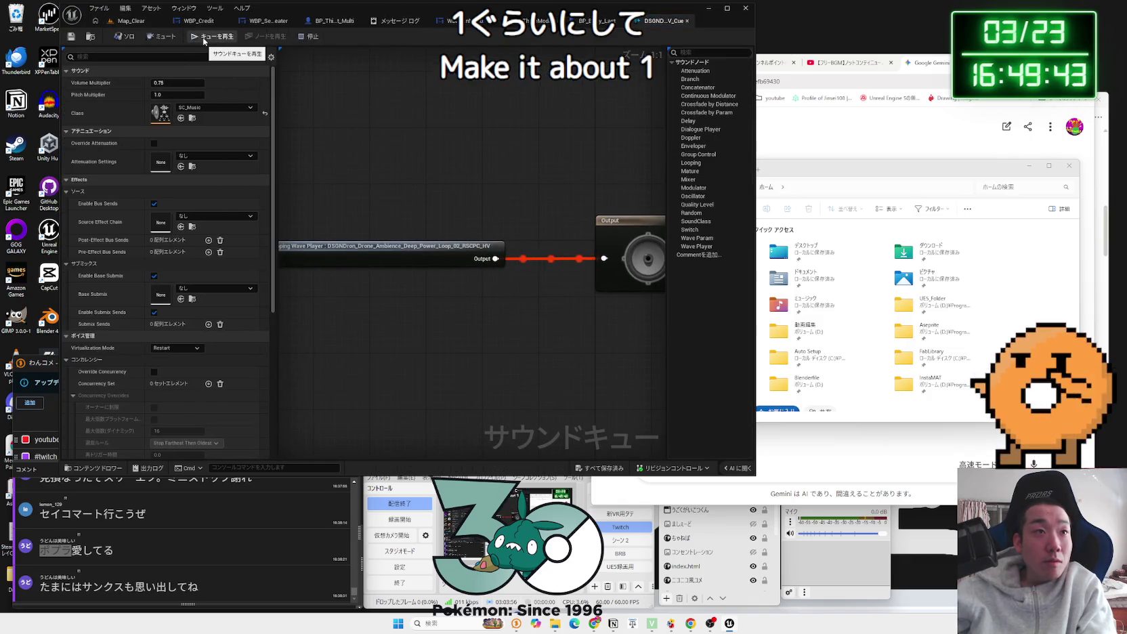
click(178, 83)
text(1)
key(Return)
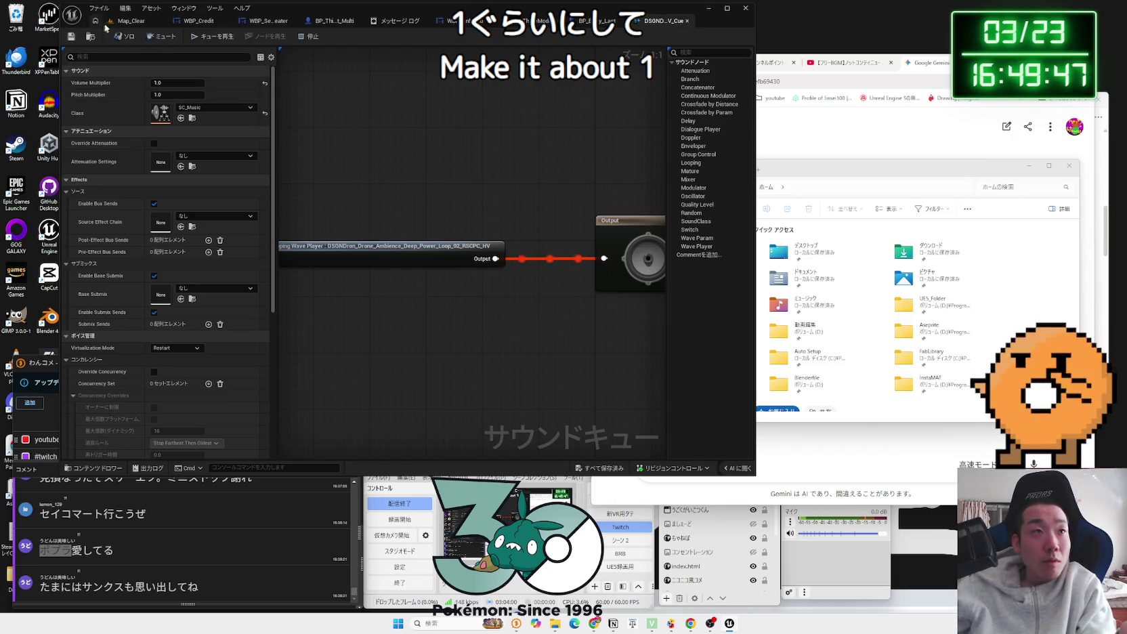
click(108, 22)
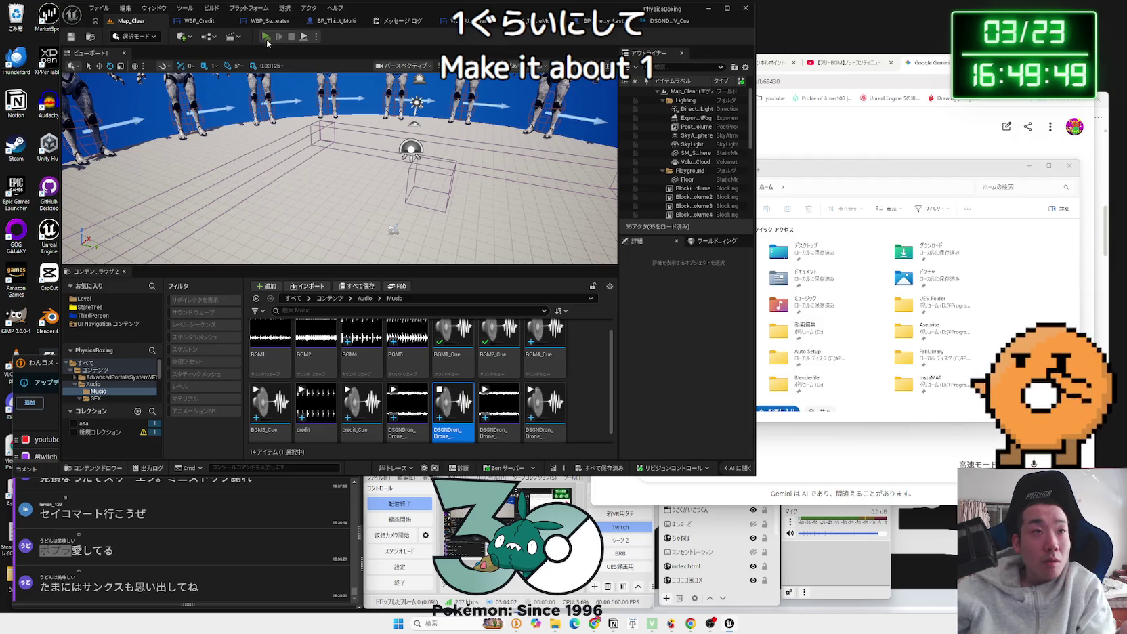
Step: Test-play the game walking the boxer around the arena, then quit via the title menu's Exit and YES
click(266, 36)
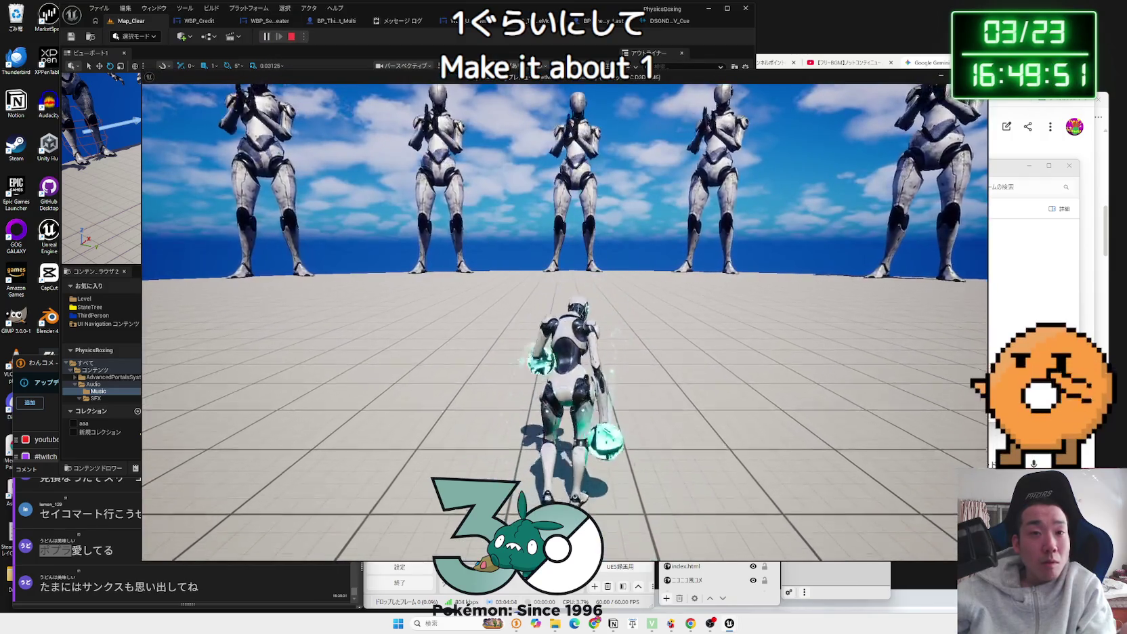
key(w)
key(w)
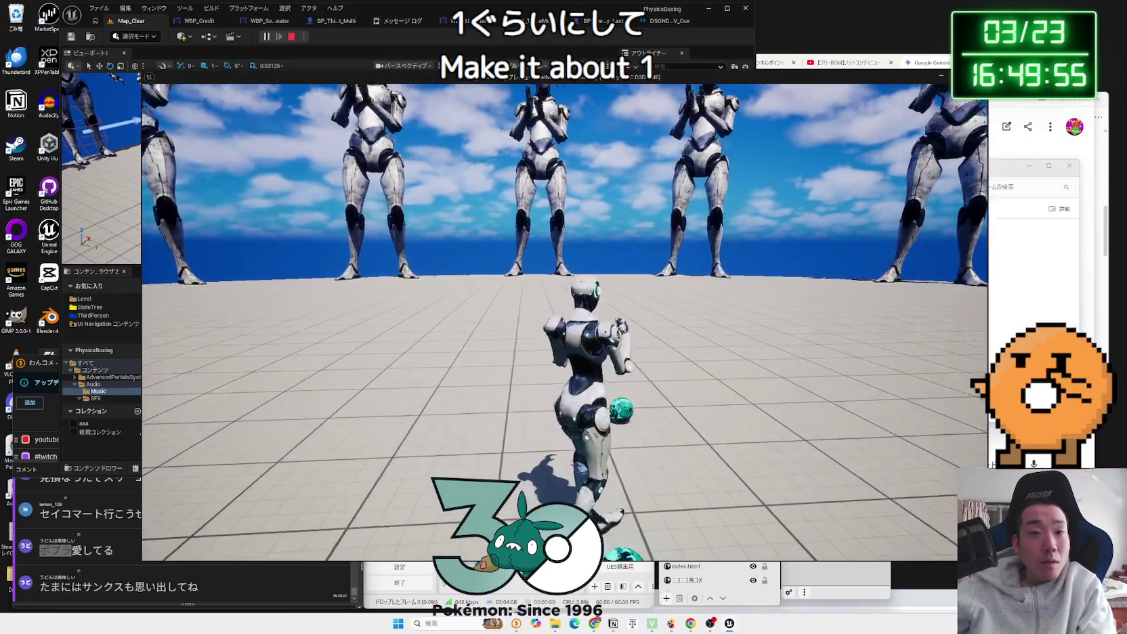
key(w)
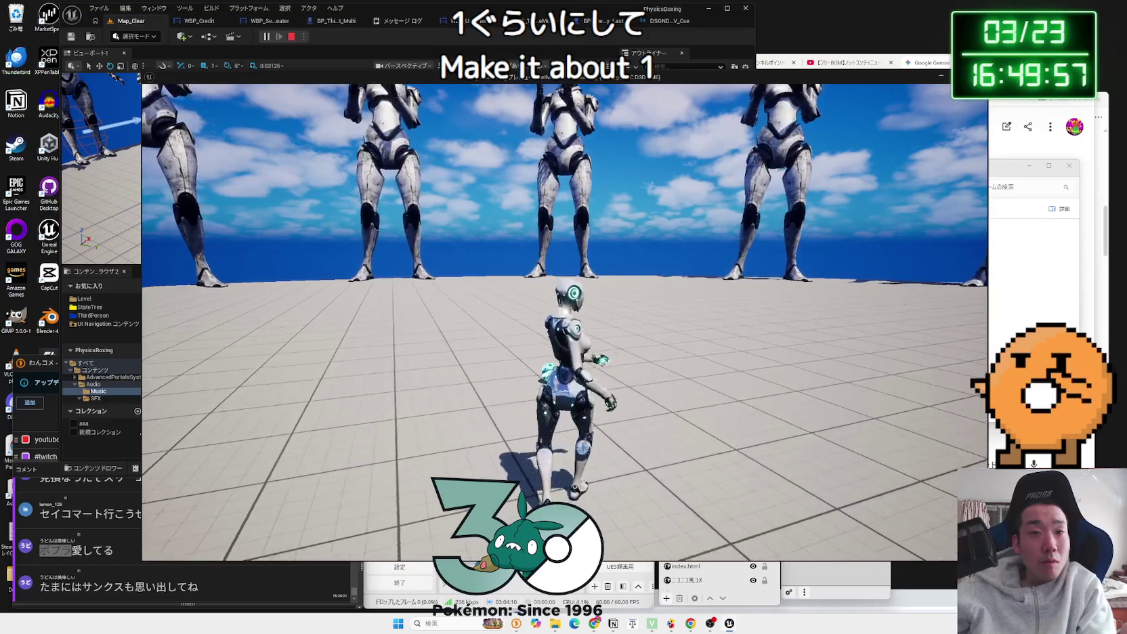
key(s)
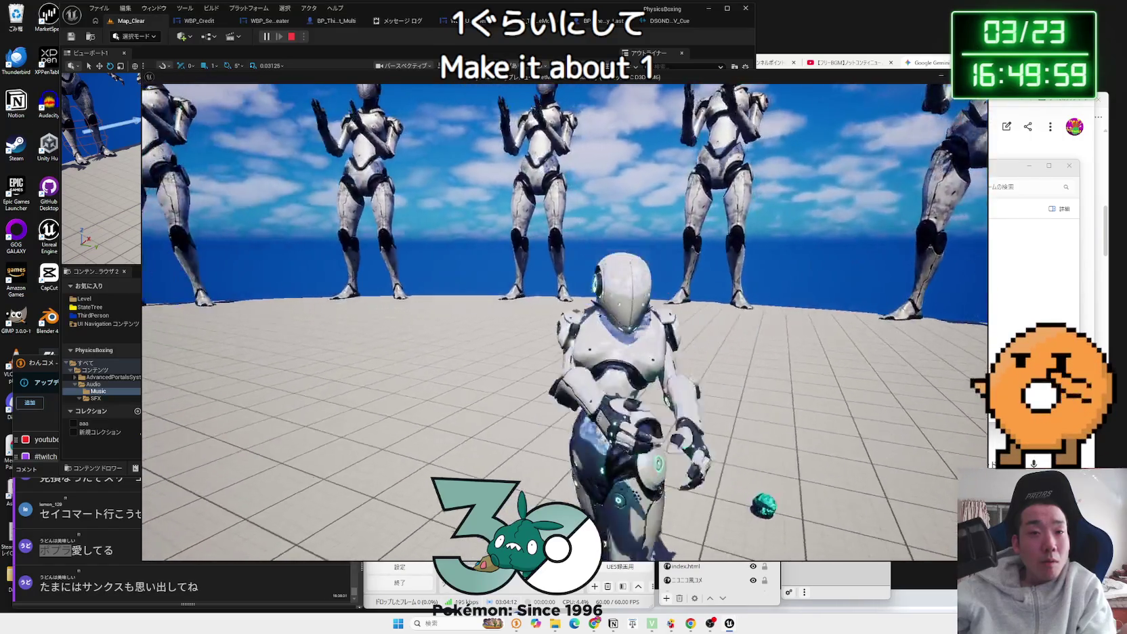
key(w)
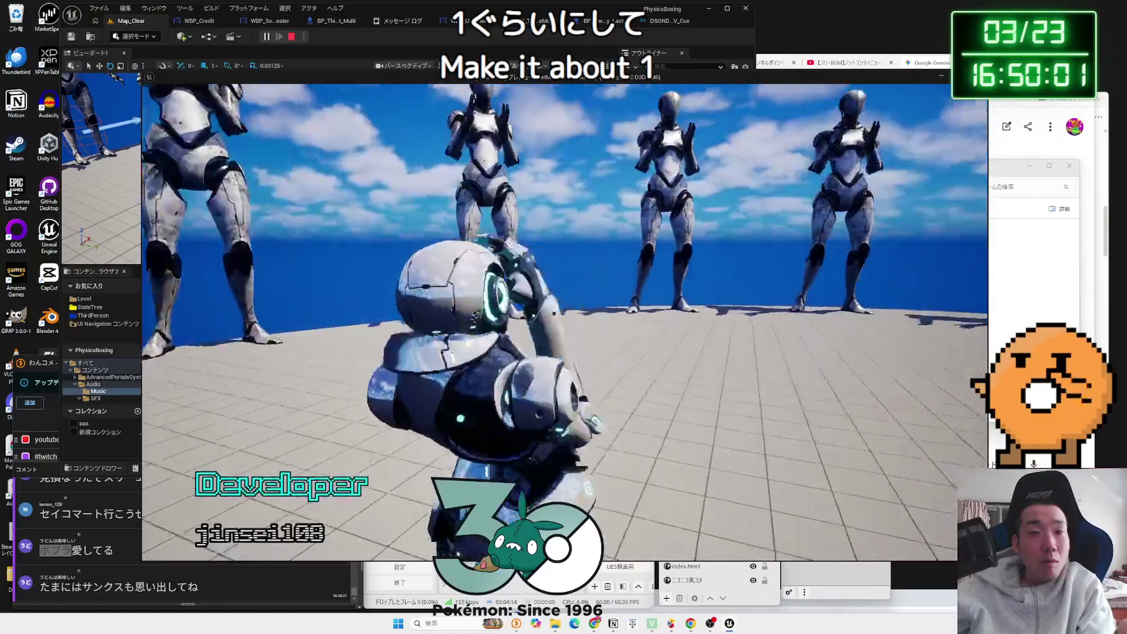
key(d)
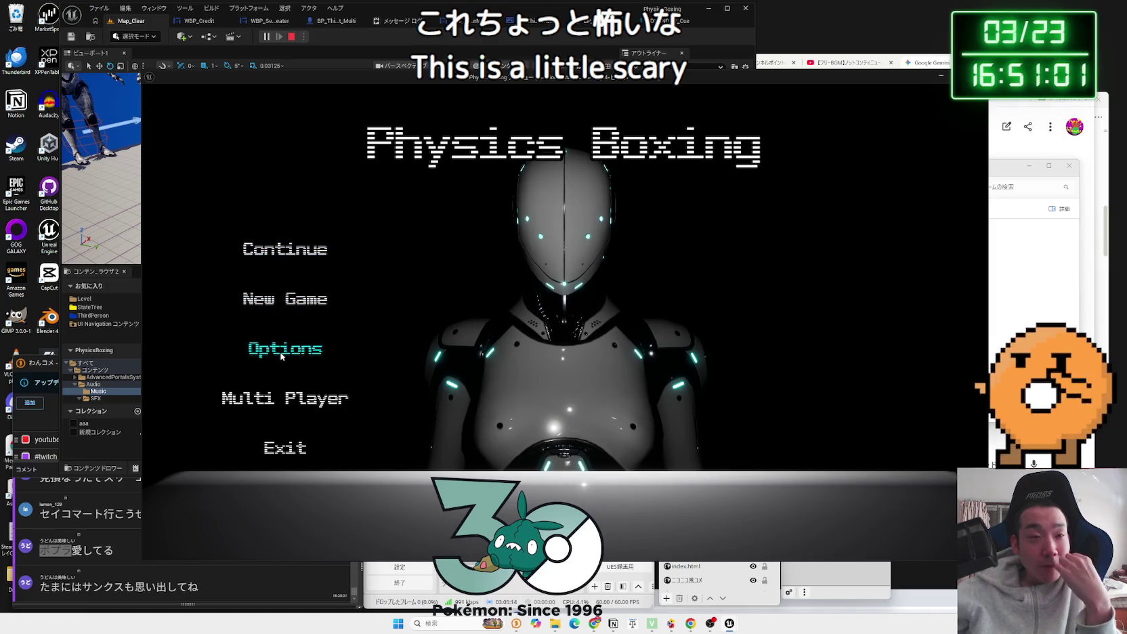
click(285, 448)
click(632, 363)
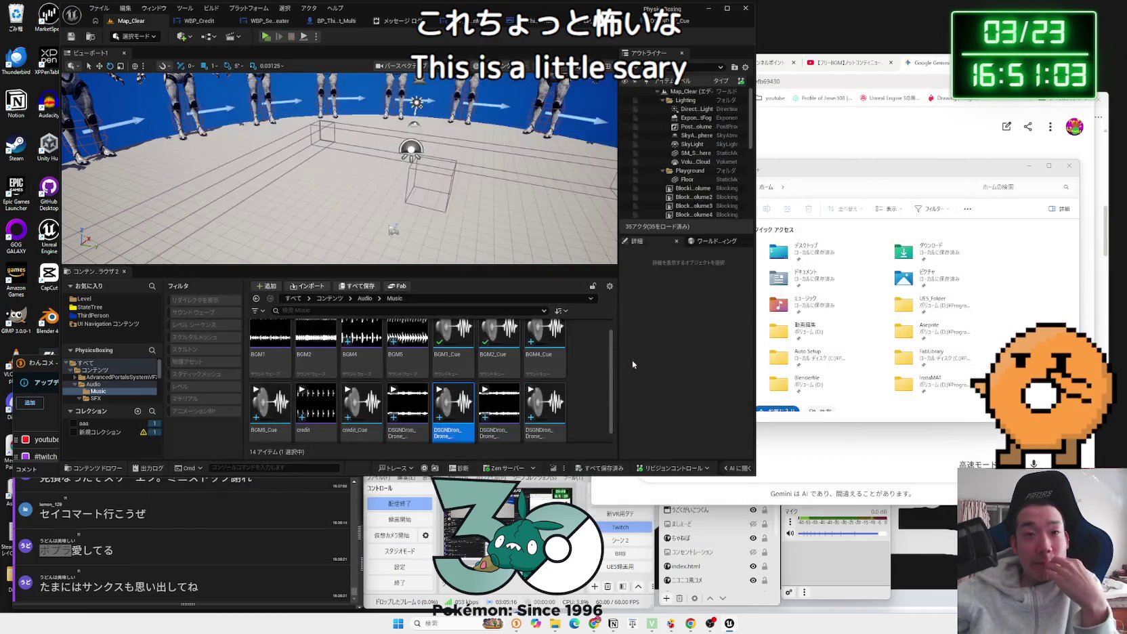
Step: Show the top-level コンテンツ (Content) folders and bring the Gemini window forward
scroll(590, 406, up, 1)
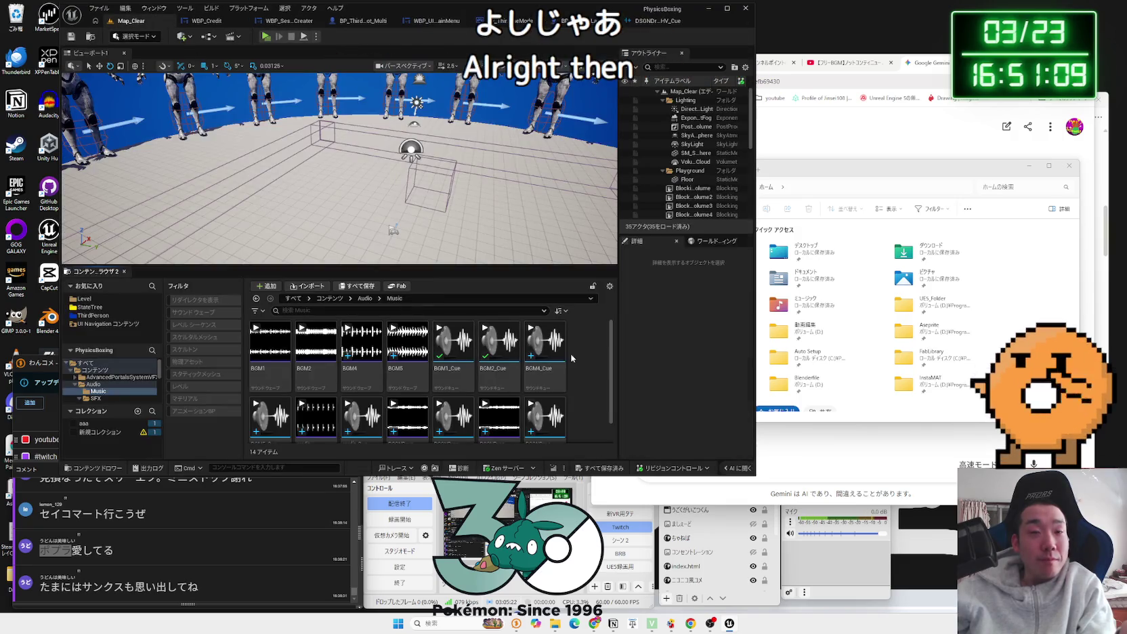
click(93, 370)
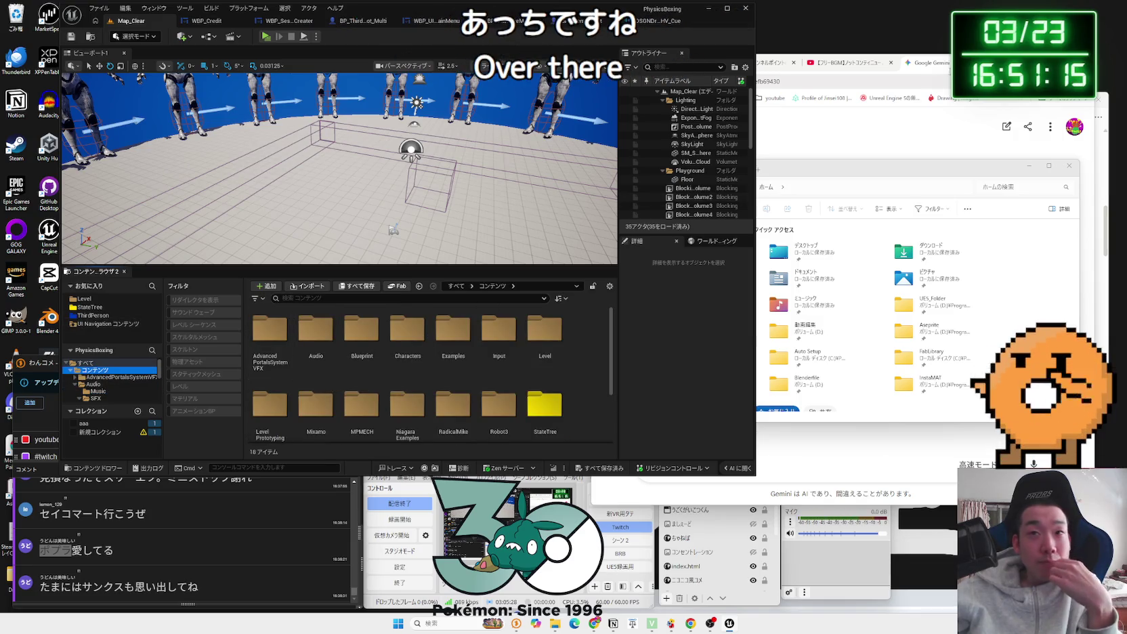
click(842, 431)
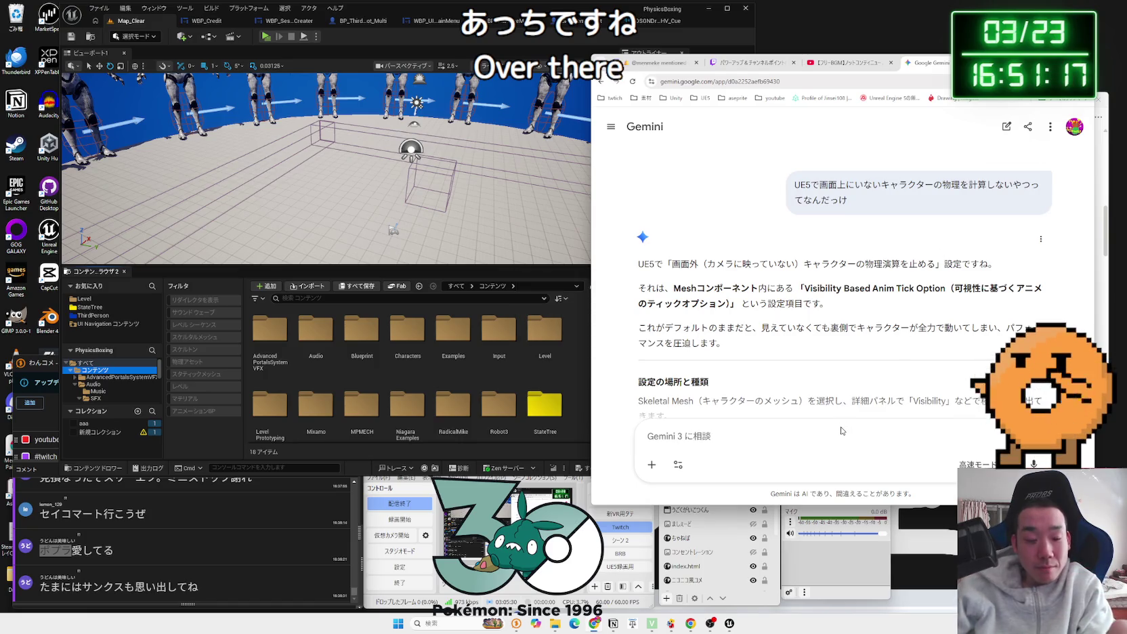
Step: Ask Gemini in Japanese whether BGM shared in multiplayer should use multicast
text(BGM)
key(BackSpace)
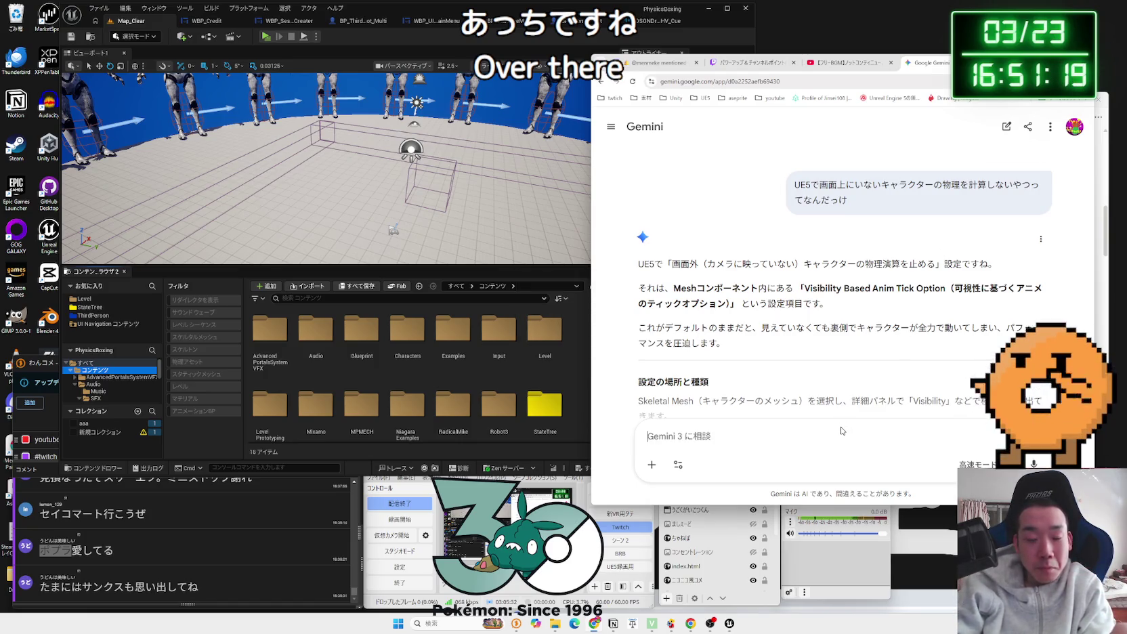
text(まるち)
text(ヤーでおn)
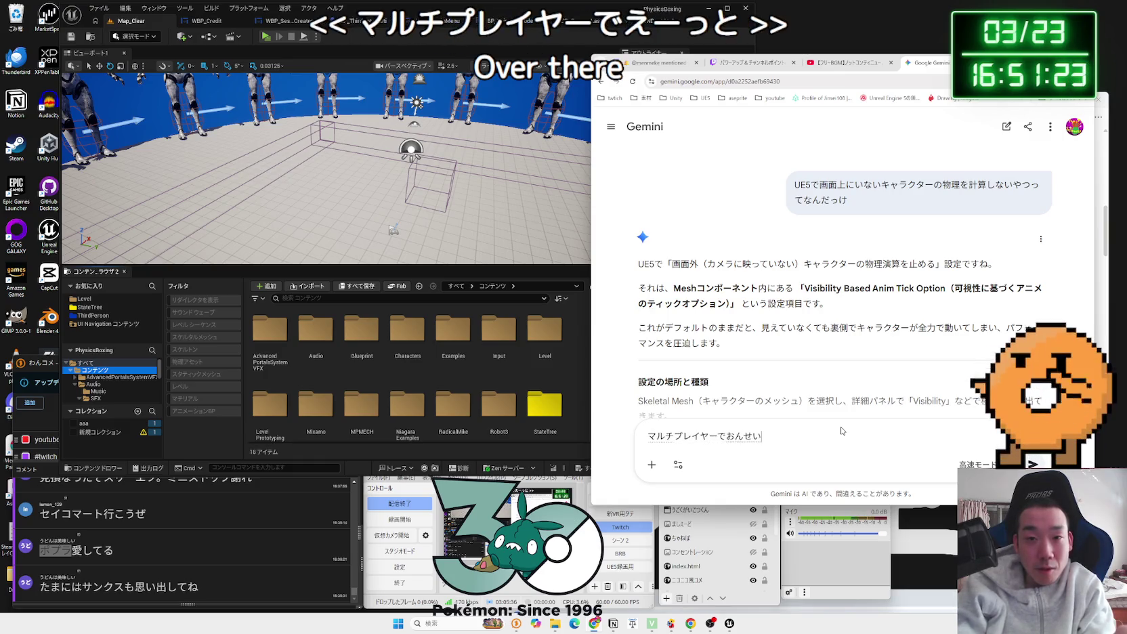
key(BackSpace)
key(BackSpace)
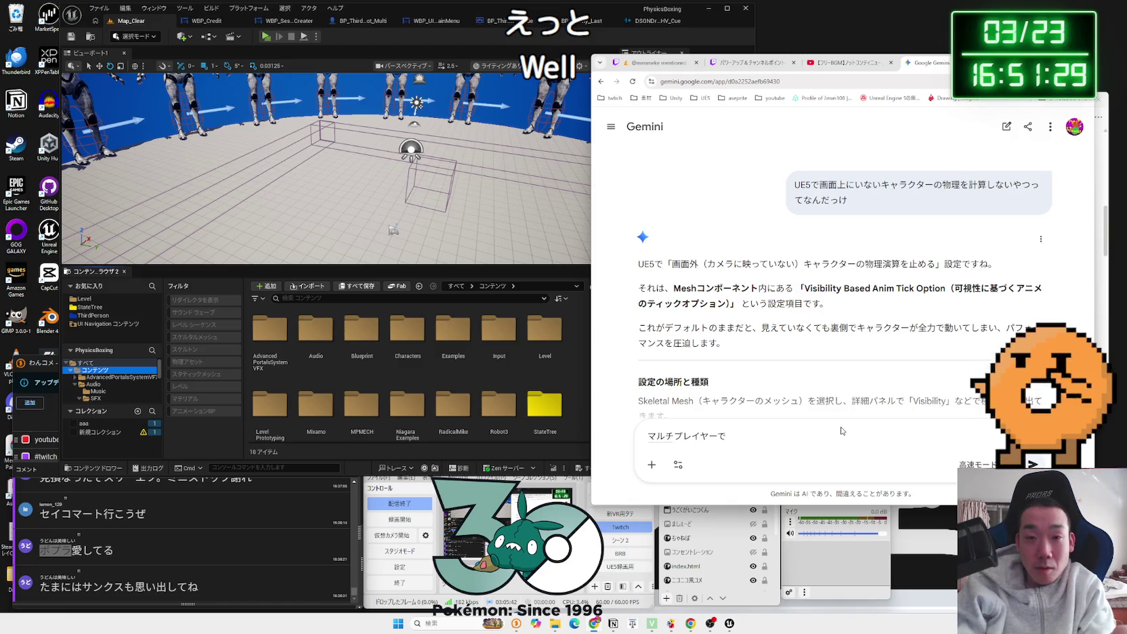
text(ＢＧＭをきょうゆうするとき)
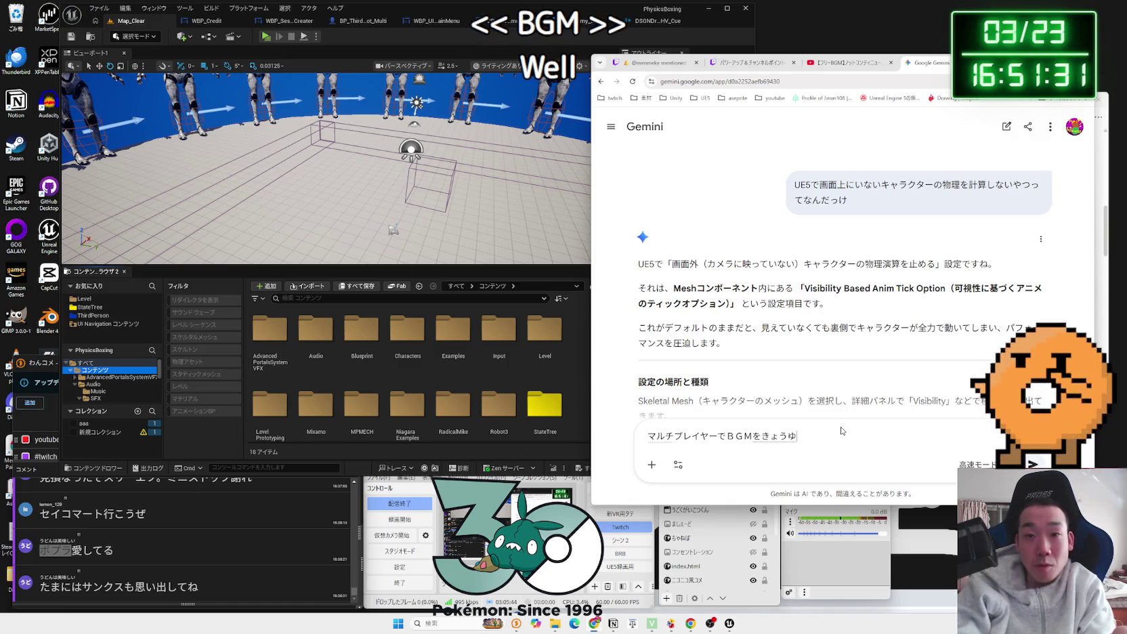
key(space)
text(もM)
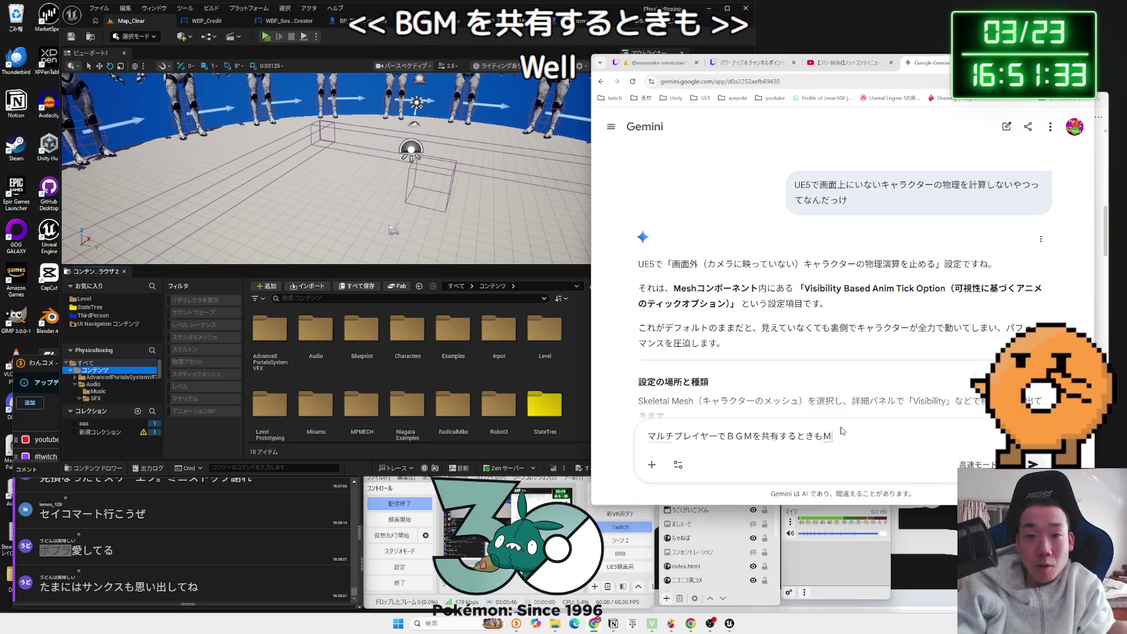
text(やっぱ)
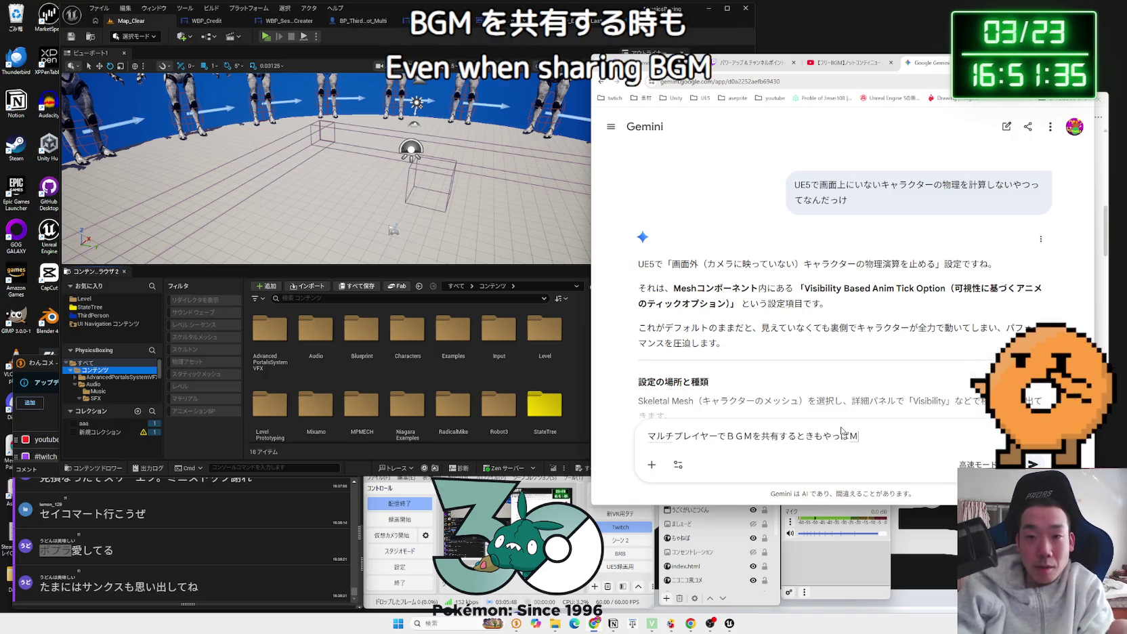
text(ルチキャストです)
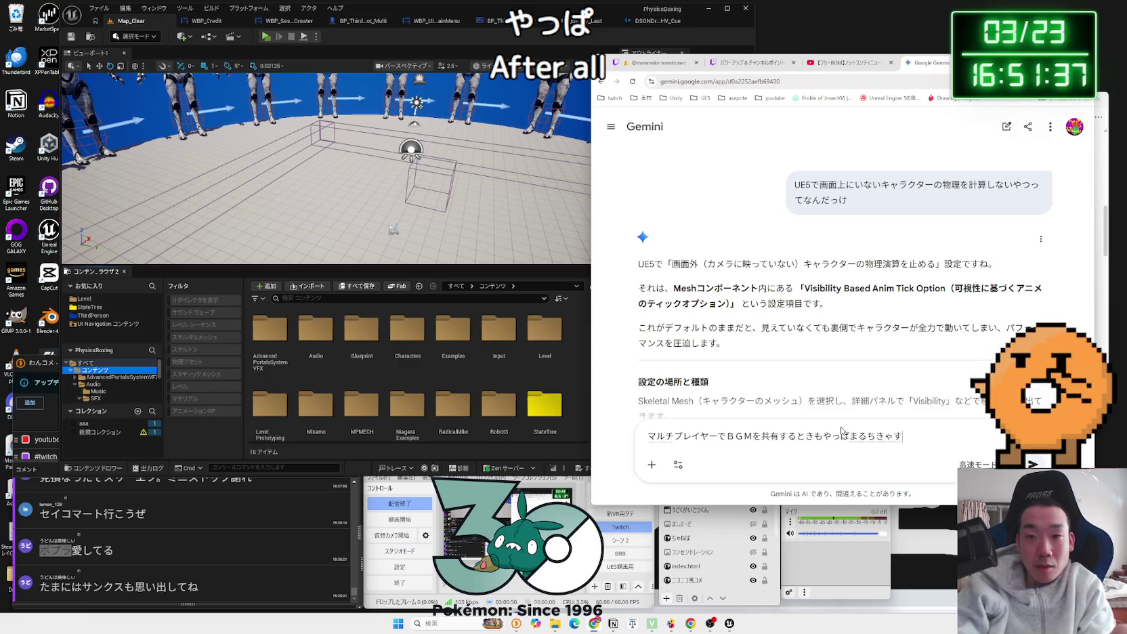
text(かn)
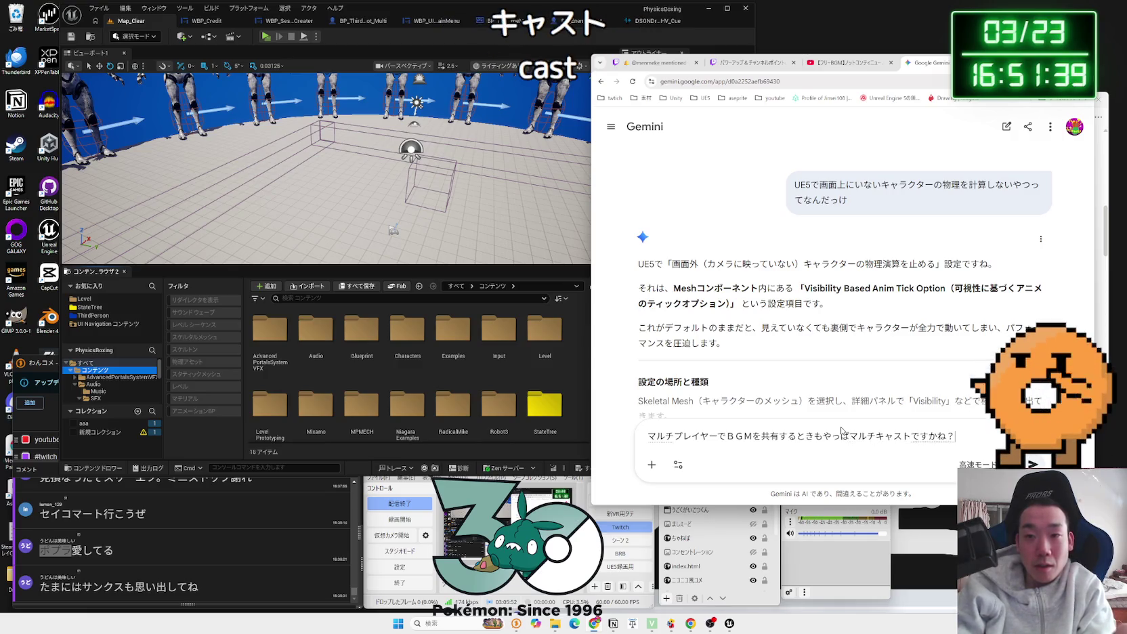
key(Return)
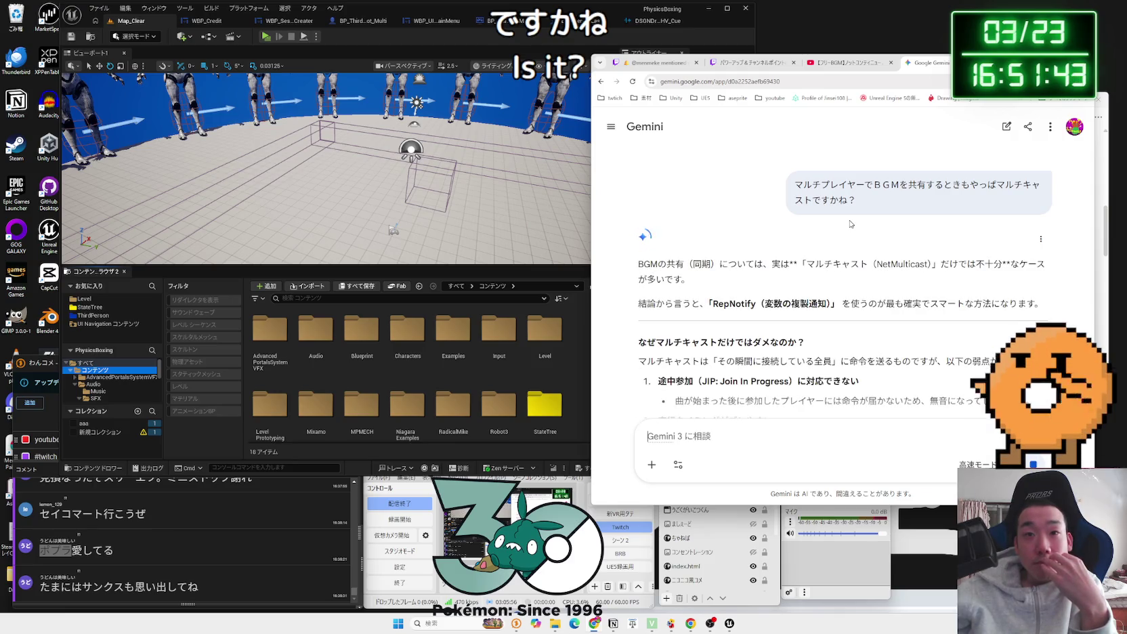
Step: Read the RepNotify recommendation, highlighting multicast's late-joiner and timing-drift drawbacks
scroll(851, 223, down, 2)
drag(832, 215, 725, 215)
click(725, 216)
mouse_move(639, 254)
mouse_down()
mouse_move(830, 278)
mouse_move(729, 274)
mouse_up()
click(838, 278)
mouse_move(861, 293)
mouse_down()
mouse_move(692, 268)
mouse_move(881, 257)
mouse_move(1037, 265)
mouse_up()
click(692, 268)
scroll(692, 268, down, 2)
click(807, 256)
mouse_move(751, 264)
mouse_down()
mouse_move(712, 245)
mouse_move(1039, 252)
mouse_move(692, 230)
mouse_move(643, 216)
mouse_up()
click(711, 246)
Step: Scroll through the rest of the answer, marking the note about a 10-player boxing game
scroll(711, 251, down, 1)
scroll(711, 250, down, 2)
click(776, 254)
scroll(776, 254, down, 2)
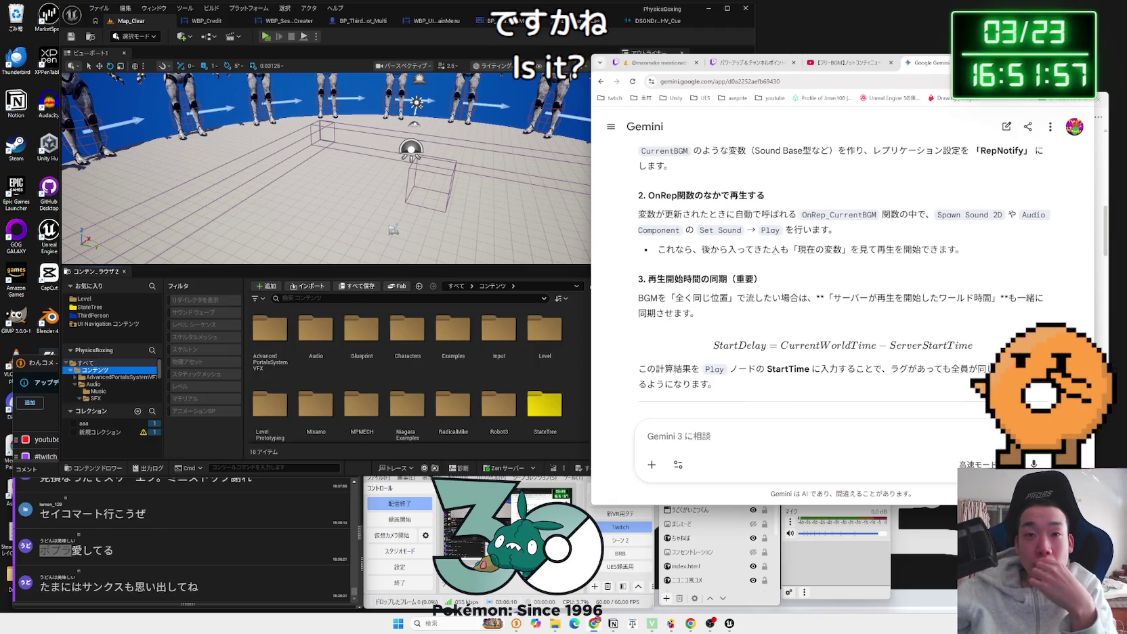
scroll(775, 251, down, 1)
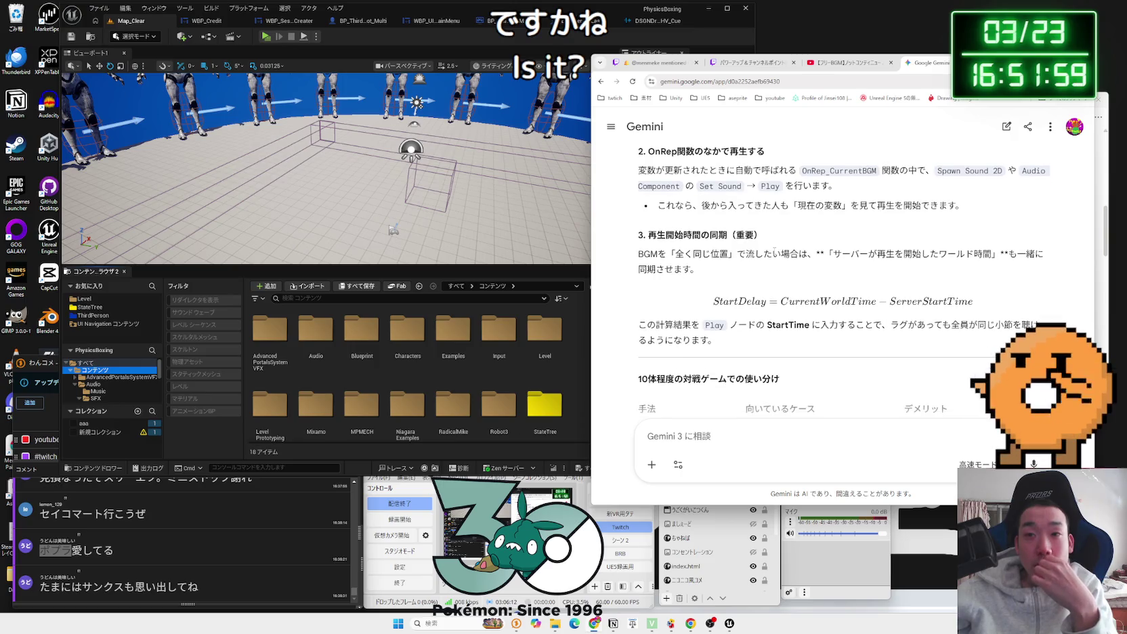
scroll(774, 250, down, 2)
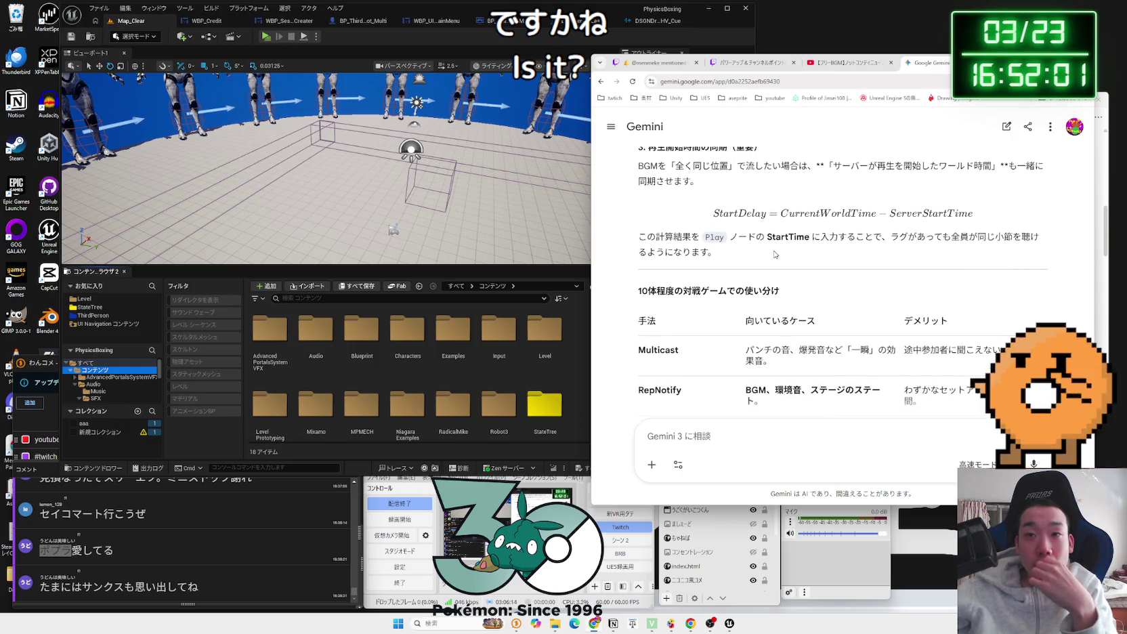
scroll(775, 254, down, 2)
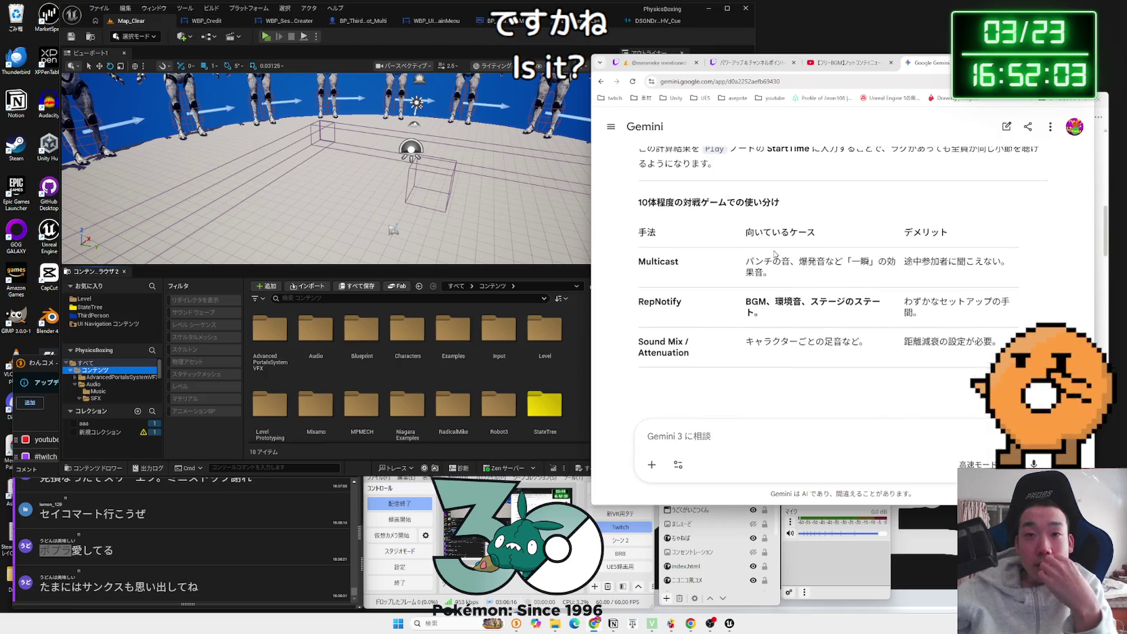
scroll(775, 254, down, 2)
scroll(774, 250, up, 1)
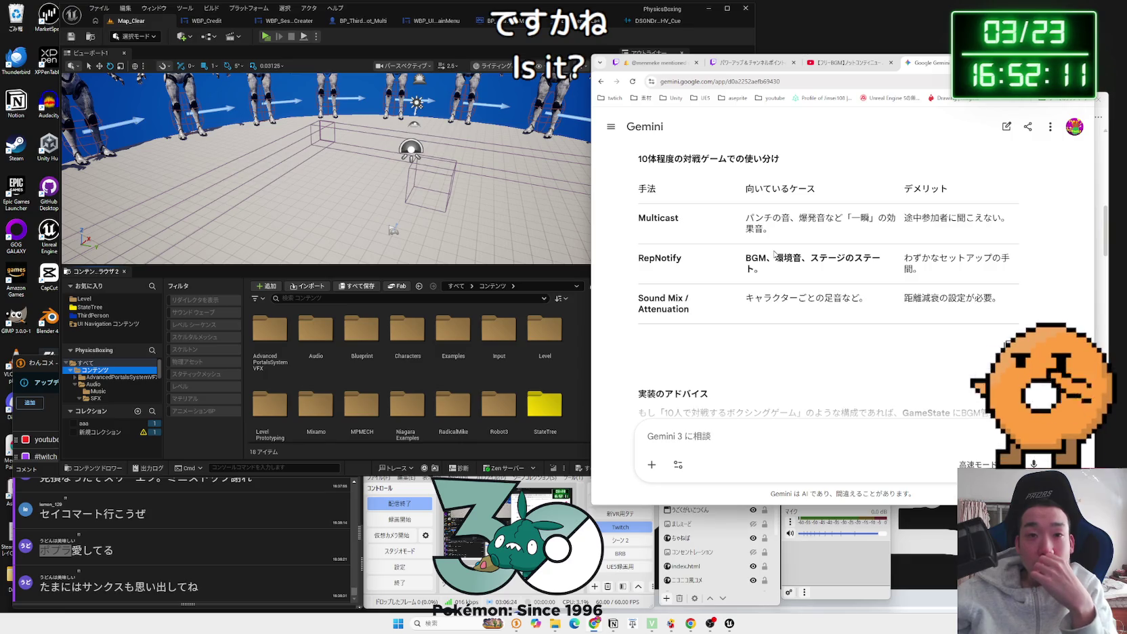
scroll(774, 254, down, 2)
scroll(776, 254, down, 1)
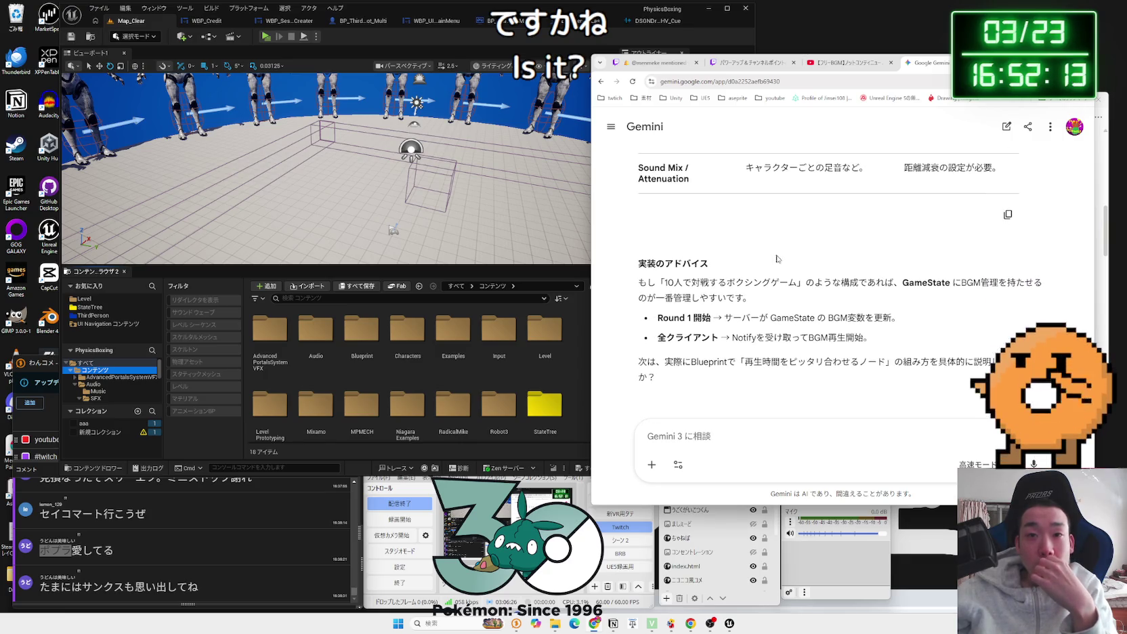
mouse_move(799, 287)
mouse_down()
mouse_move(655, 286)
mouse_move(819, 292)
mouse_up()
click(694, 284)
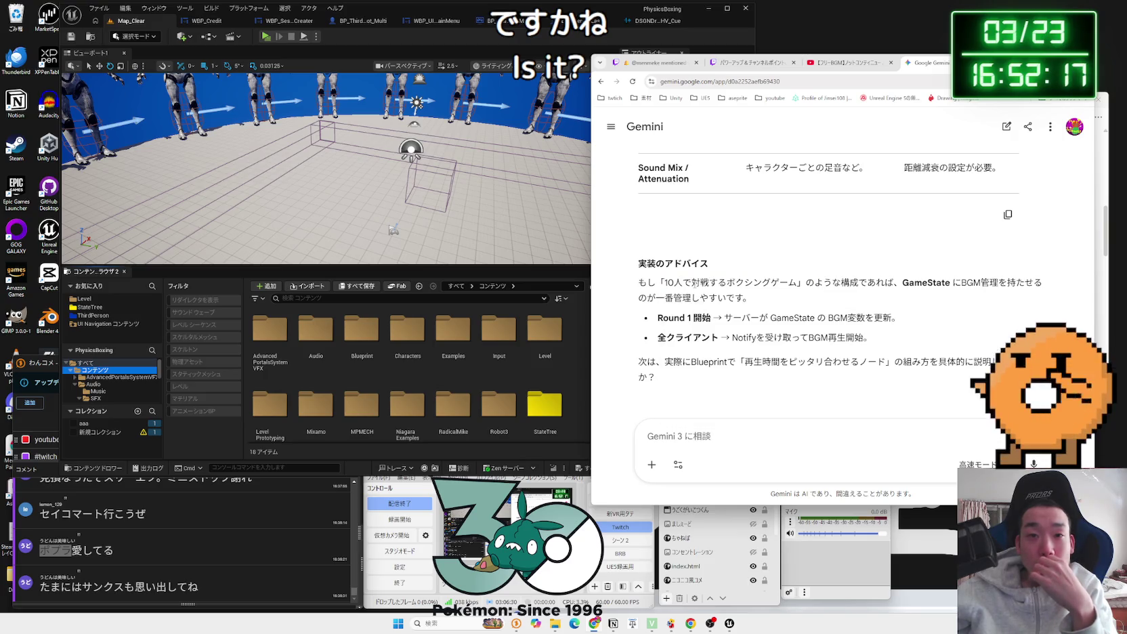
click(545, 342)
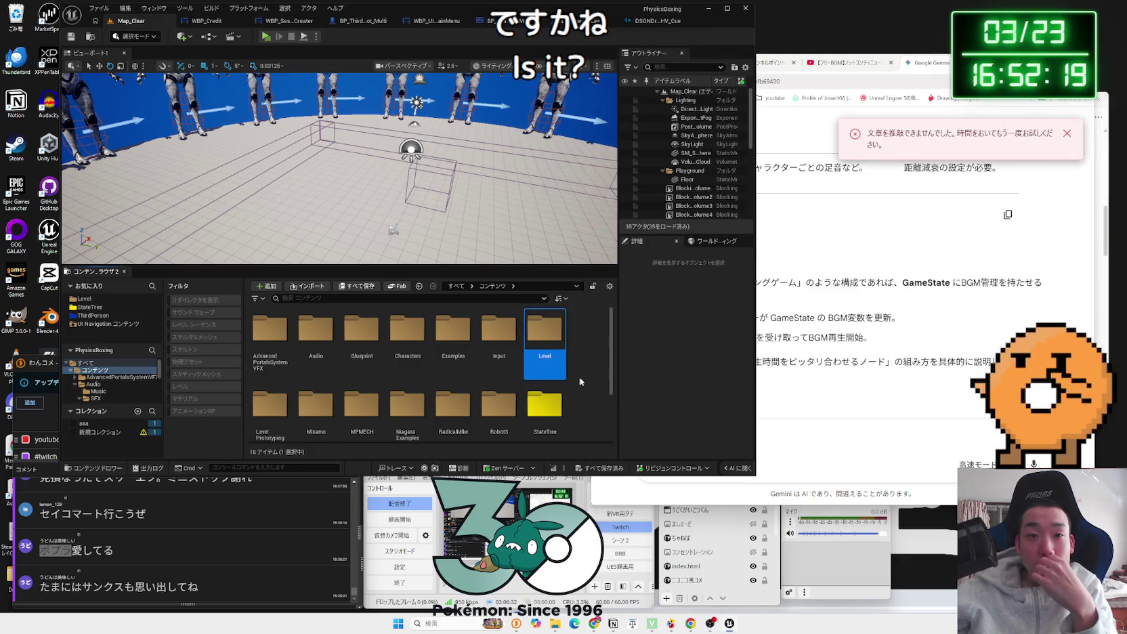
Step: Open the Map_MultiDark level from the Level > Multi folder and briefly test-play it
click(596, 414)
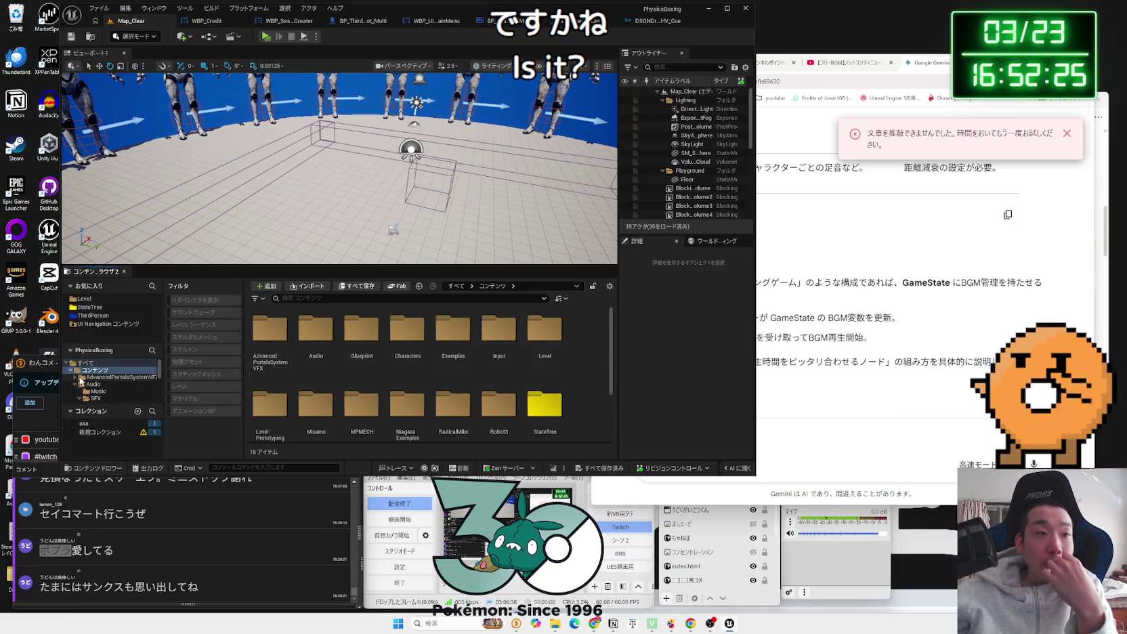
click(88, 299)
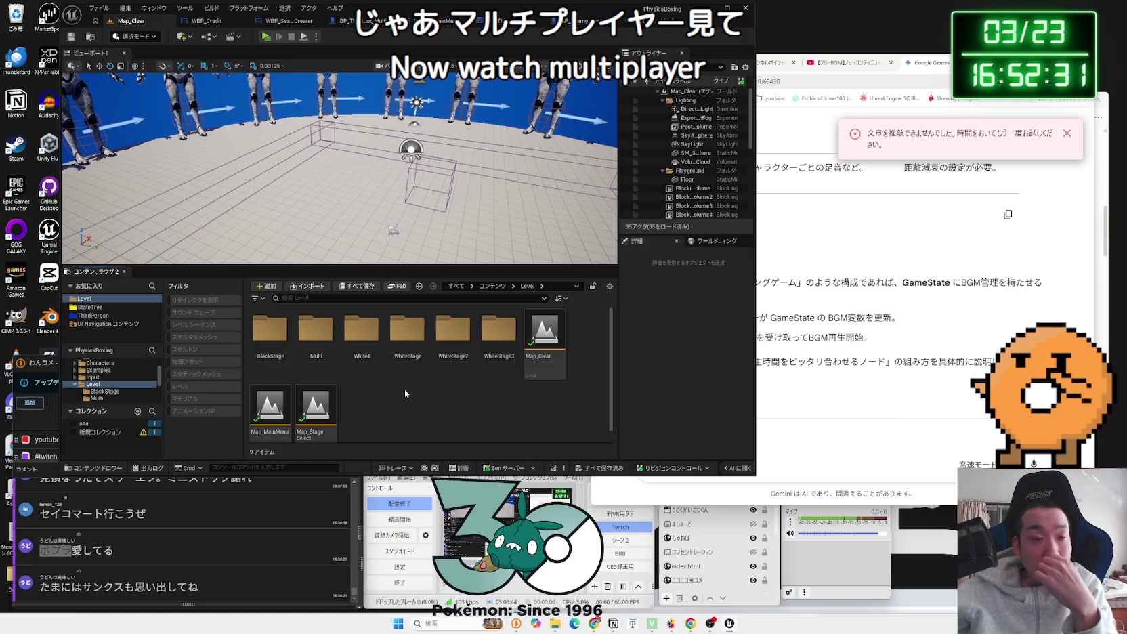
double_click(309, 342)
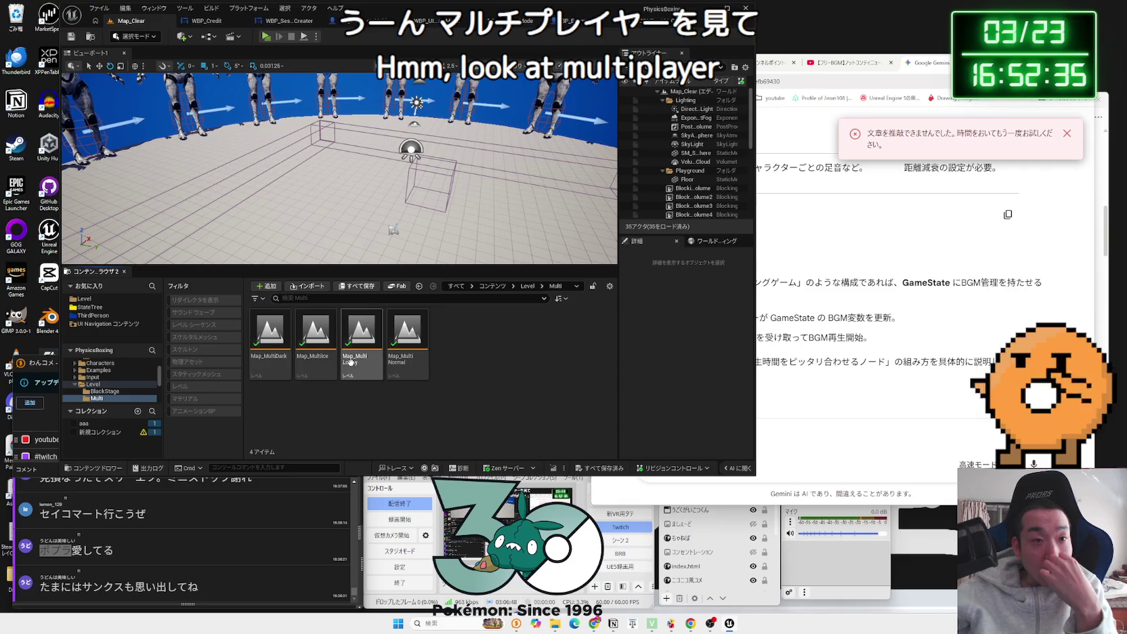
double_click(270, 333)
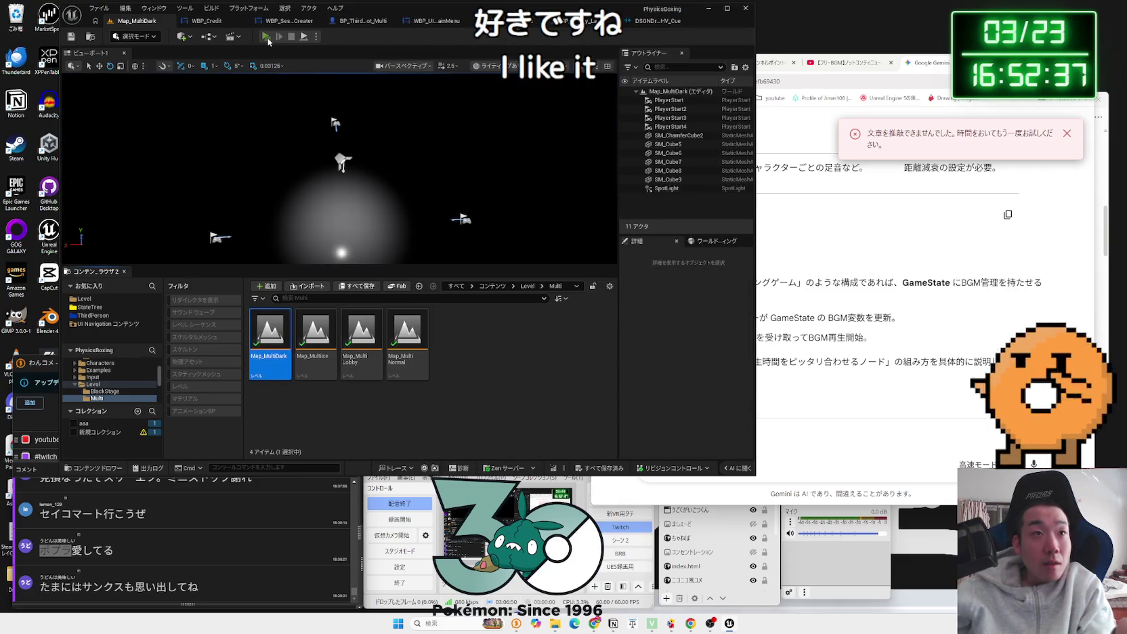
click(267, 37)
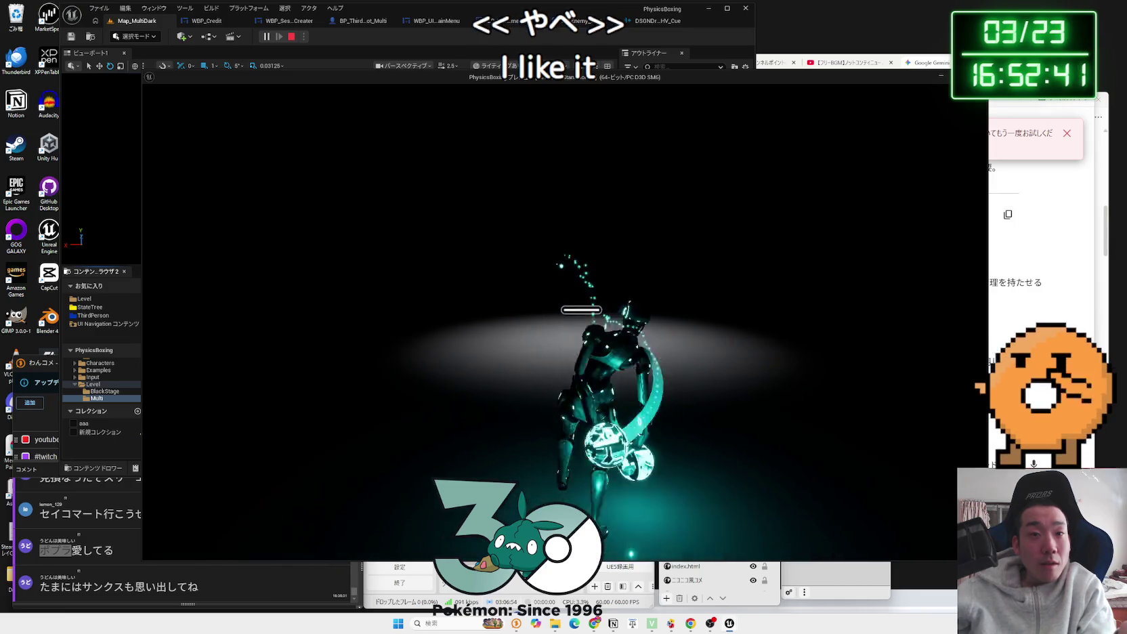
key(Escape)
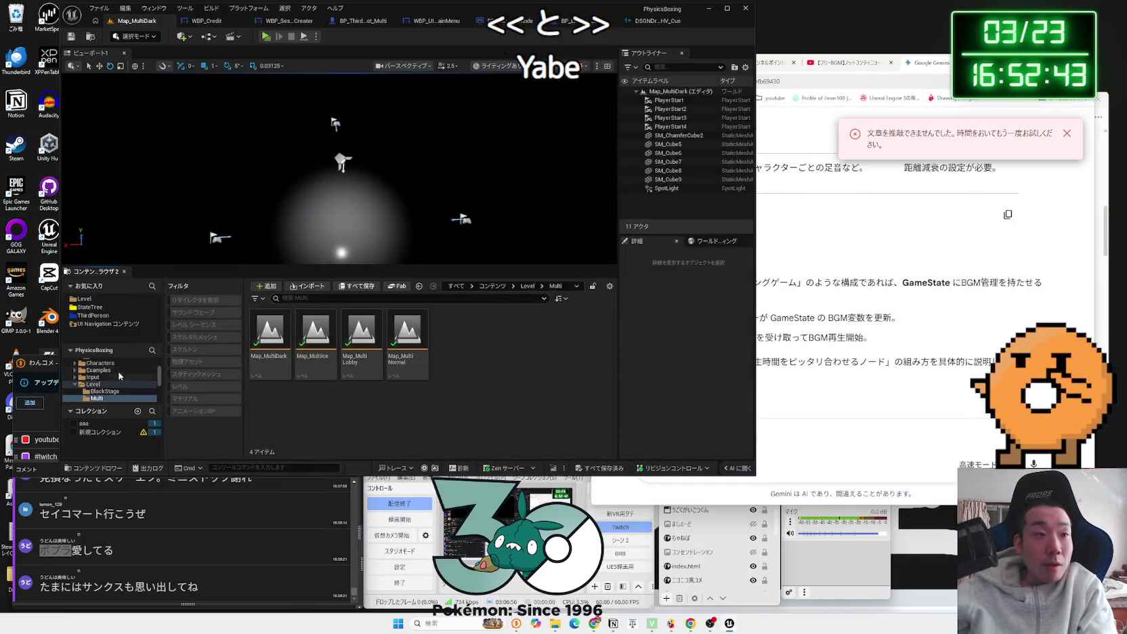
Step: Go to ThirdPerson > Blueprints > Multi and select BP_MultiLobbyMode
click(93, 315)
double_click(271, 339)
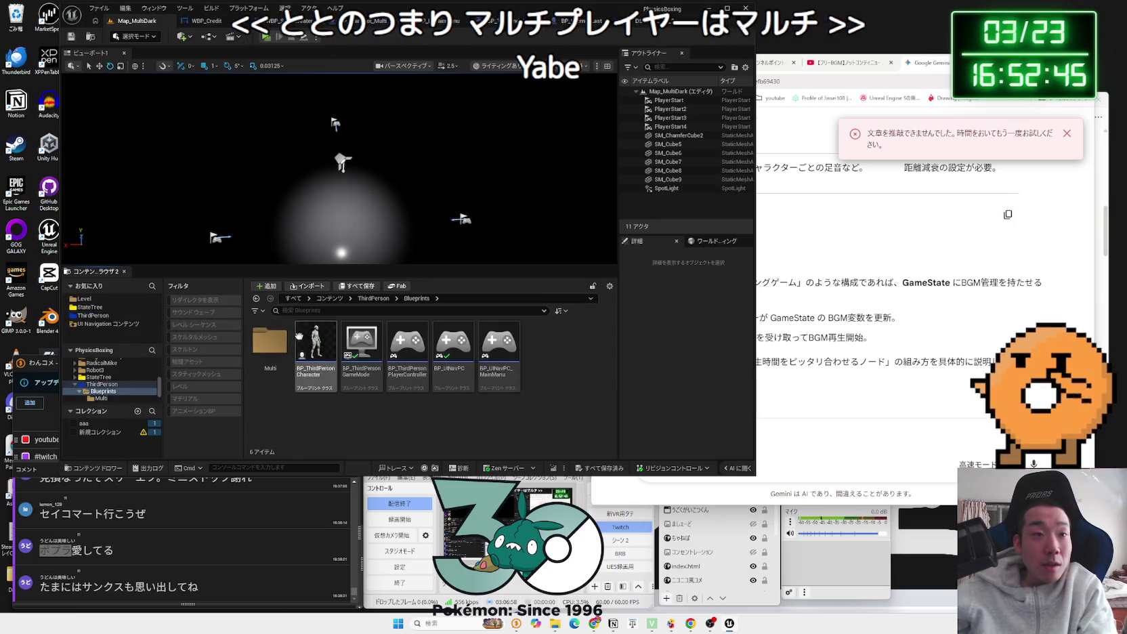
double_click(270, 341)
click(308, 341)
Step: In BP_MultiLobbyMode, set the Play Sound 2D node's Sound to BGM5_Cue
double_click(309, 346)
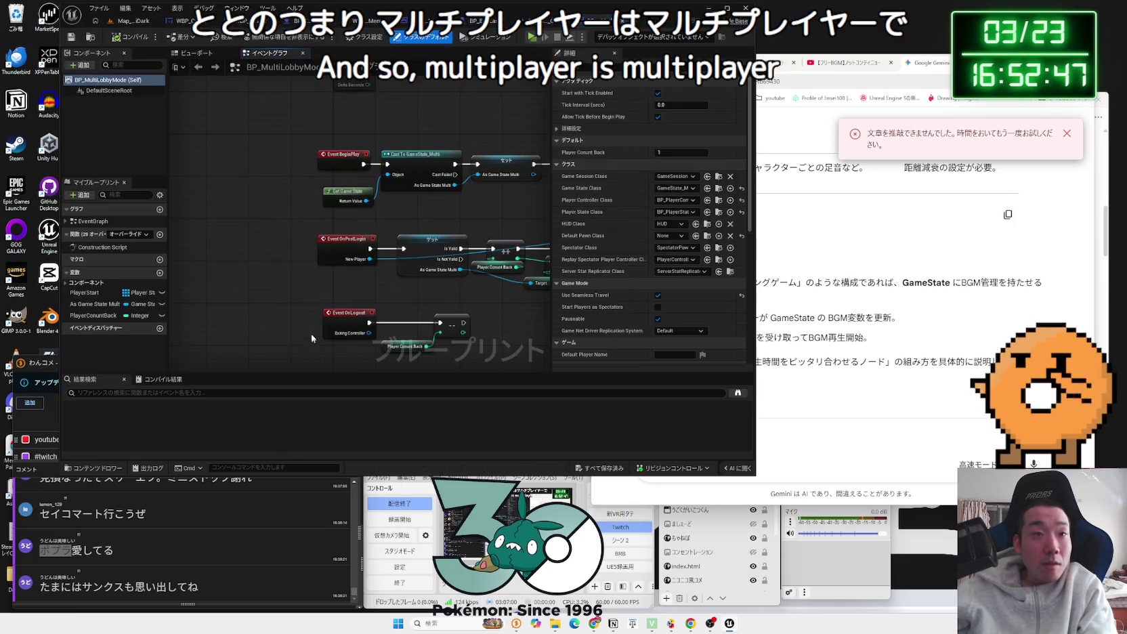
scroll(303, 182, up, 2)
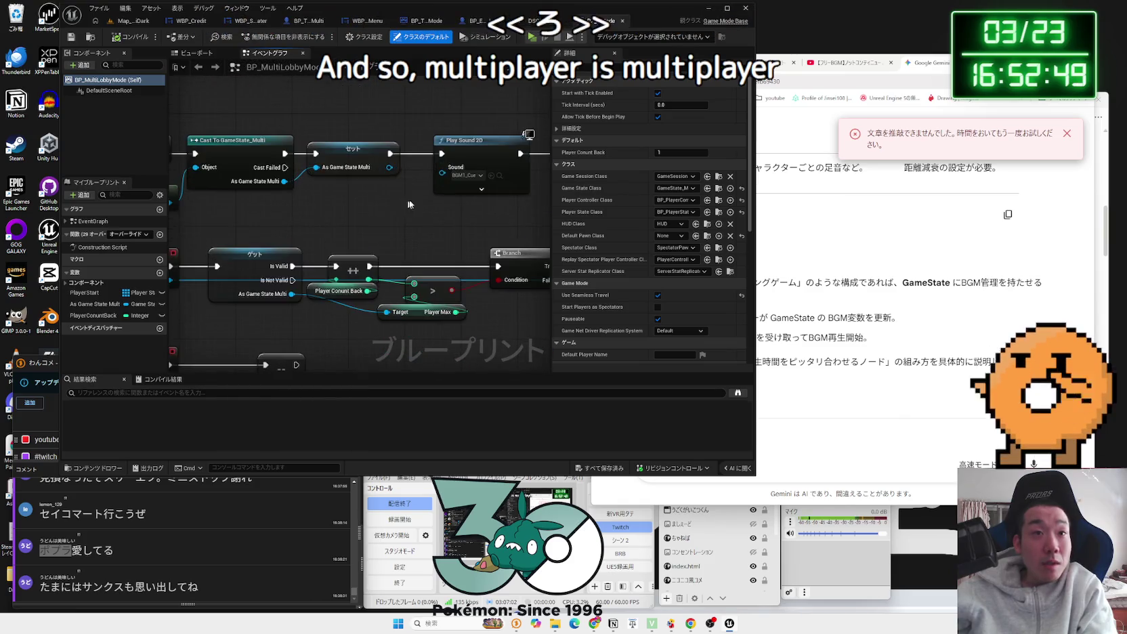
click(384, 183)
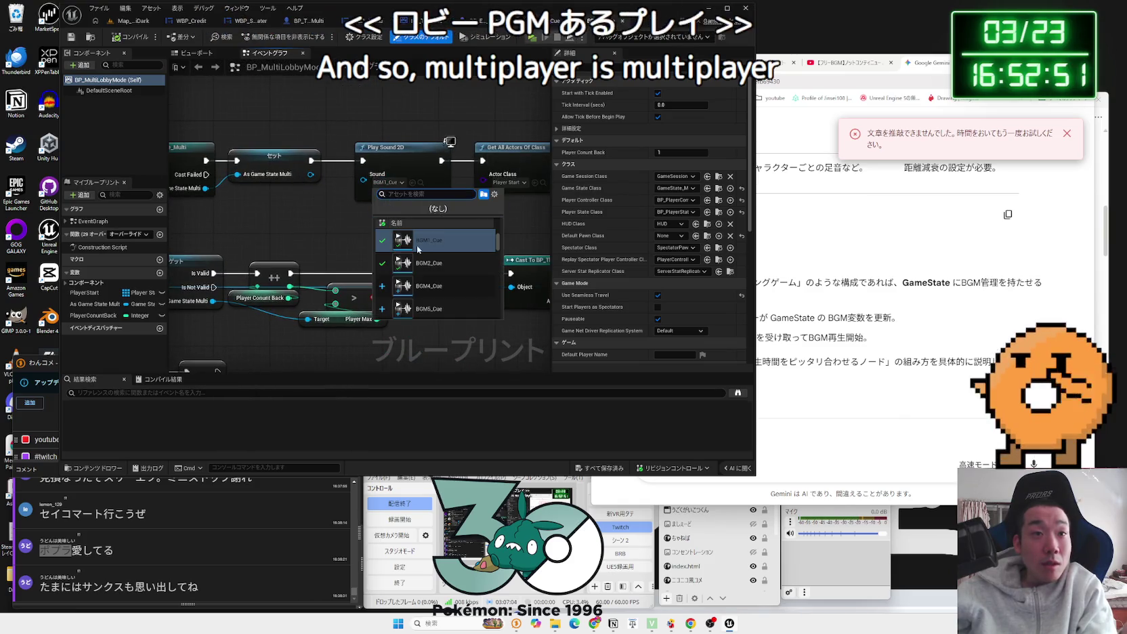
scroll(434, 278, down, 1)
click(441, 284)
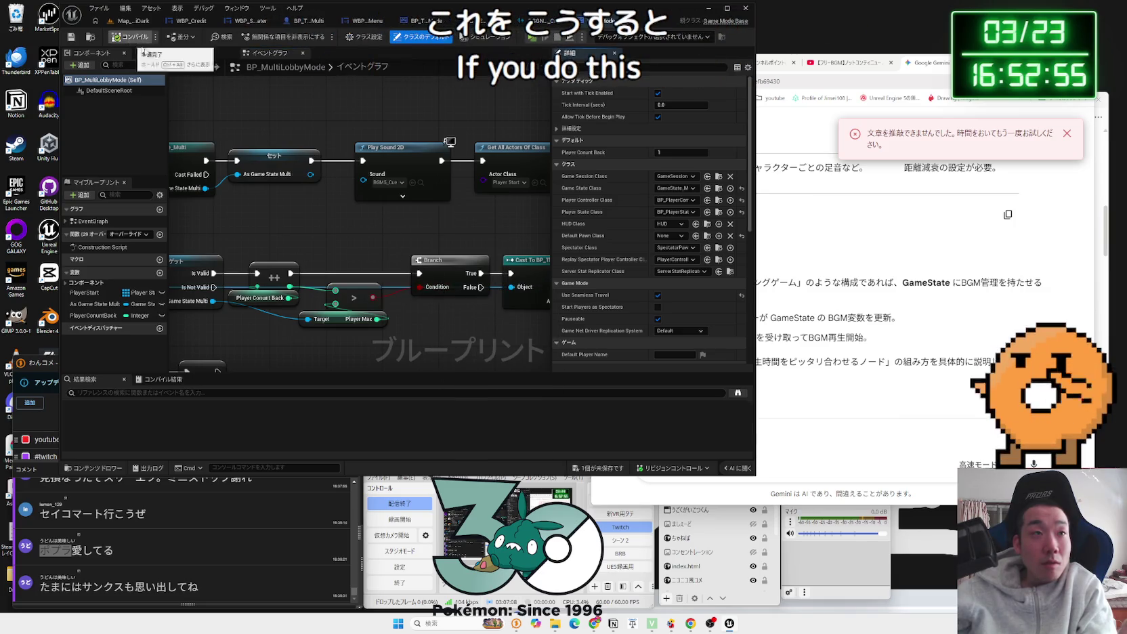
click(388, 182)
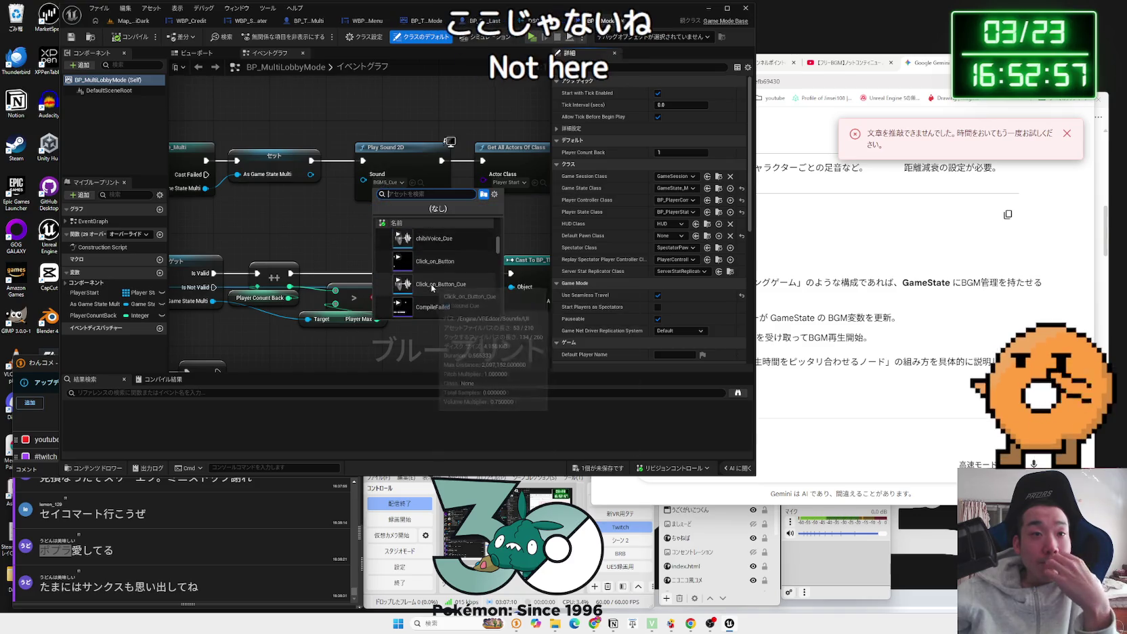
key(Escape)
Step: Locate BGM5_Cue in the Content > Audio > Music folder
click(131, 20)
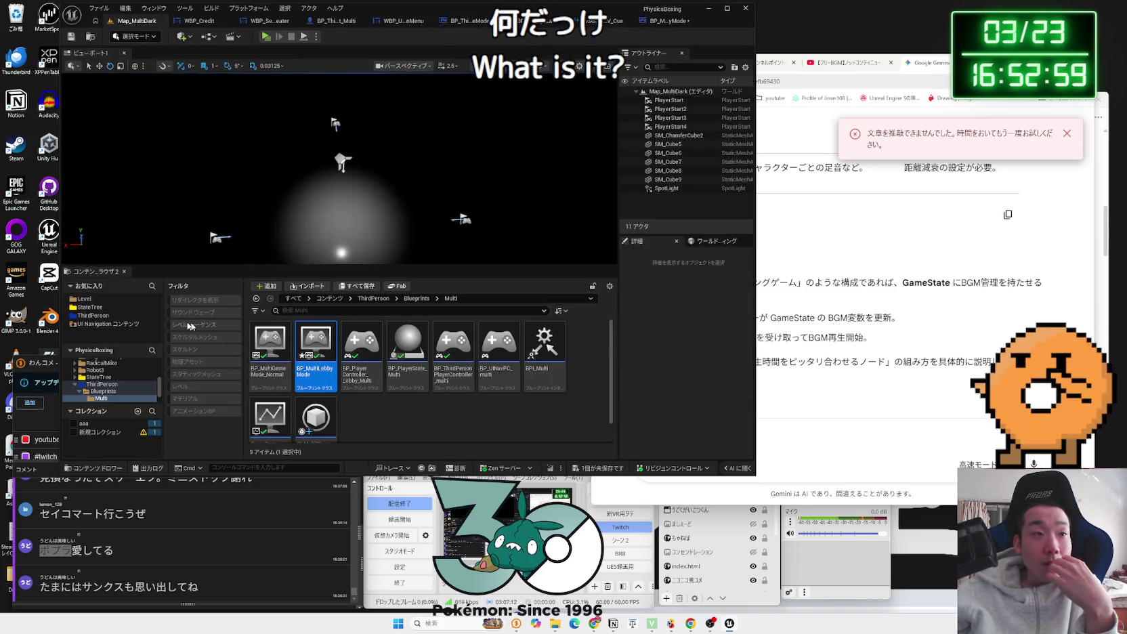
scroll(112, 379, up, 5)
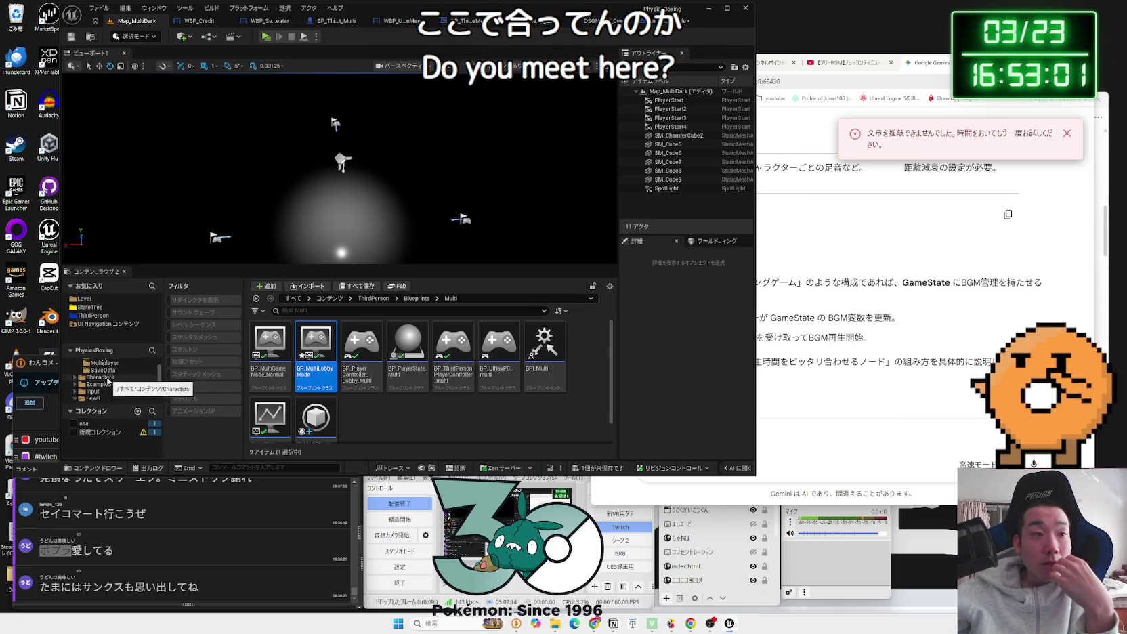
click(93, 376)
double_click(269, 330)
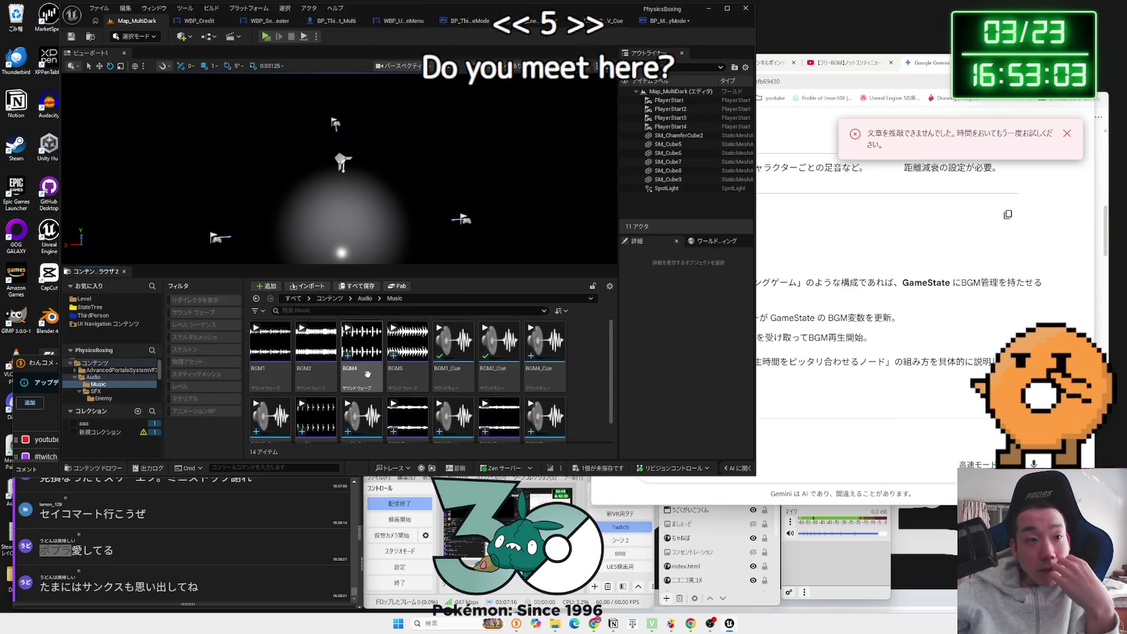
click(265, 398)
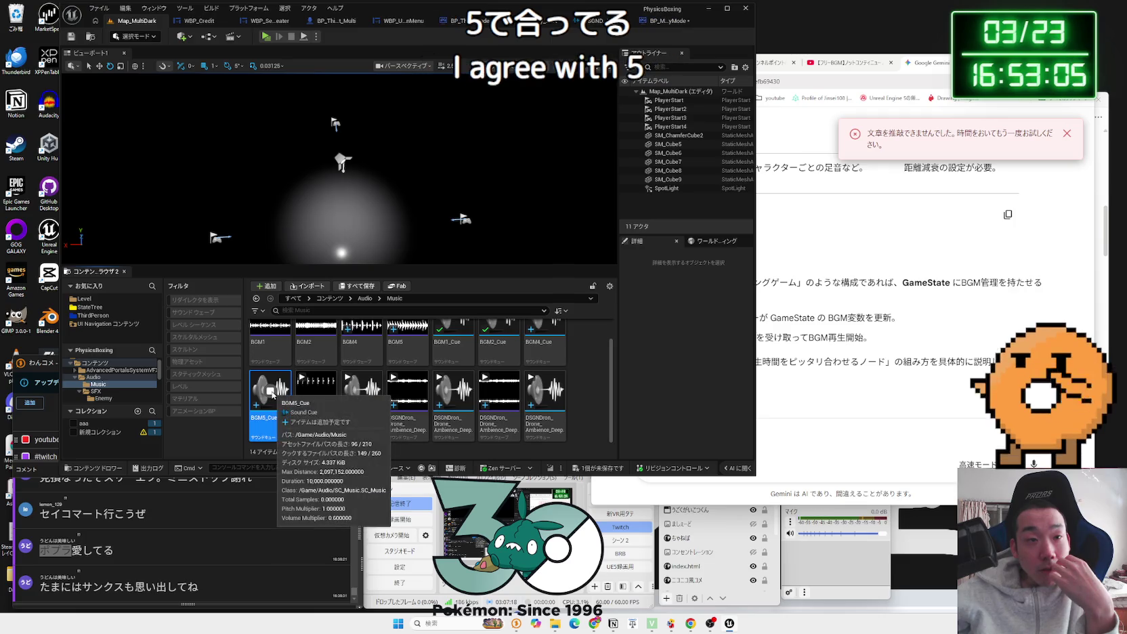
scroll(267, 399, up, 1)
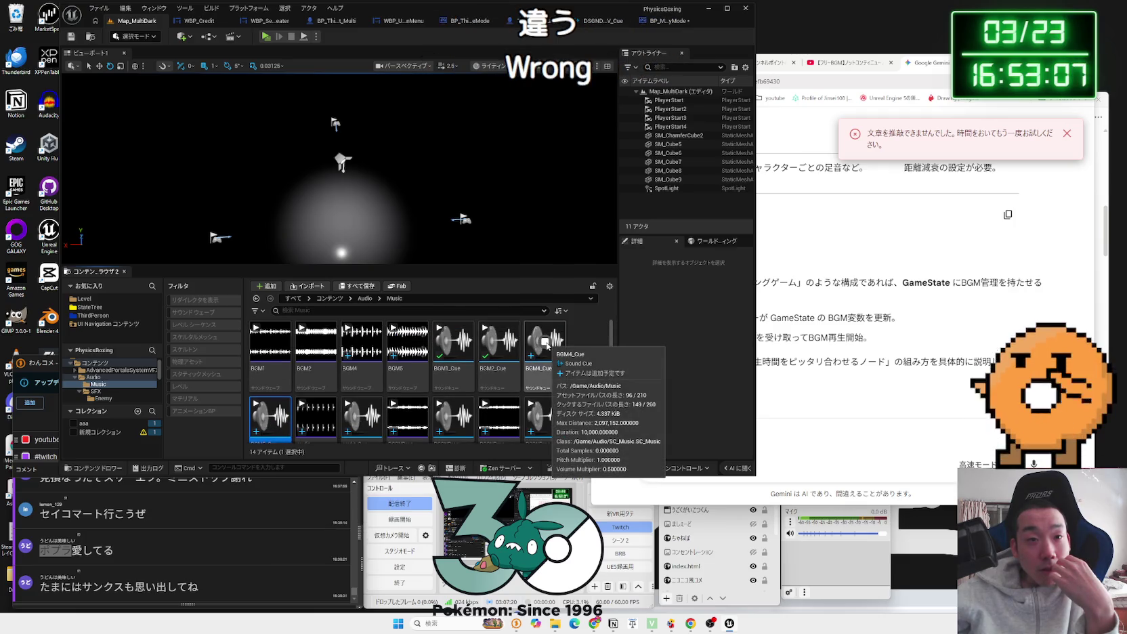
scroll(415, 373, down, 1)
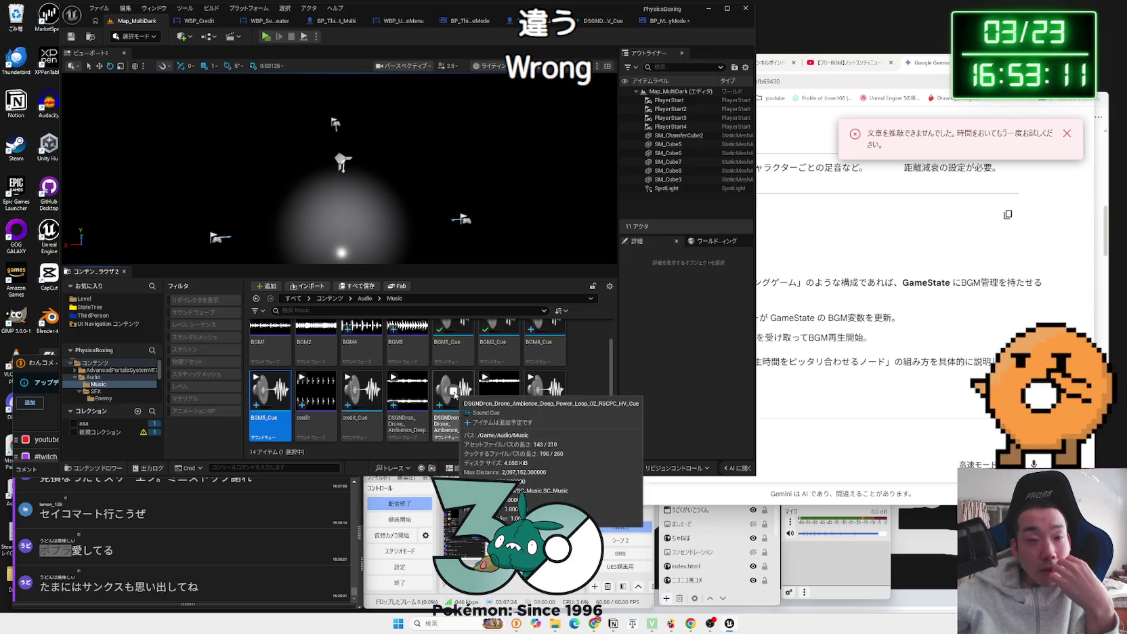
Step: Audition credit_Cue and BGM4_Cue with the thumbnail play buttons, then revisit Play Sound 2D's sound choices
click(362, 391)
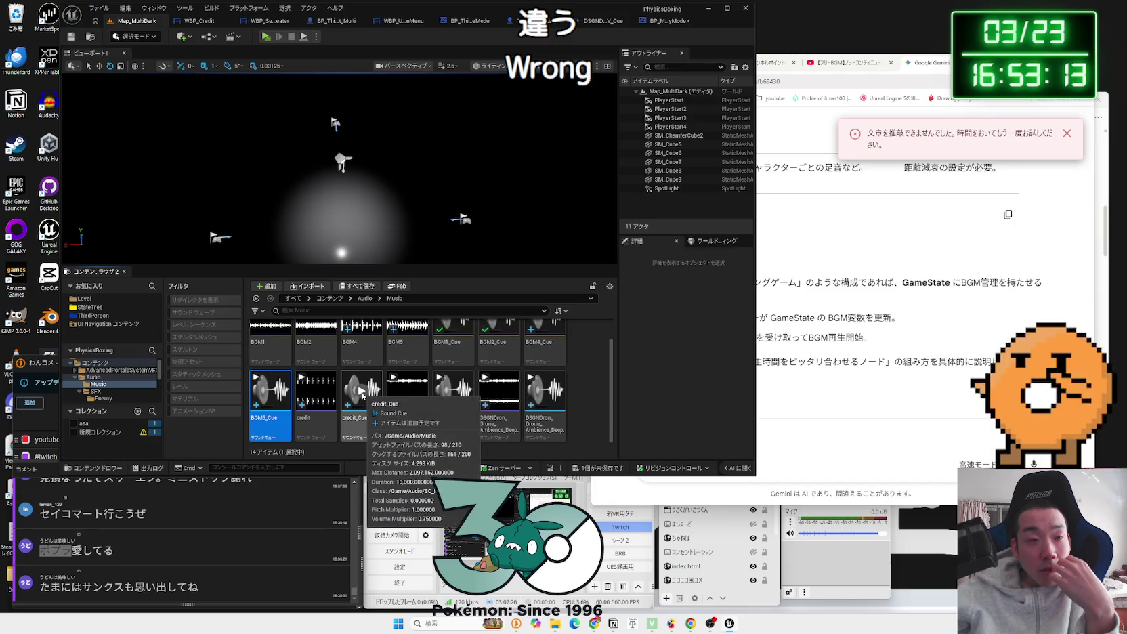
click(362, 391)
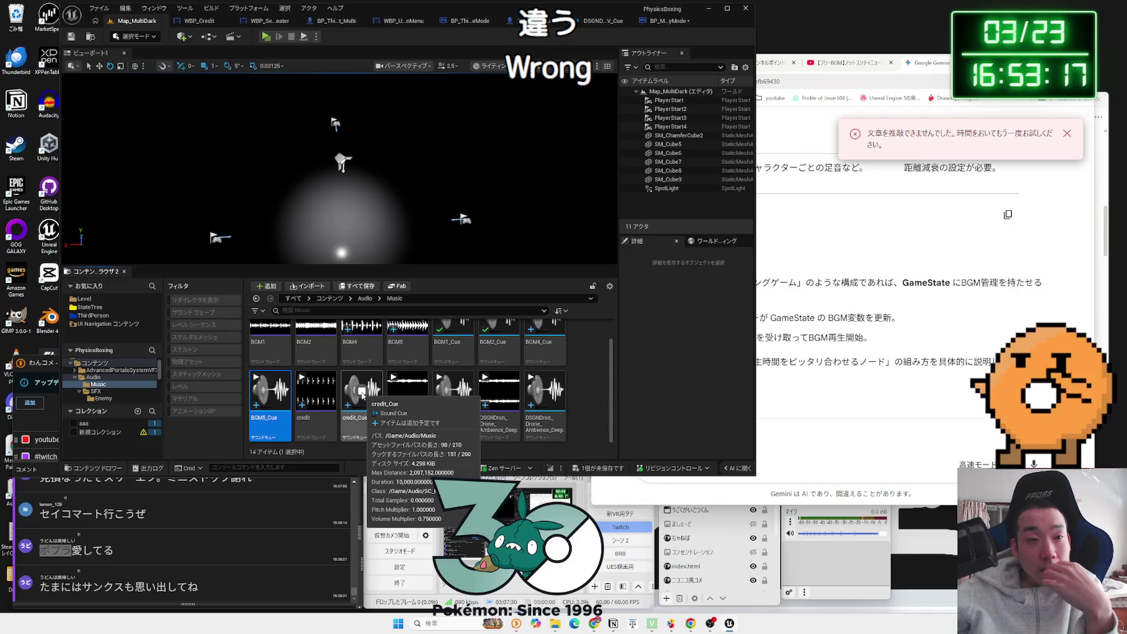
scroll(362, 391, up, 1)
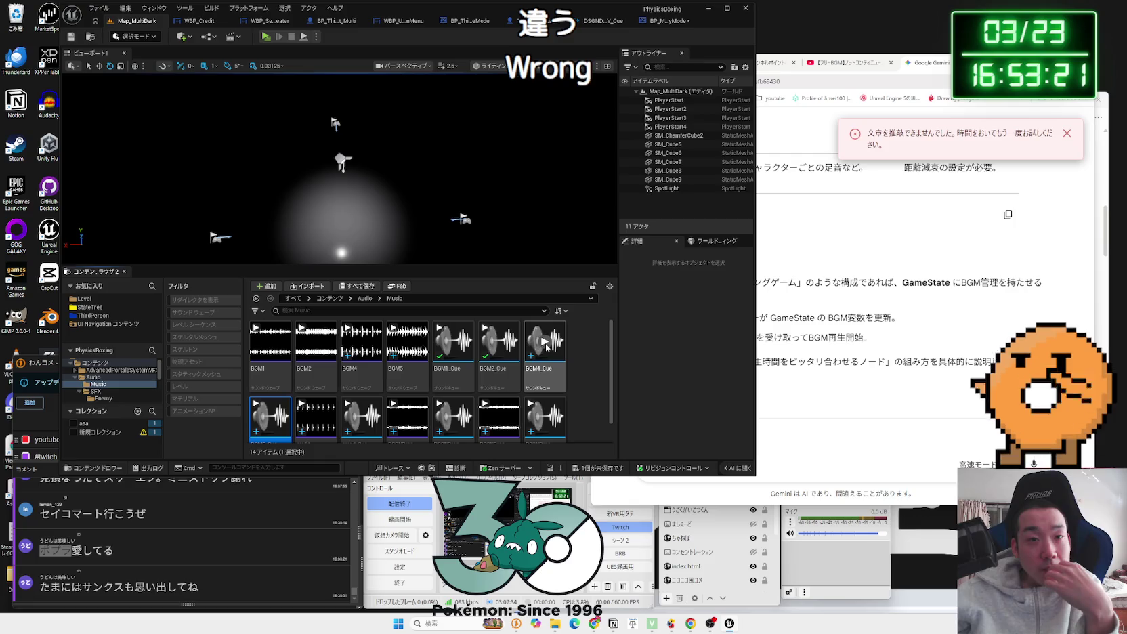
click(546, 344)
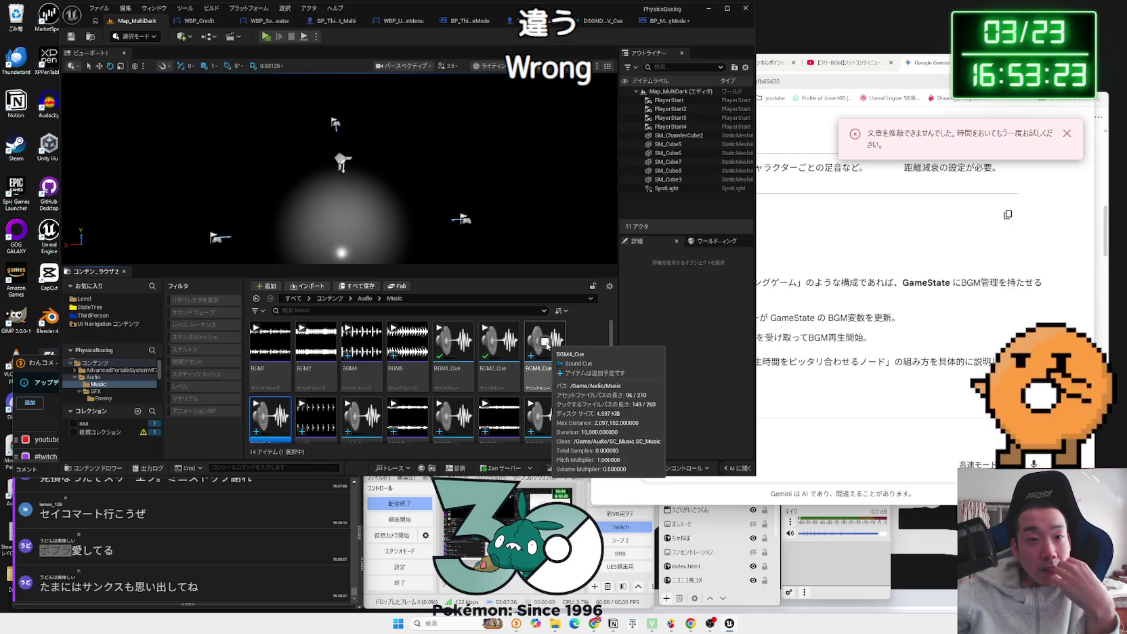
click(546, 344)
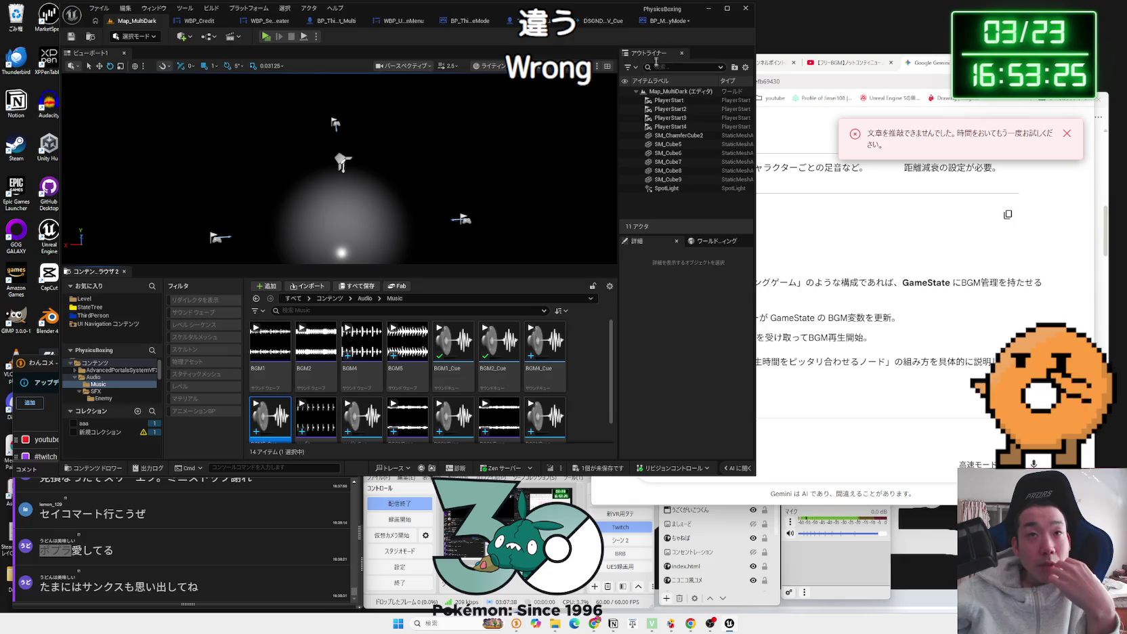
click(665, 20)
click(391, 183)
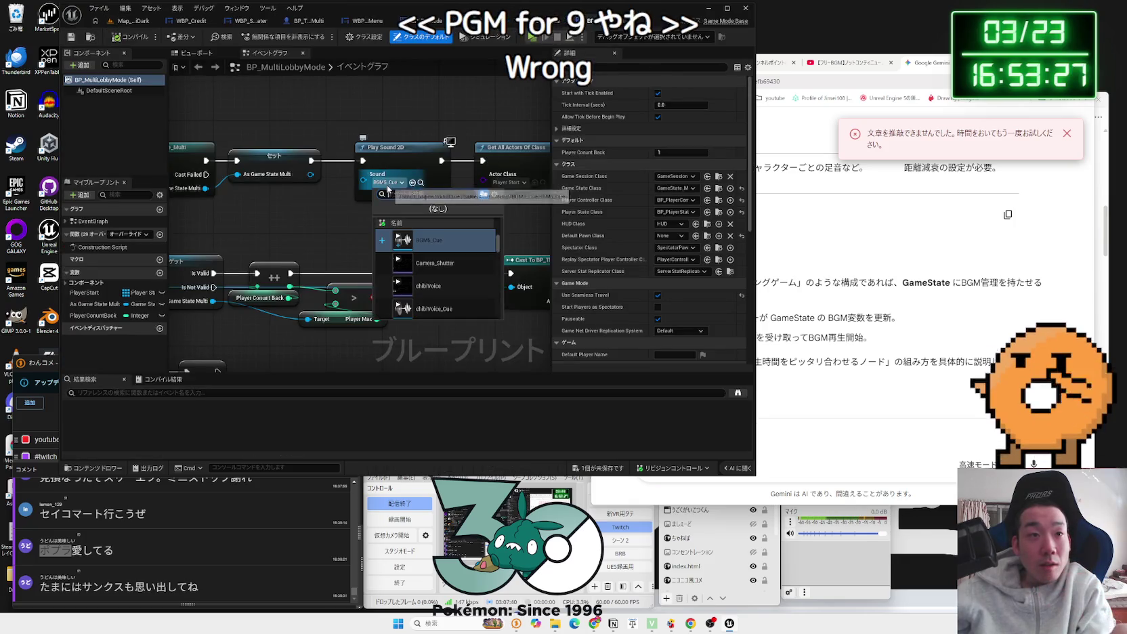
Step: Set the lobby game mode's Play Sound 2D to BGM4_Cue and save the blueprint
scroll(433, 271, up, 1)
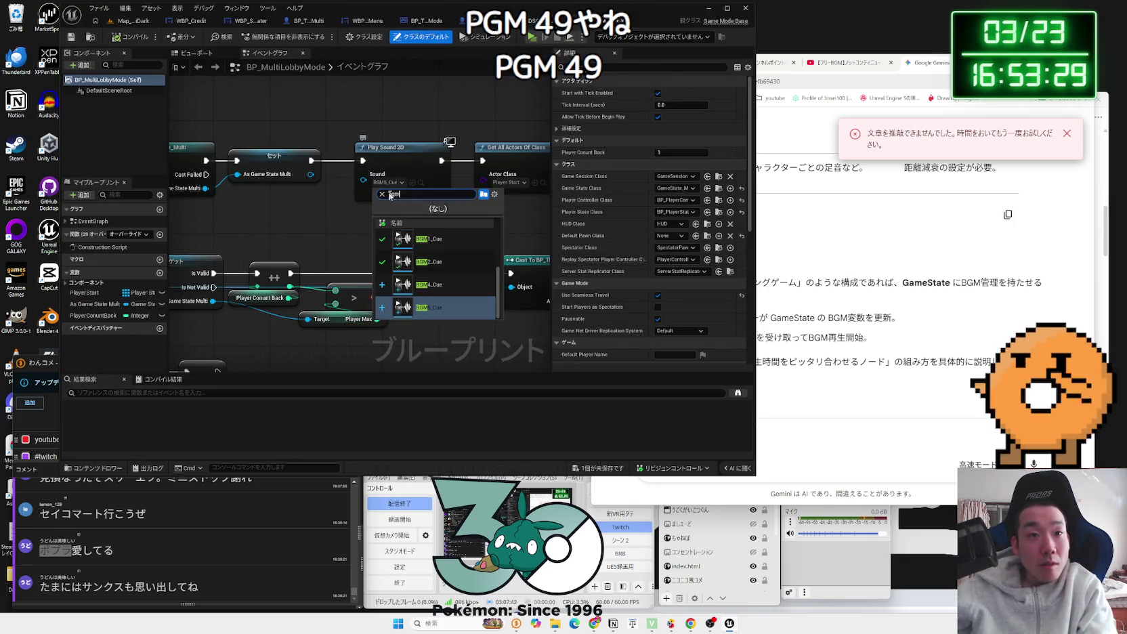
click(428, 231)
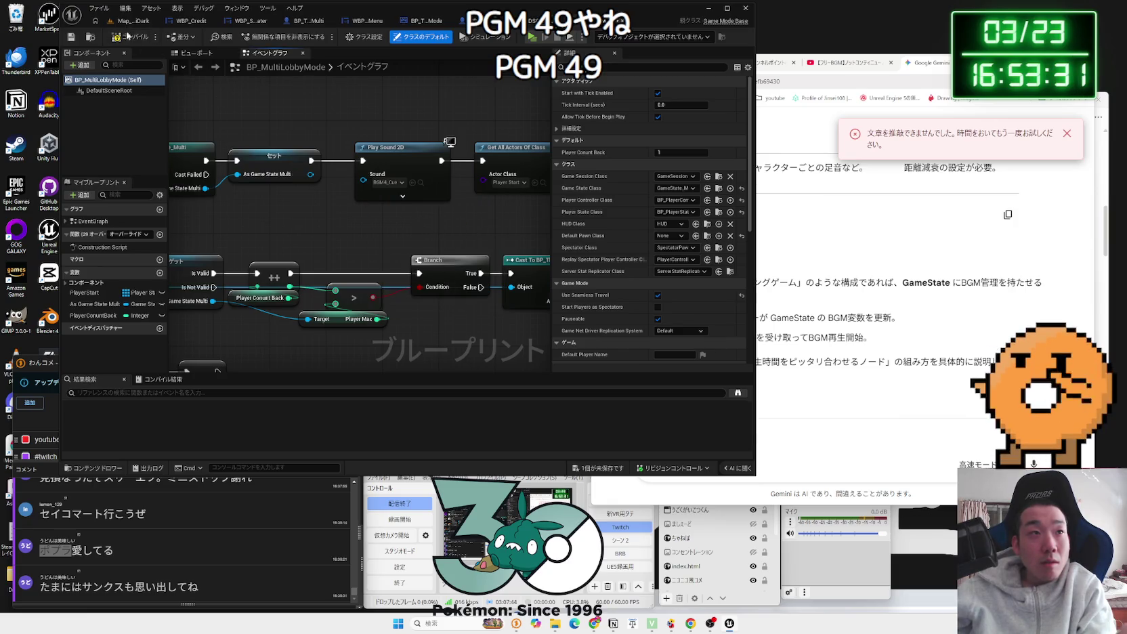
click(612, 462)
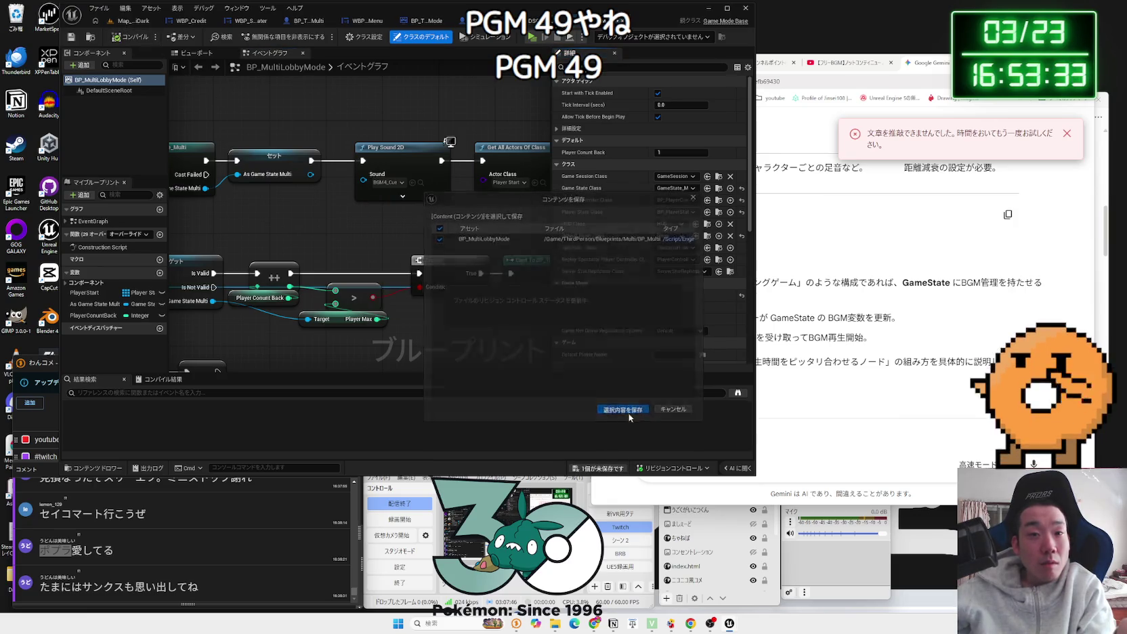
Step: Test-play Map_MultiDark, then load Level/Map_MainMenu and playtest from the main menu
click(126, 22)
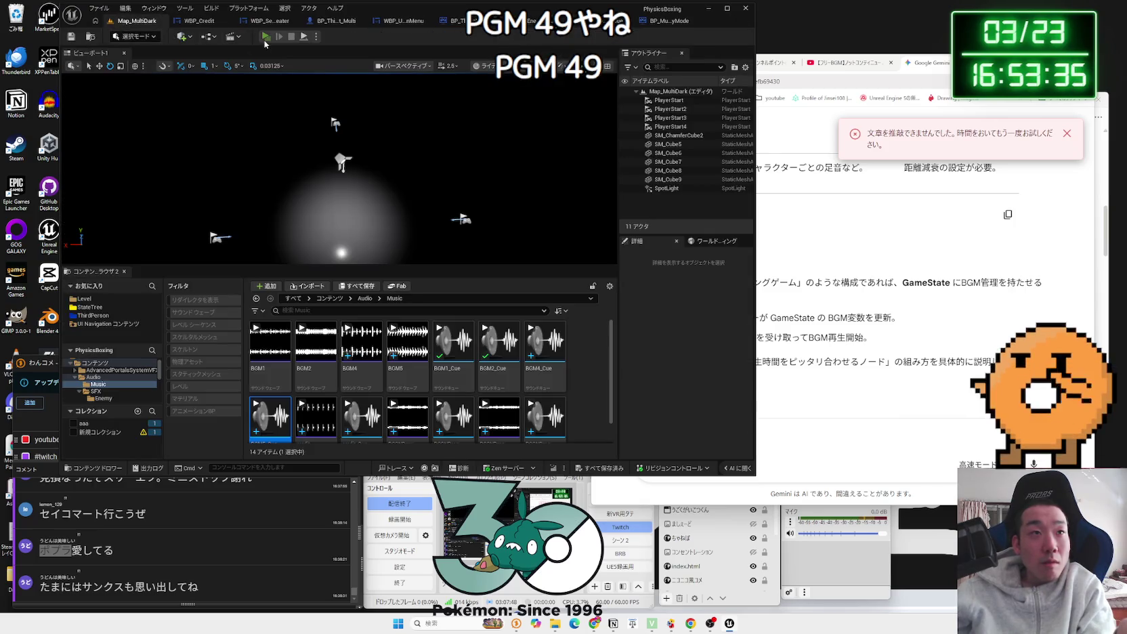
click(265, 38)
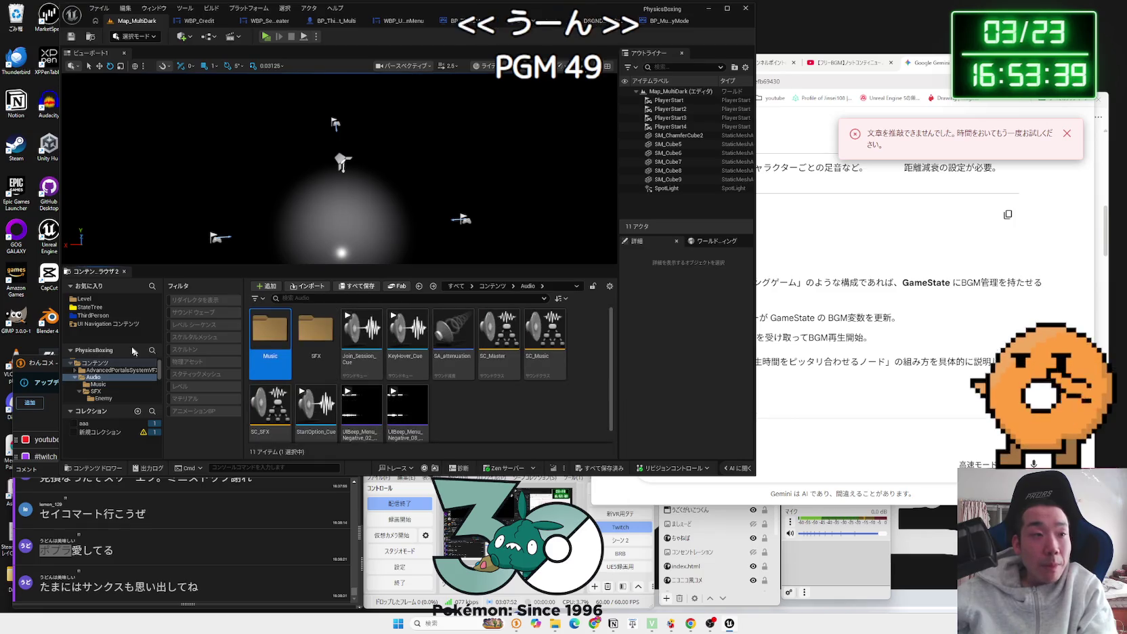
click(84, 298)
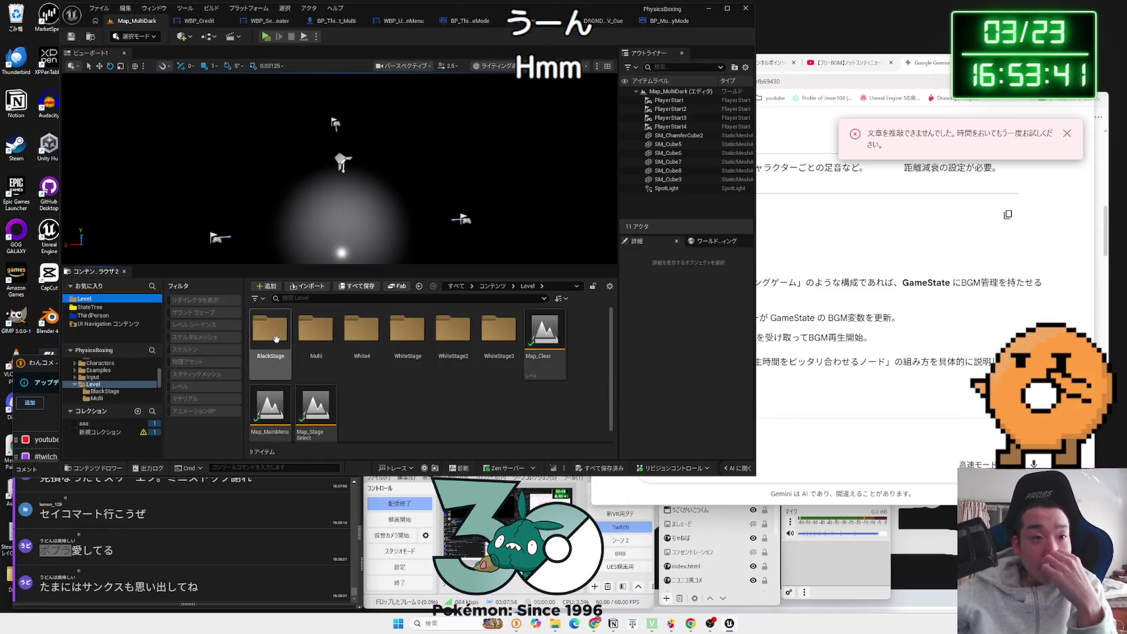
double_click(263, 406)
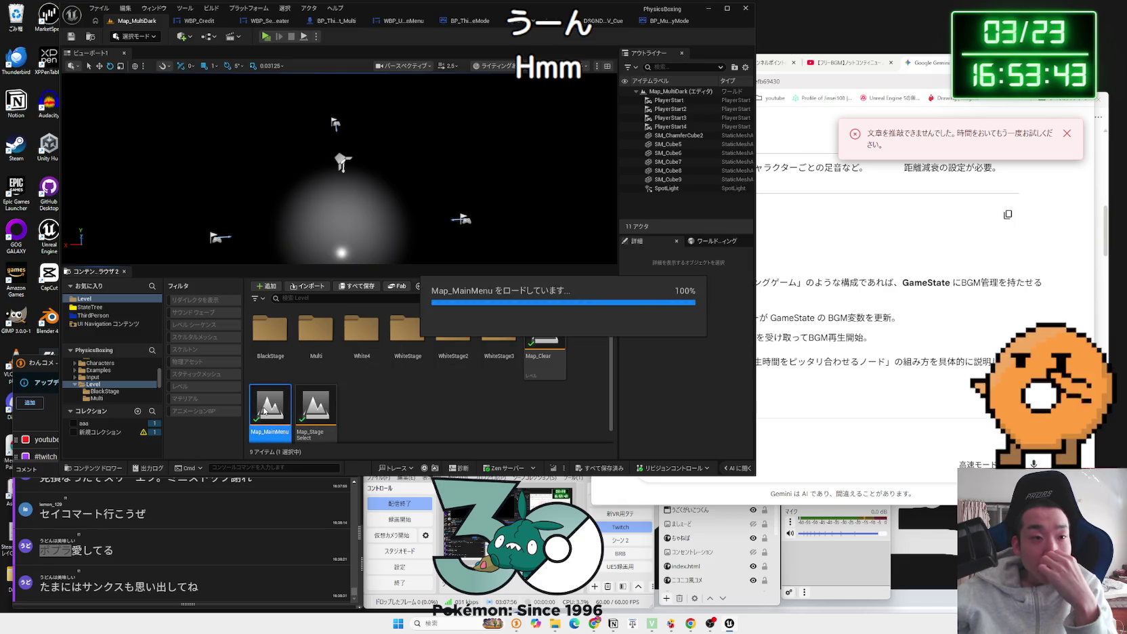
click(268, 38)
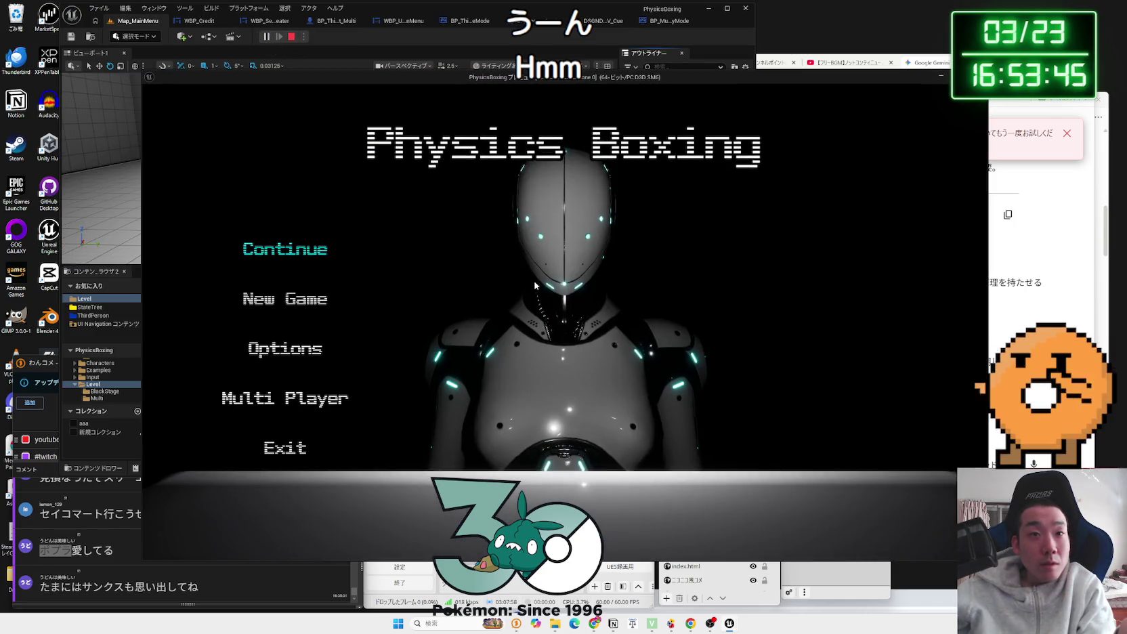